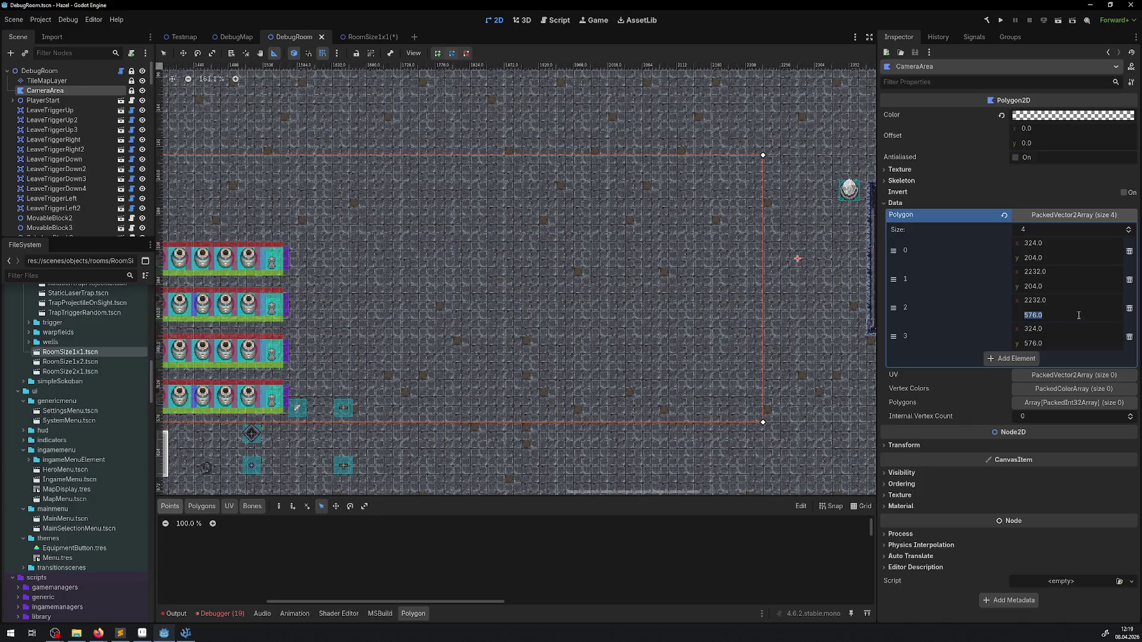
Step: Confirm y 564 for CameraArea points 2 and 3 and save the scene
key(Return)
key(ctrl+s)
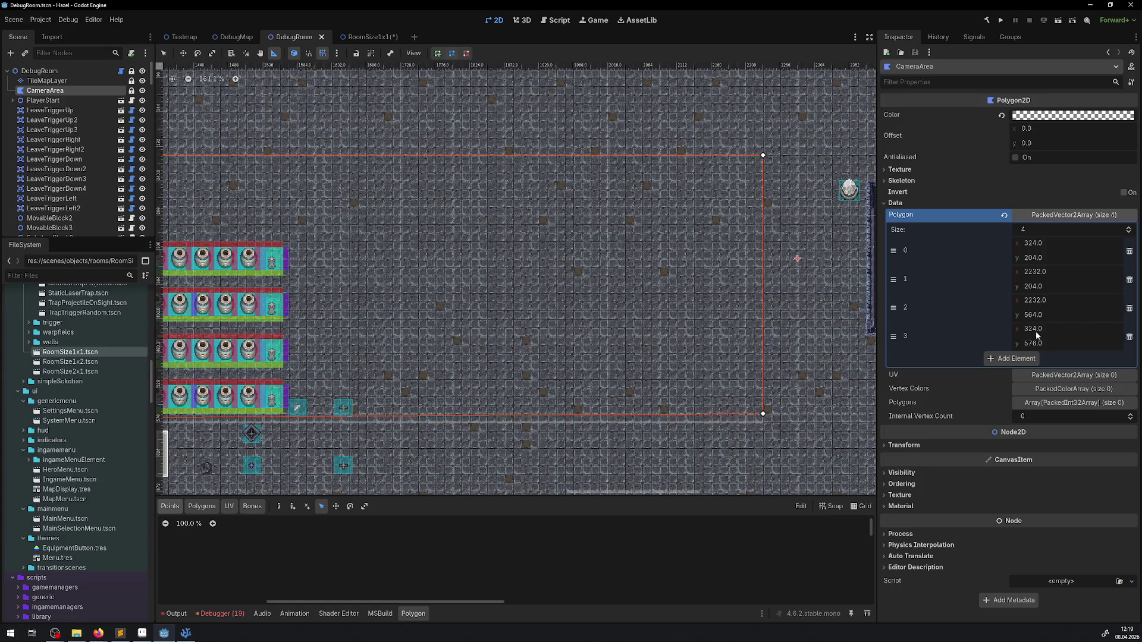
text(4)
key(Return)
key(ctrl+s)
Step: Drag CameraArea vertex 3 down so its y sits at 588
drag(427, 312, 600, 198)
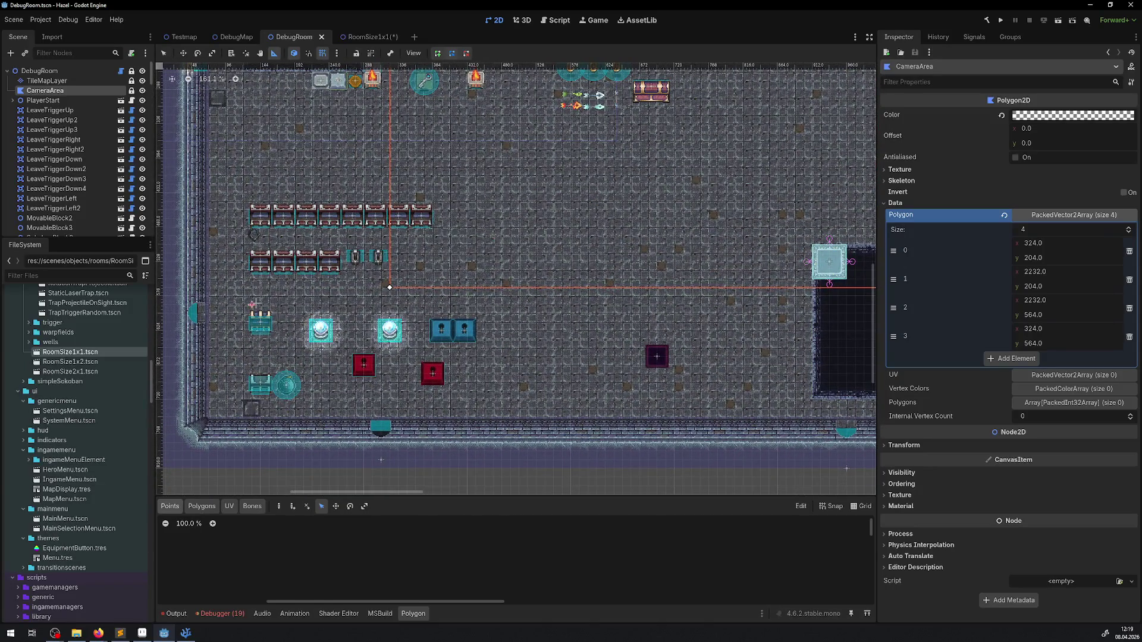
scroll(up, 3)
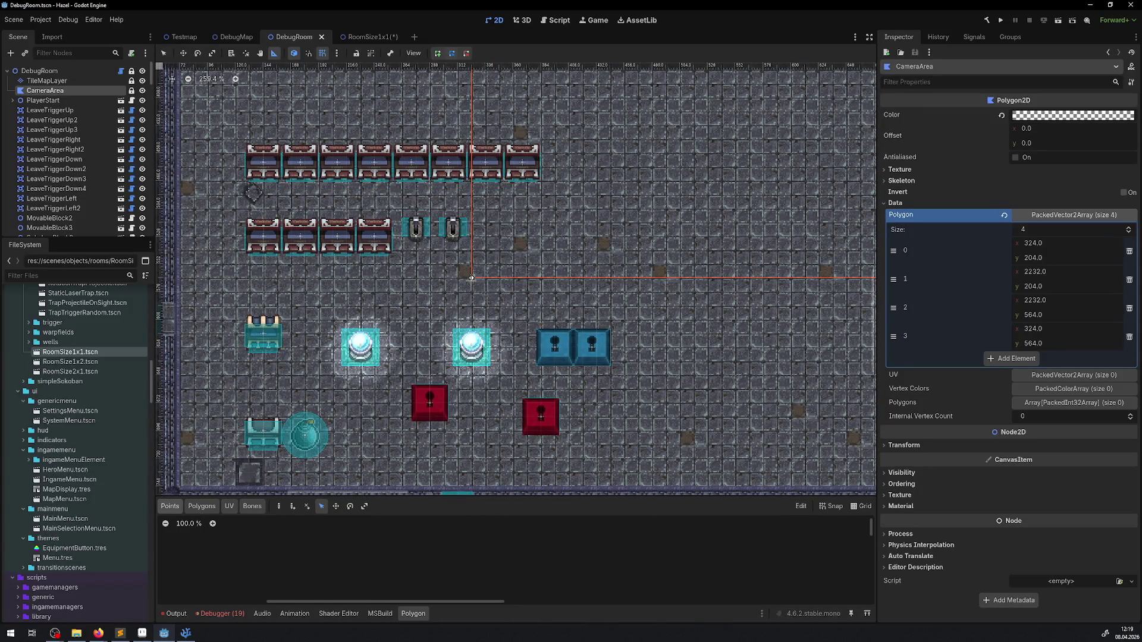
drag(407, 278, 446, 275)
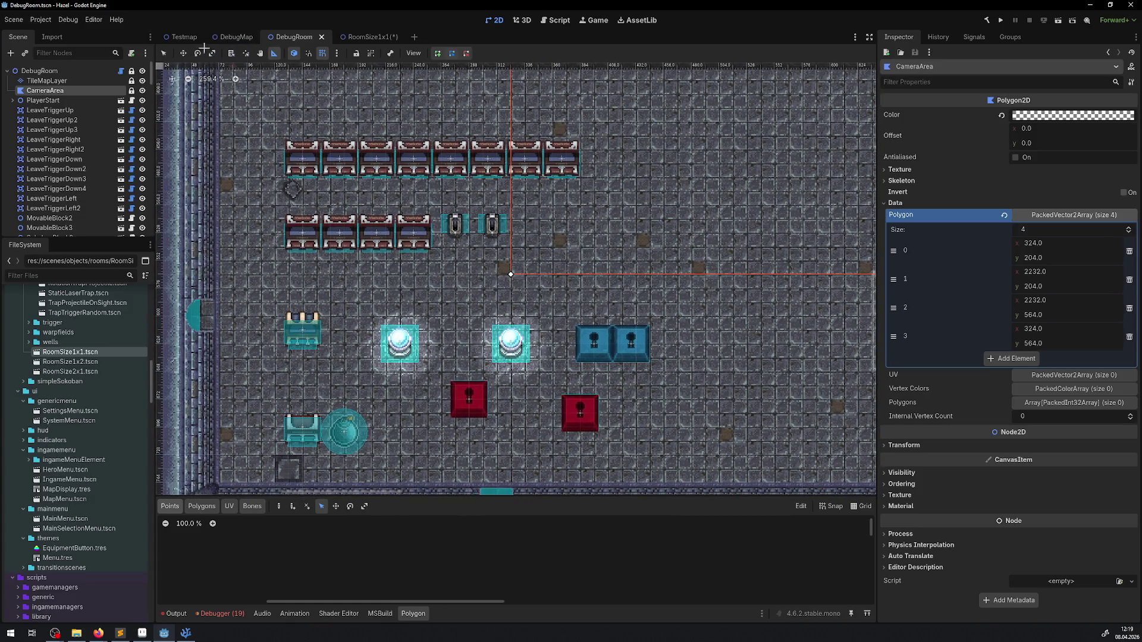
key(q)
drag(512, 278, 513, 304)
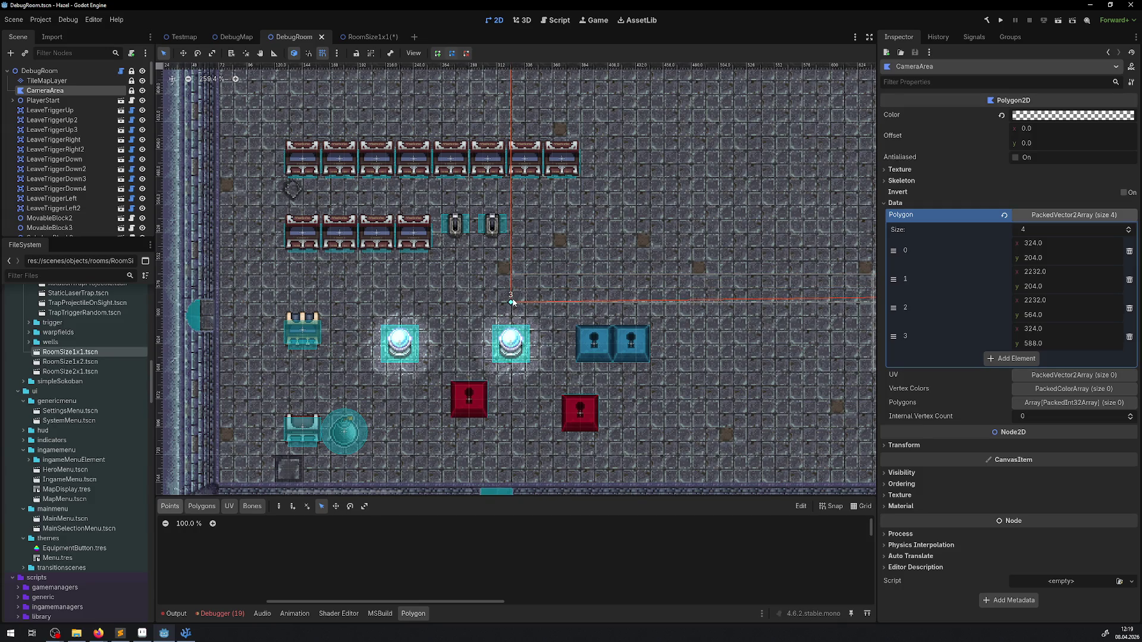
drag(513, 302, 512, 303)
Step: Copy vertex 3's y of 588 into vertex 2 and save the DebugRoom scene
click(1051, 349)
key(ctrl+c)
click(1044, 317)
key(ctrl+v)
key(Return)
key(ctrl+s)
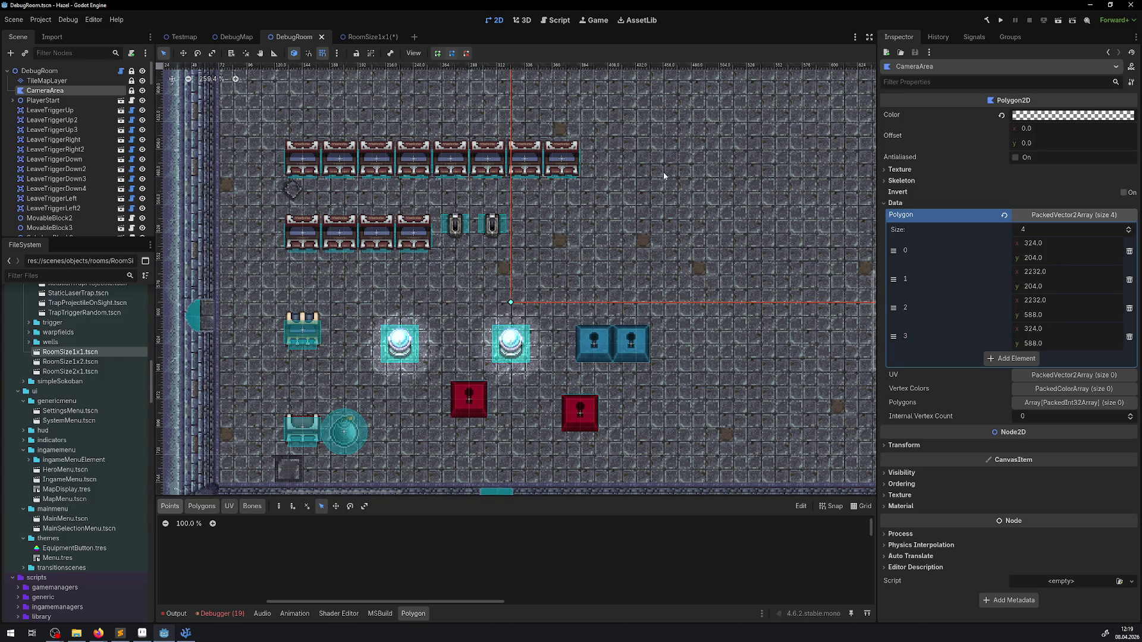
scroll(down, 3)
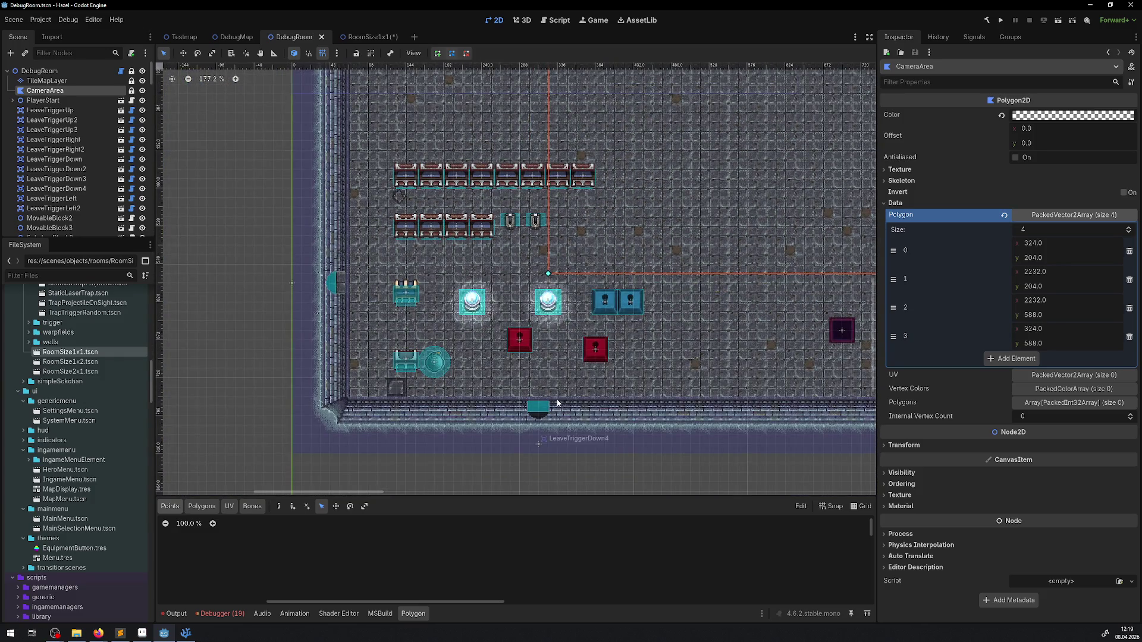
scroll(up, 3)
scroll(down, 3)
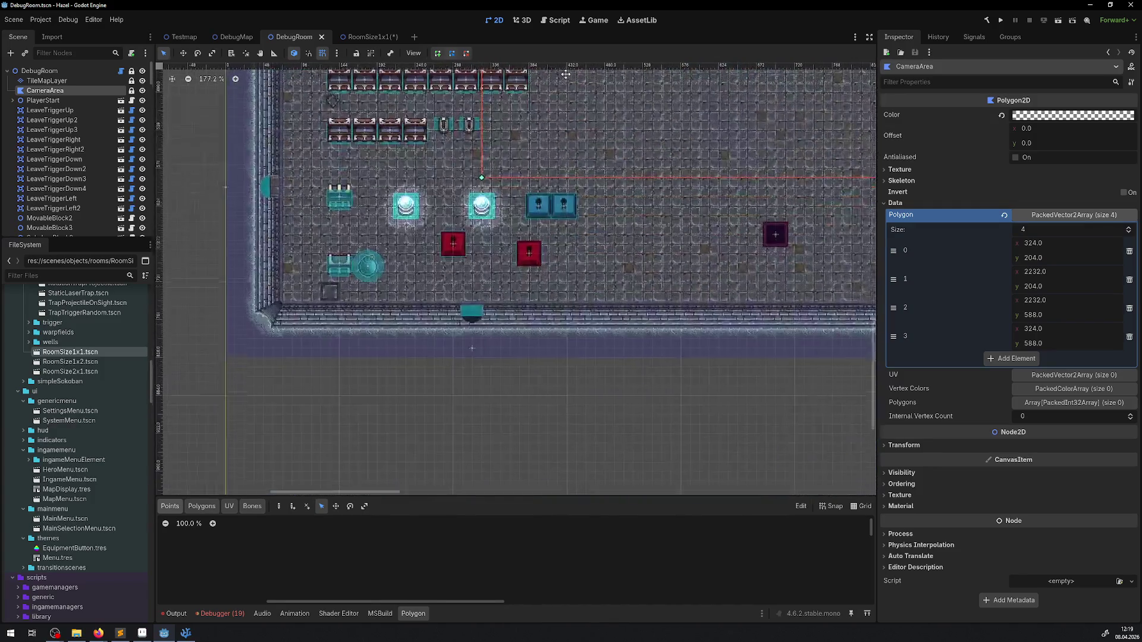
scroll(up, 3)
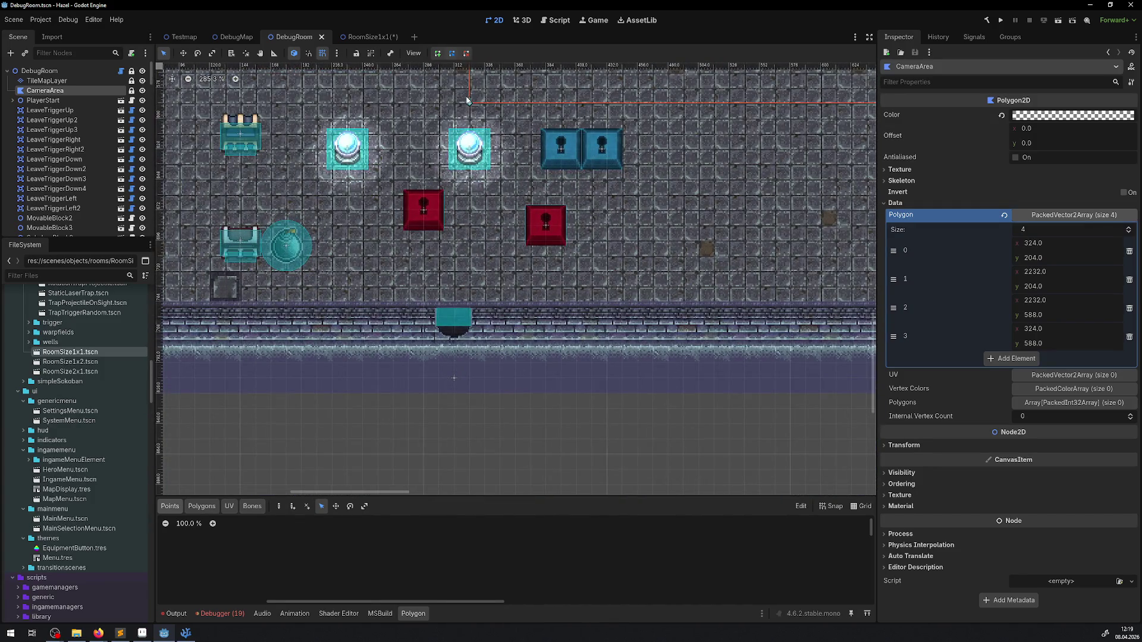
scroll(up, 3)
scroll(left, 3)
scroll(down, 3)
scroll(up, 3)
scroll(up, 3)
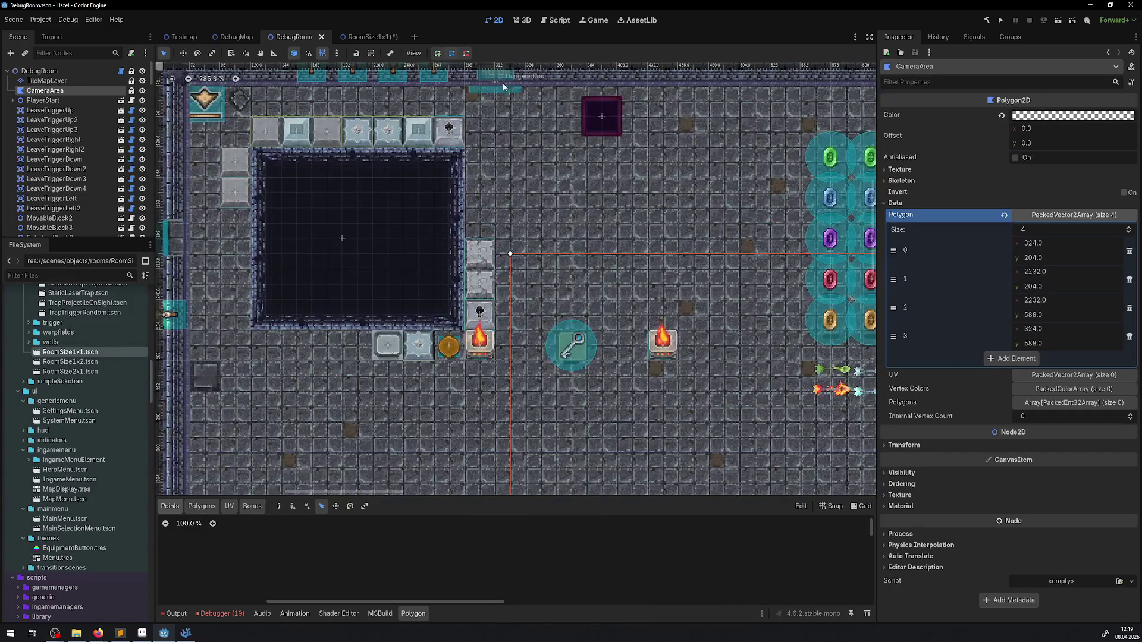
scroll(left, 3)
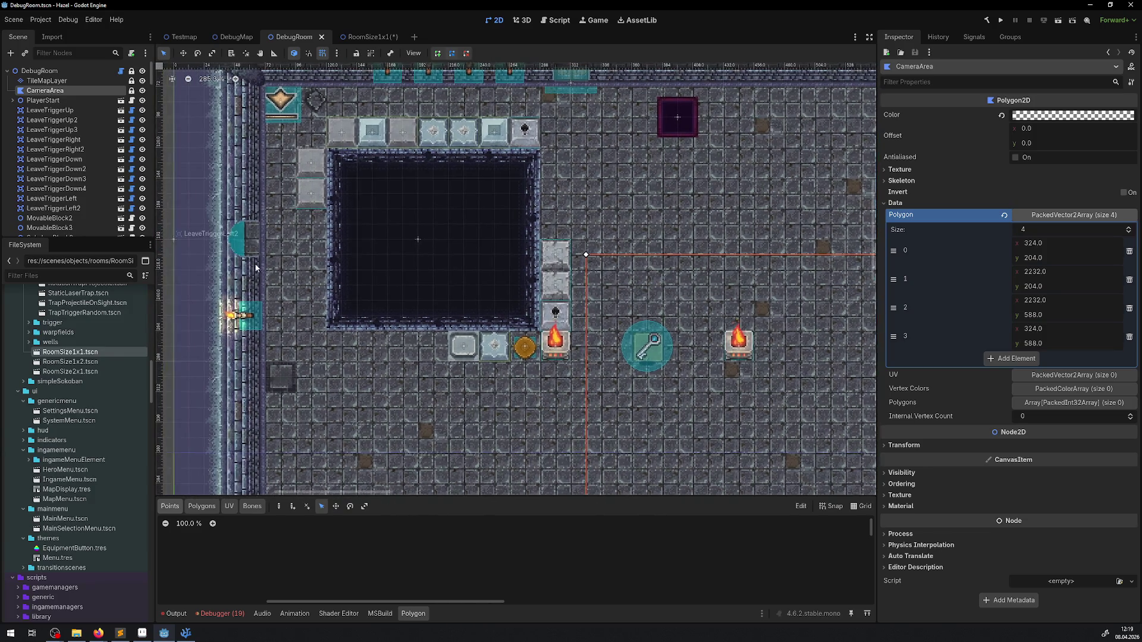
scroll(right, 3)
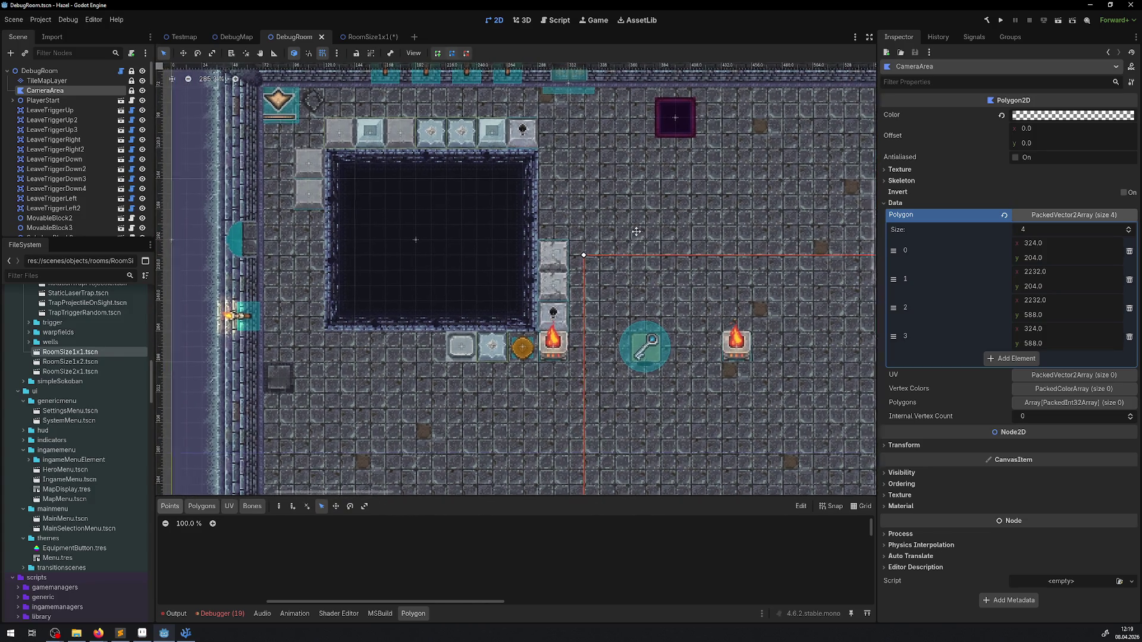
scroll(right, 3)
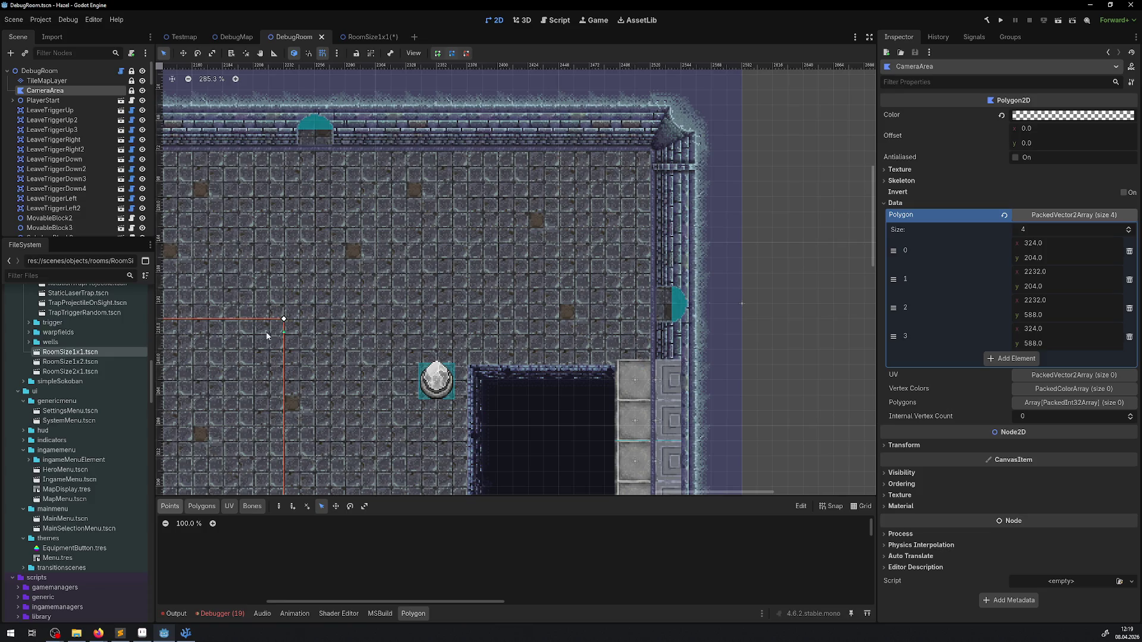
scroll(down, 3)
scroll(down, 3)
scroll(up, 3)
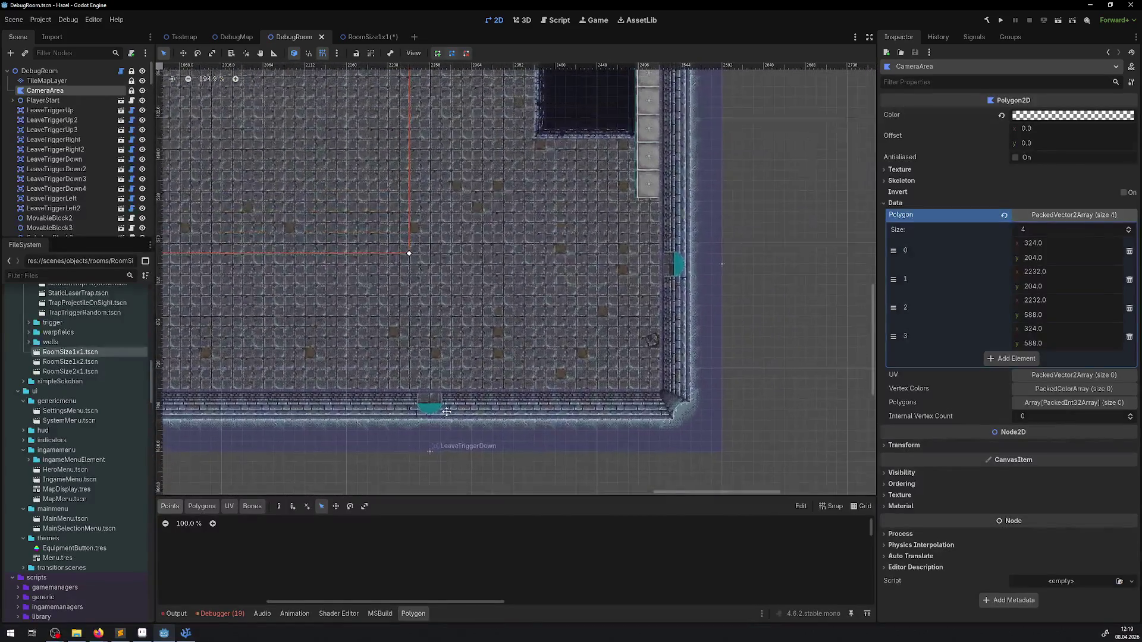
scroll(up, 3)
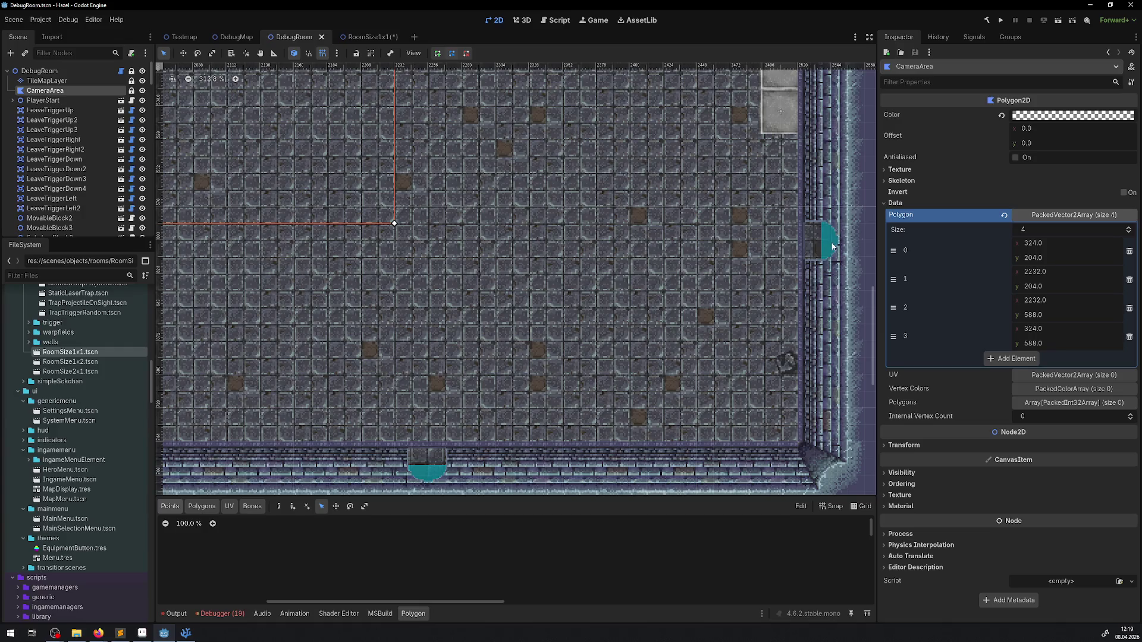
scroll(down, 3)
scroll(left, 3)
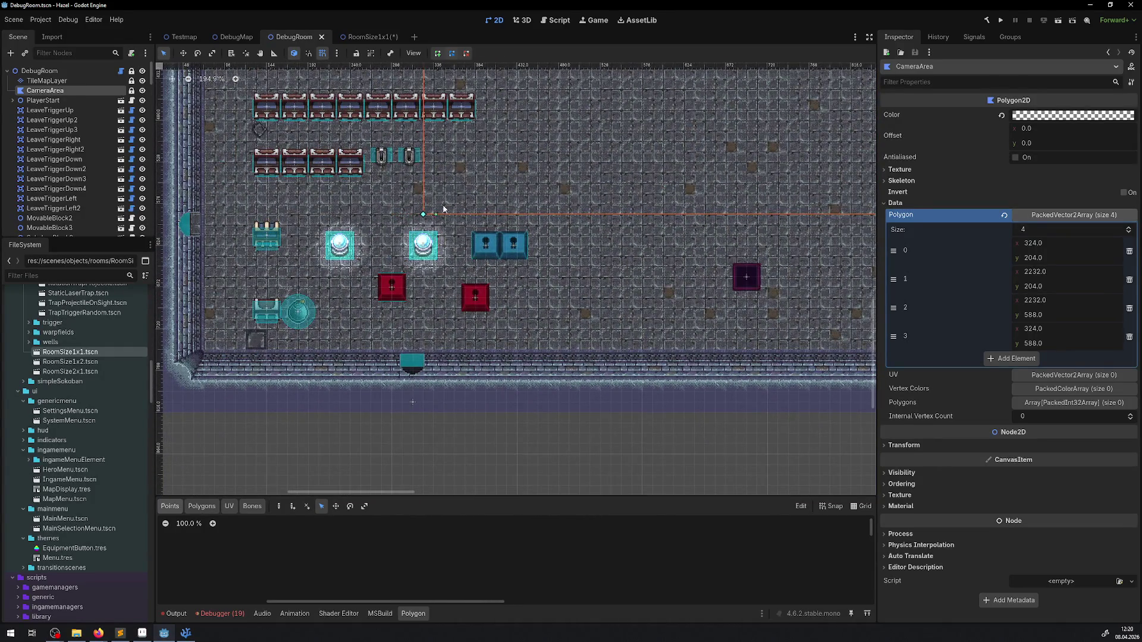
scroll(down, 3)
scroll(up, 3)
key(ctrl+s)
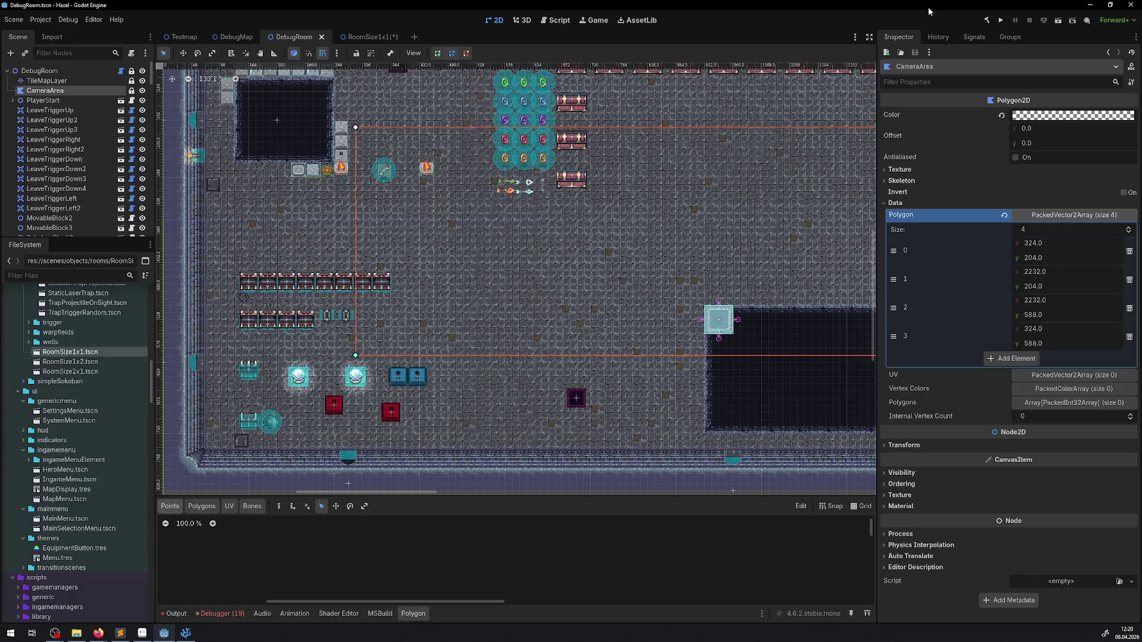
click(997, 20)
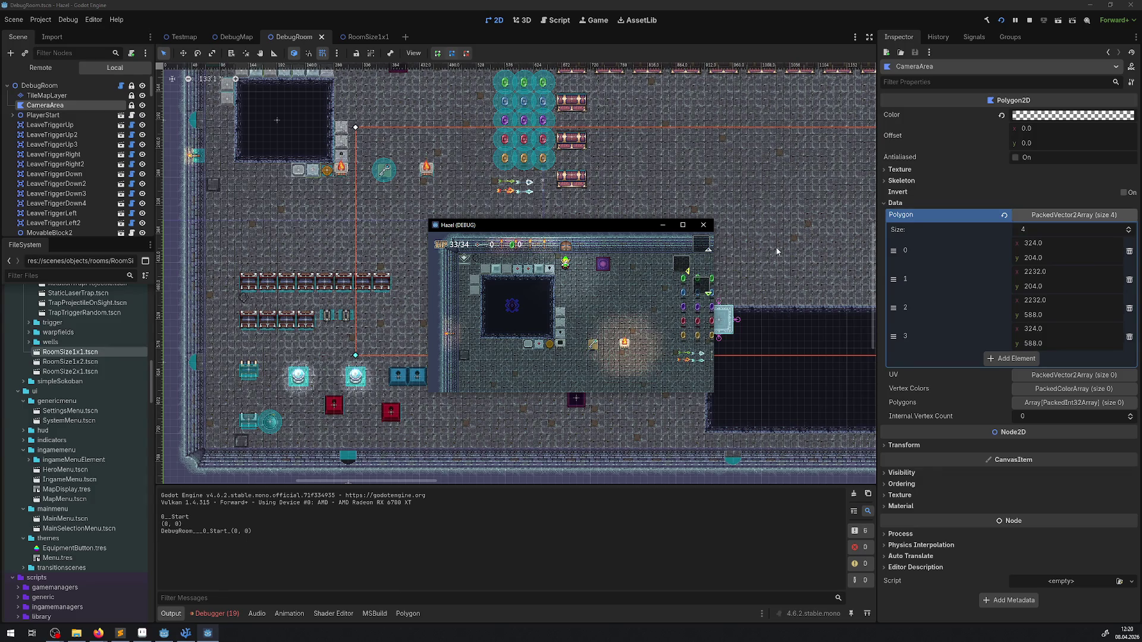
Step: Maximize the Hazel game window, walk the player from top wall to bottom wall, then close it
click(682, 224)
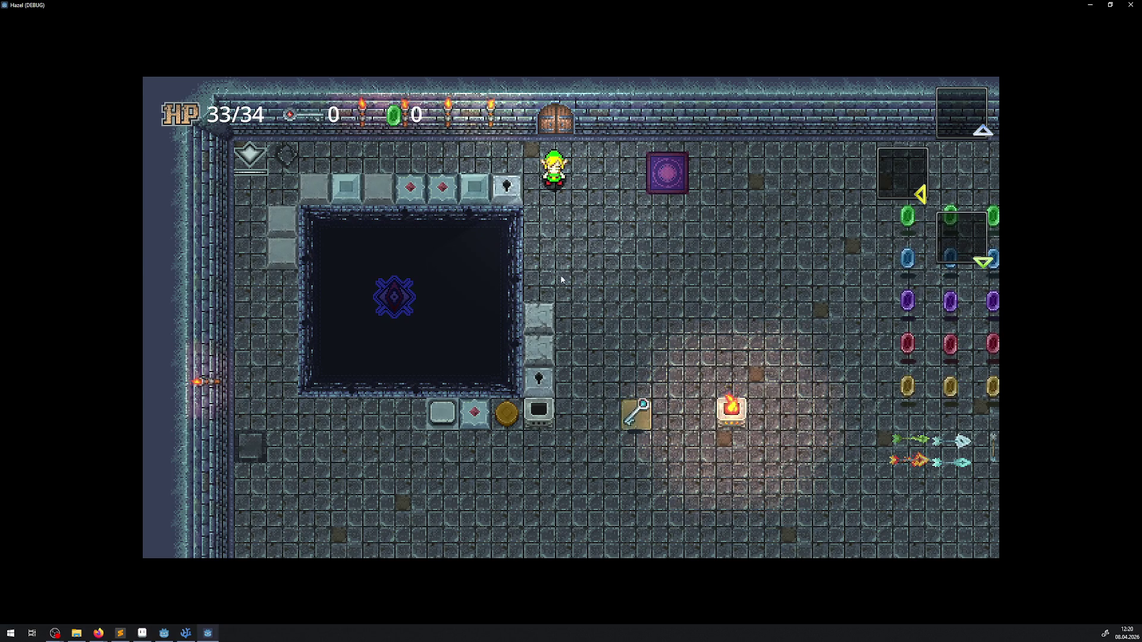
key(s)
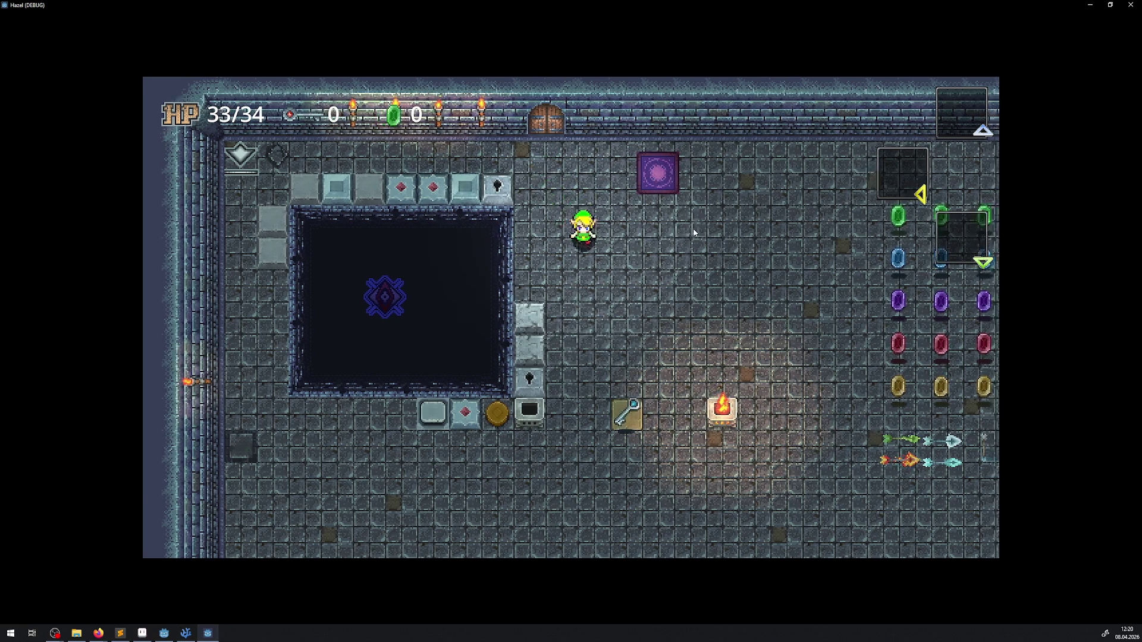
key(w)
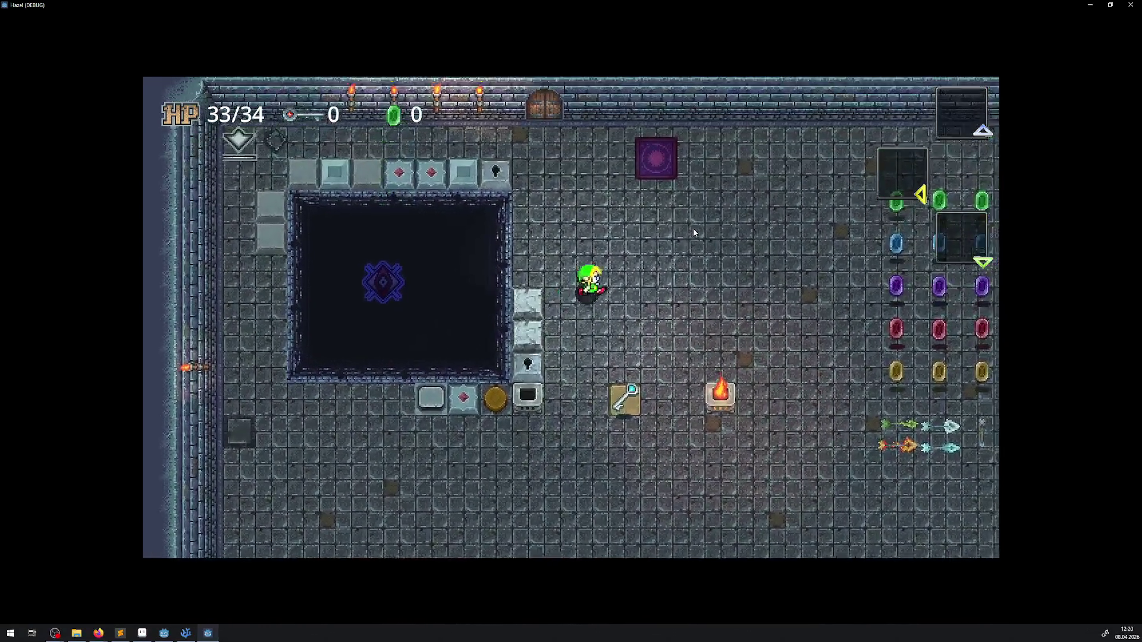
key(s)
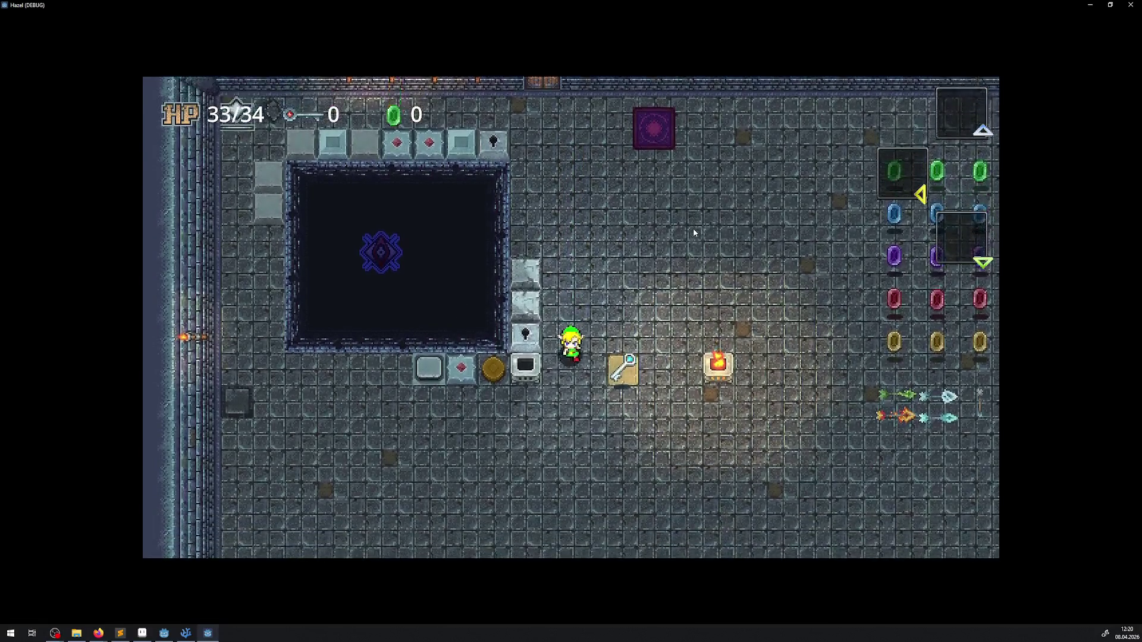
key(s)
key(a)
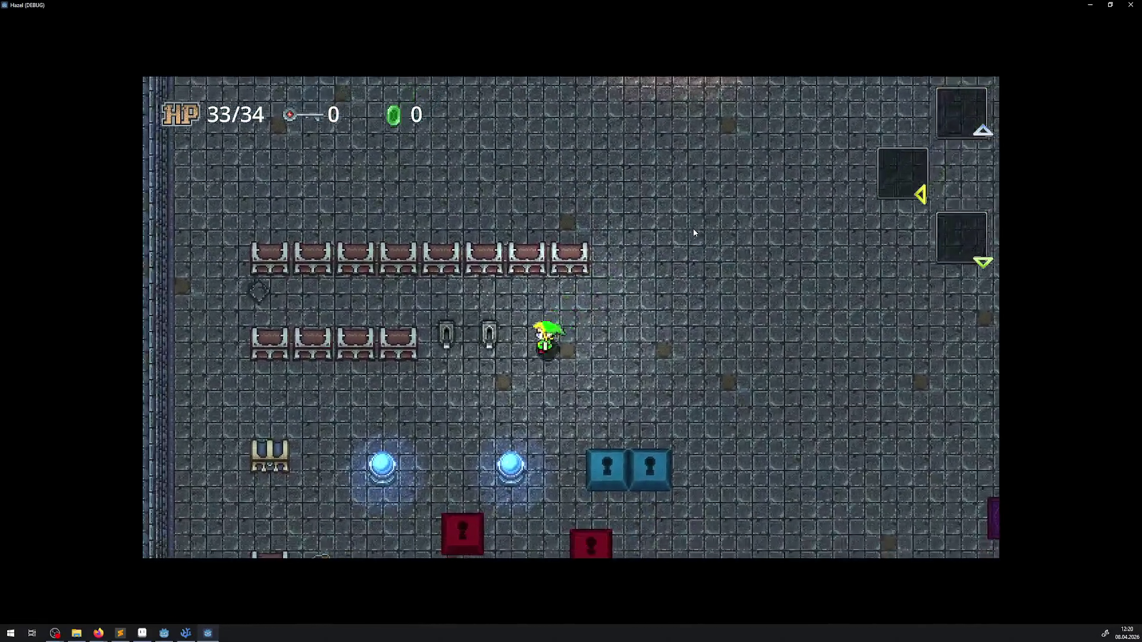
key(s)
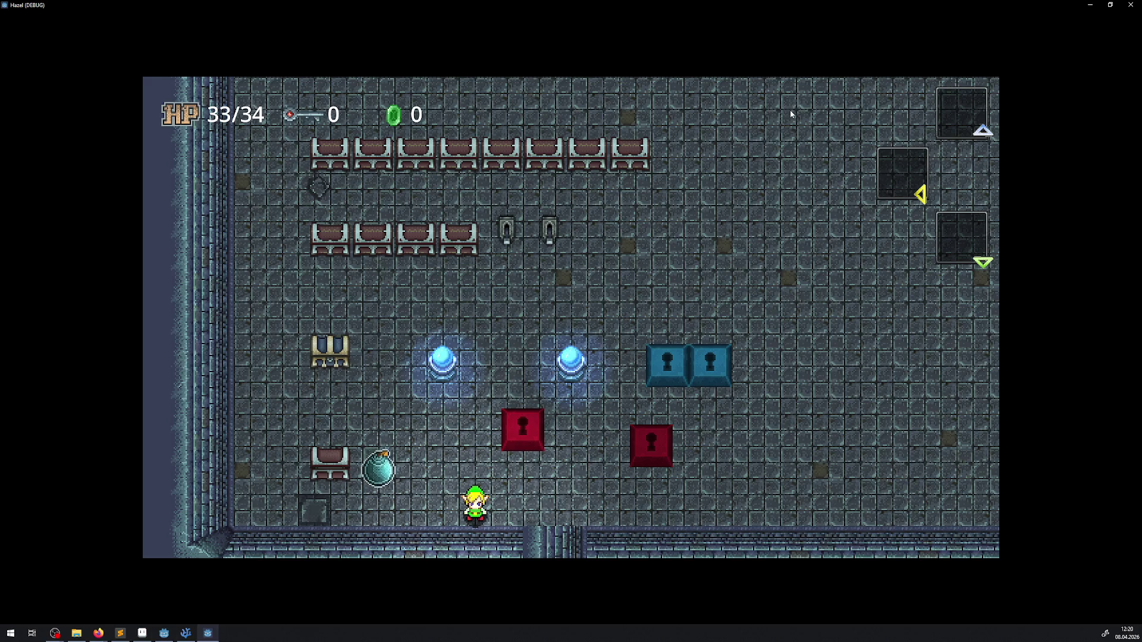
click(1130, 4)
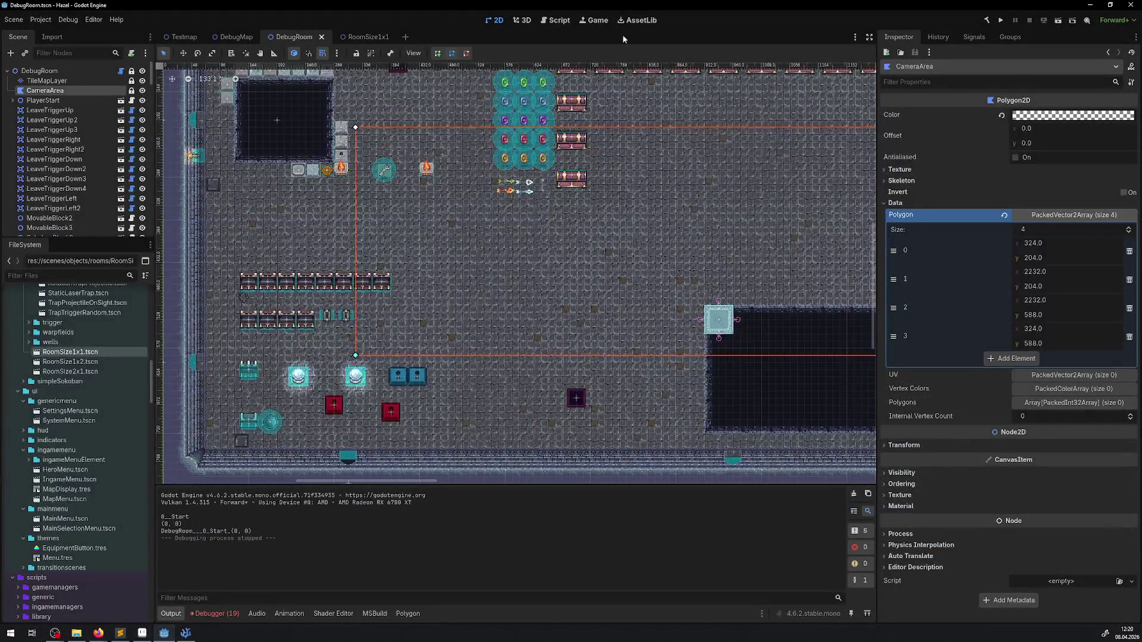
Step: In the Game workspace, change the embedding options and start the game inside the editor
click(597, 21)
click(440, 54)
click(464, 70)
click(440, 53)
click(495, 83)
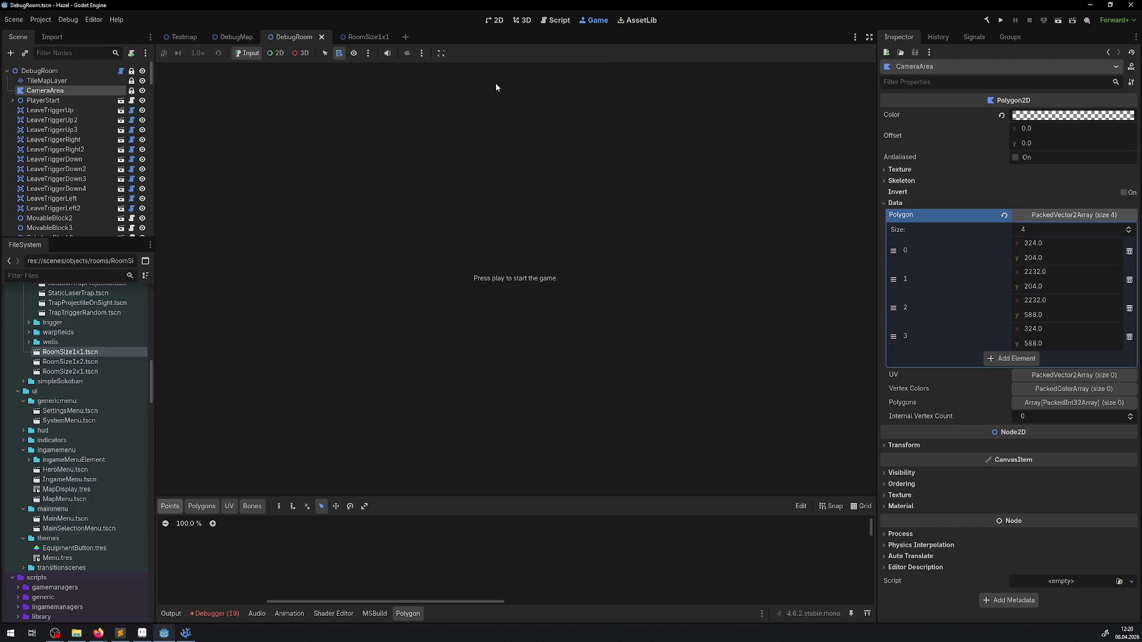
click(1001, 20)
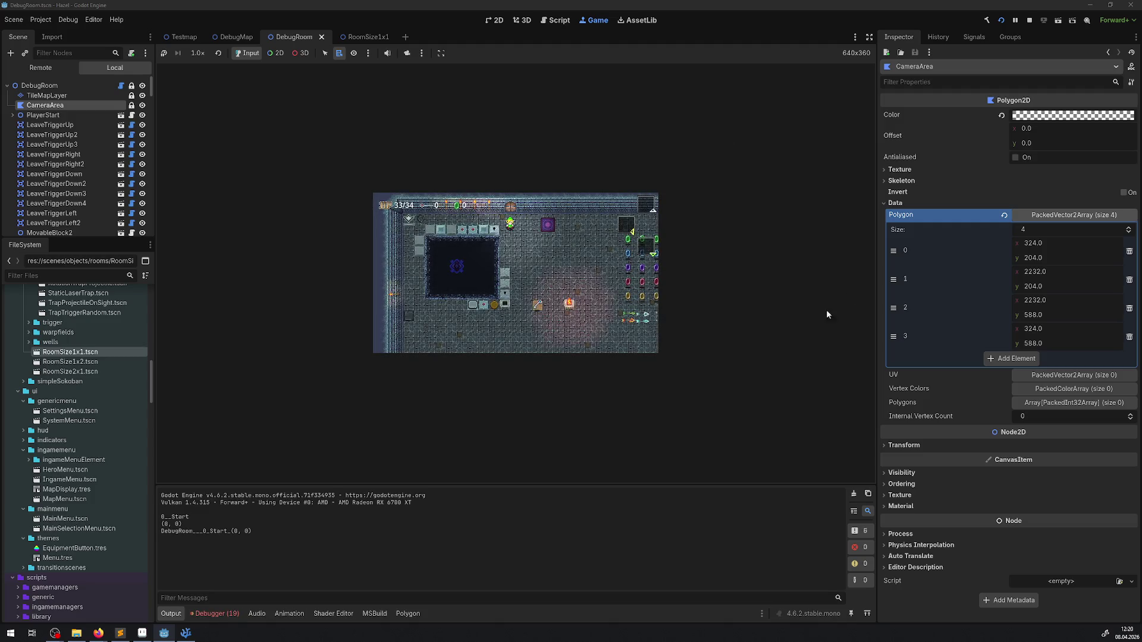
Step: Enlarge the embedded game view, restore the side docks and choose Keep Aspect Ratio
drag(876, 223, 760, 397)
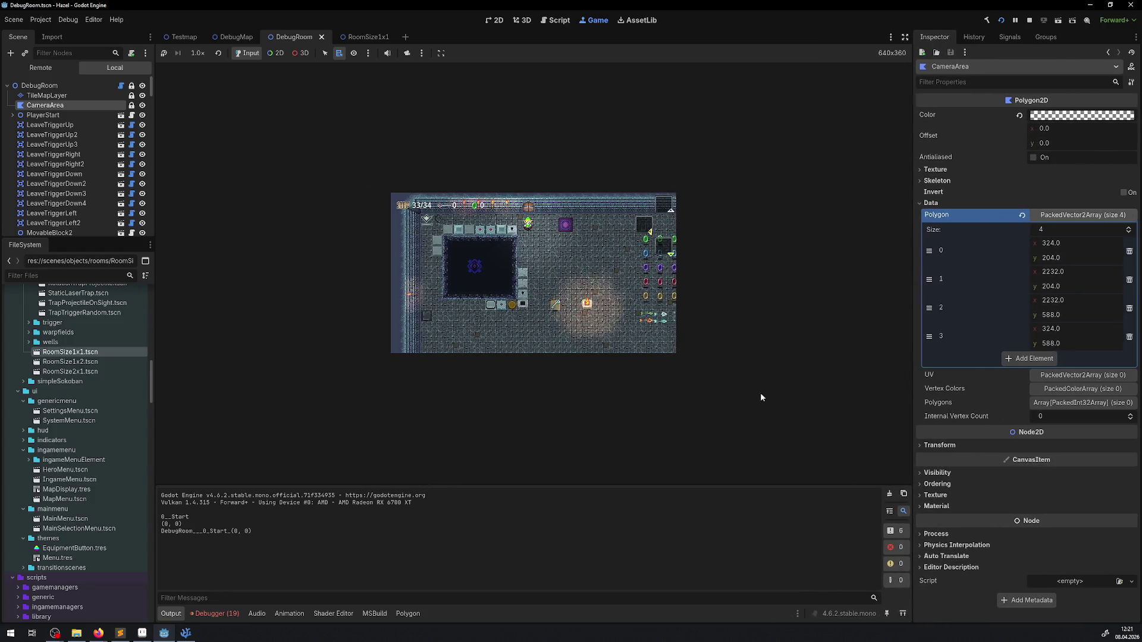
drag(651, 485, 621, 344)
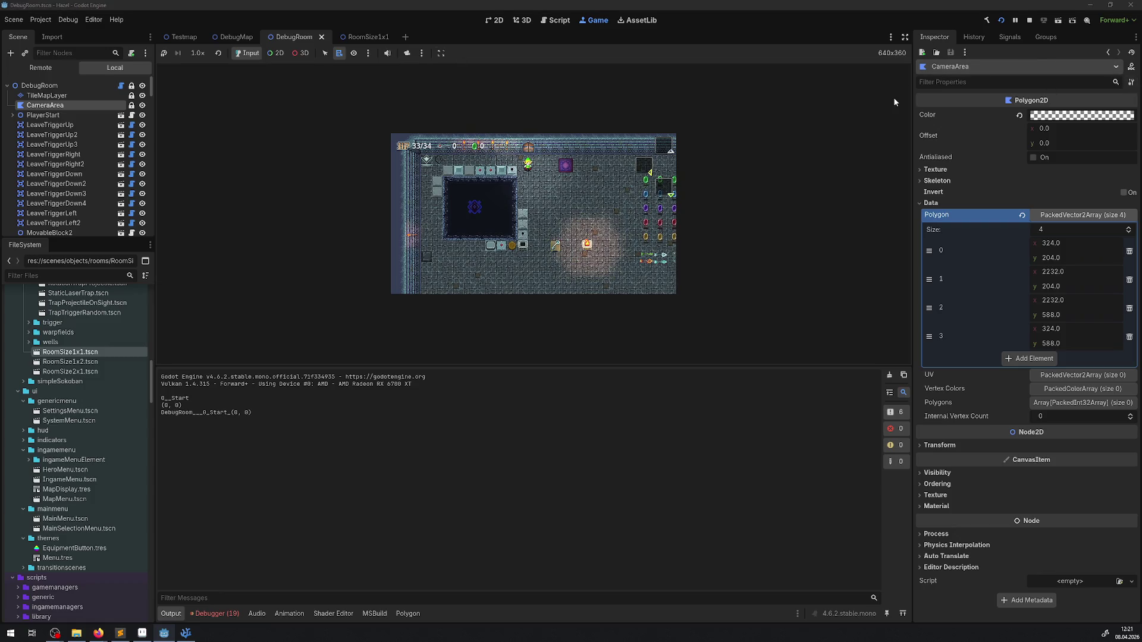
click(904, 37)
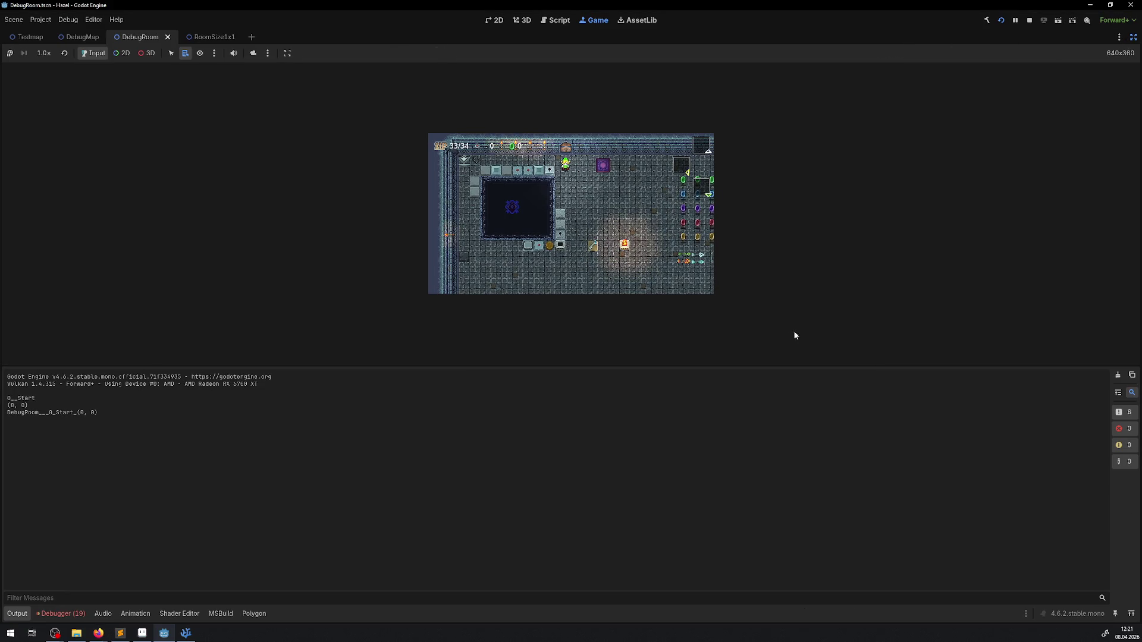
drag(741, 368, 741, 561)
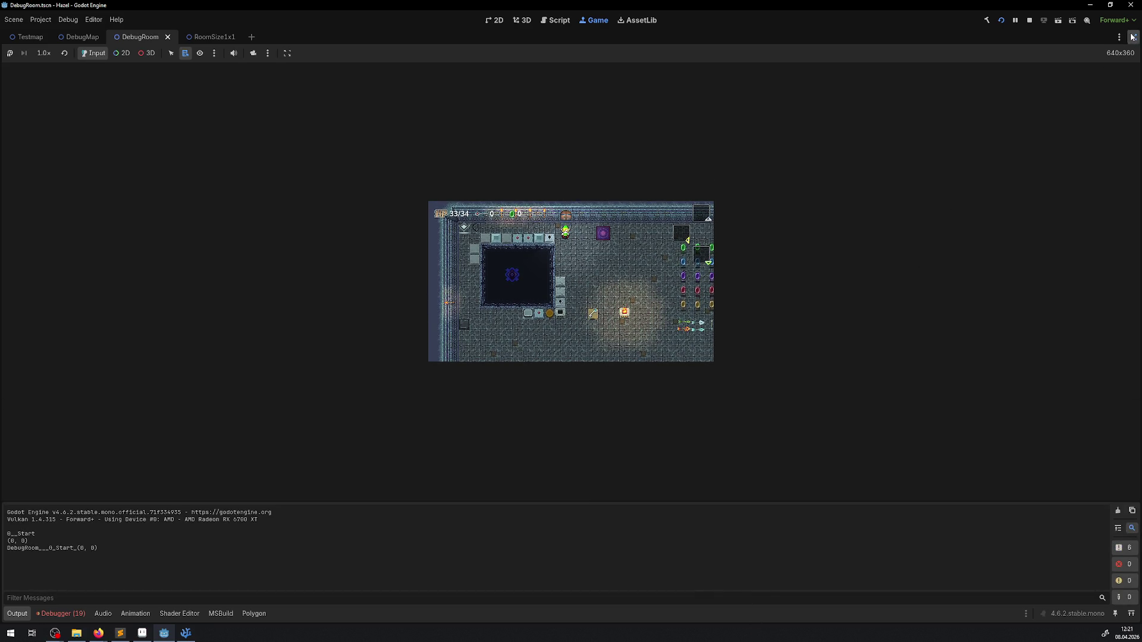
click(1133, 37)
click(440, 54)
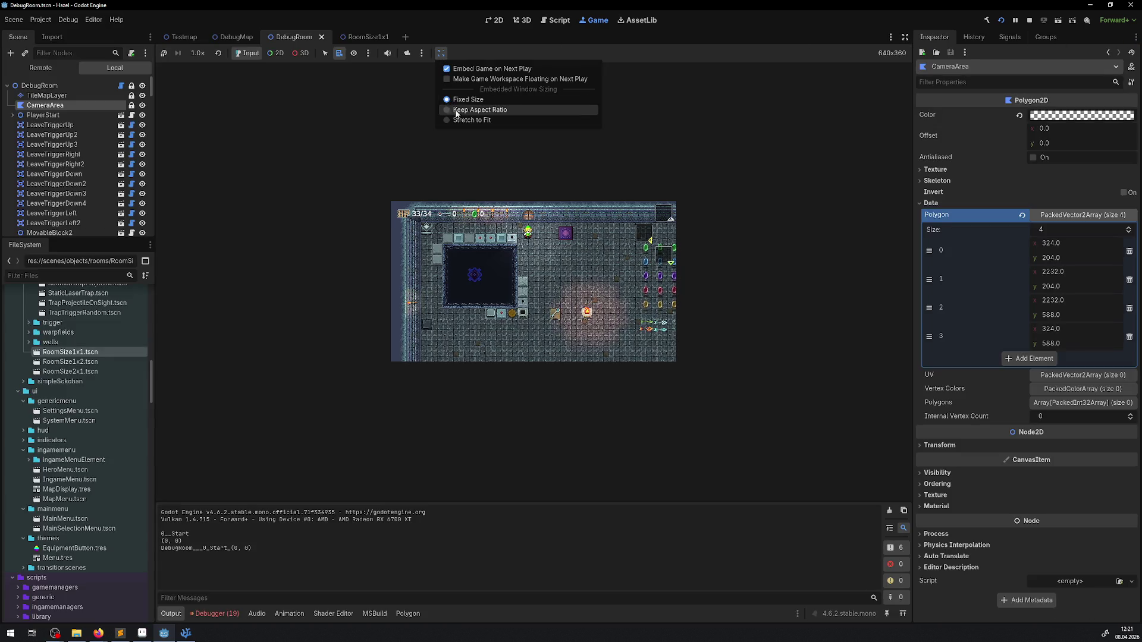
click(456, 110)
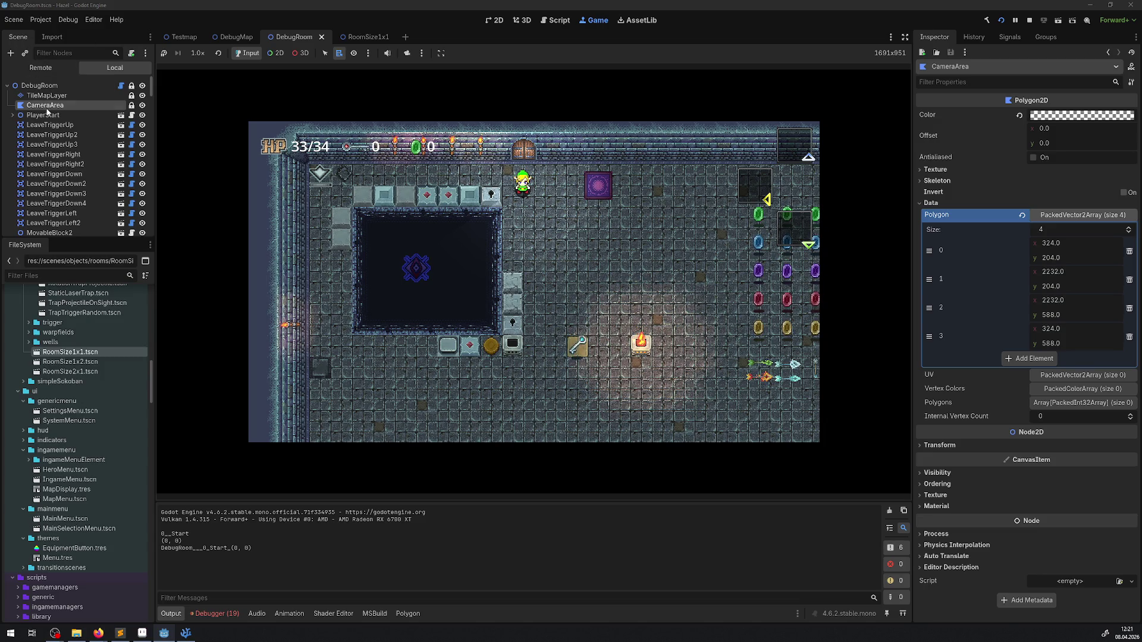
Step: Select the running game's IngameCamera in the Remote scene tree
click(45, 114)
click(45, 104)
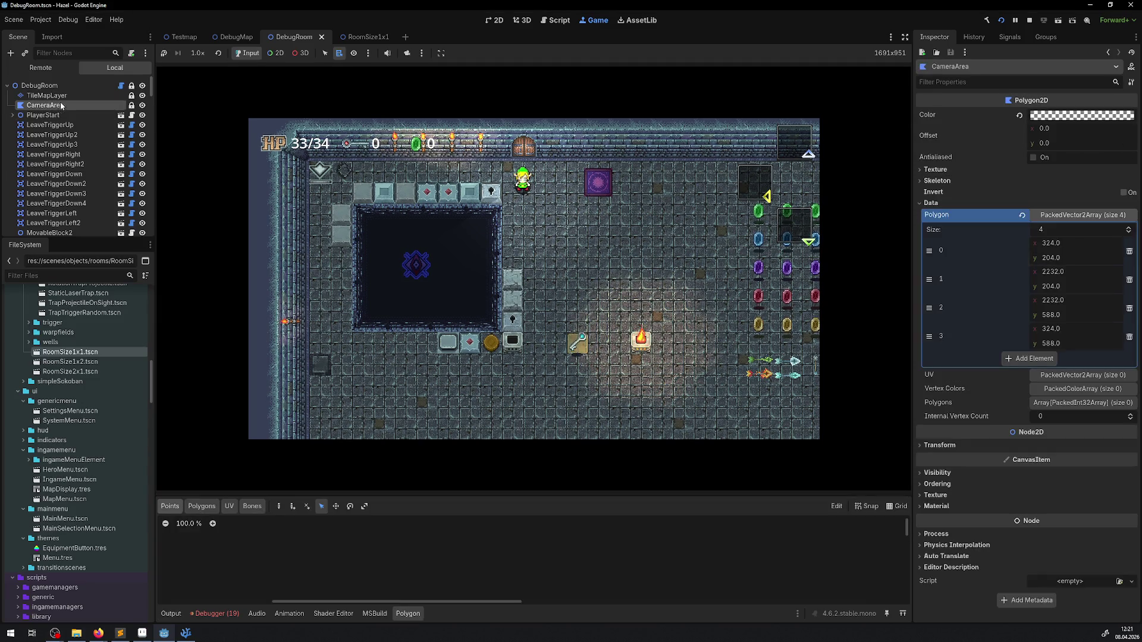
click(46, 68)
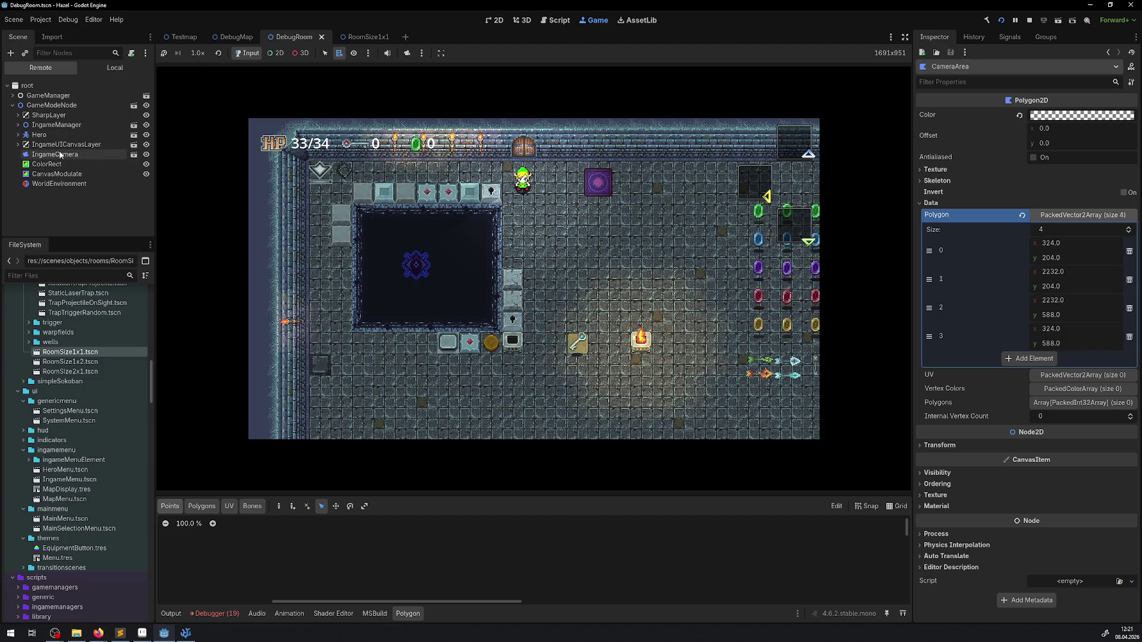
click(55, 154)
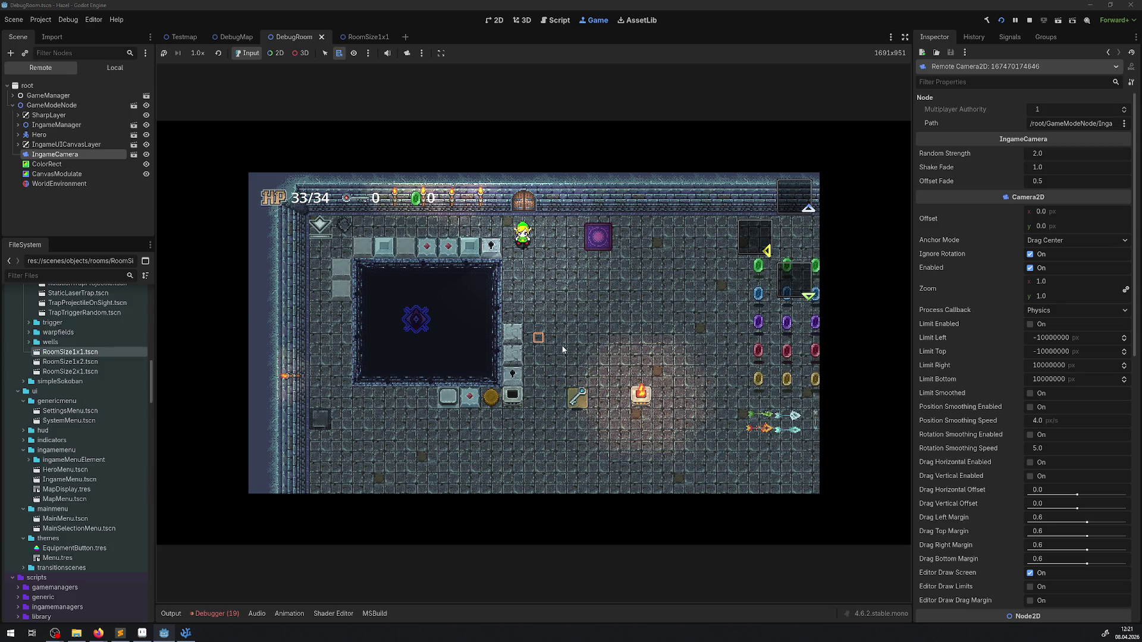
Step: Walk the hero right, down, past the pit and back up, then stop the game
key(Right)
key(Down)
key(Down)
key(Left)
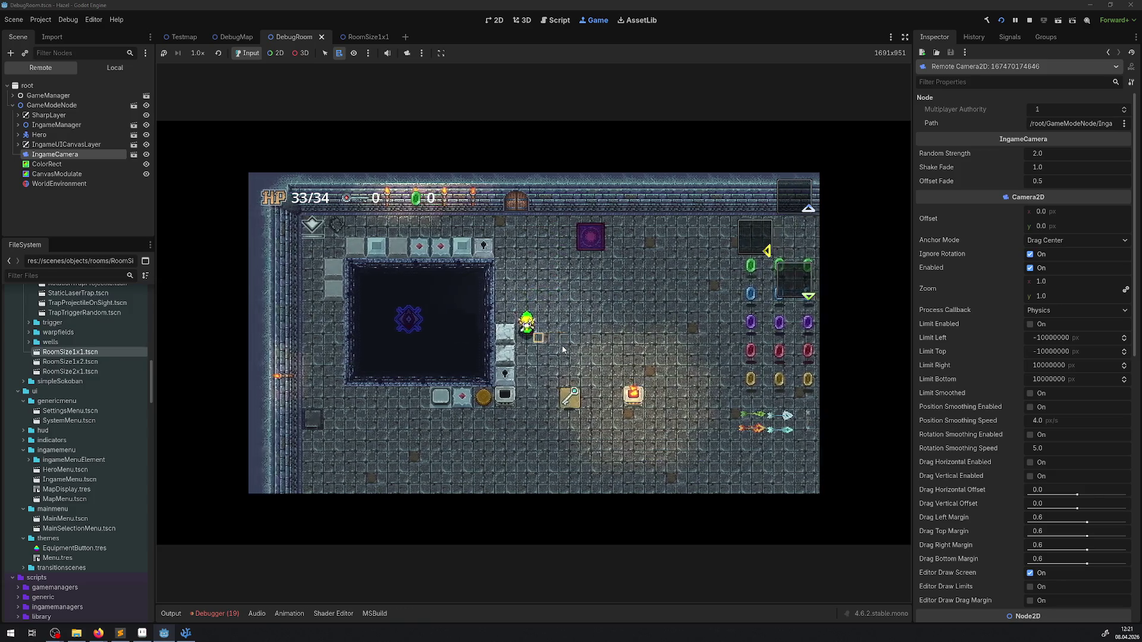
key(Up)
key(Left)
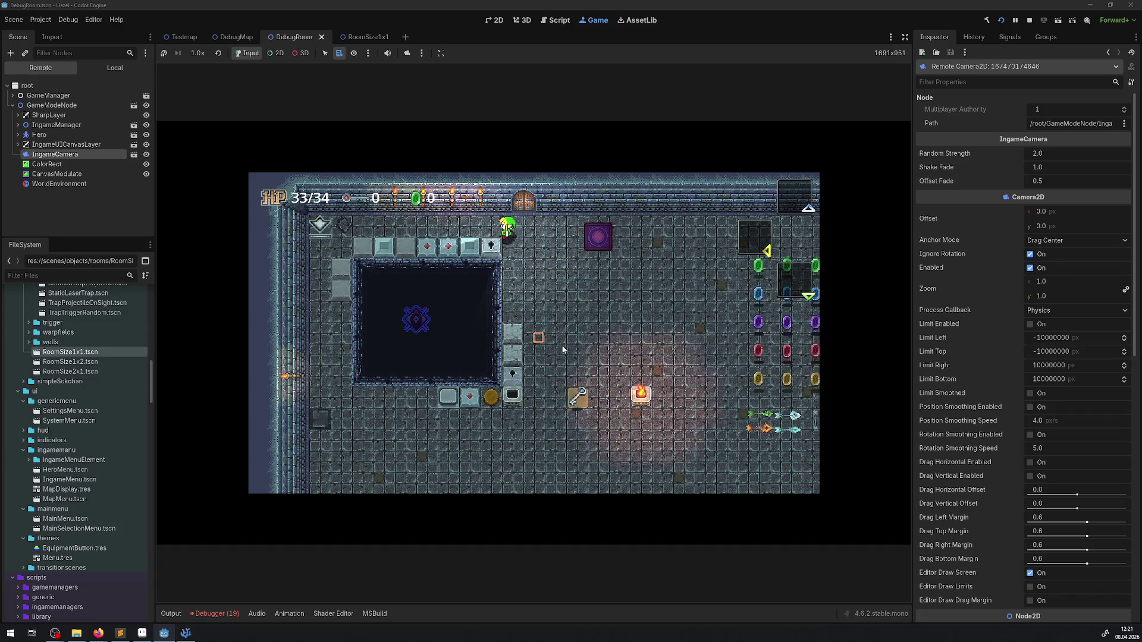
click(1028, 20)
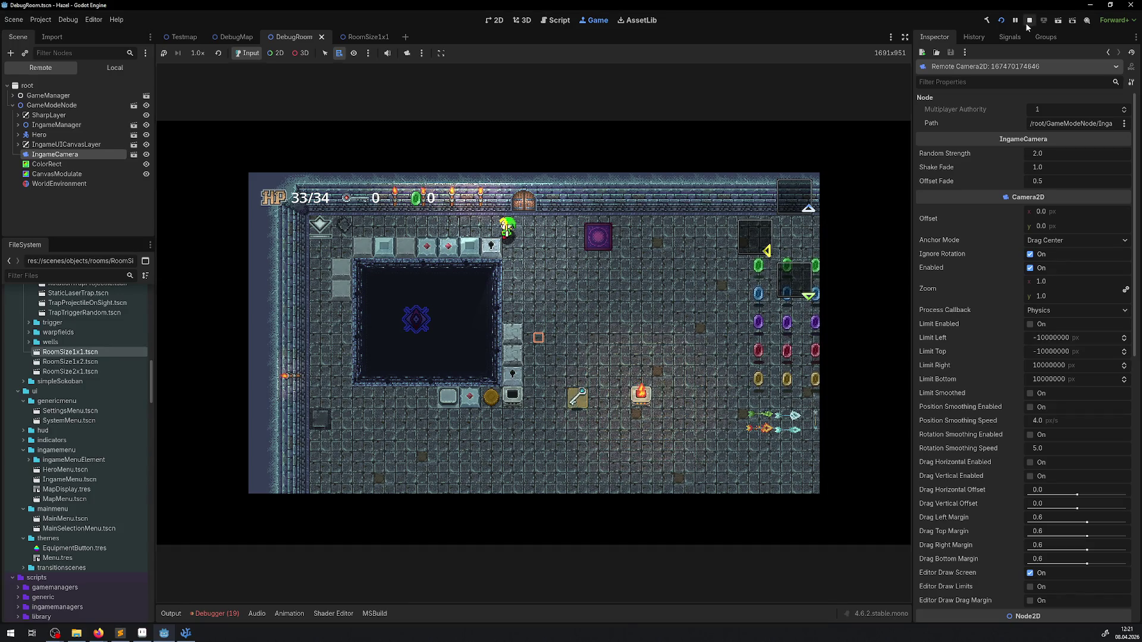
scroll(up, 3)
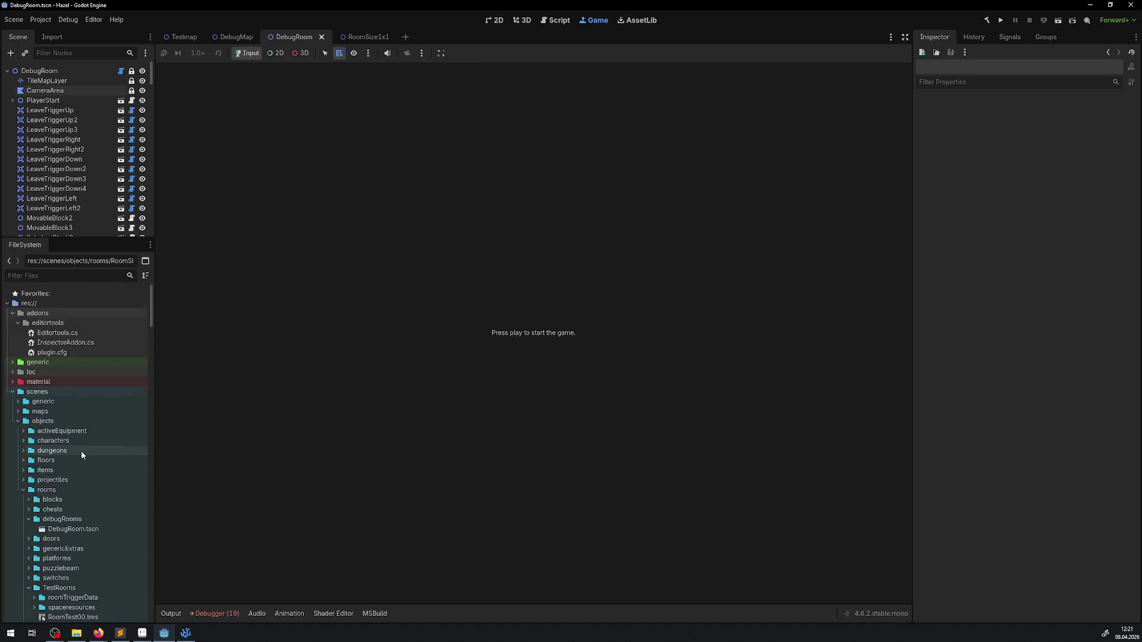
Step: Expand scenes/generic in the FileSystem dock and open IngameCamera.tscn
scroll(down, 3)
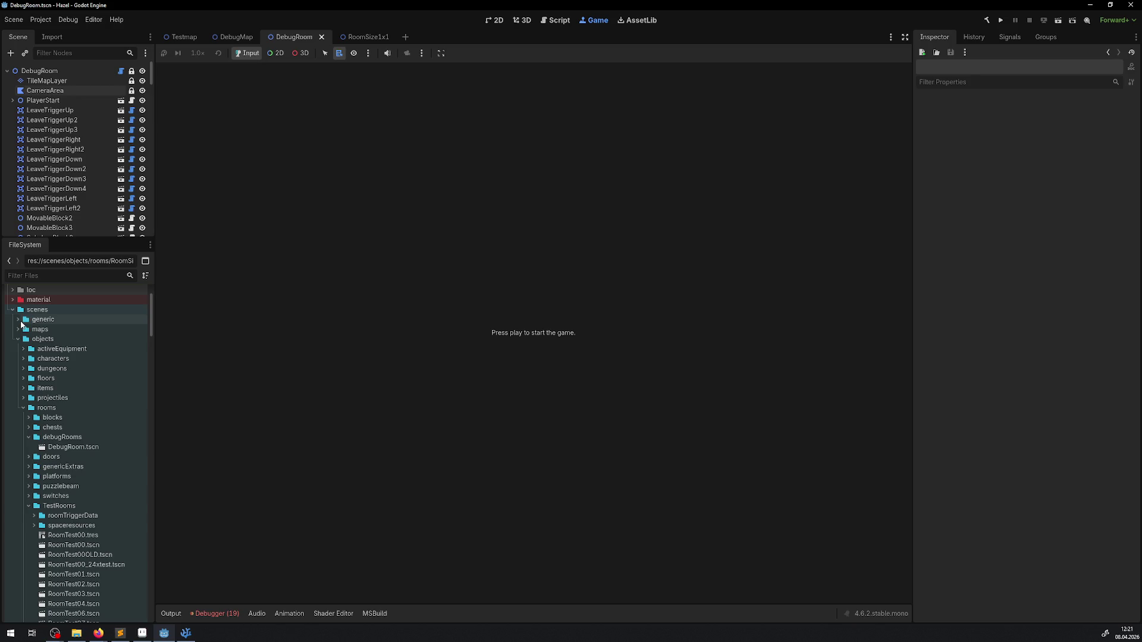
click(18, 320)
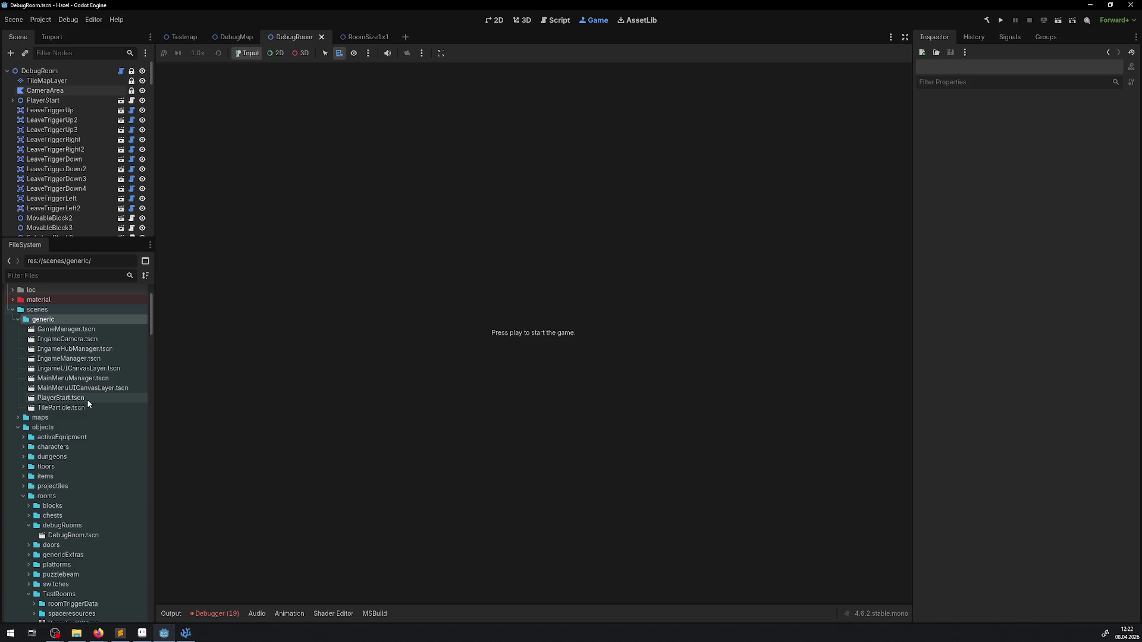
click(76, 340)
double_click(76, 340)
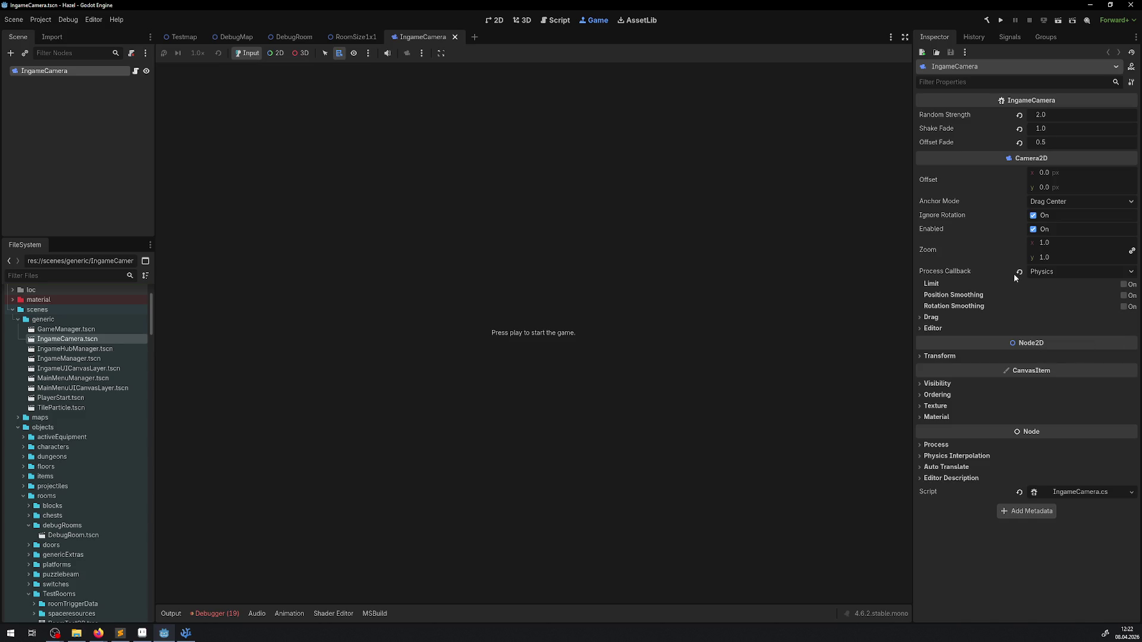
mouse_move(1019, 248)
Step: Expand and collapse the camera's Drag, Editor and Transform Inspector sections
click(927, 318)
click(929, 319)
click(931, 328)
click(934, 327)
click(951, 357)
click(953, 357)
Step: In the 2D view, move IngameCamera down-right of the origin, then undo the move
click(495, 21)
drag(295, 148, 504, 254)
click(455, 224)
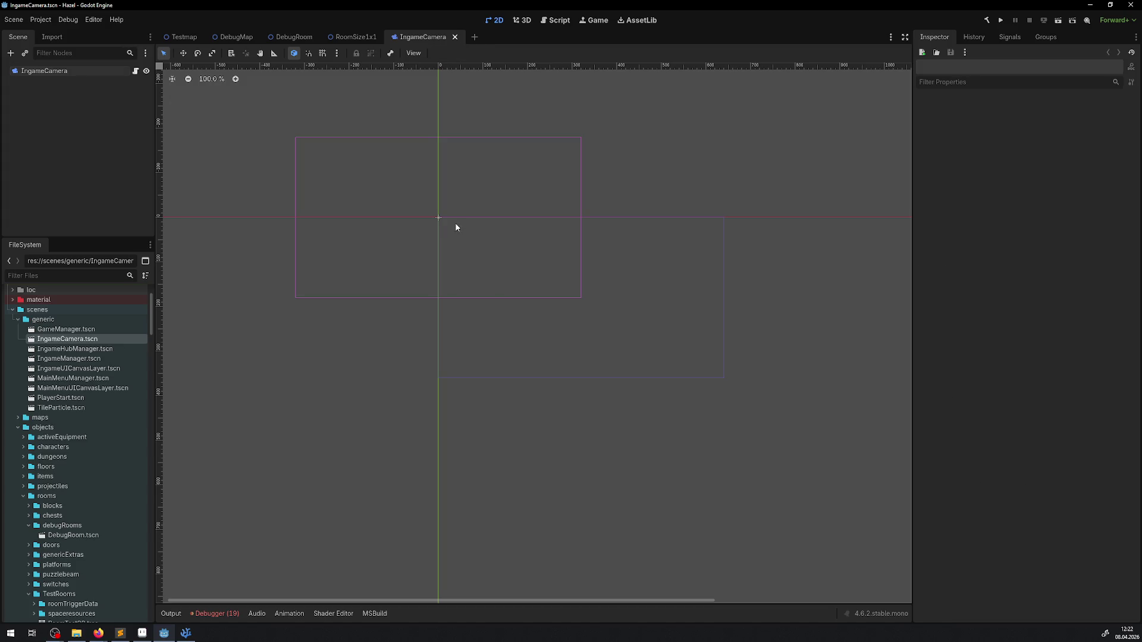
click(443, 221)
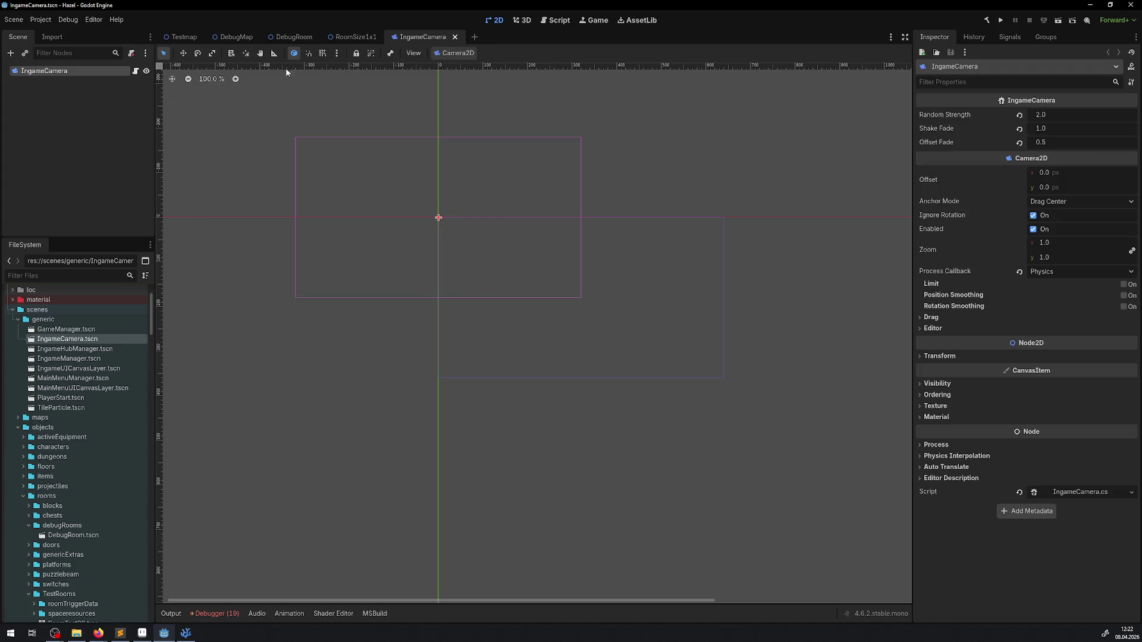
click(184, 52)
drag(447, 221, 592, 302)
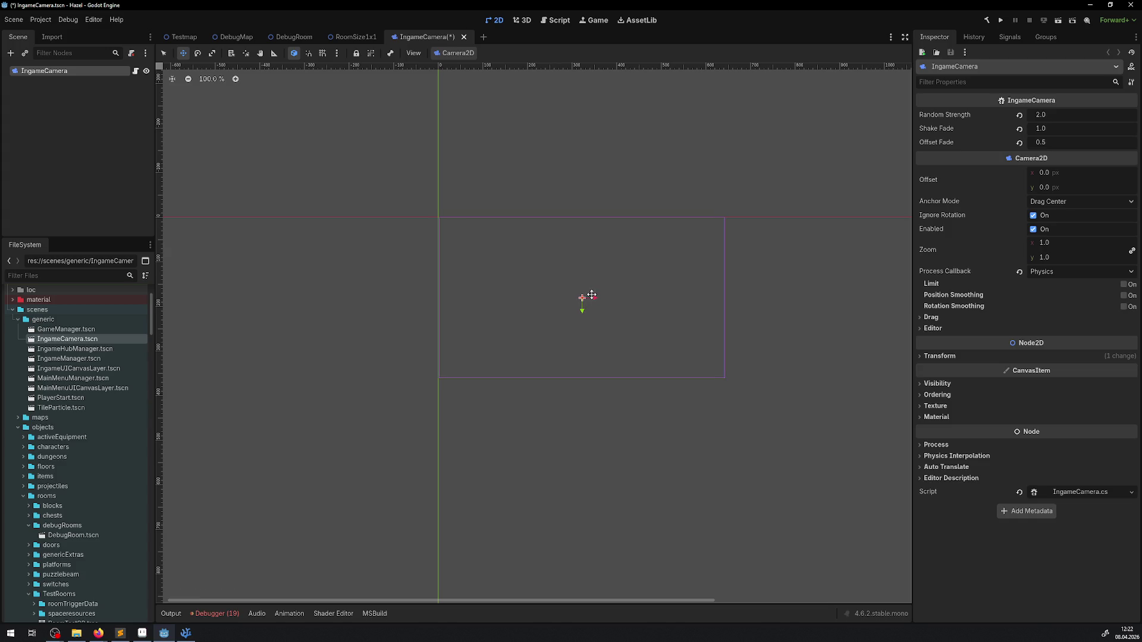
key(ctrl+z)
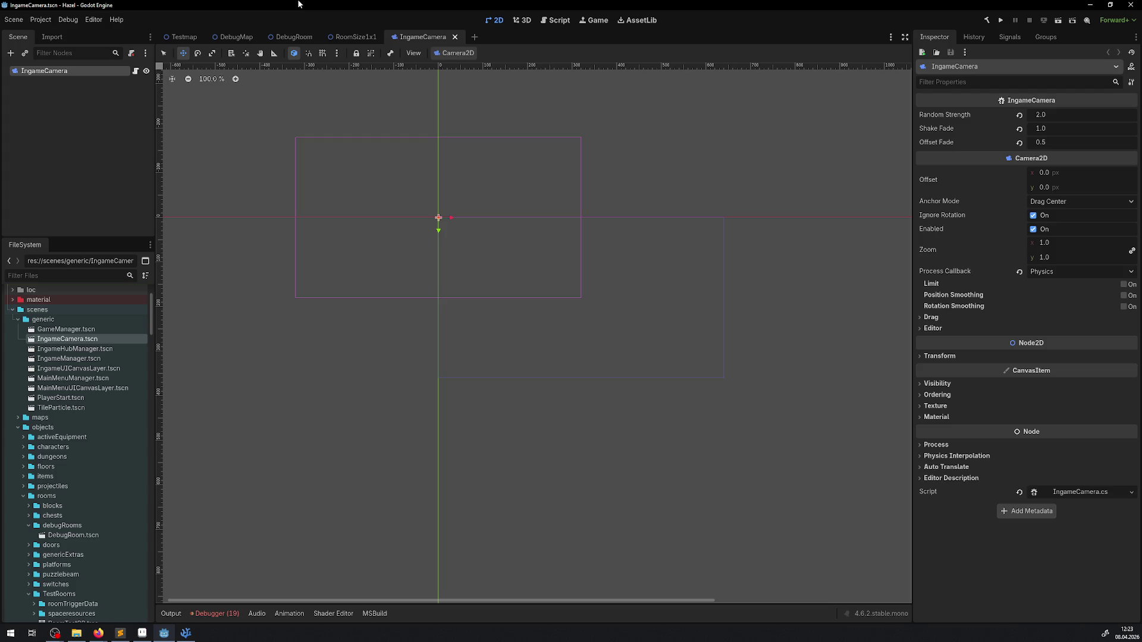
Step: Scroll the canvas back, then build and run the .NET project embedded
scroll(left, 3)
scroll(up, 3)
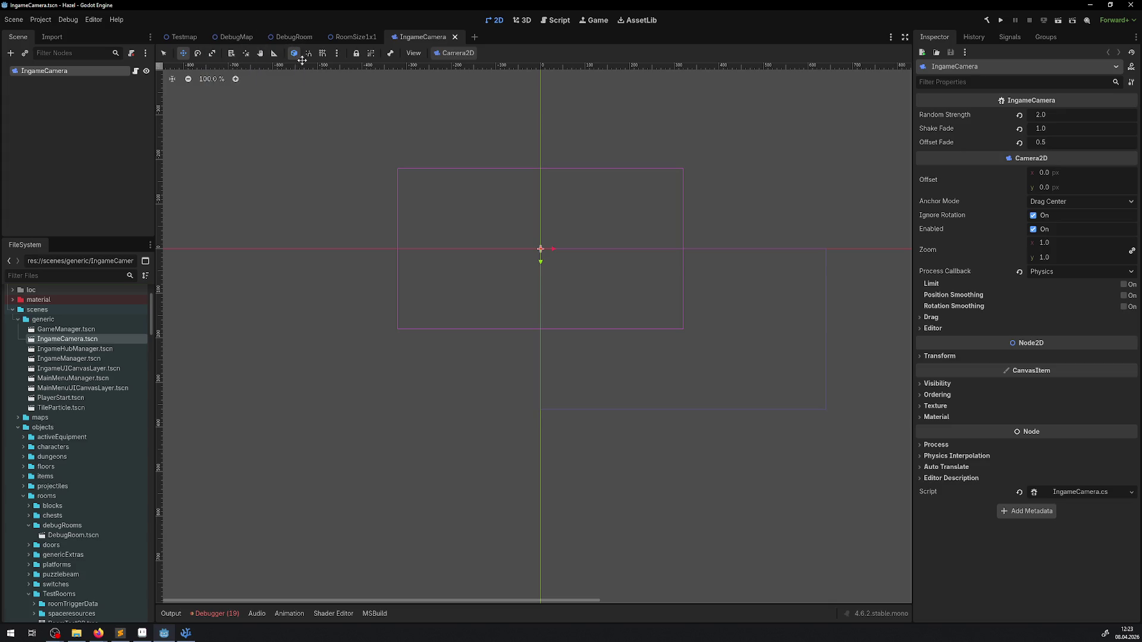
click(1001, 21)
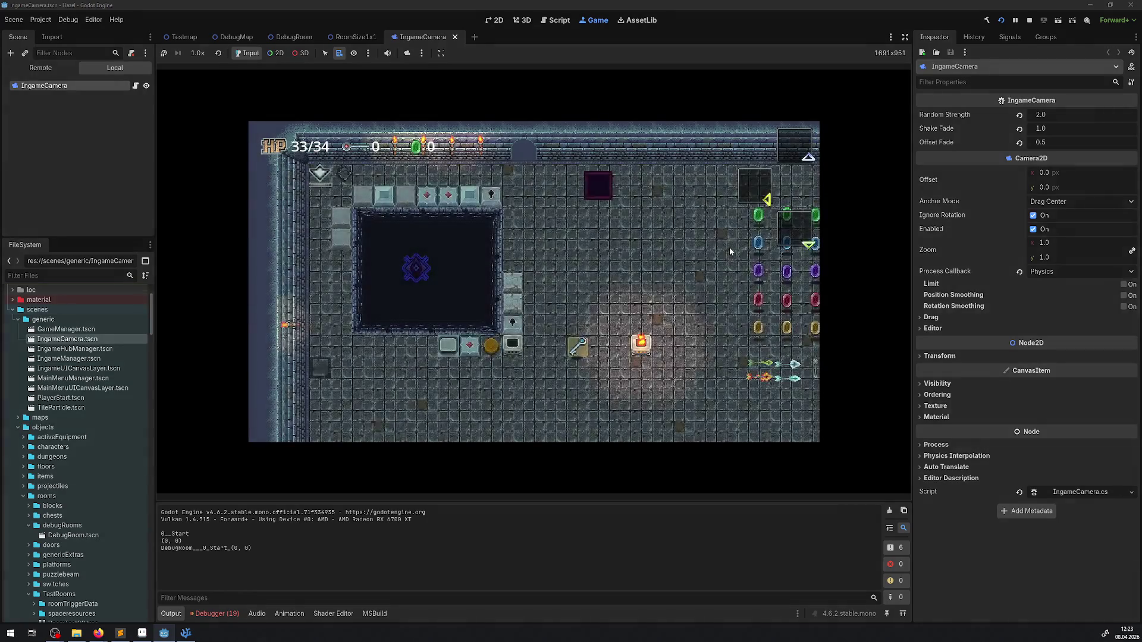
Step: Inspect the live IngameCamera at 324, 204 while walking the hero left, then stop
click(40, 68)
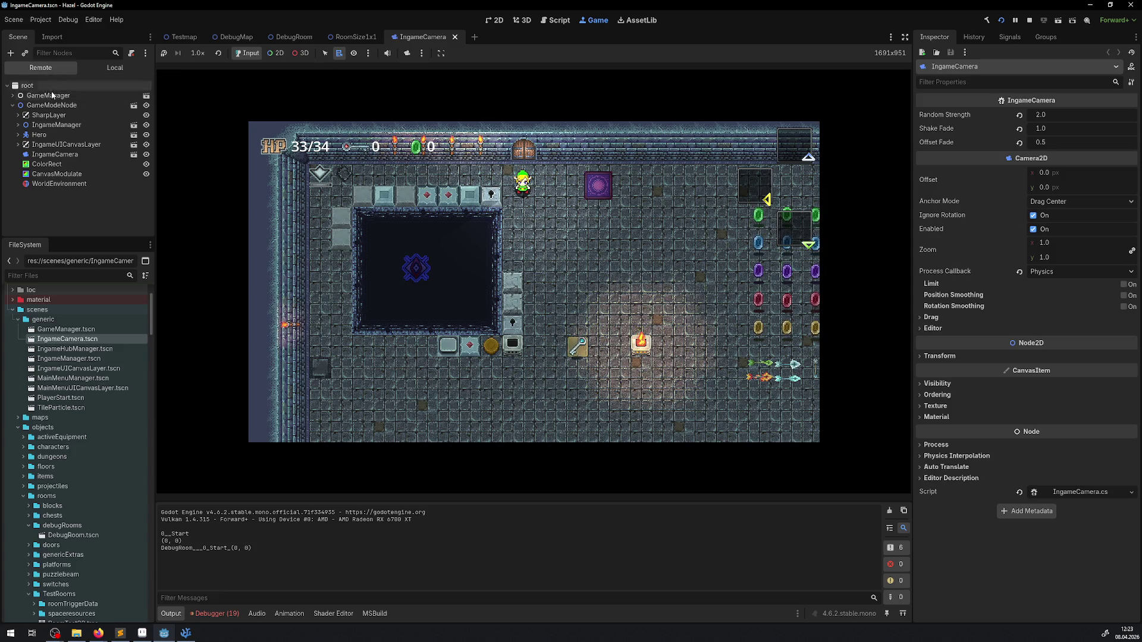
click(50, 155)
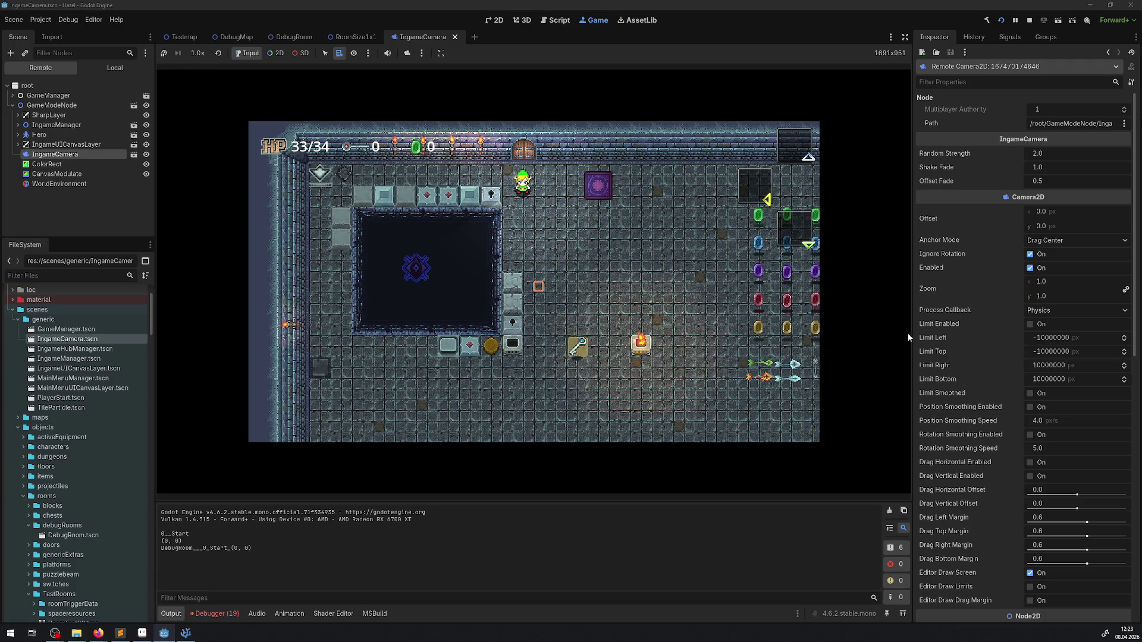
scroll(down, 3)
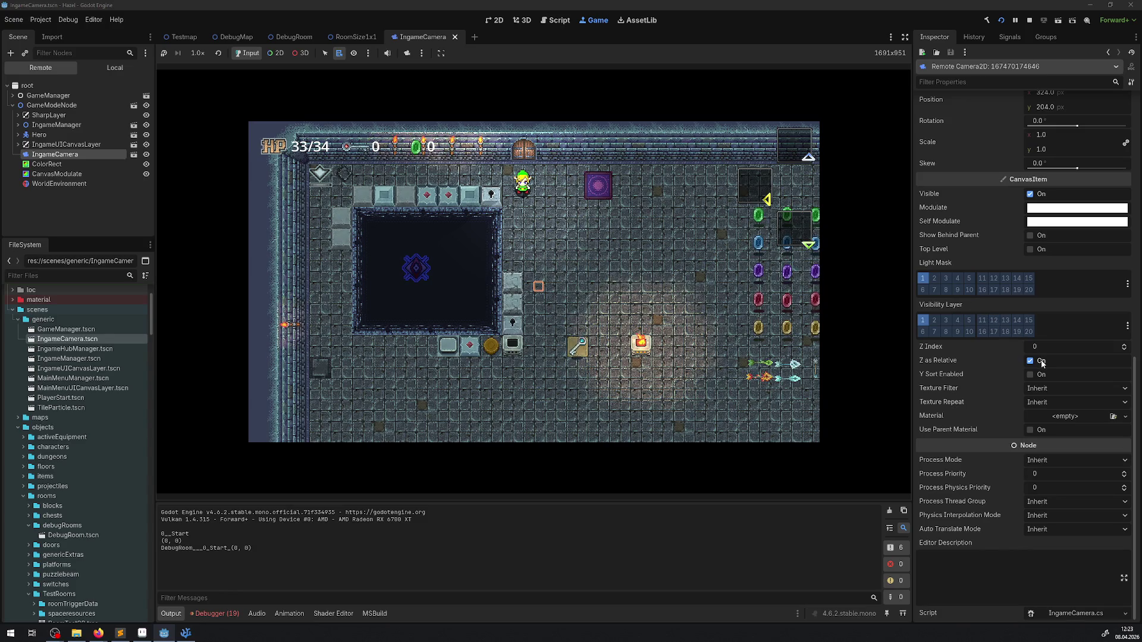
scroll(up, 3)
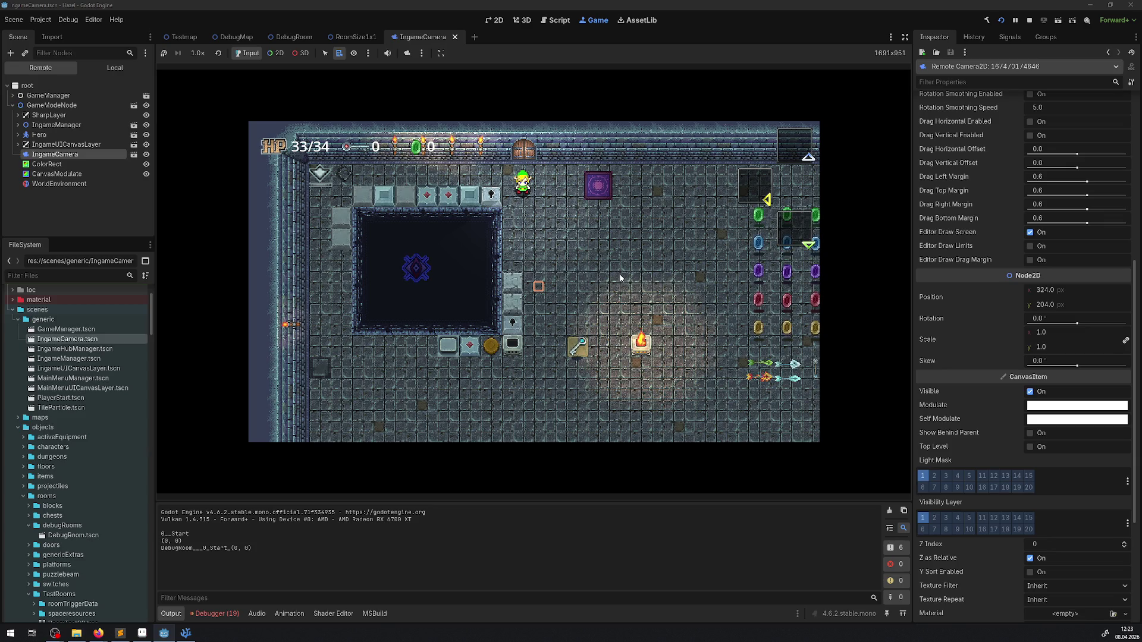
key(Left)
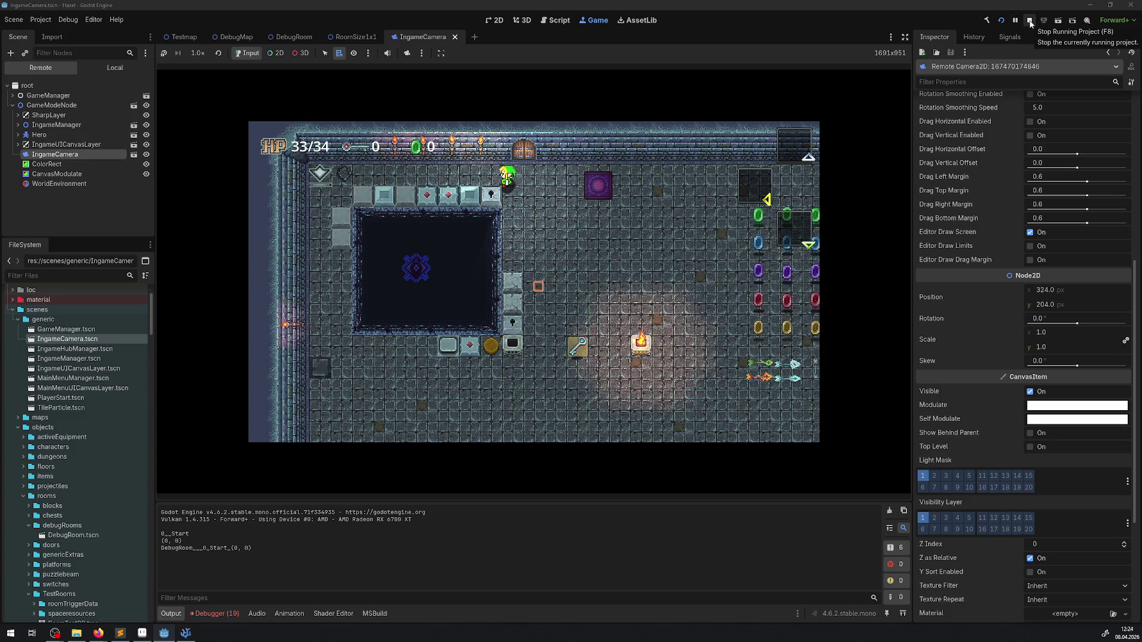
click(1029, 22)
Step: Select CameraArea in DebugRoom, then paste TILES16_9_24 from RoomSize1x1 into DebugRoom
mouse_move(364, 40)
click(293, 37)
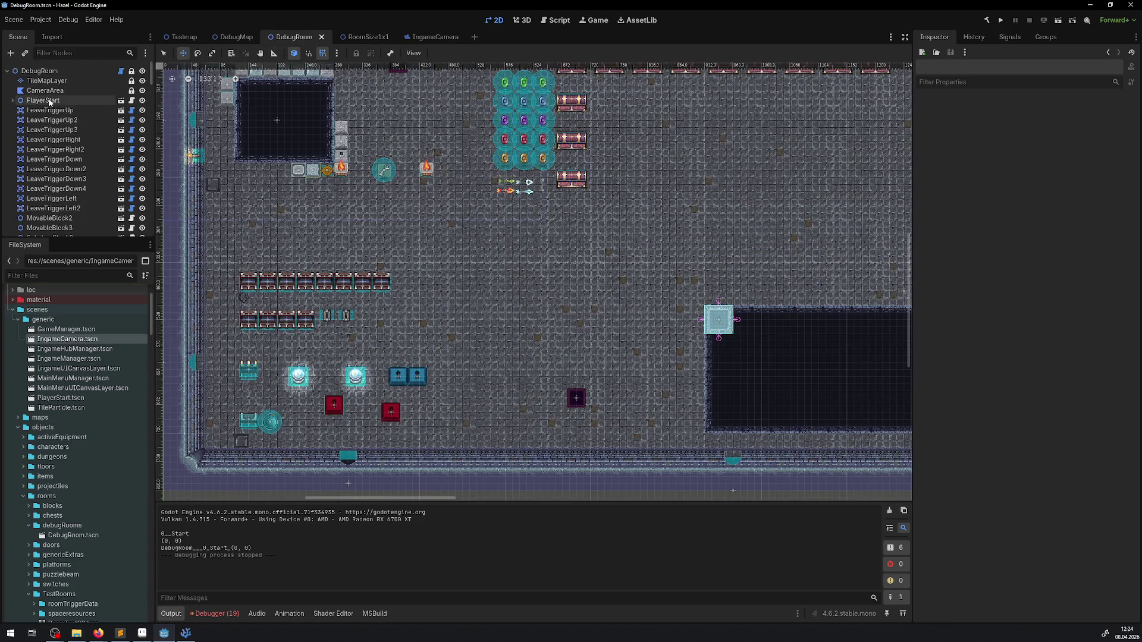
click(44, 90)
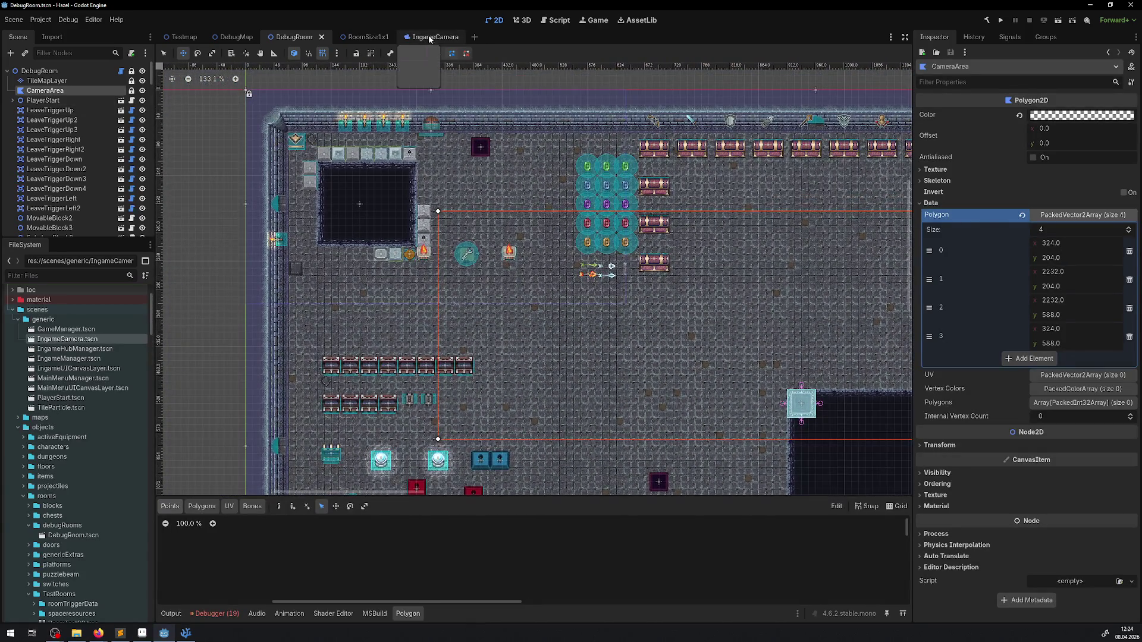
click(430, 37)
click(352, 37)
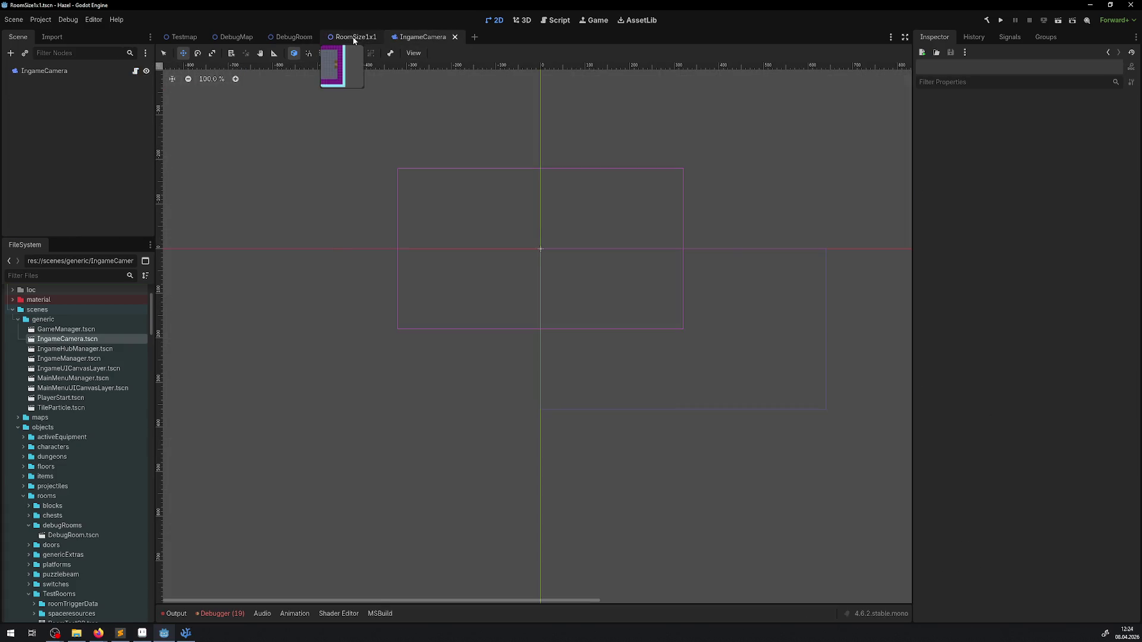
click(72, 120)
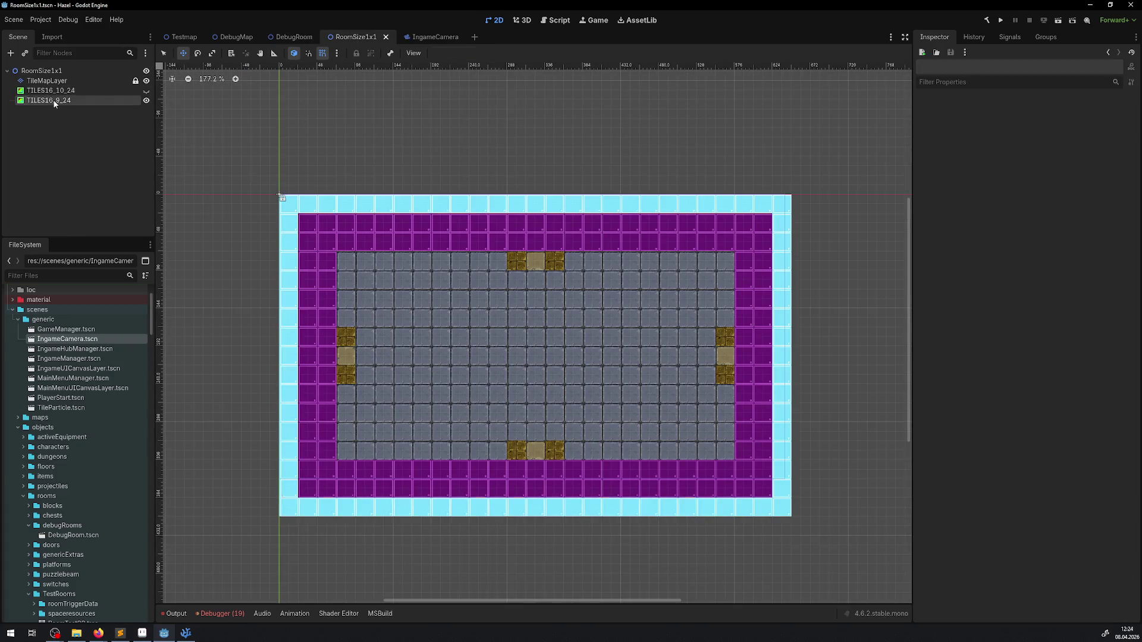
click(52, 100)
click(283, 38)
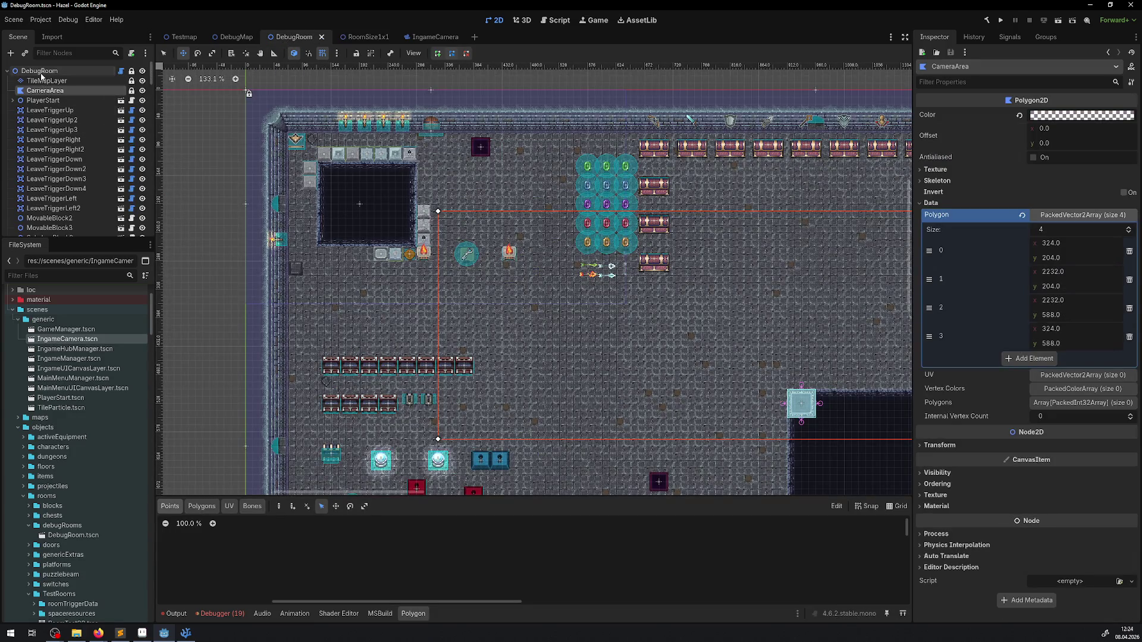
key(ctrl+shift+v)
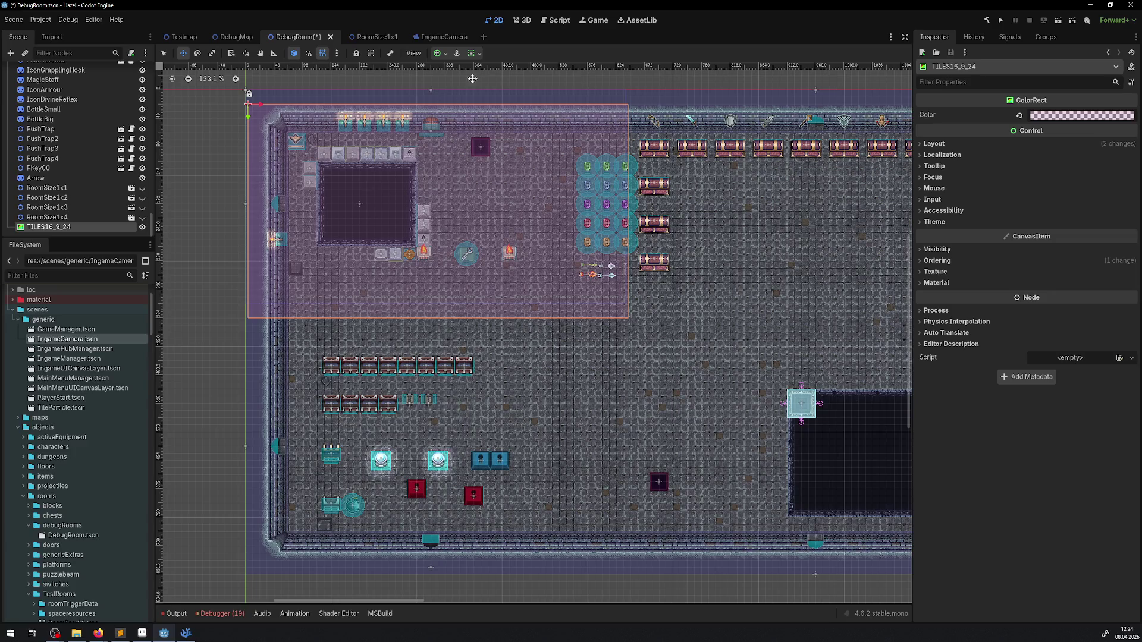
Step: Apply the Center anchor preset to TILES16_9_24 and drag the rectangle down-right
click(445, 53)
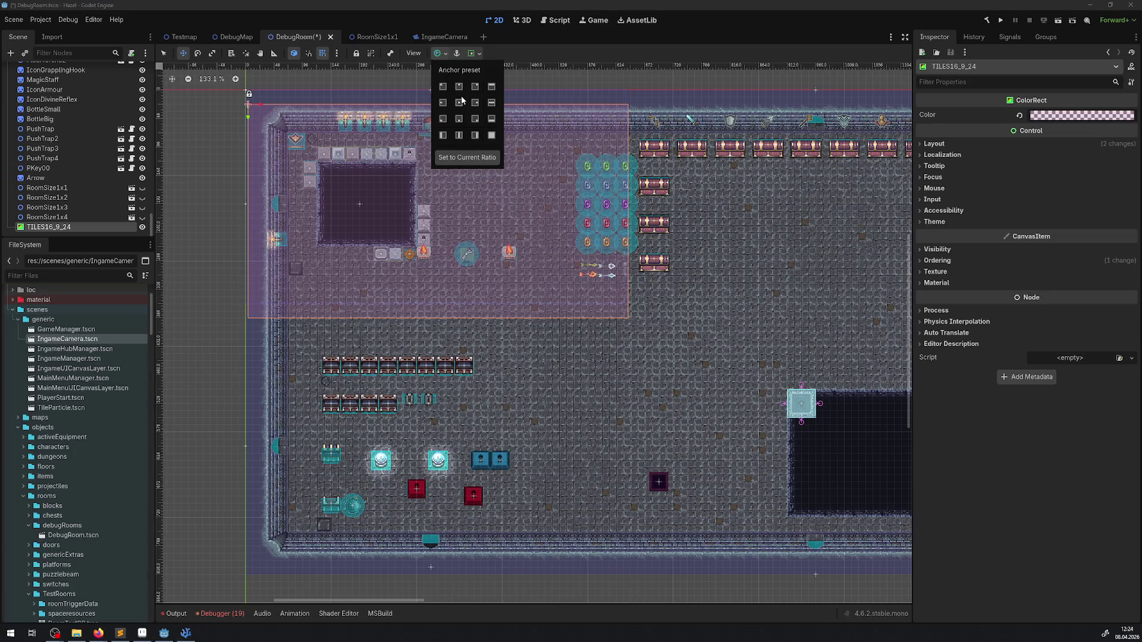
click(458, 103)
click(209, 119)
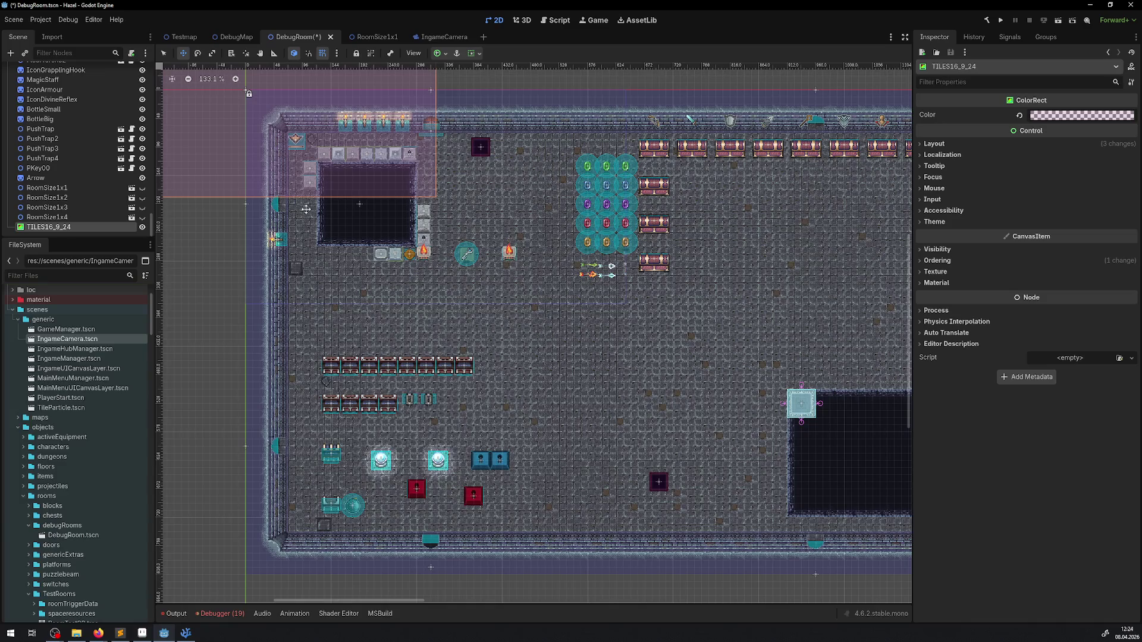
drag(231, 120, 365, 222)
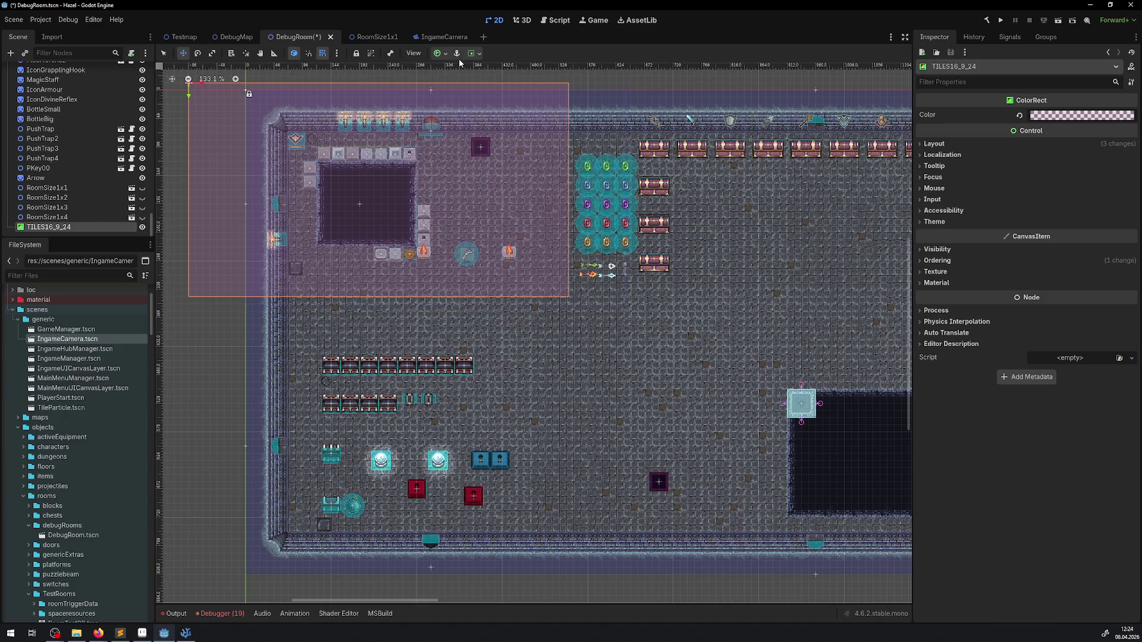
click(474, 54)
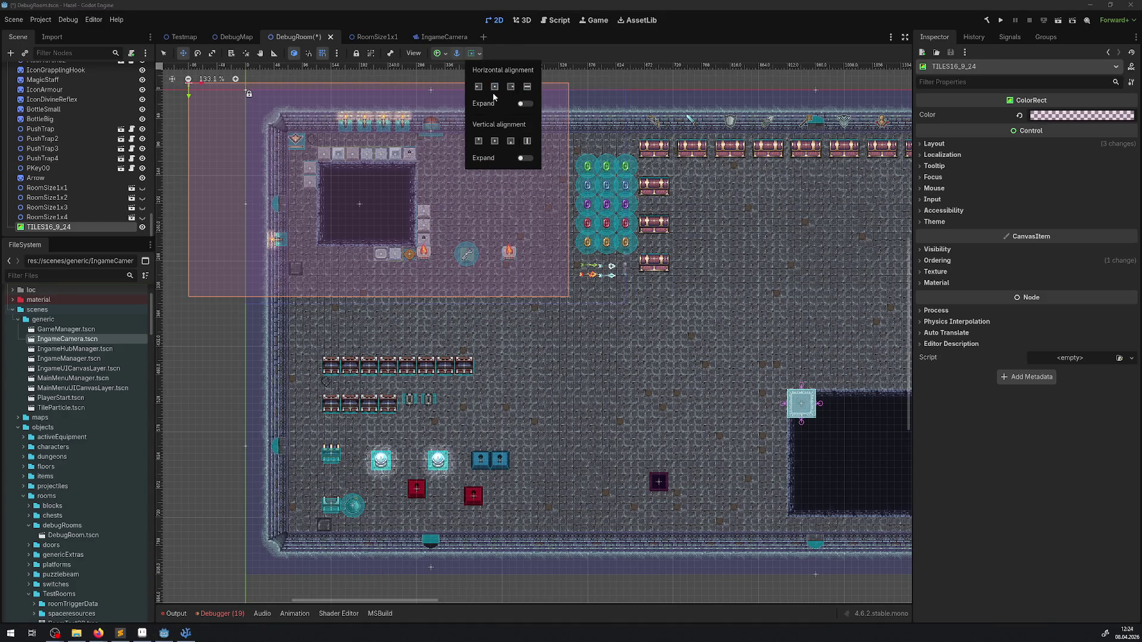
click(204, 147)
drag(229, 149, 237, 191)
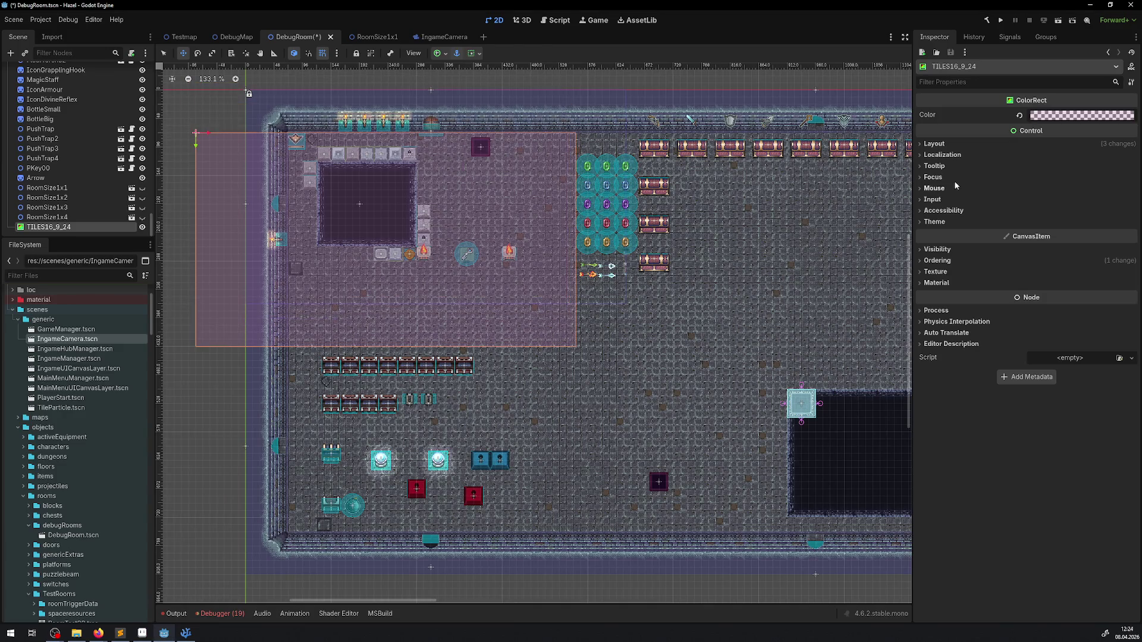
Step: Re-apply the Center anchor preset to the rectangle and save DebugRoom
click(941, 144)
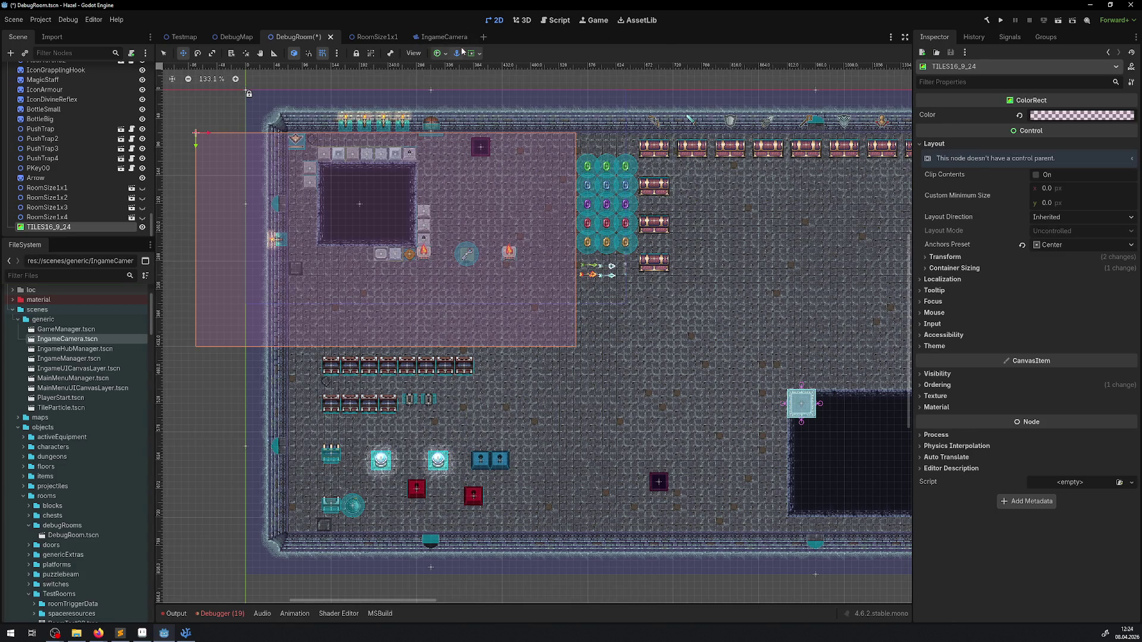
click(447, 54)
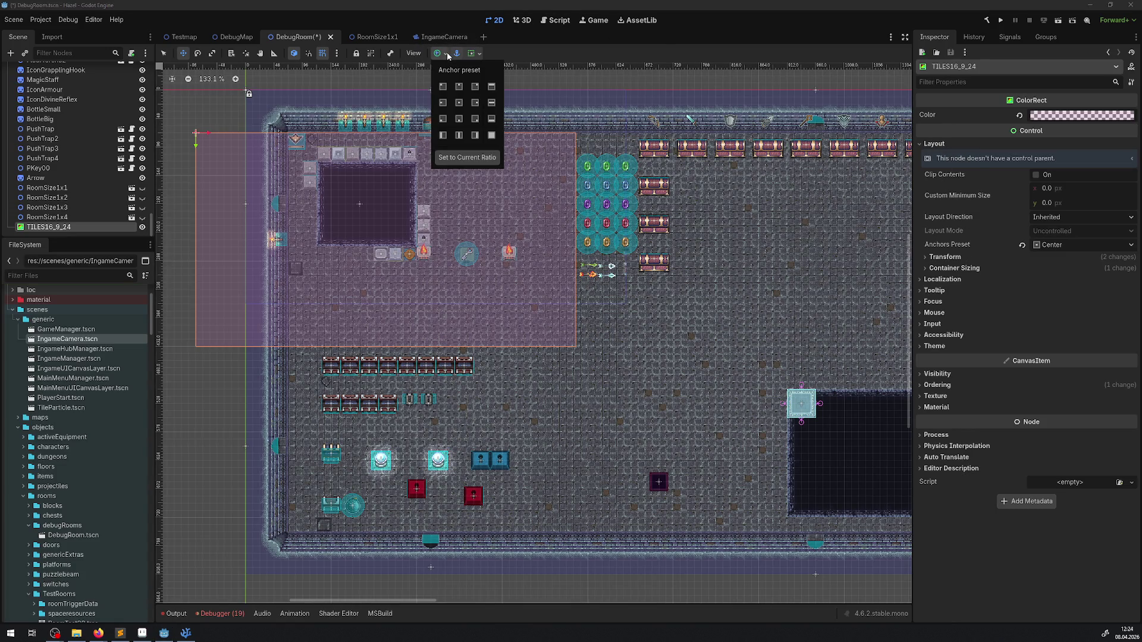
click(458, 102)
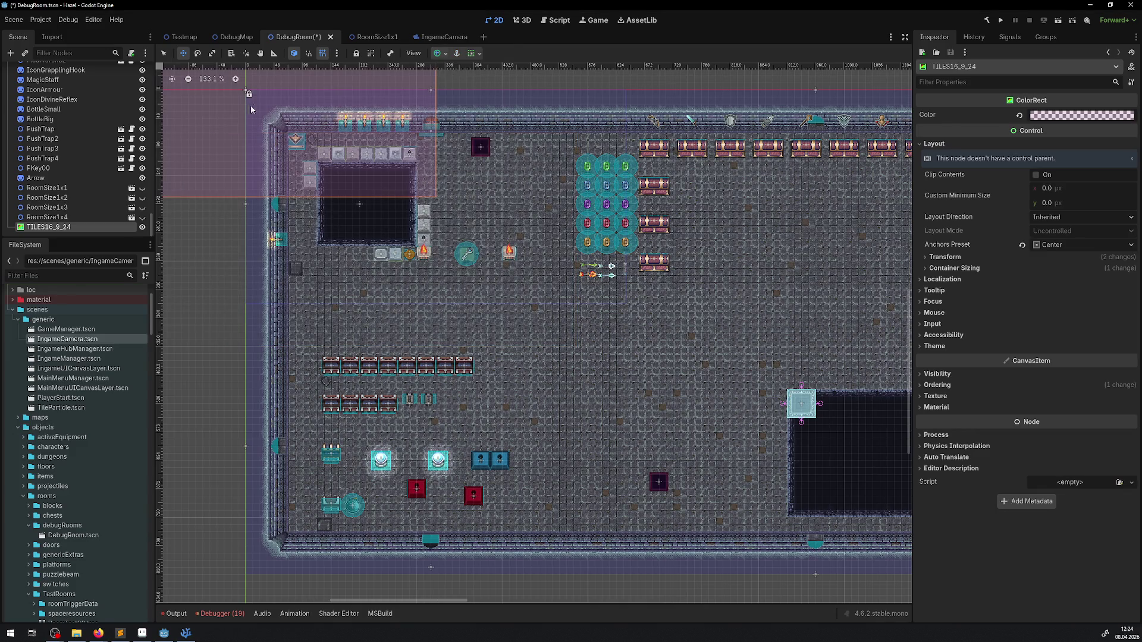
drag(337, 179, 499, 330)
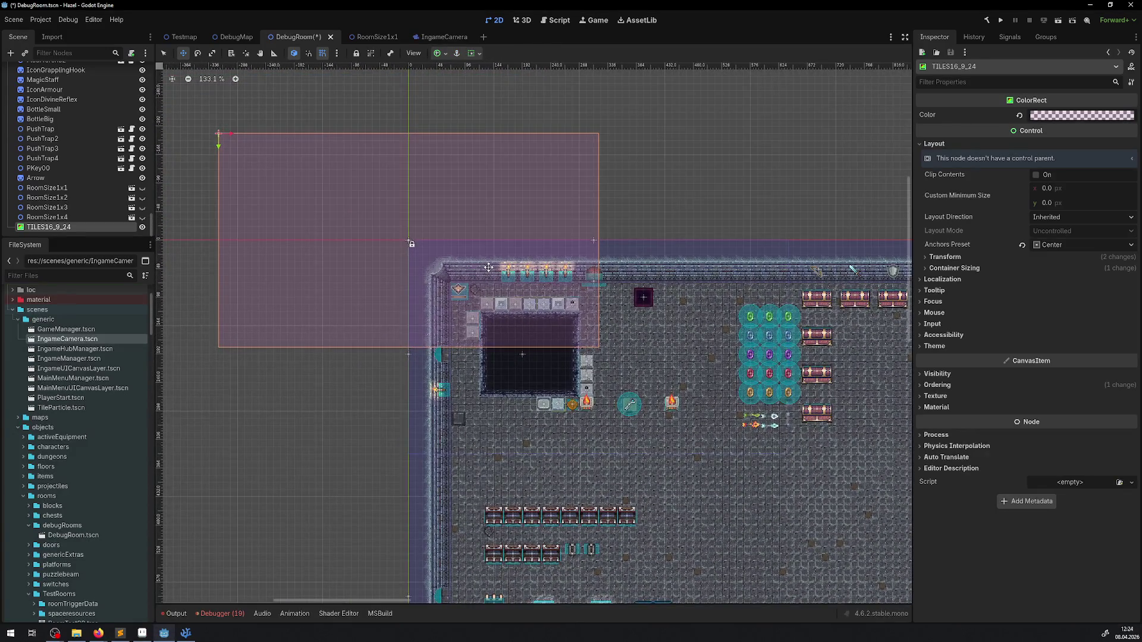
key(ctrl+s)
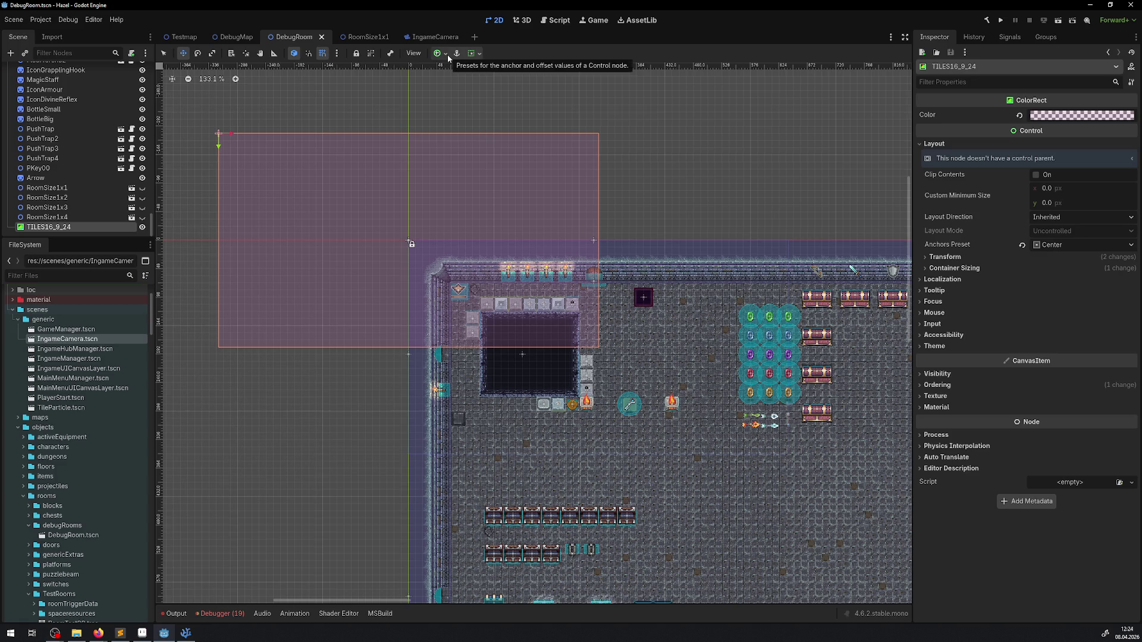
Step: Try the Top Wide anchor preset, then undo back to the Center anchors
click(449, 57)
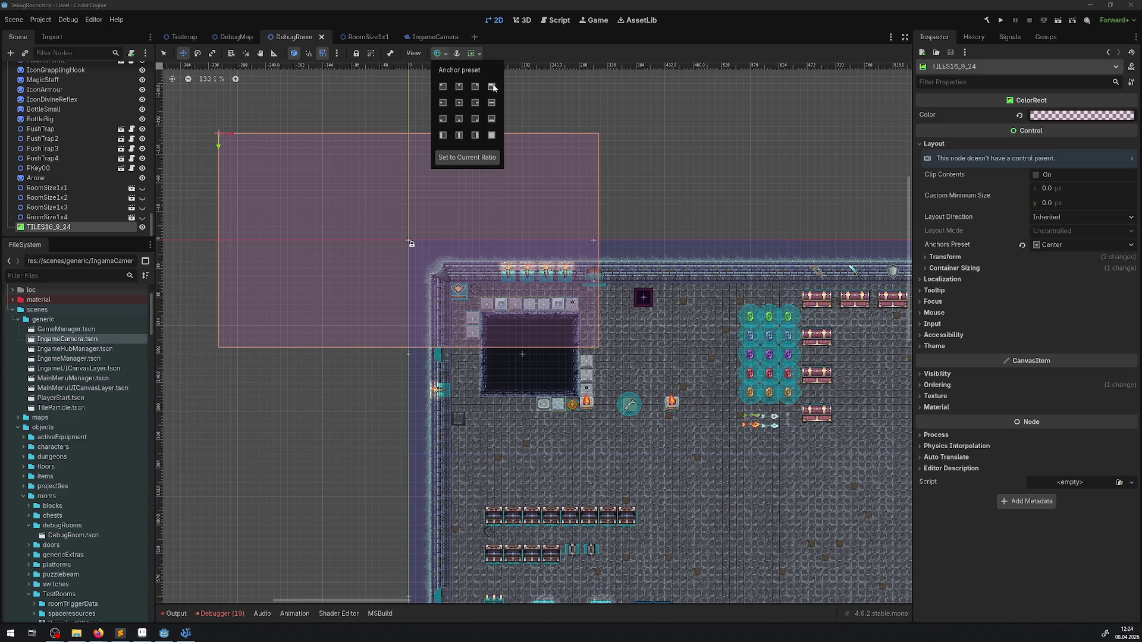
click(492, 87)
key(ctrl+z)
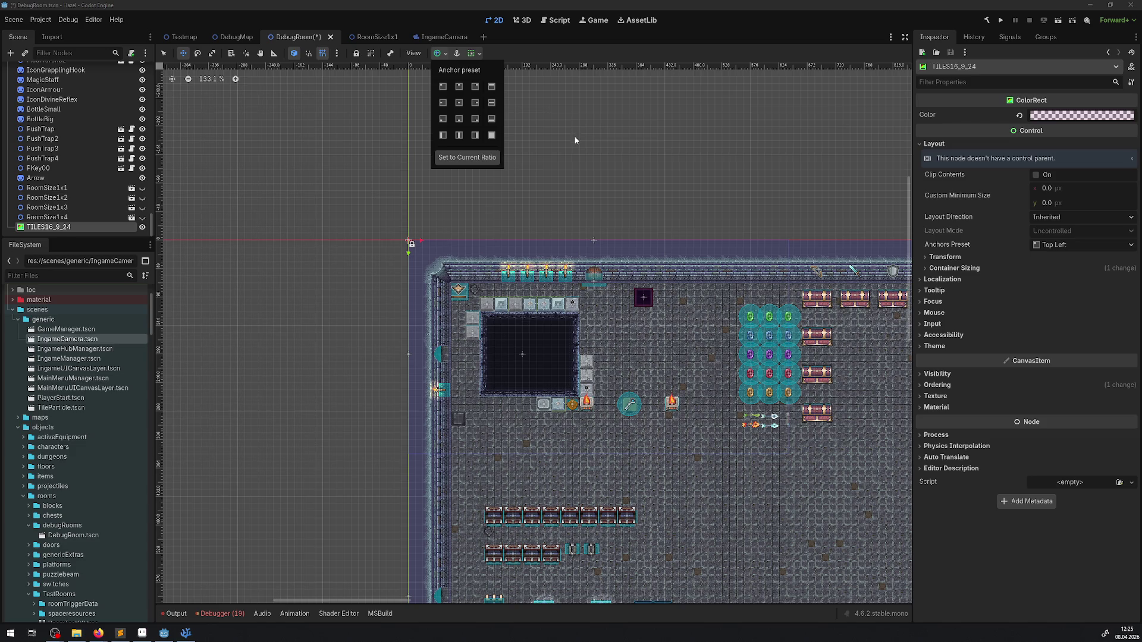
click(574, 140)
key(ctrl+z)
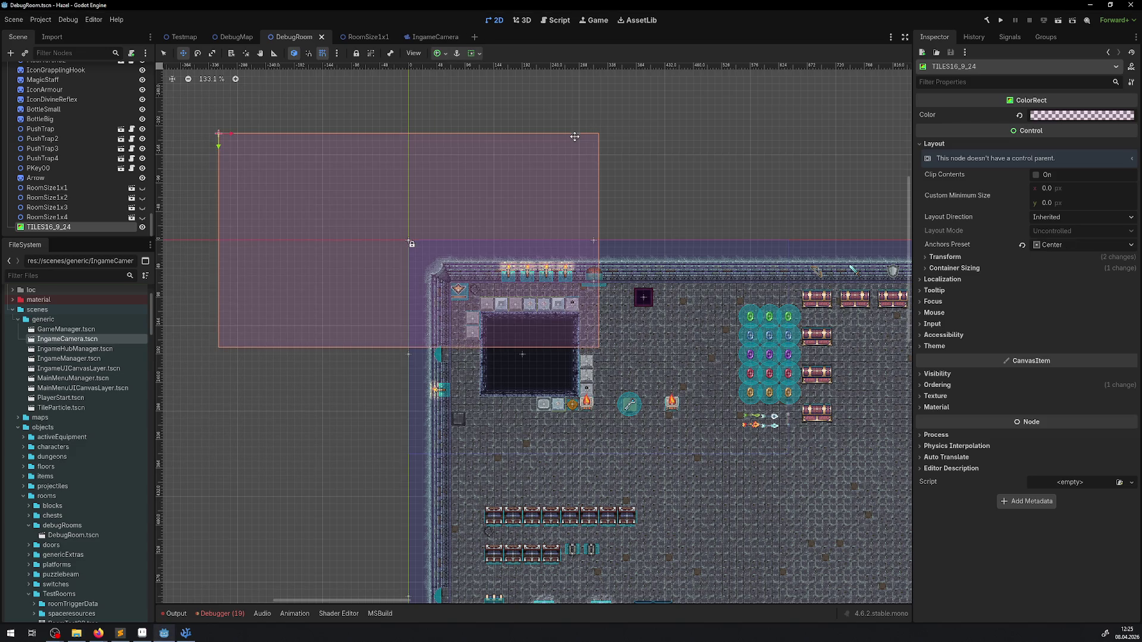
Step: Anchor the TILES16_9_24 rectangle Top Left, keep layout direction Inherited, and save the scene
click(1069, 218)
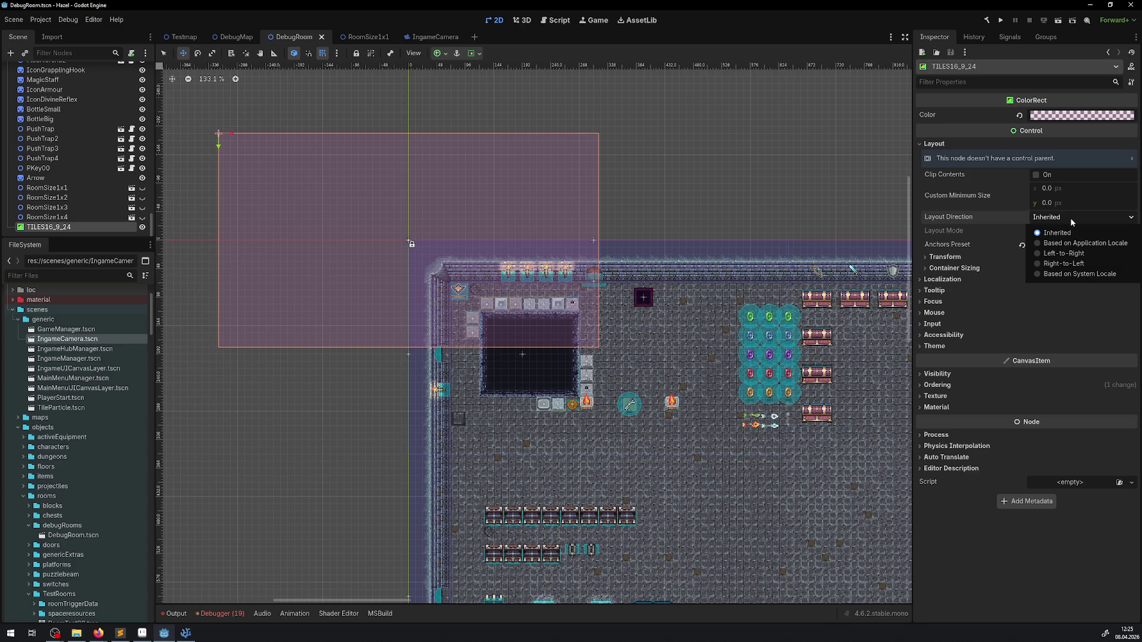
click(1070, 219)
click(1058, 248)
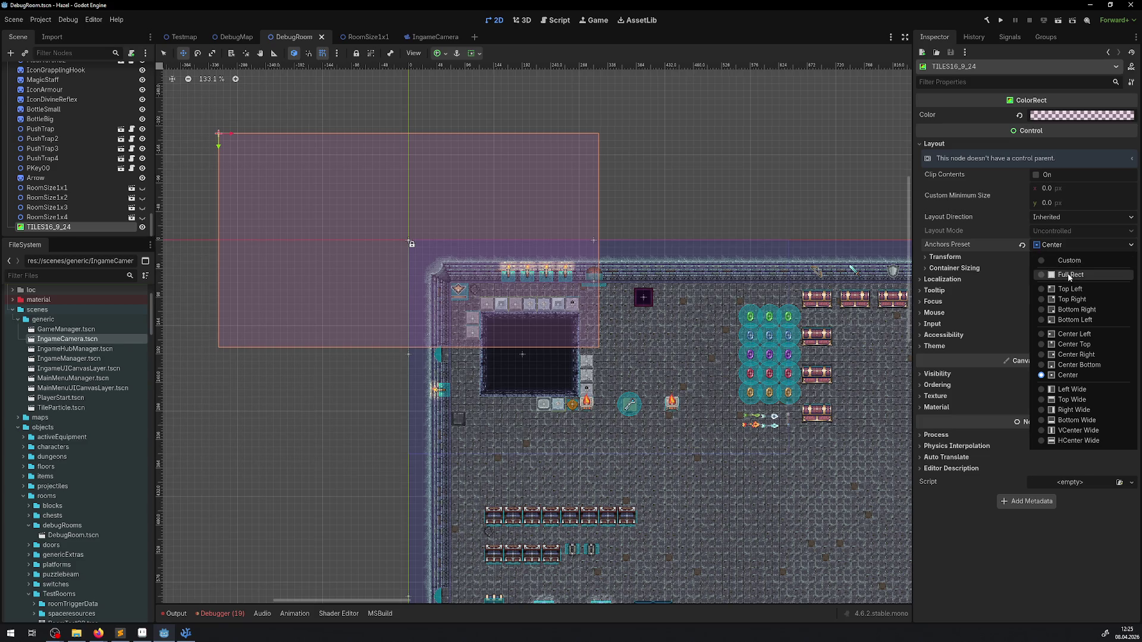
click(1072, 290)
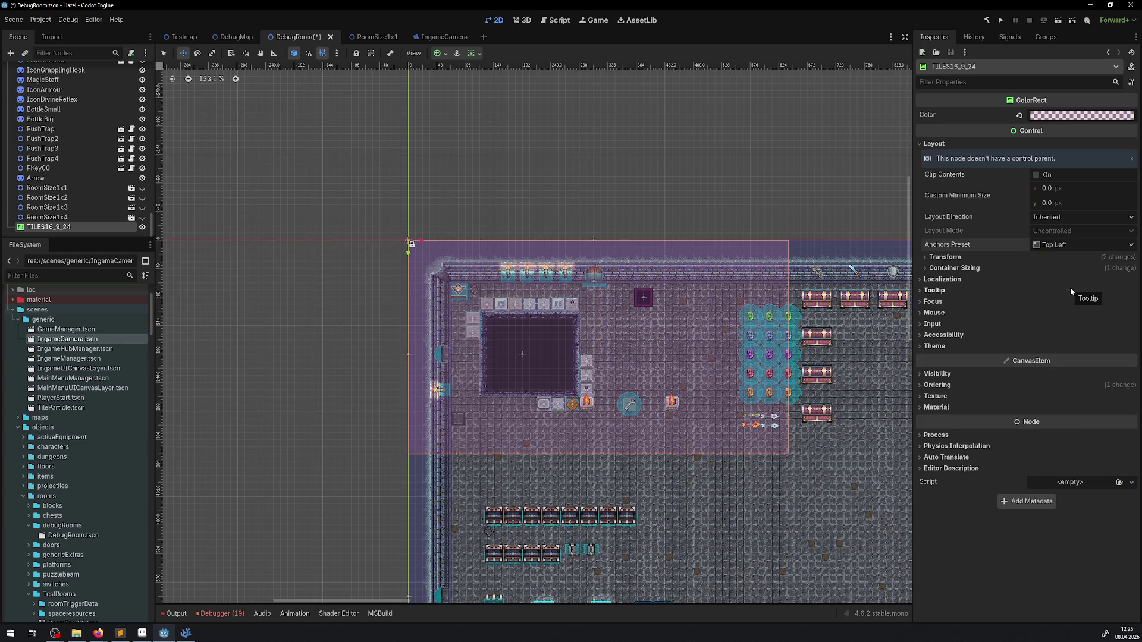
key(ctrl+s)
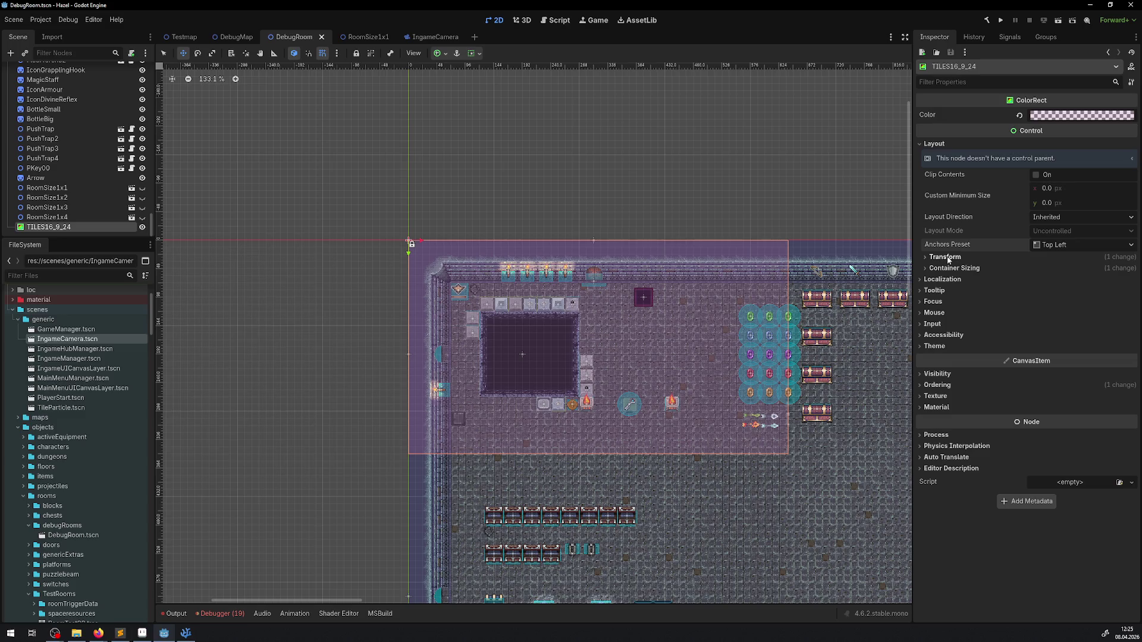
Step: Give the rectangle a pivot offset of 320, 180
click(947, 257)
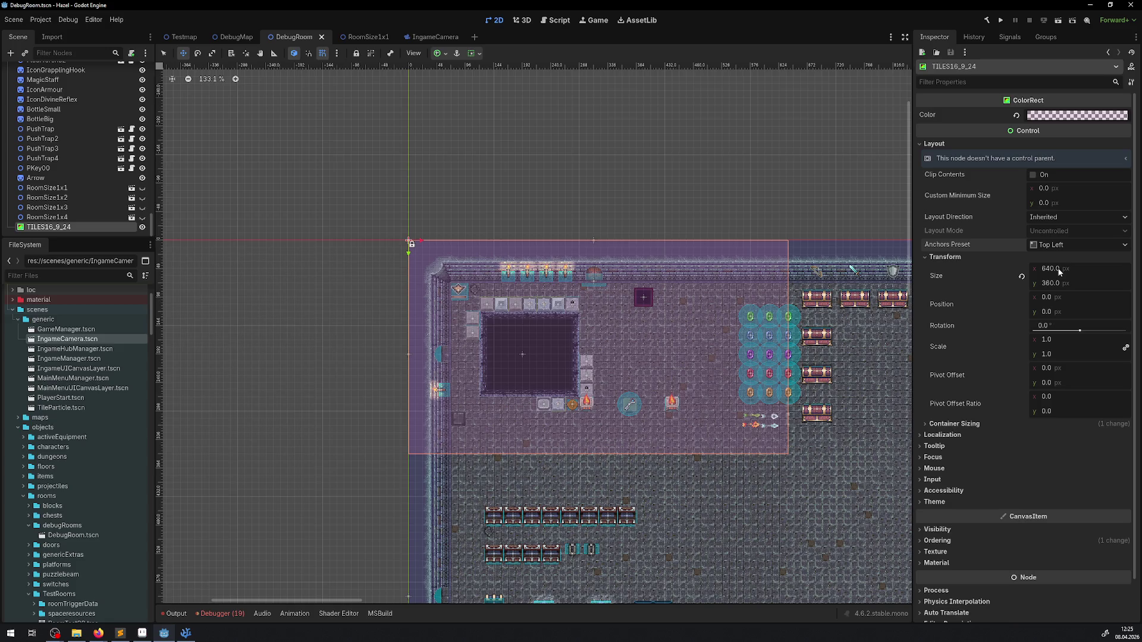
text(320)
key(Return)
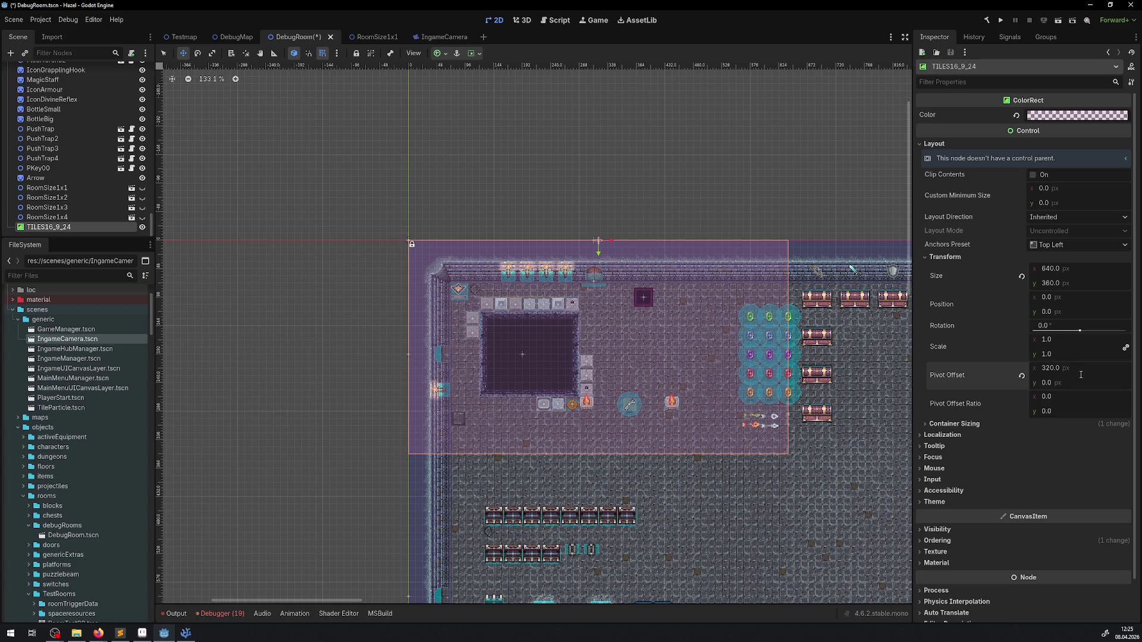
click(1053, 382)
text(180)
key(Return)
Step: Drag the rectangle down into the room to position 132, 108
drag(512, 257, 602, 333)
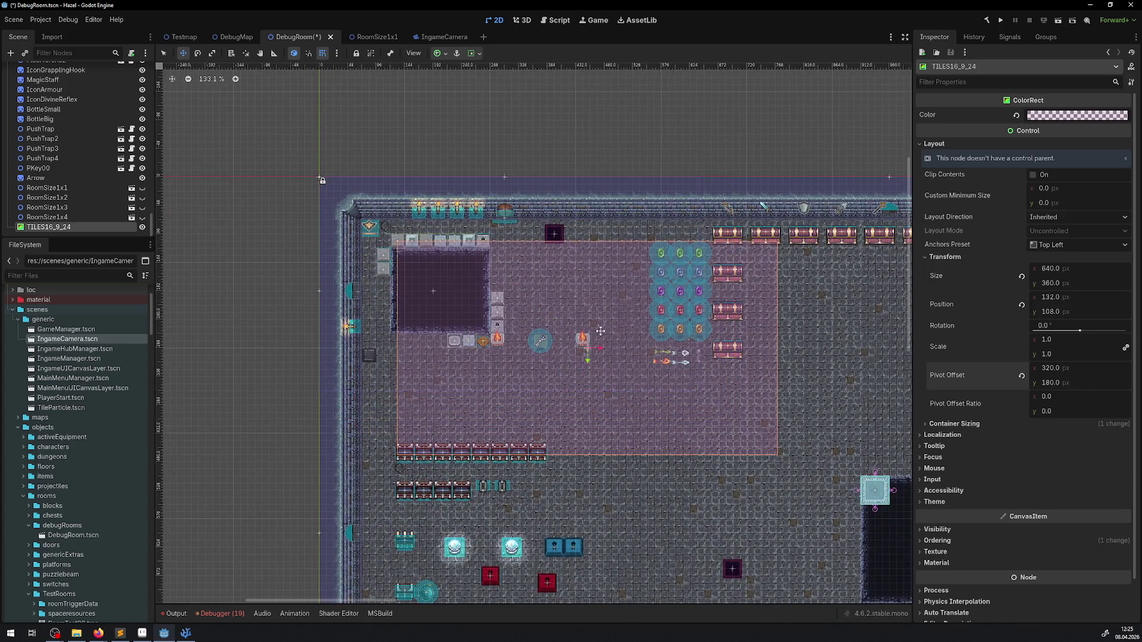
click(1057, 299)
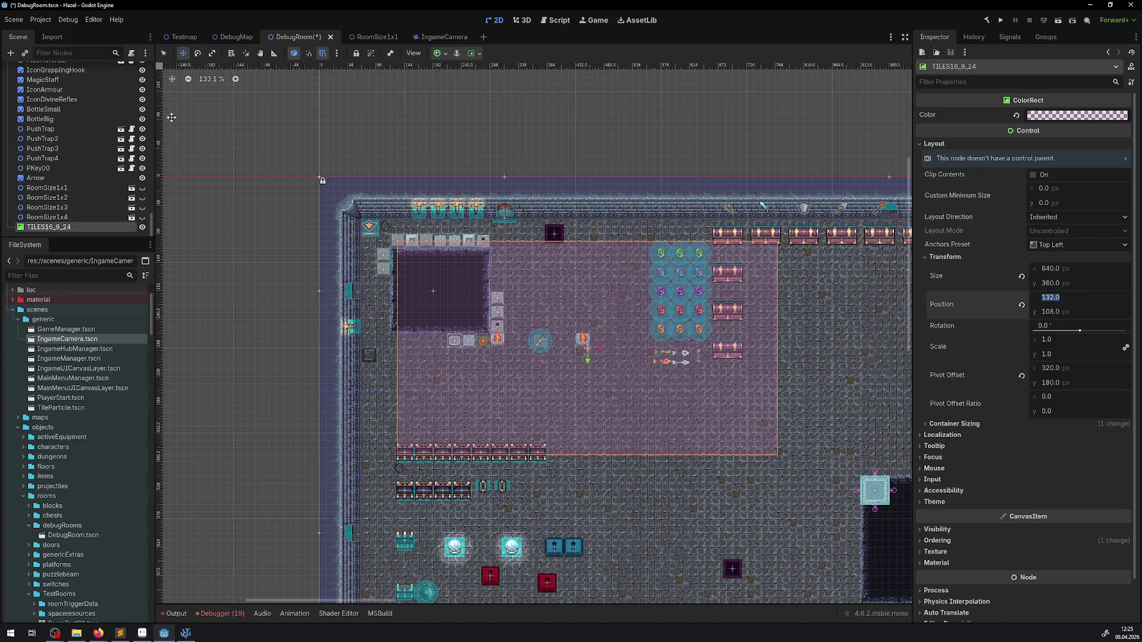
scroll(up, 3)
scroll(up, 3)
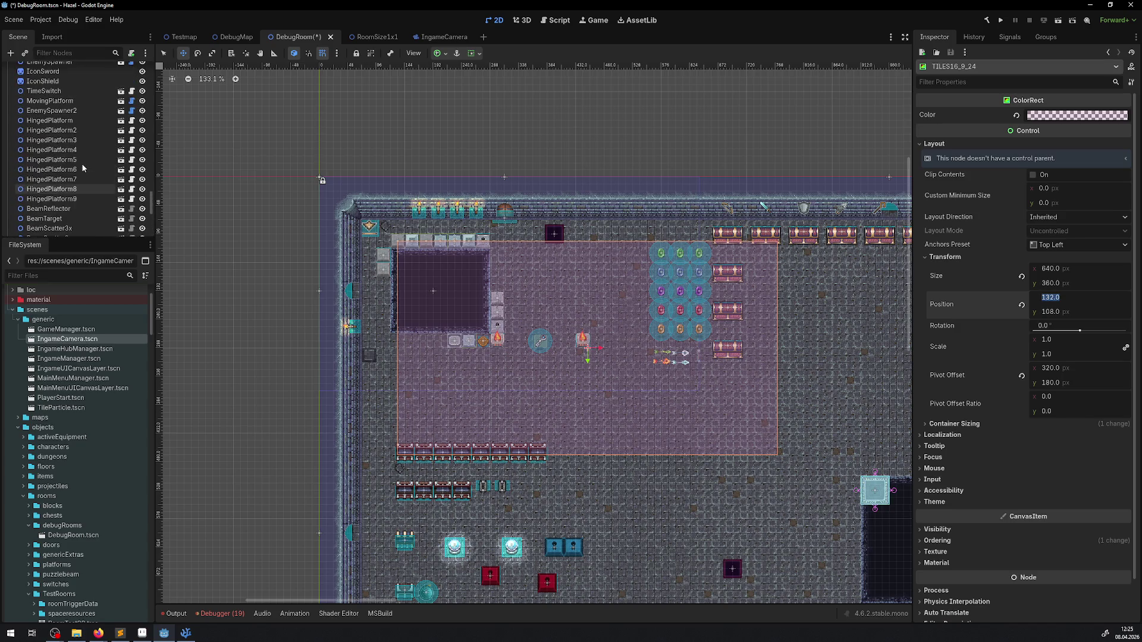
scroll(up, 3)
Step: Check CameraArea's polygon points, then set TILES16_9_24's x position to 324
click(45, 91)
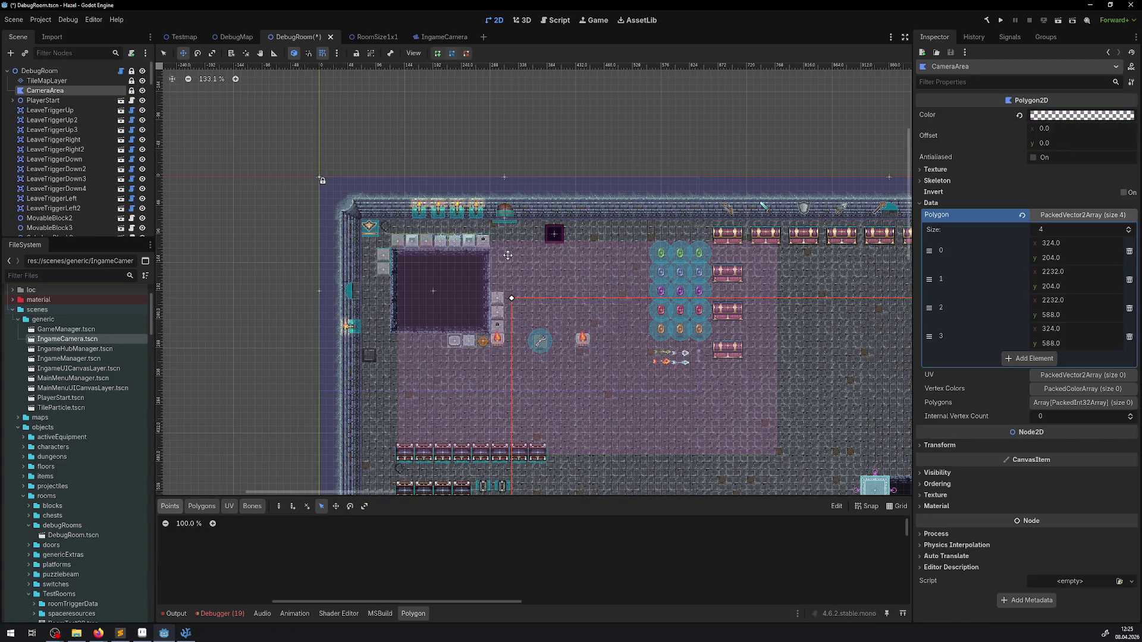
drag(596, 331, 542, 301)
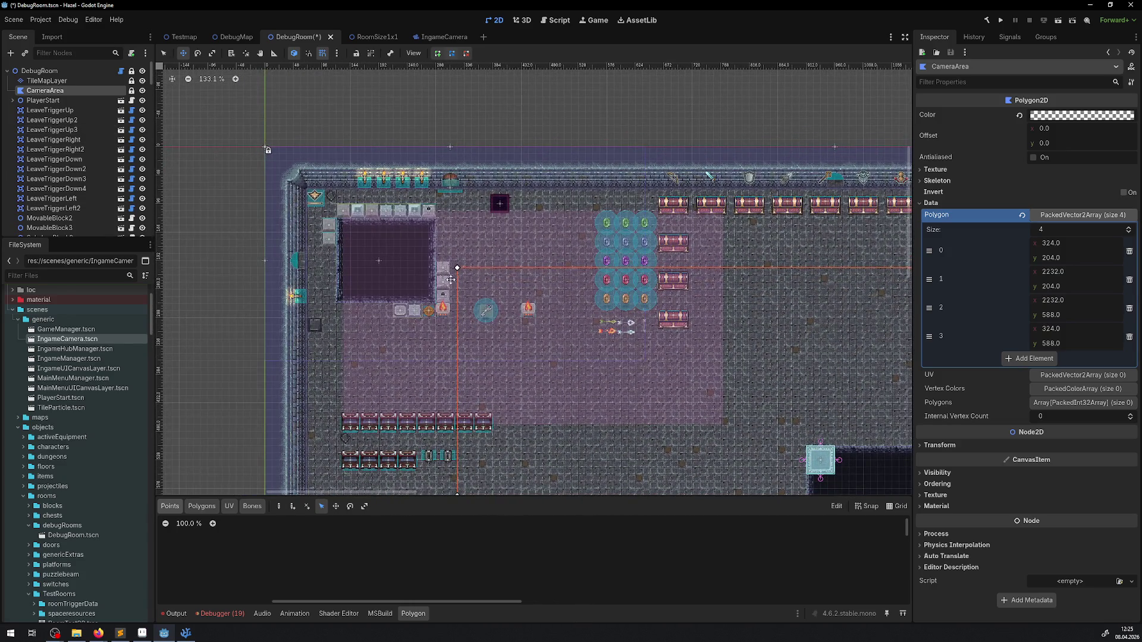
scroll(down, 3)
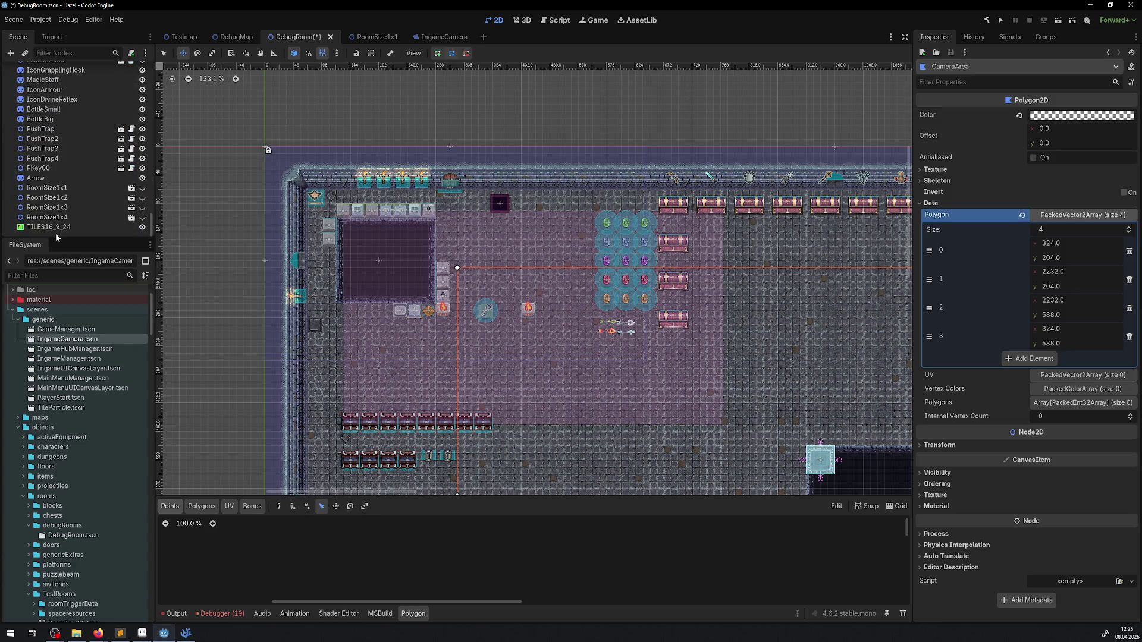
click(52, 227)
click(1054, 300)
text(32)
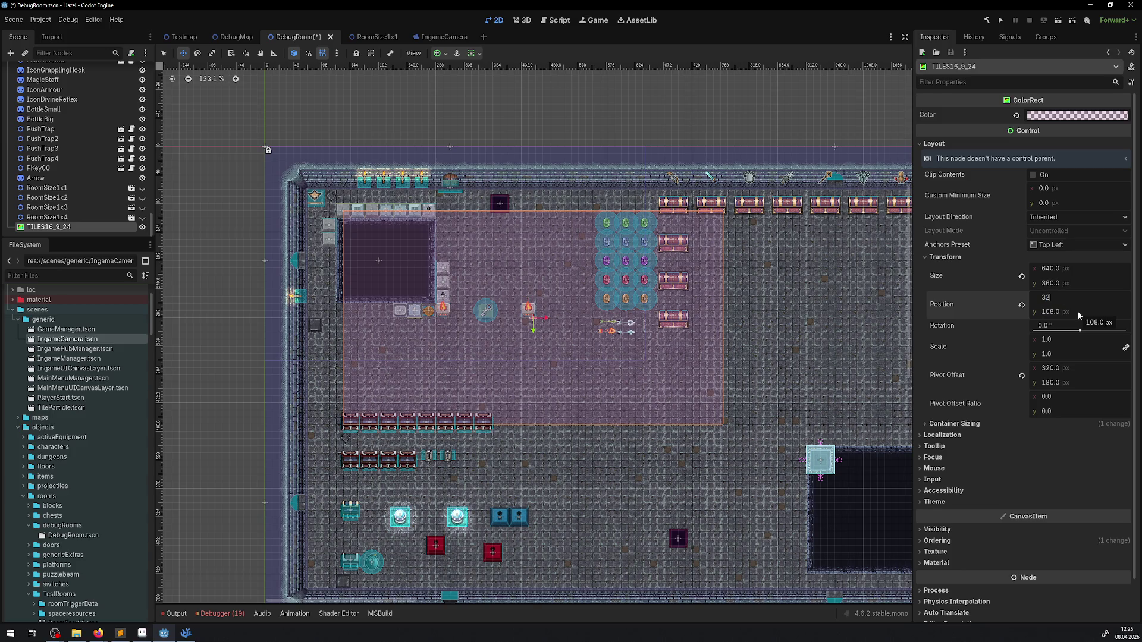
text(4)
key(Return)
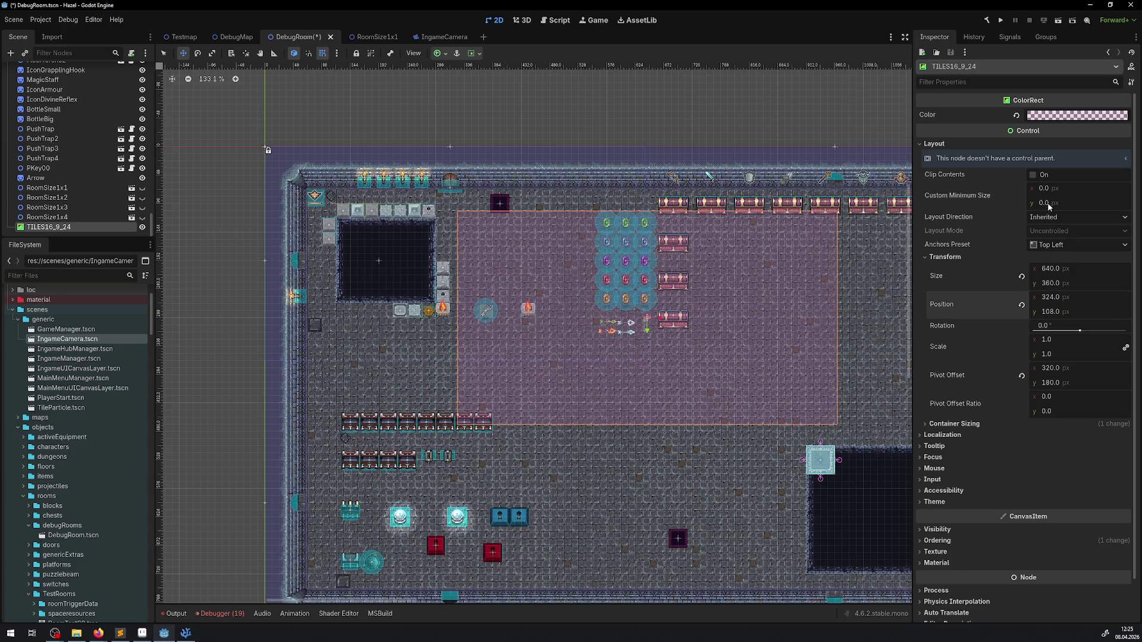
click(1057, 245)
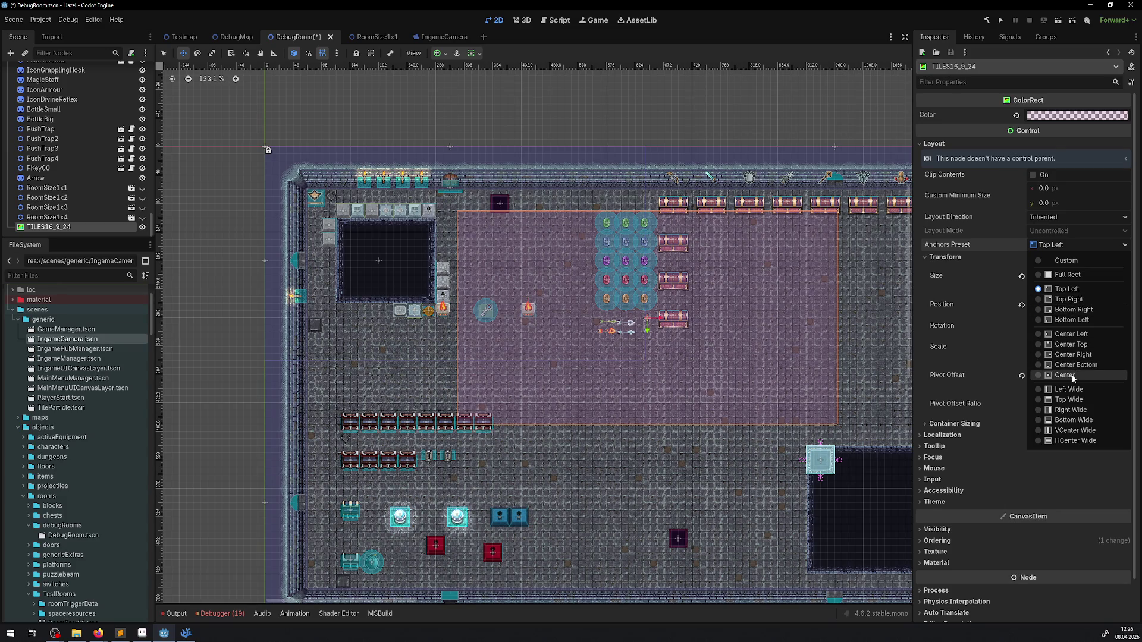
Step: Switch the rectangle to Center anchors and drag it back over the room
click(1072, 375)
drag(265, 130, 523, 311)
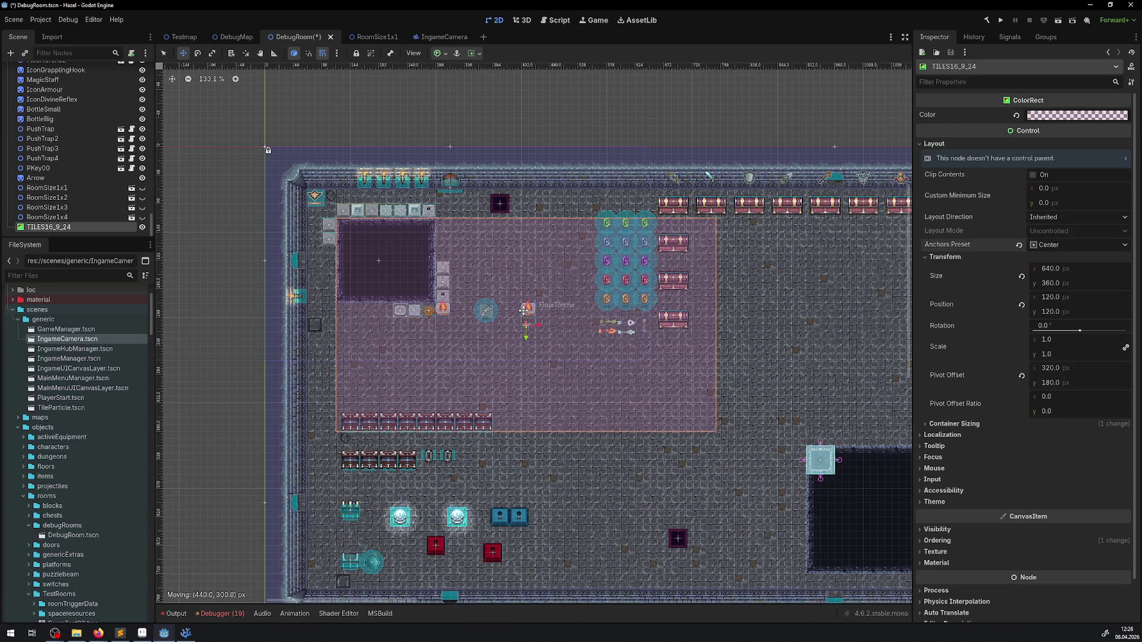
drag(523, 310, 523, 310)
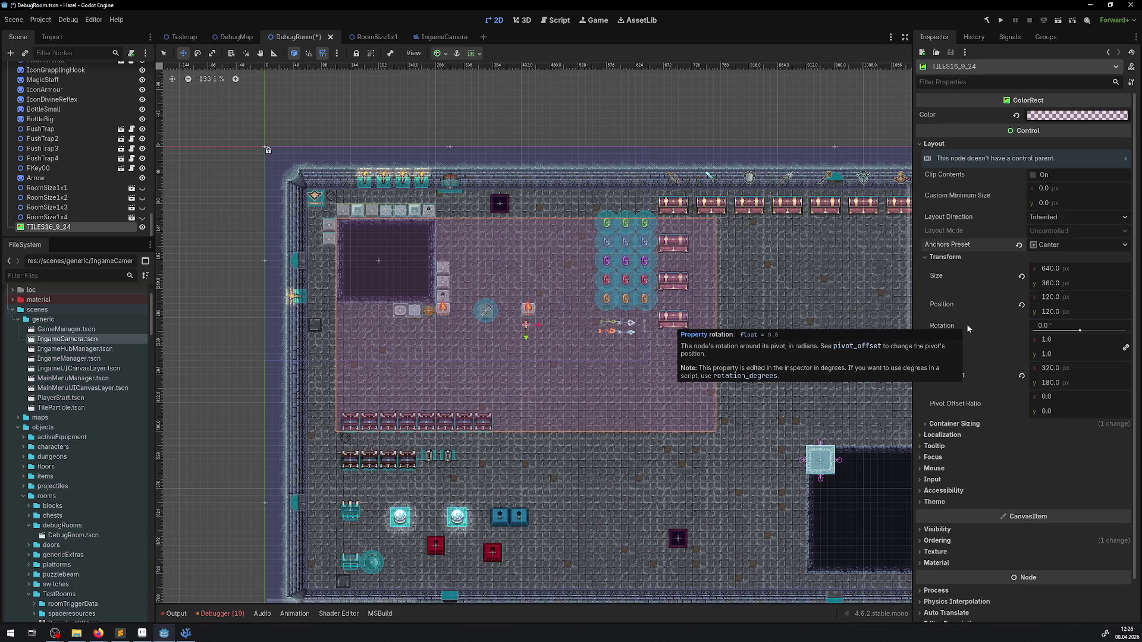
click(1057, 245)
click(1058, 244)
Step: Reset the rectangle's pivot offset to 0, 0
click(1054, 384)
key(Return)
click(1050, 370)
text(0)
key(Return)
click(1057, 384)
text(0)
key(Return)
Step: Reposition the rectangle toward the room's corner and set its y position to 102
drag(505, 310, 653, 394)
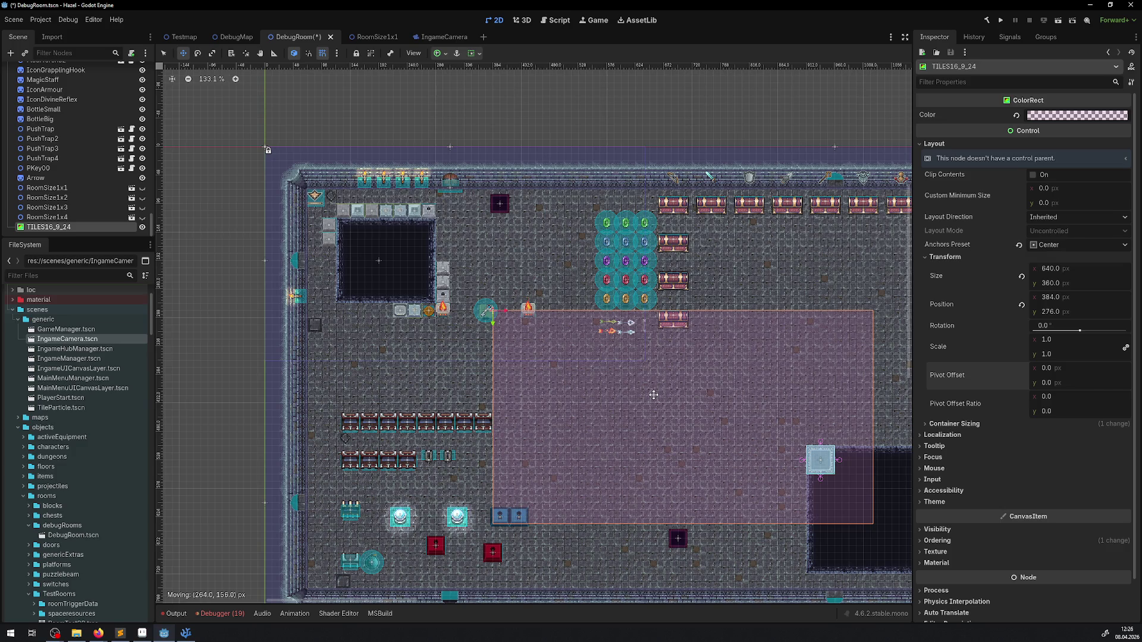
drag(653, 394, 653, 394)
drag(657, 380, 539, 296)
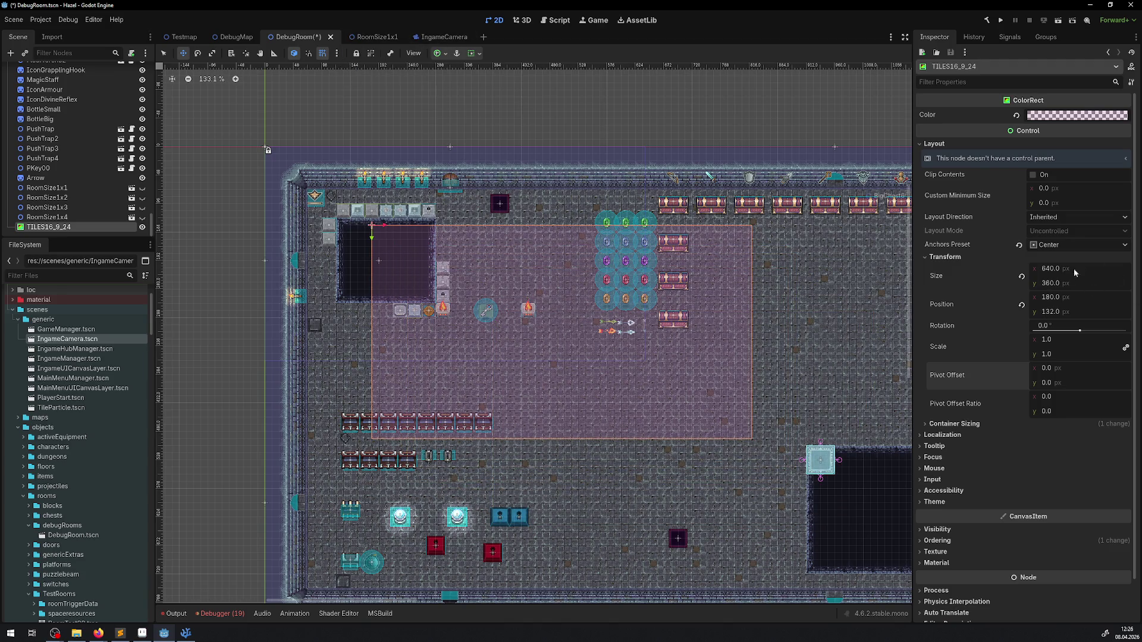
click(1060, 313)
text(102)
key(Return)
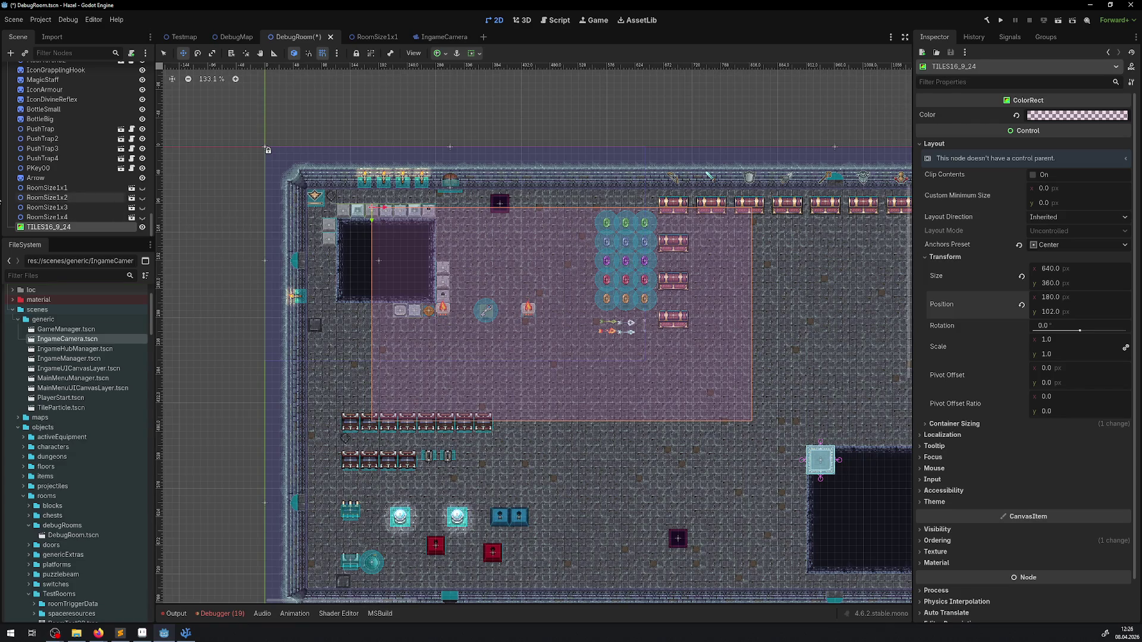
Step: Select RoomSize1x1 through RoomSize1x4 together, delete them and confirm, then reselect TILES16_9_24
click(77, 219)
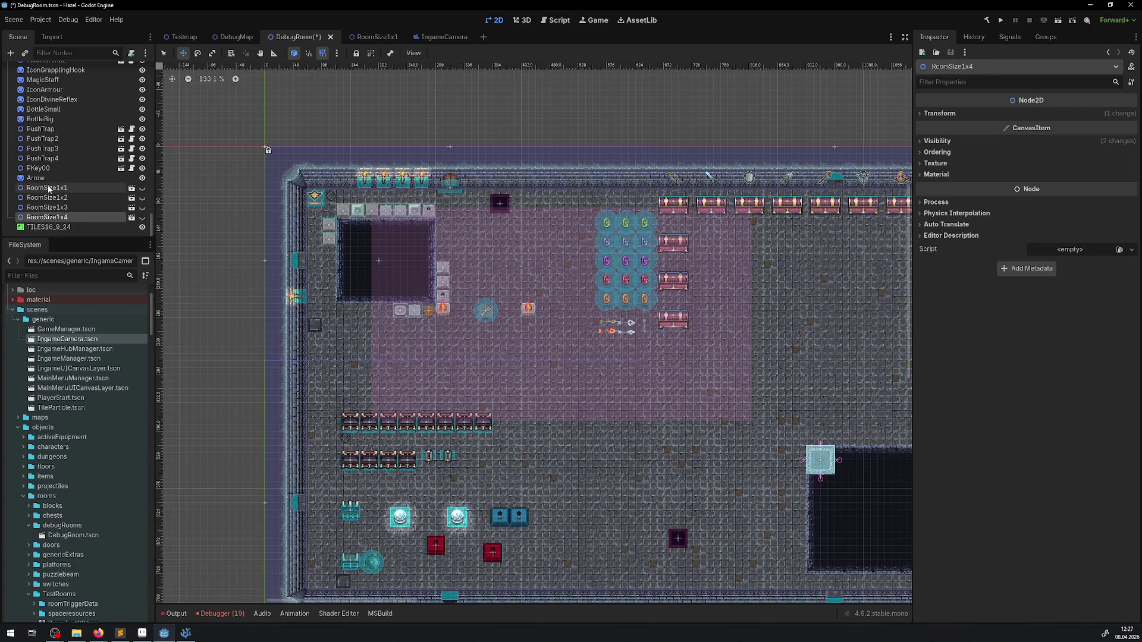
click(51, 188)
key(Delete)
key(Return)
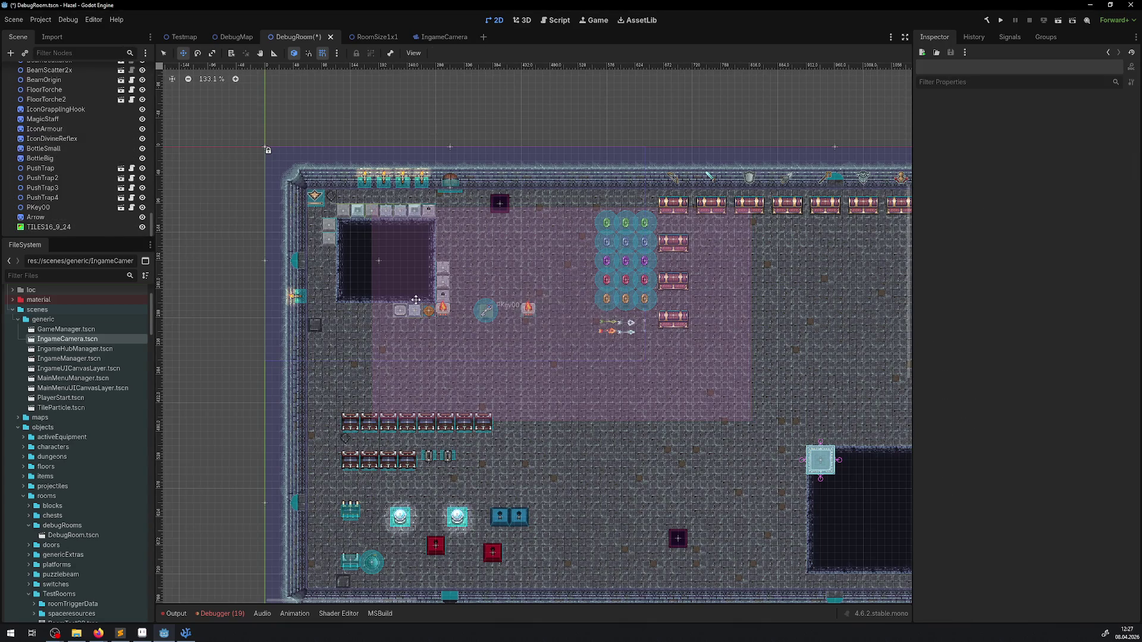
click(59, 227)
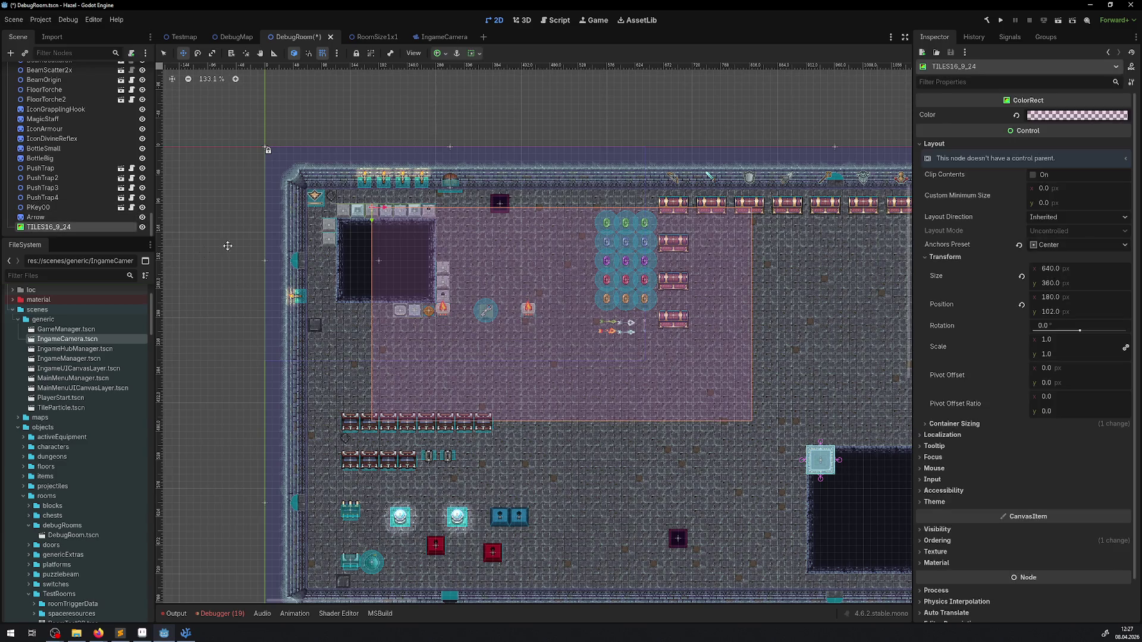
Step: Drag TILES16_9_24 up to sit just below TileMapLayer and enlarge the Scene dock
scroll(up, 3)
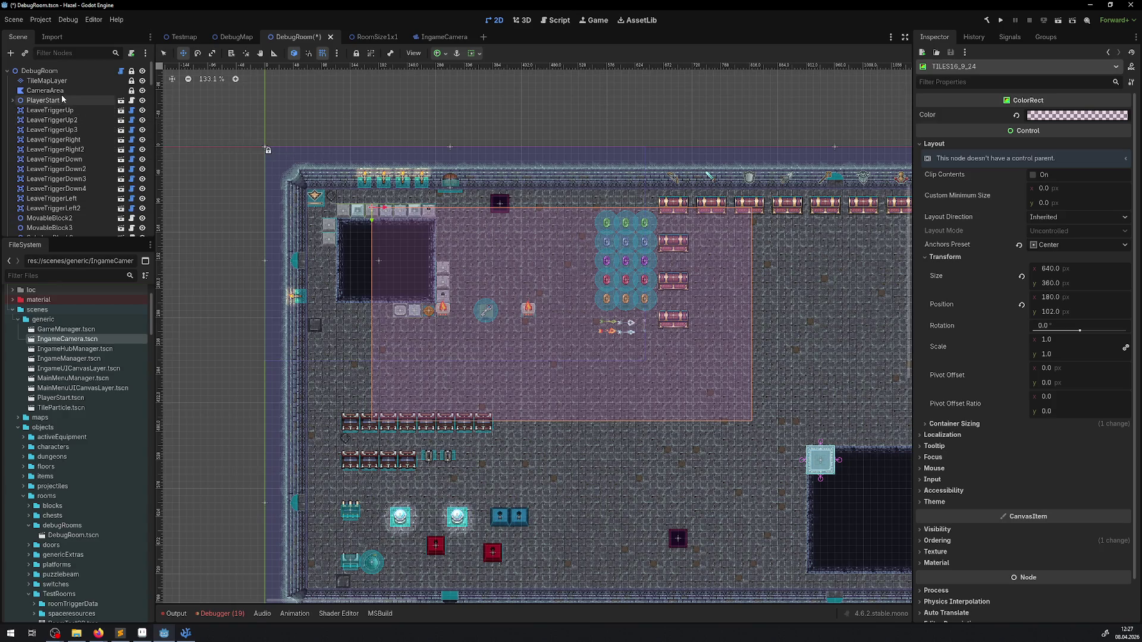
click(62, 81)
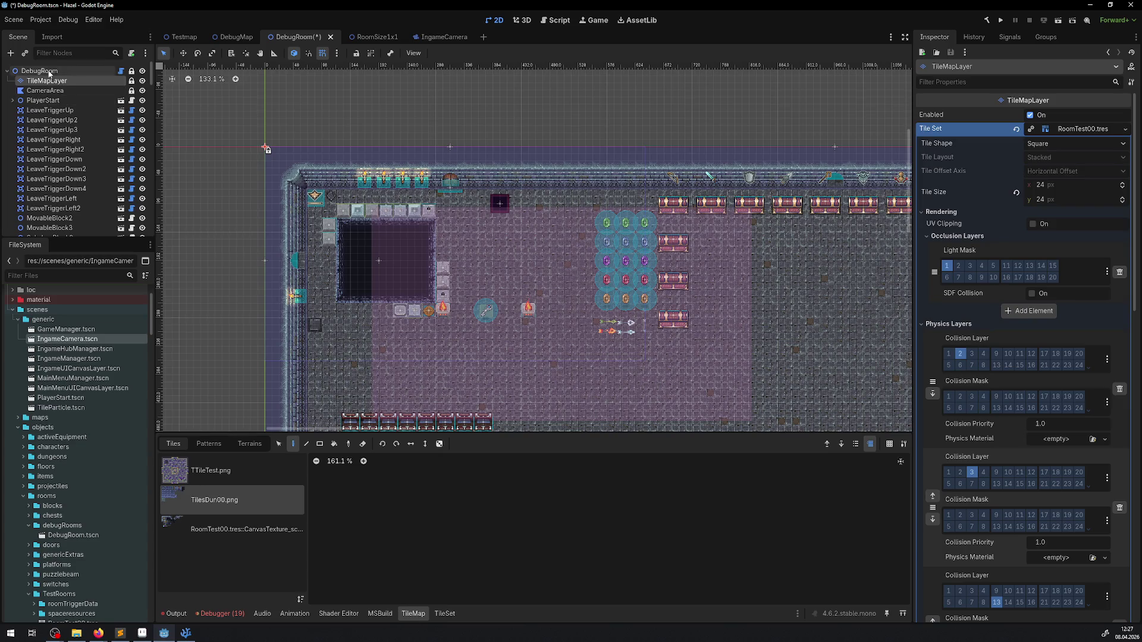
scroll(down, 3)
drag(49, 226, 67, 86)
drag(82, 236, 82, 397)
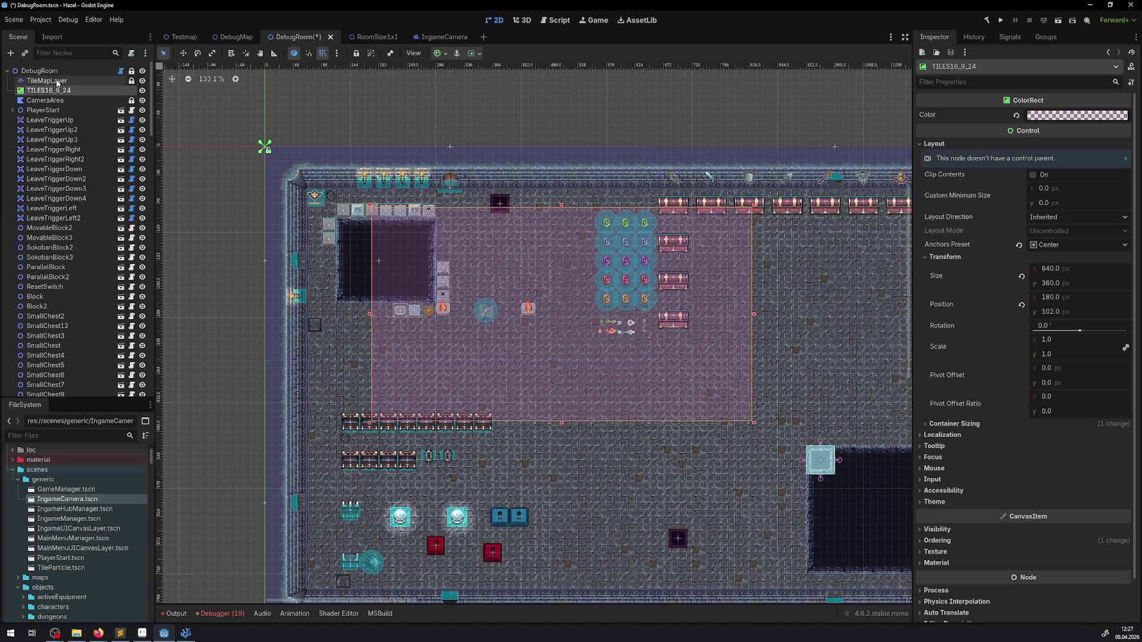
click(58, 84)
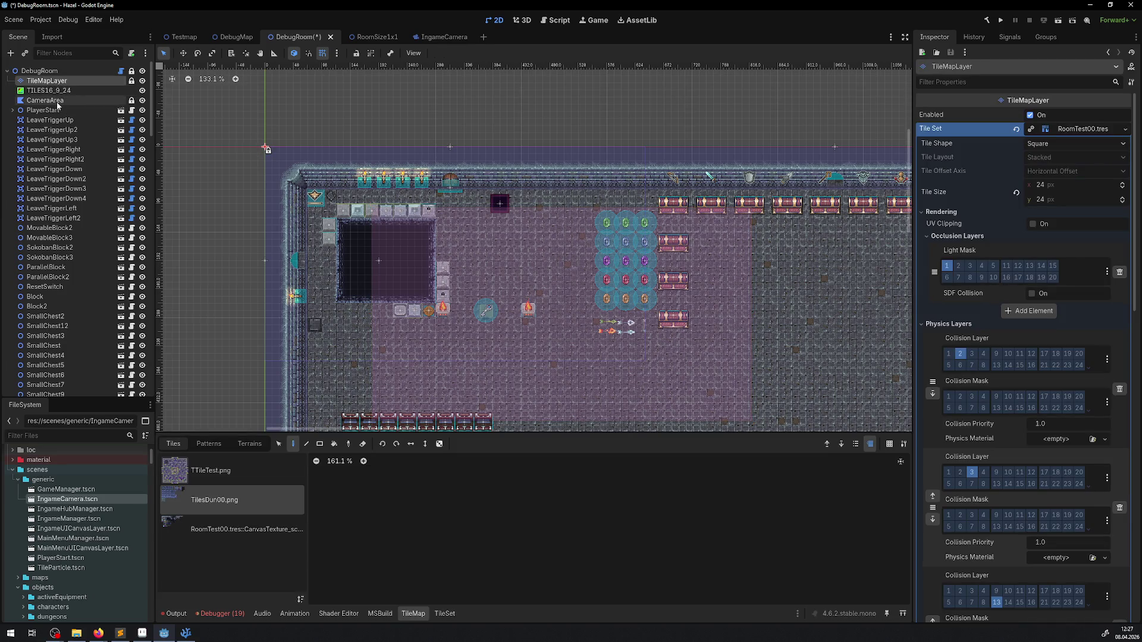
click(47, 100)
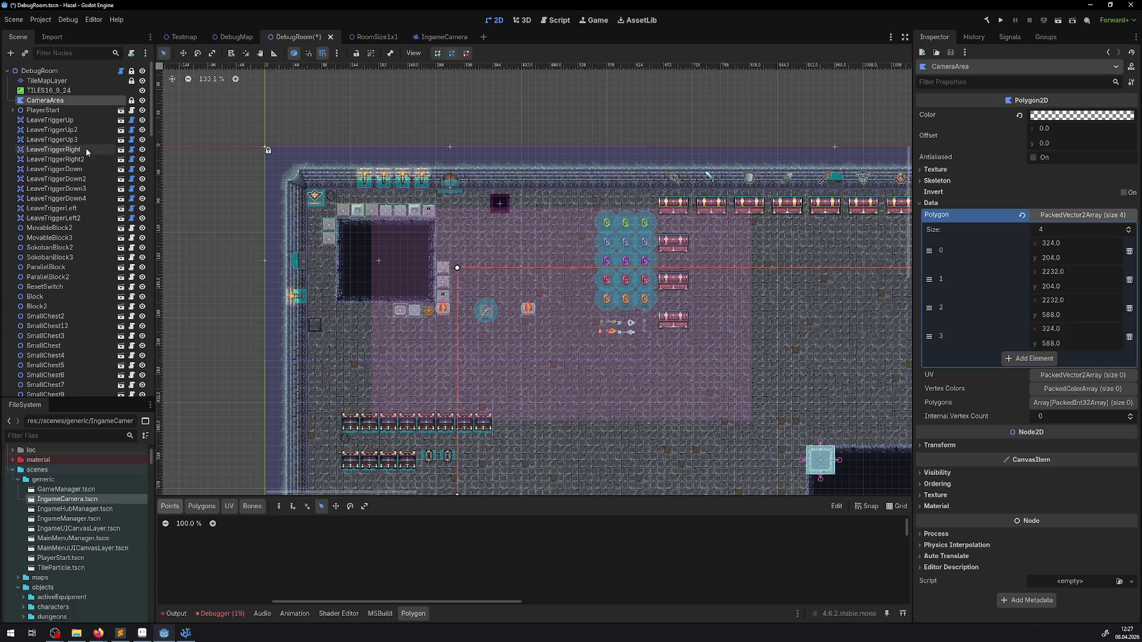
click(76, 93)
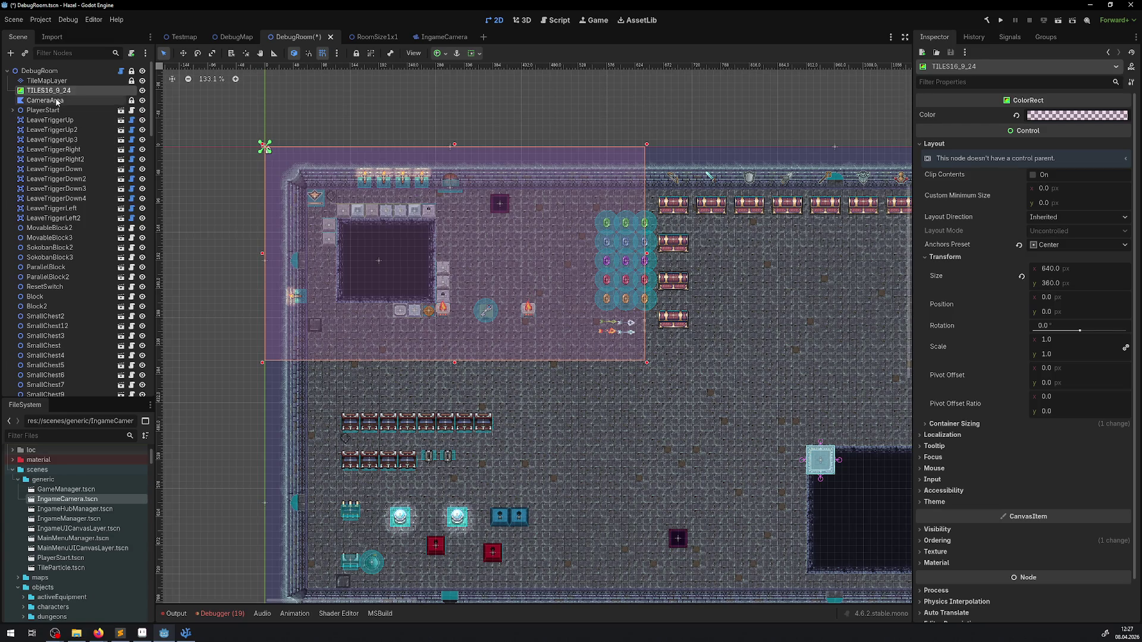
Step: Nudge TILES16_9_24 to position 24, 24 with shift-arrow keys and save DebugRoom
click(57, 101)
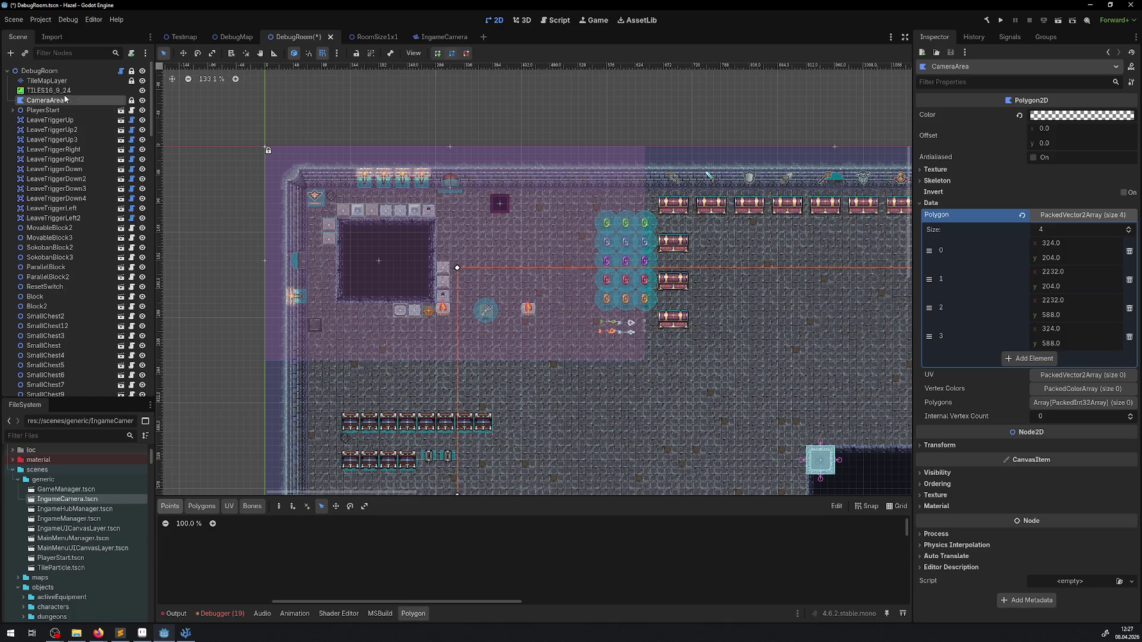
click(48, 91)
drag(449, 220, 452, 229)
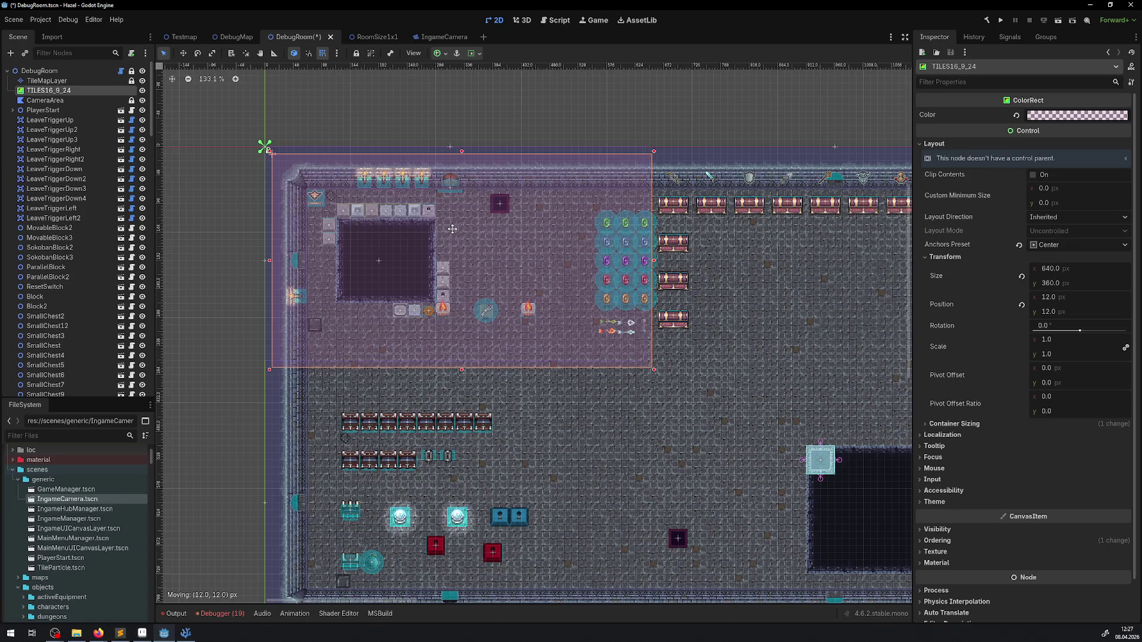
click(53, 100)
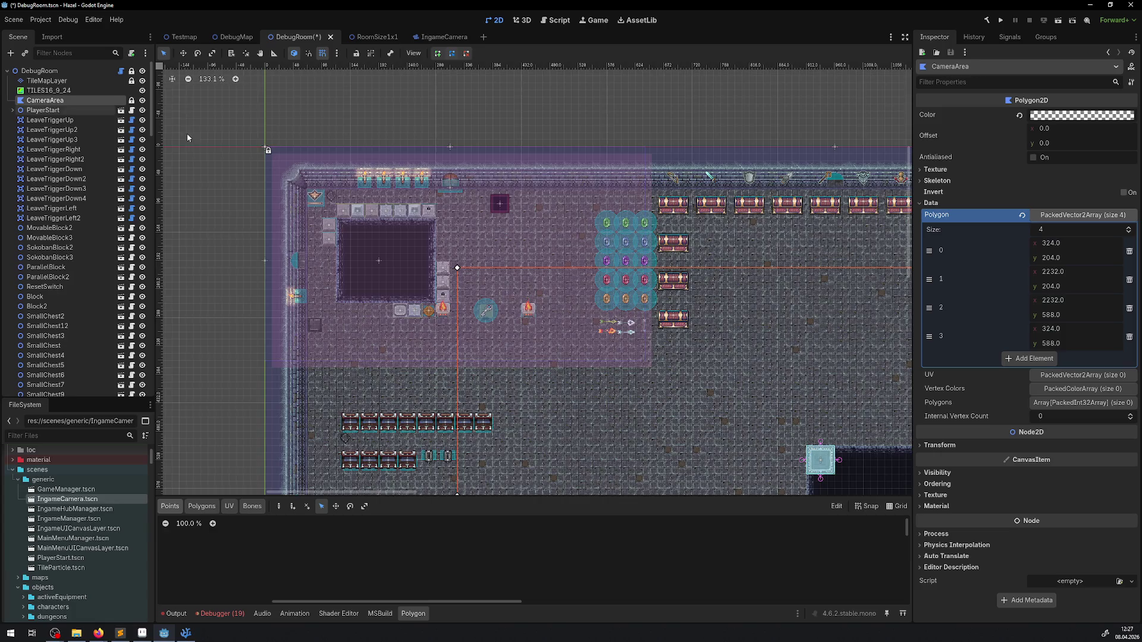
scroll(up, 3)
drag(805, 352, 633, 310)
click(48, 90)
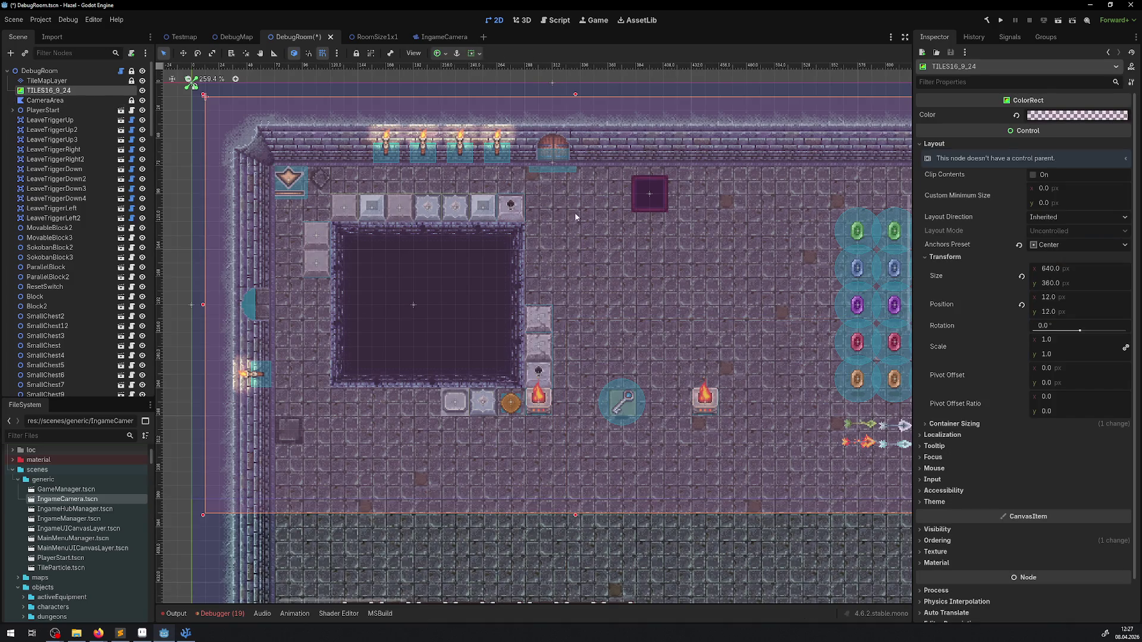
key(shift+Down)
key(shift+Right)
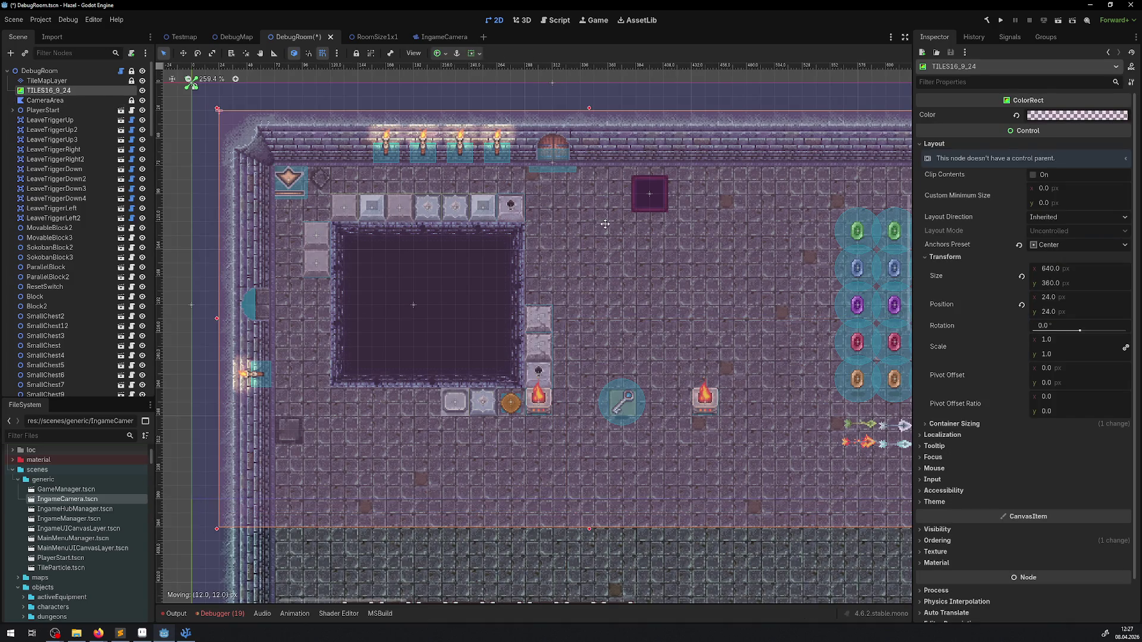
key(ctrl+s)
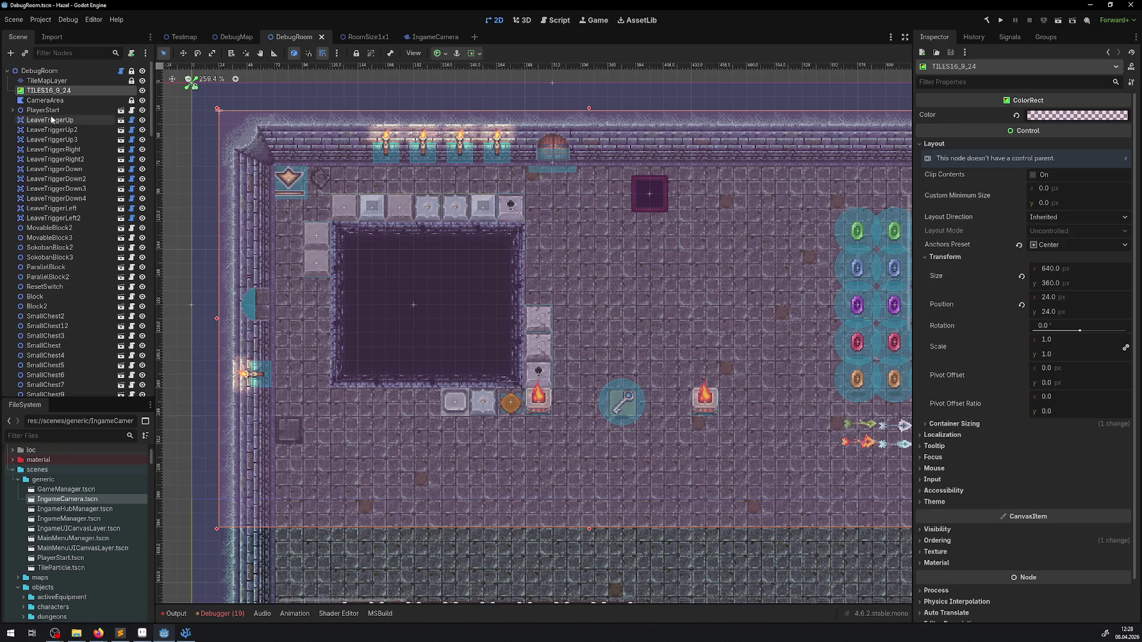
Step: Compare CameraArea with the rectangle and try the Ruler tool before returning to Select
click(44, 100)
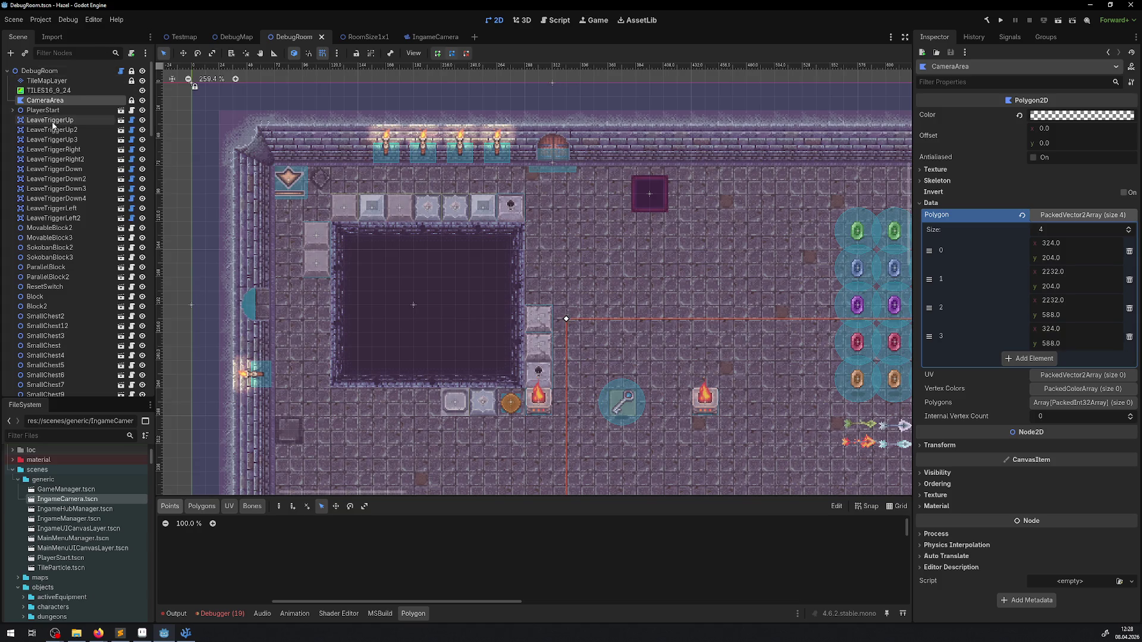
click(51, 92)
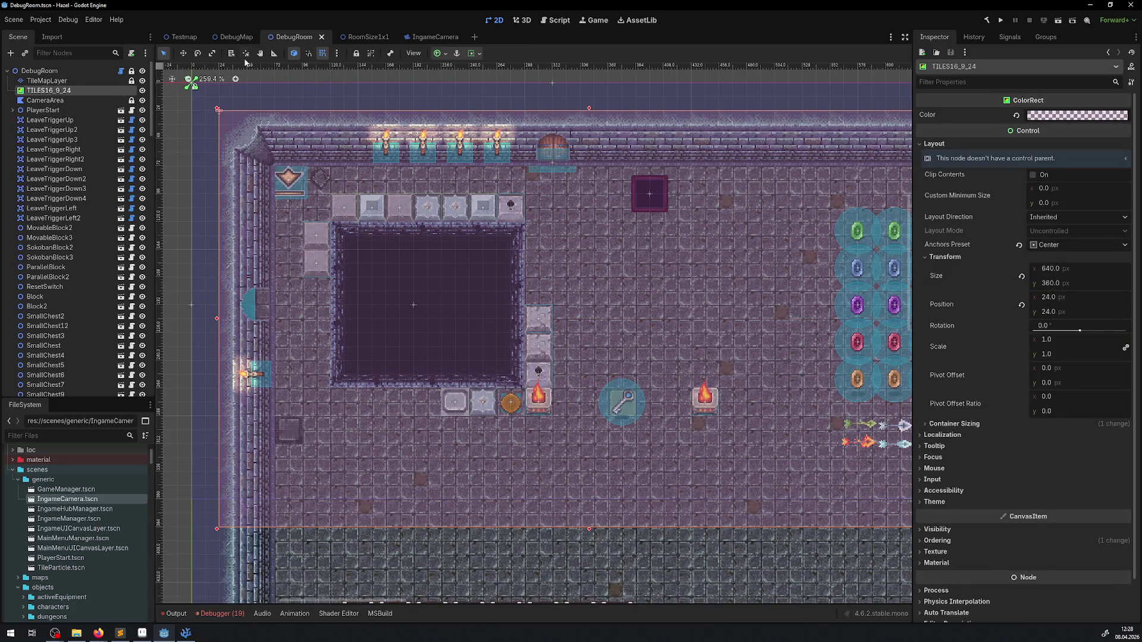
click(275, 53)
click(165, 53)
Step: Drag RoomSize1x1.tscn into the viewport and move the new node up under TileMapLayer
scroll(down, 3)
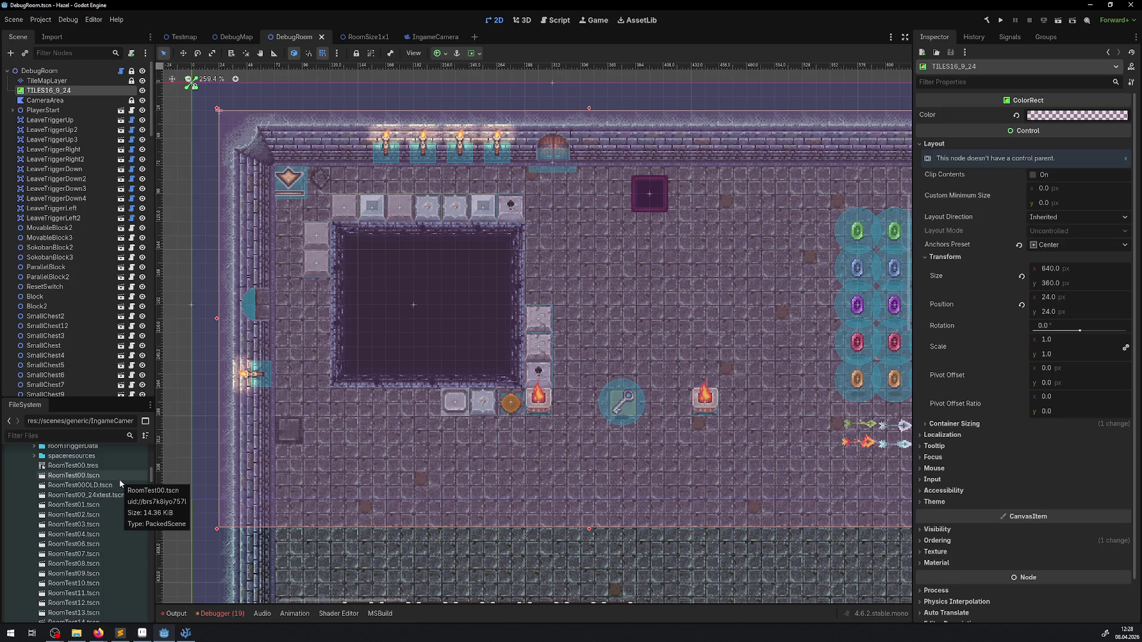
scroll(down, 3)
click(81, 571)
drag(81, 571, 205, 104)
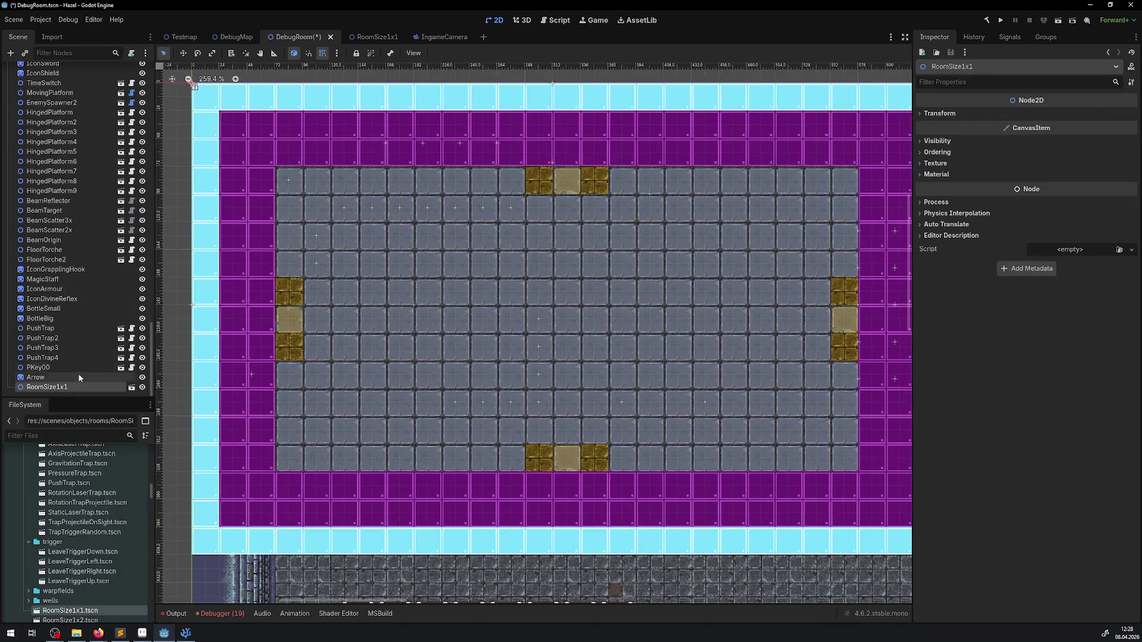
drag(77, 387, 53, 87)
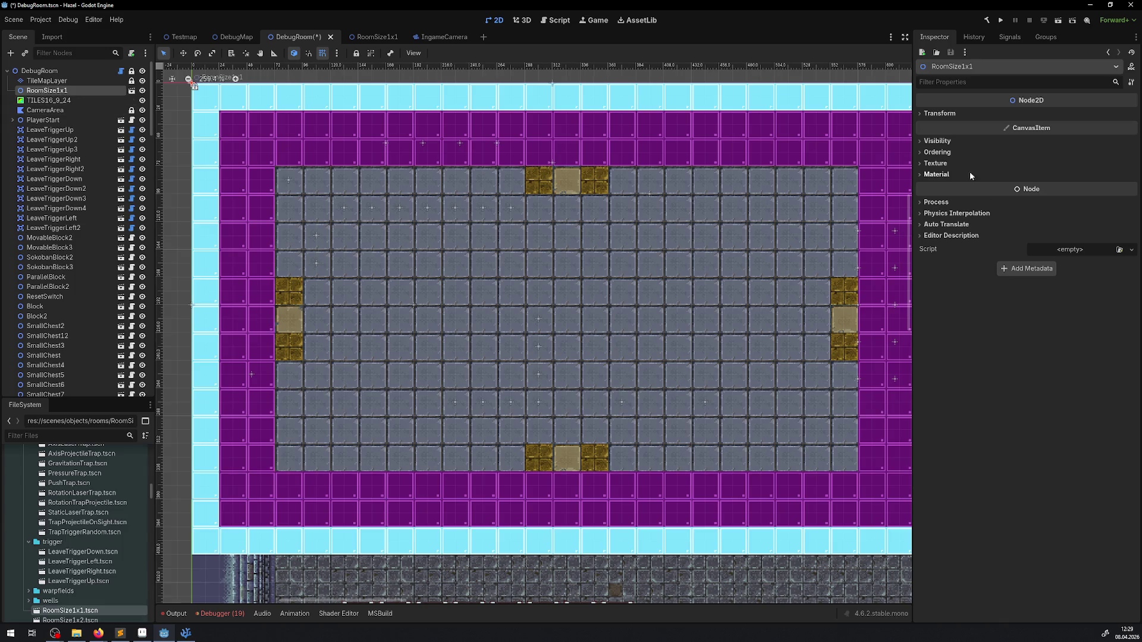
Step: Drop RoomSize1x1's Z Index to -4096, then step it up to -4091
click(938, 152)
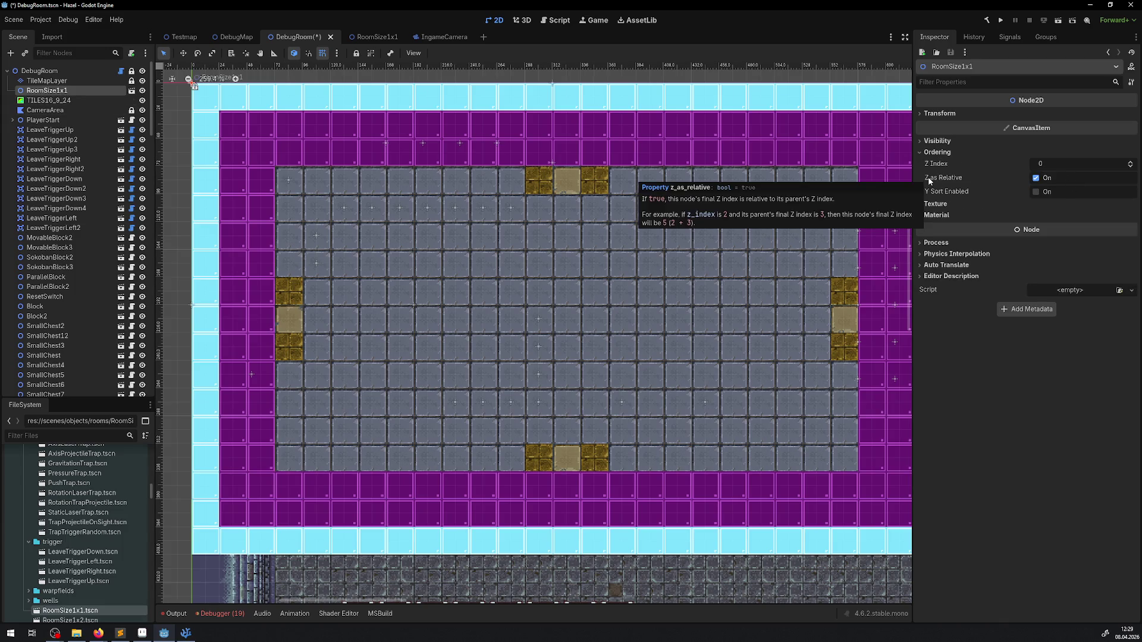
click(1040, 164)
text(-10)
key(Return)
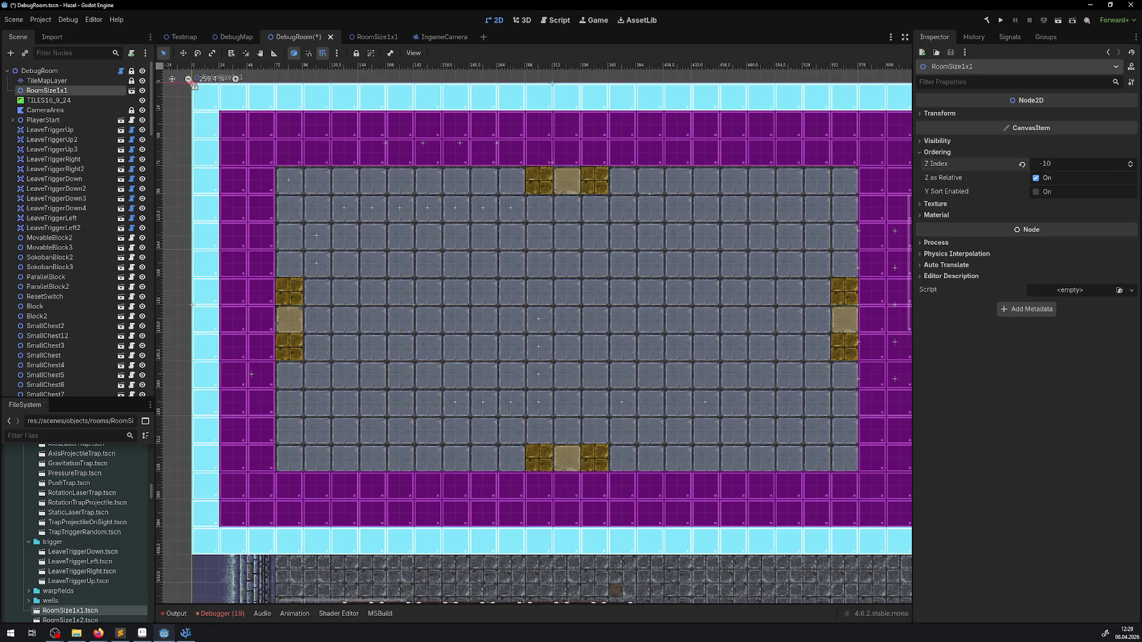
drag(1052, 164, 993, 164)
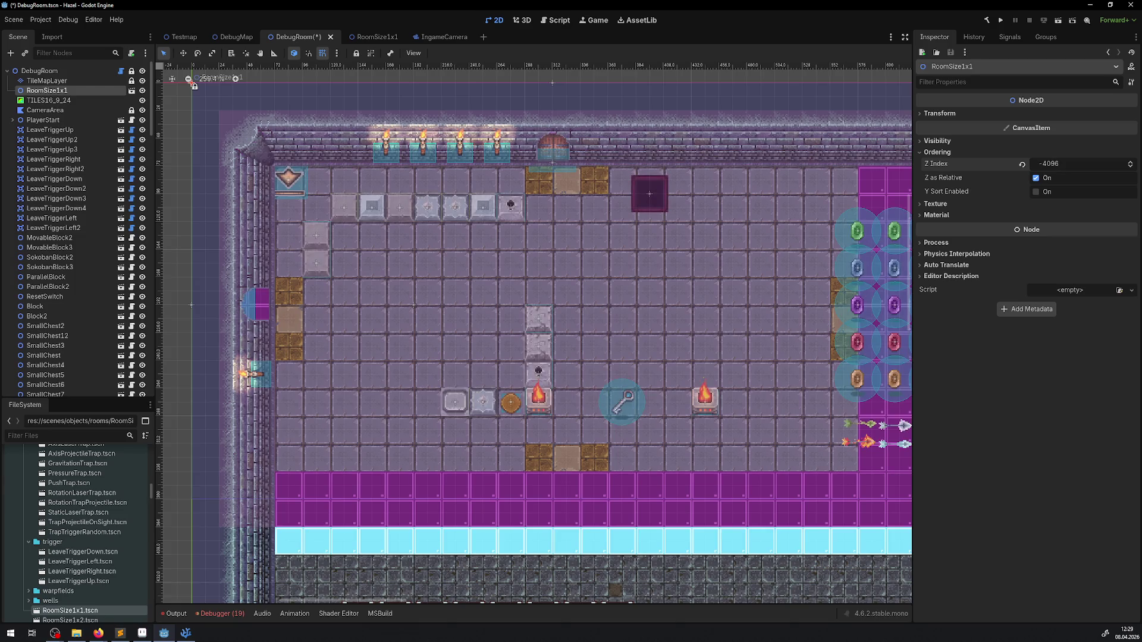
click(1075, 163)
key(Return)
click(1131, 164)
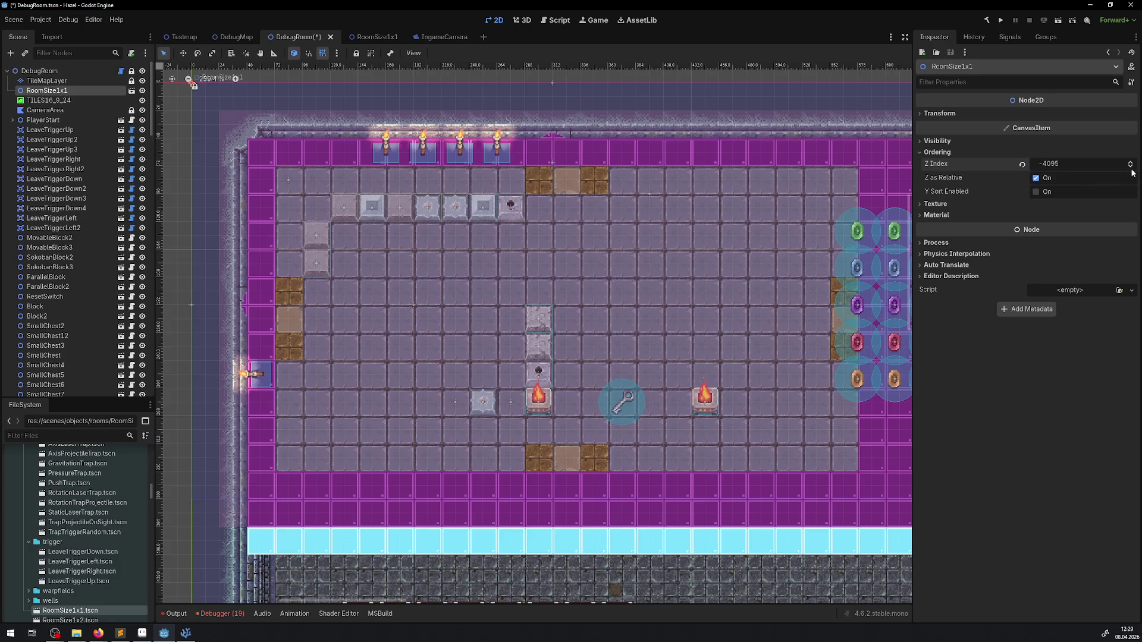
click(1131, 167)
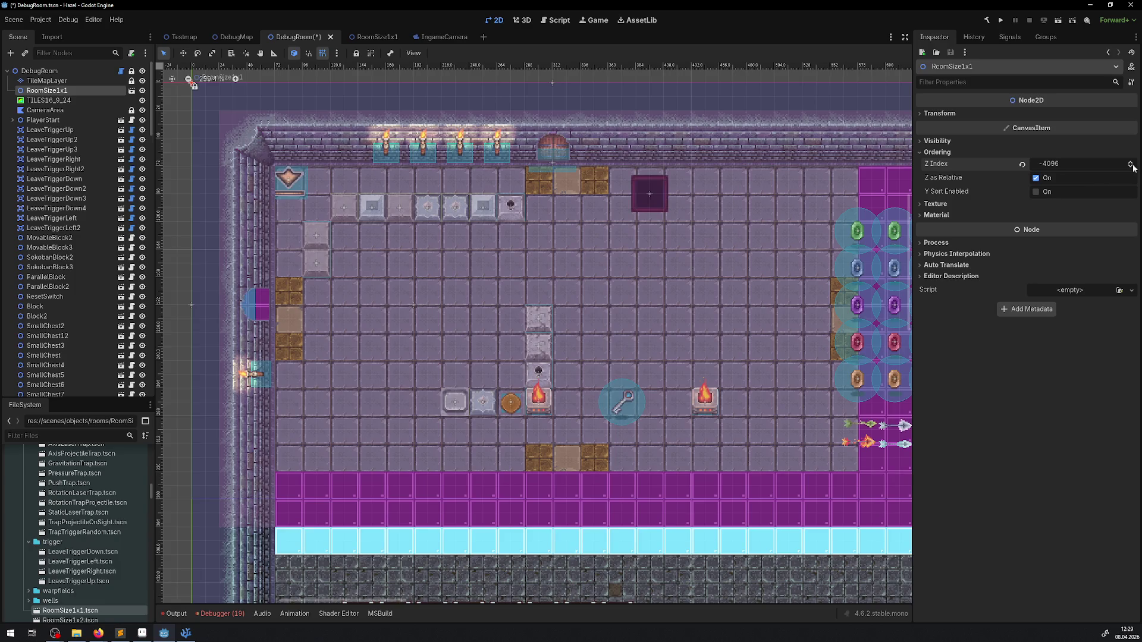
click(1131, 164)
click(1131, 164)
click(1131, 164)
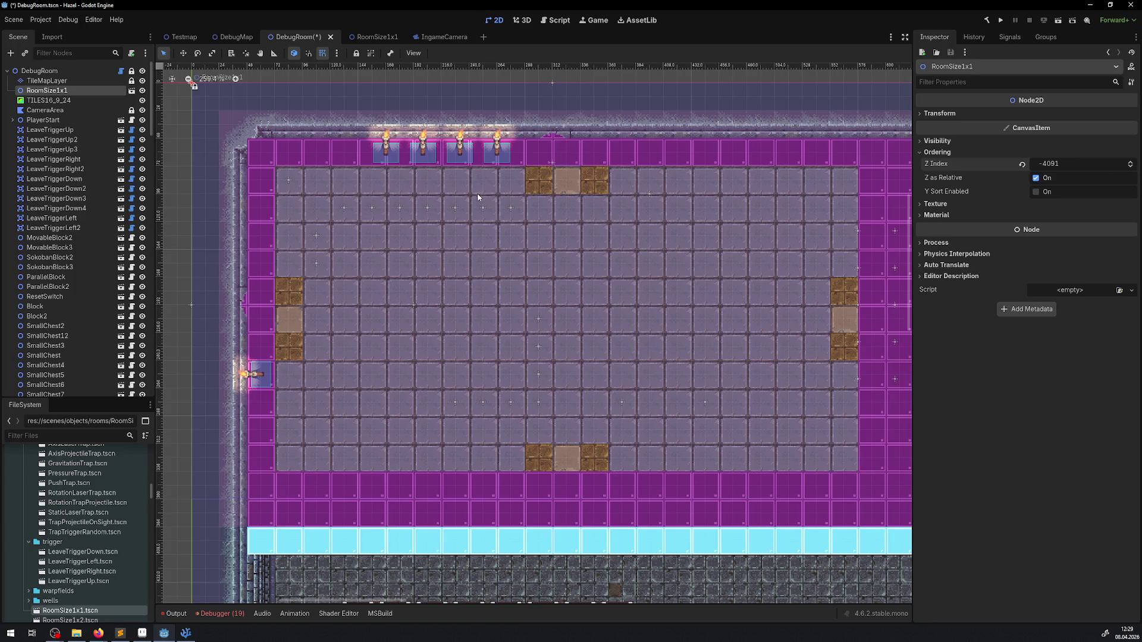
Step: Toggle the TILES16_9_24 overlay's visibility, then drag RoomSize1x1's Z Index up to -3776
scroll(right, 3)
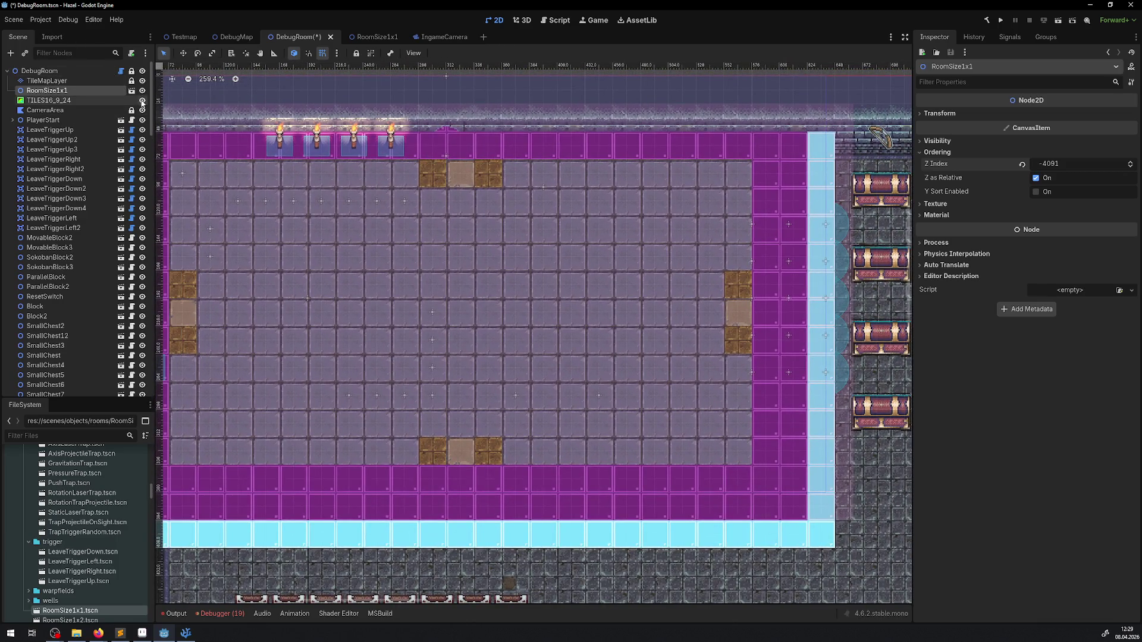
click(142, 101)
click(142, 101)
click(64, 105)
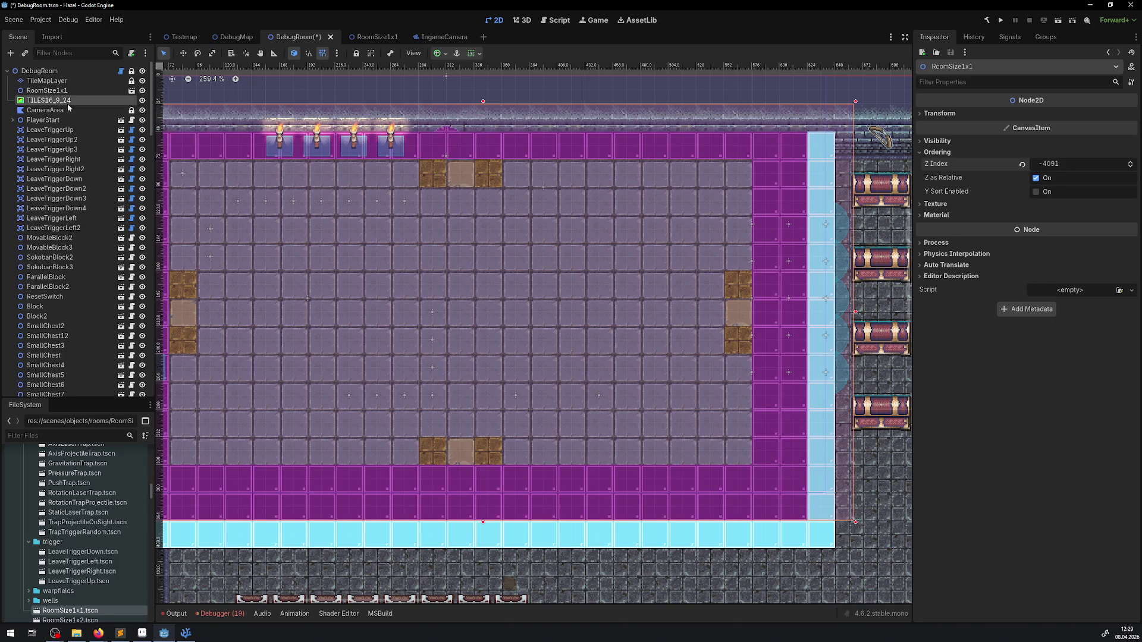
click(62, 91)
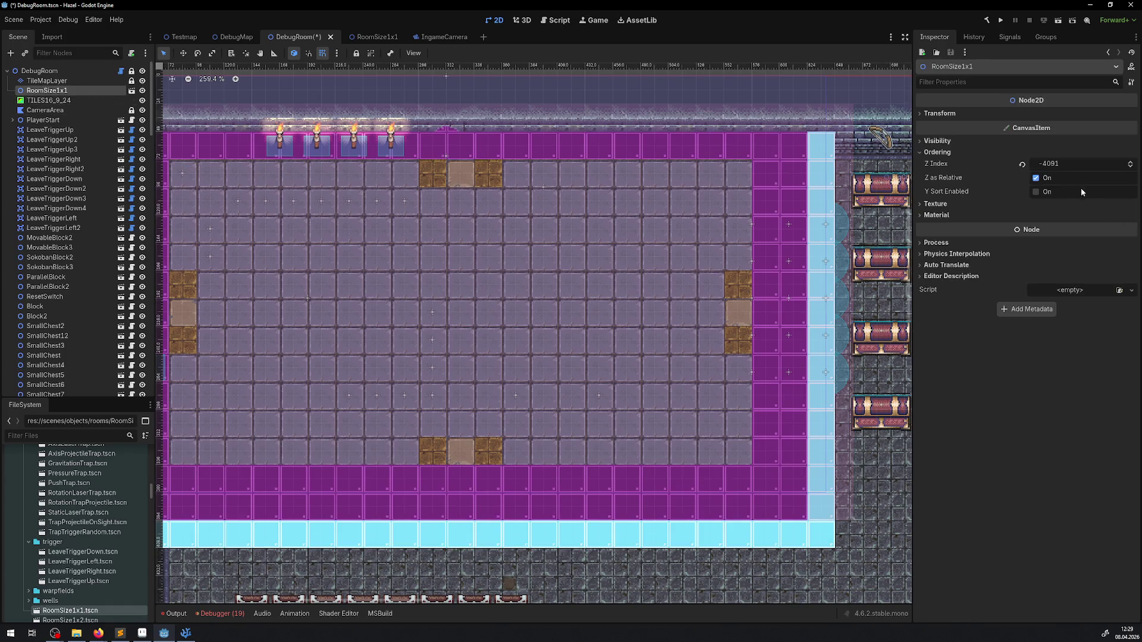
drag(1051, 163, 1070, 163)
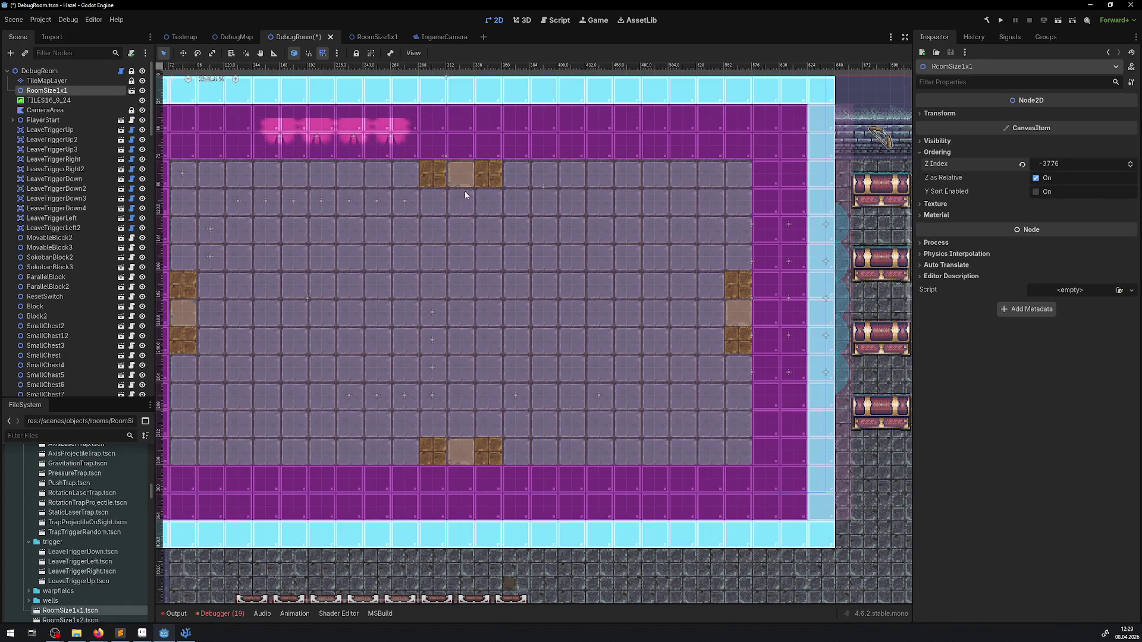
scroll(down, 3)
click(52, 110)
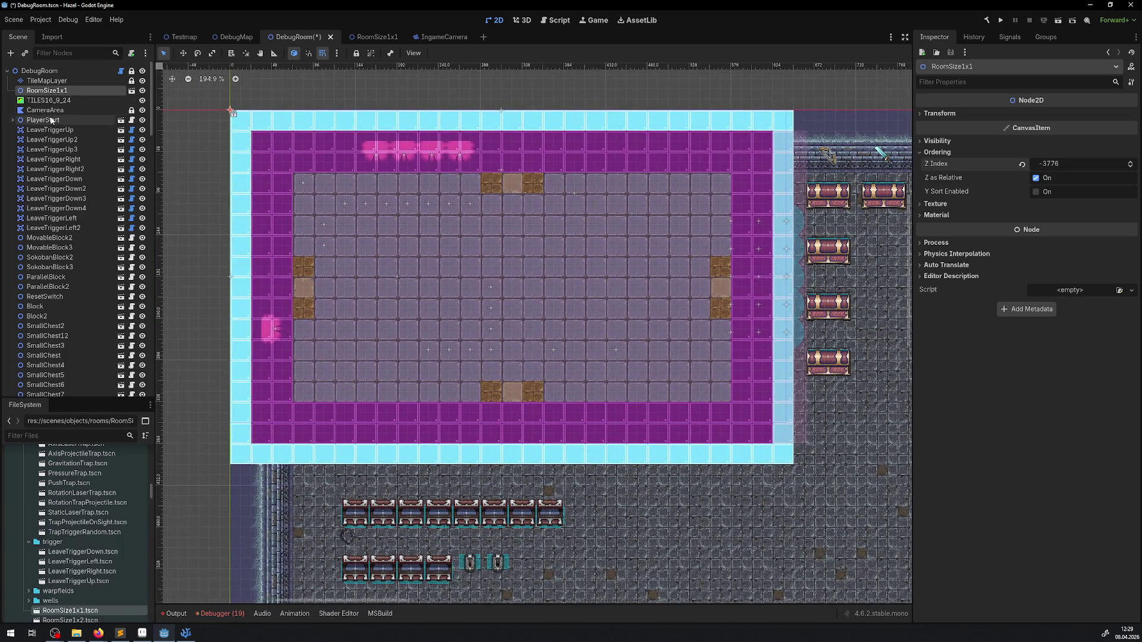
Step: Set the TILES16_9_24 overlay colour's alpha to 183, hide it, and switch to the RoomSize1x1 scene
click(49, 100)
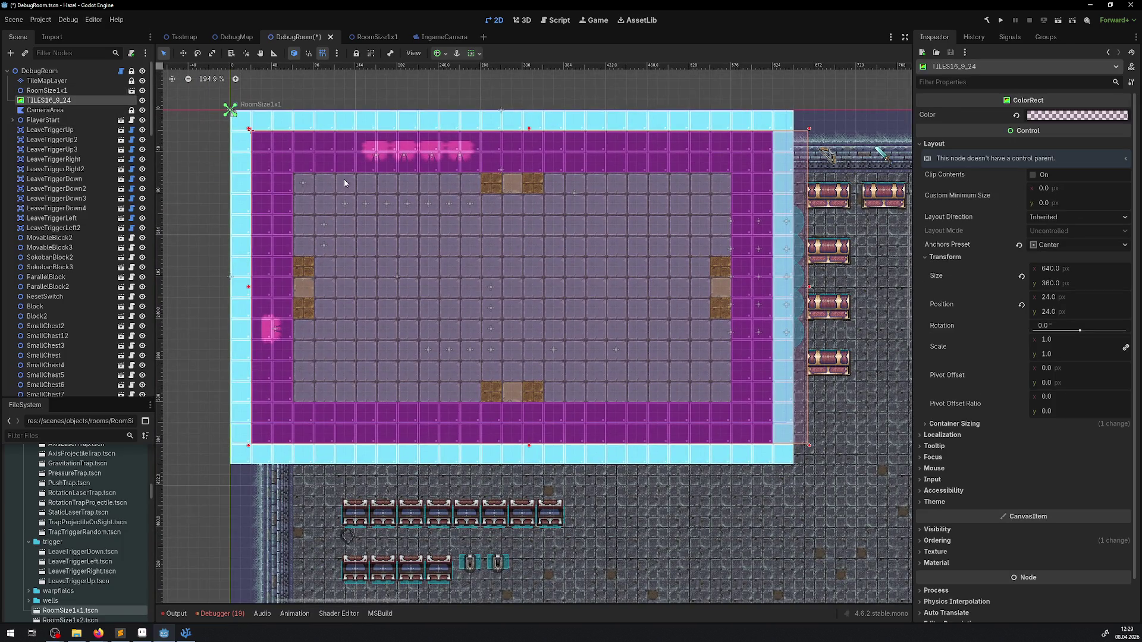
click(1083, 116)
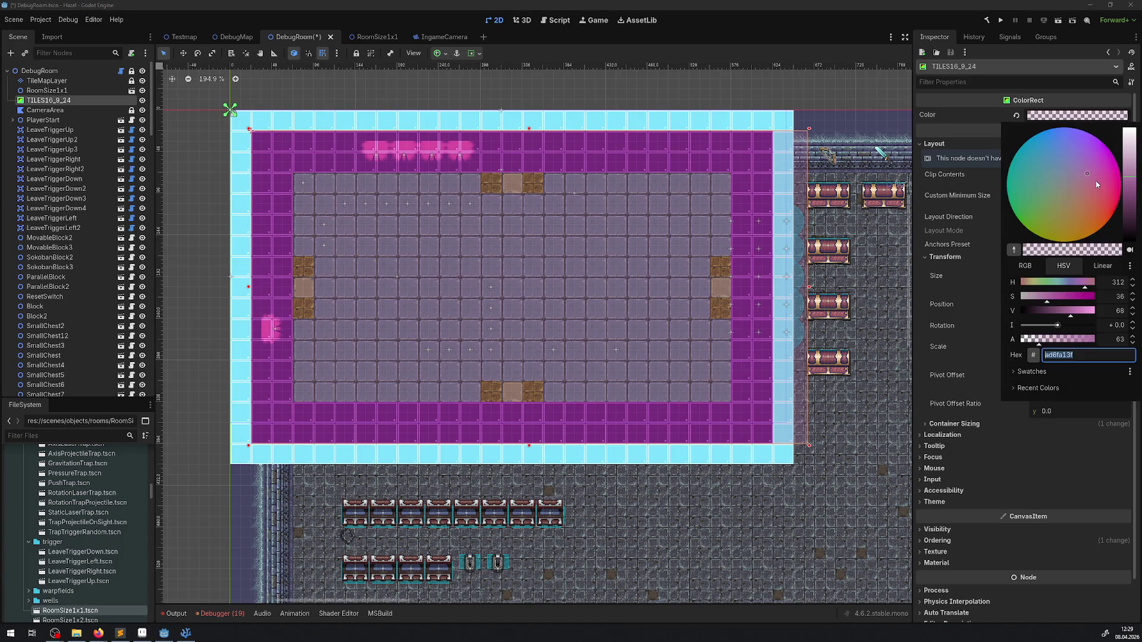
click(1075, 343)
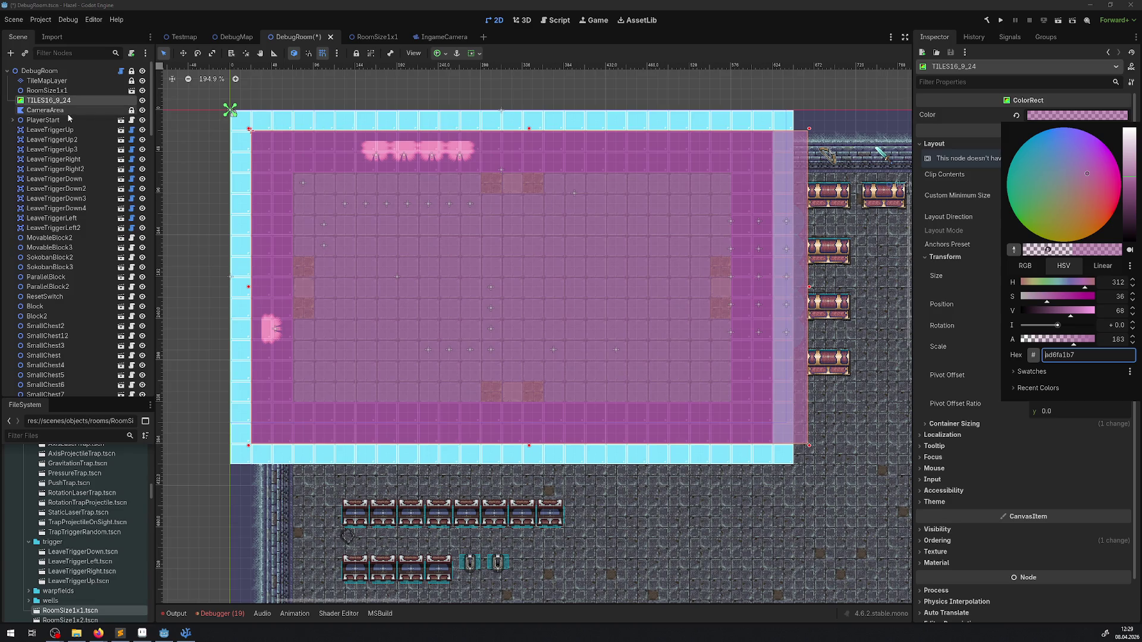
click(505, 231)
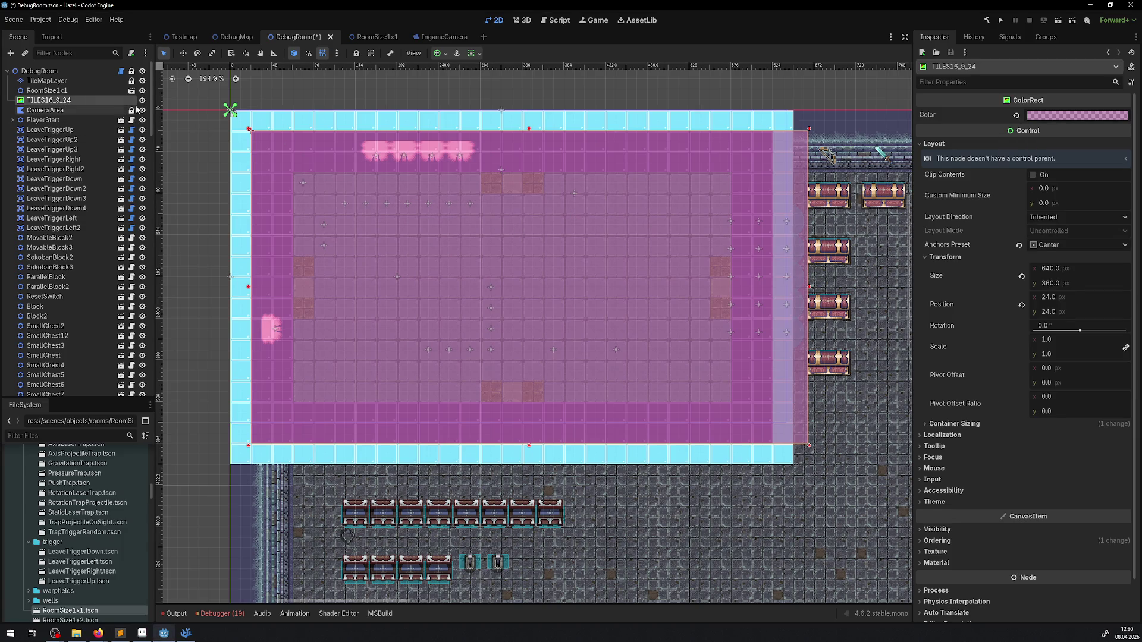
click(142, 100)
click(132, 90)
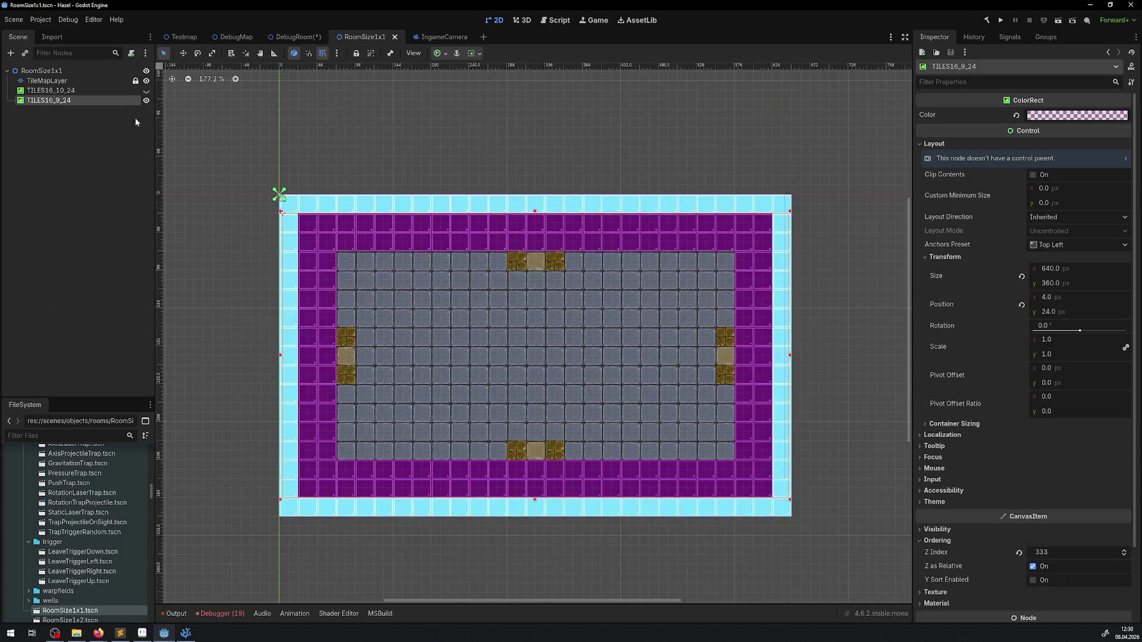
Step: In RoomSize1x1, set the TILES16_9_24 overlay's Z Index to 4096
click(146, 91)
click(146, 91)
key(ctrl+s)
double_click(66, 101)
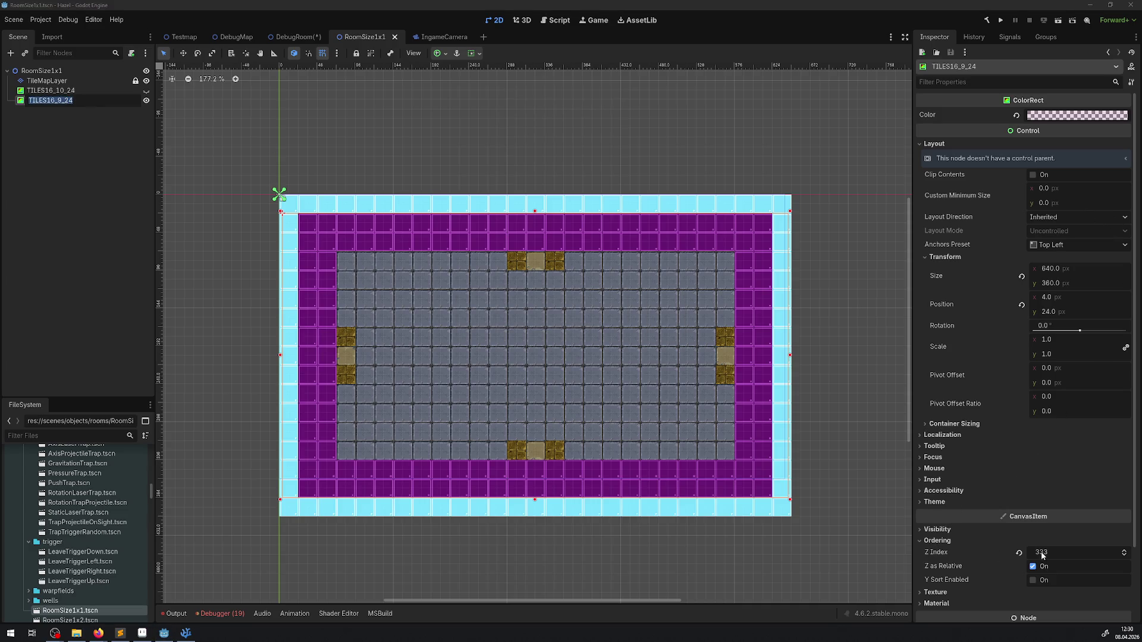
click(1061, 552)
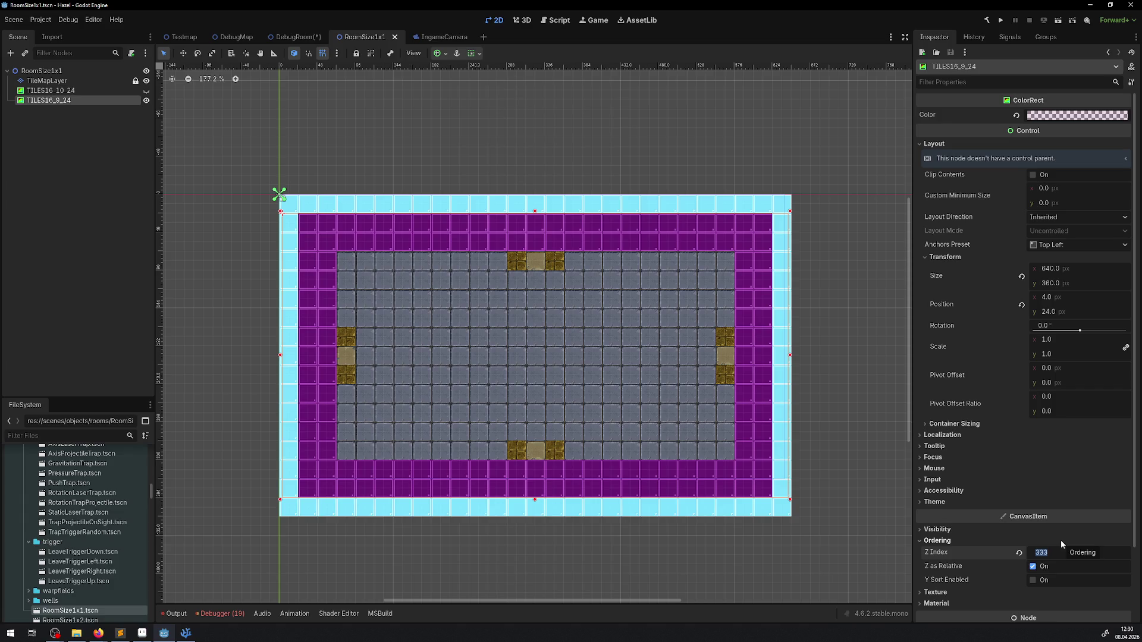
text(4086)
key(Return)
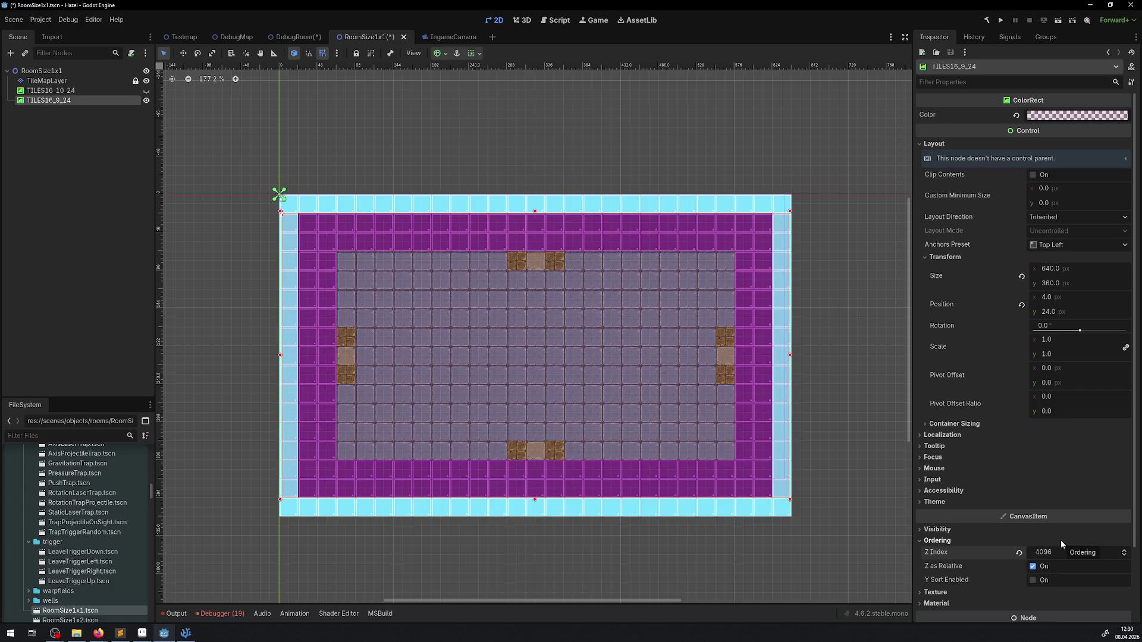
Step: Set the overlay's alpha to 183, save RoomSize1x1, and run the project from DebugRoom
click(1045, 116)
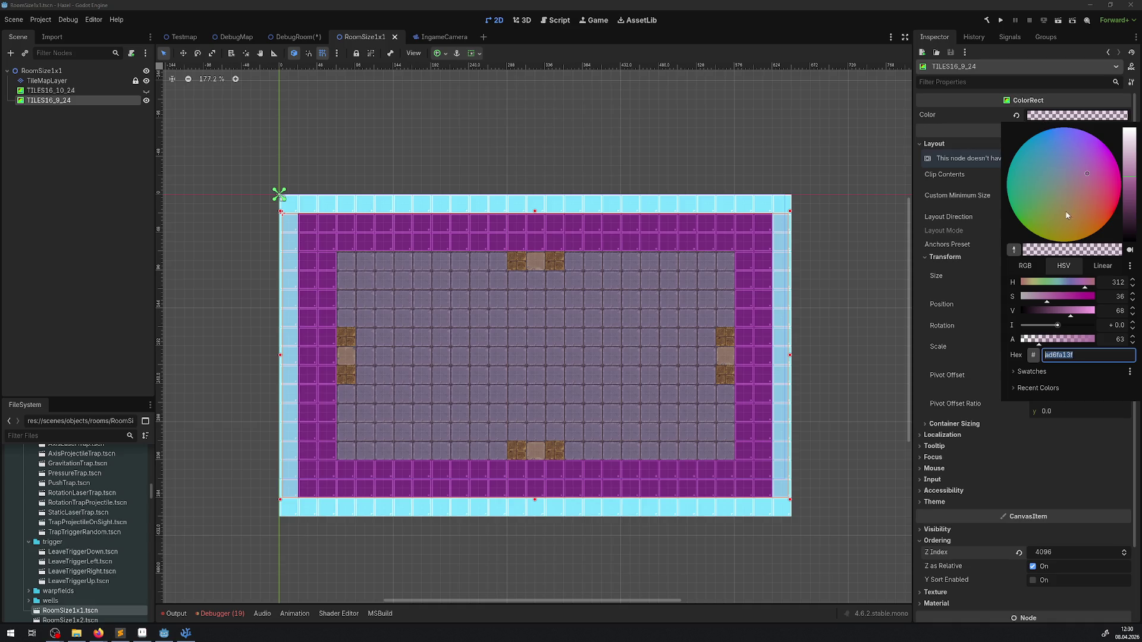
click(1074, 342)
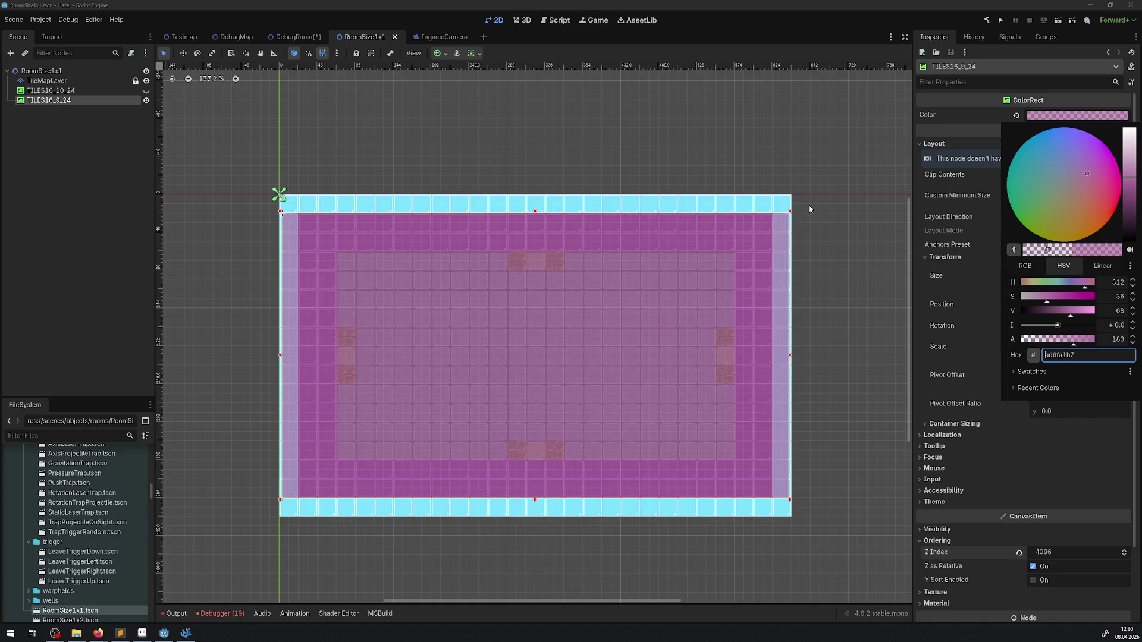
click(810, 209)
key(ctrl+s)
click(295, 37)
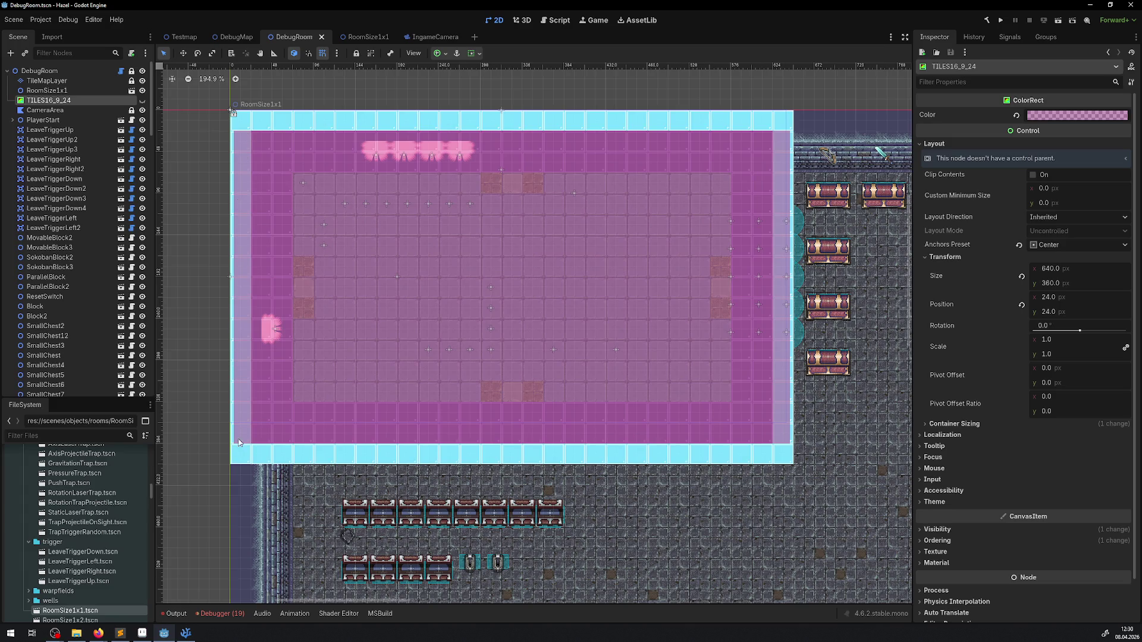
key(F5)
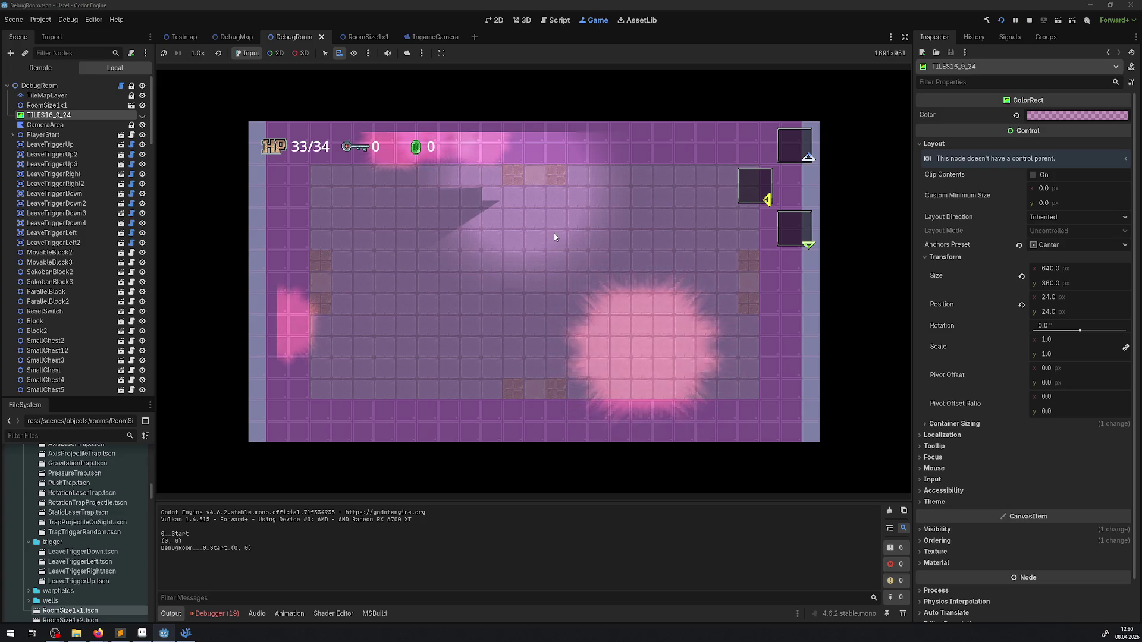
Step: Show the running game's Remote scene tree, expanded down to the live DebugRoom's children
click(48, 68)
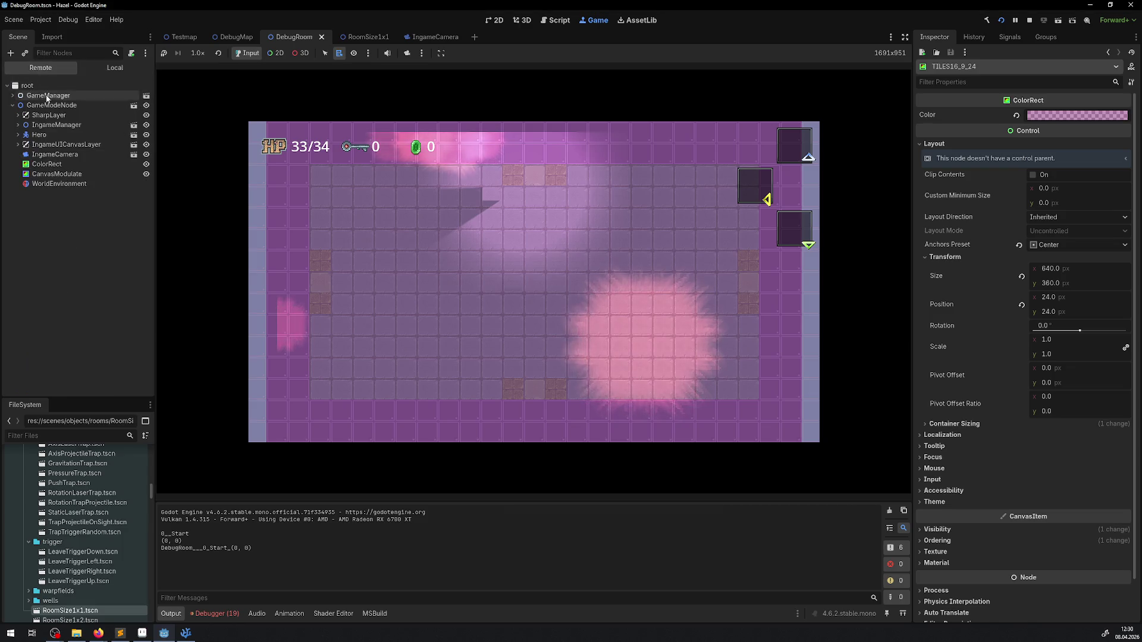
click(18, 125)
click(24, 144)
click(28, 154)
click(34, 164)
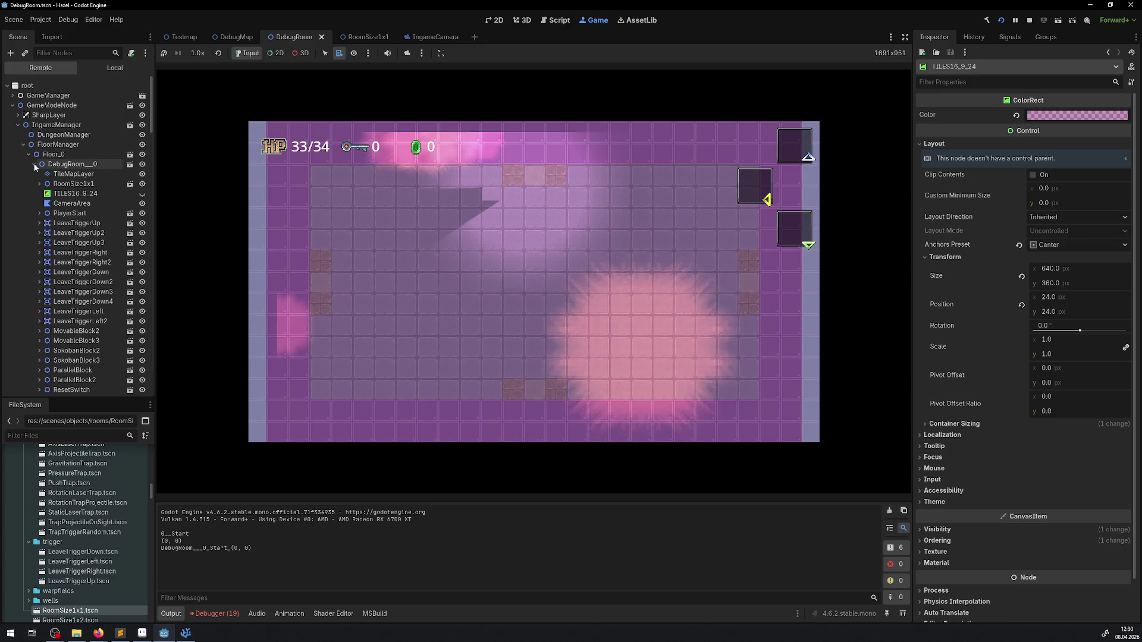
Step: Toggle the pink TILES16_9_24 overlay to compare, hide it and RoomSize1x1, then stop the game
click(142, 192)
click(142, 193)
click(142, 192)
click(141, 191)
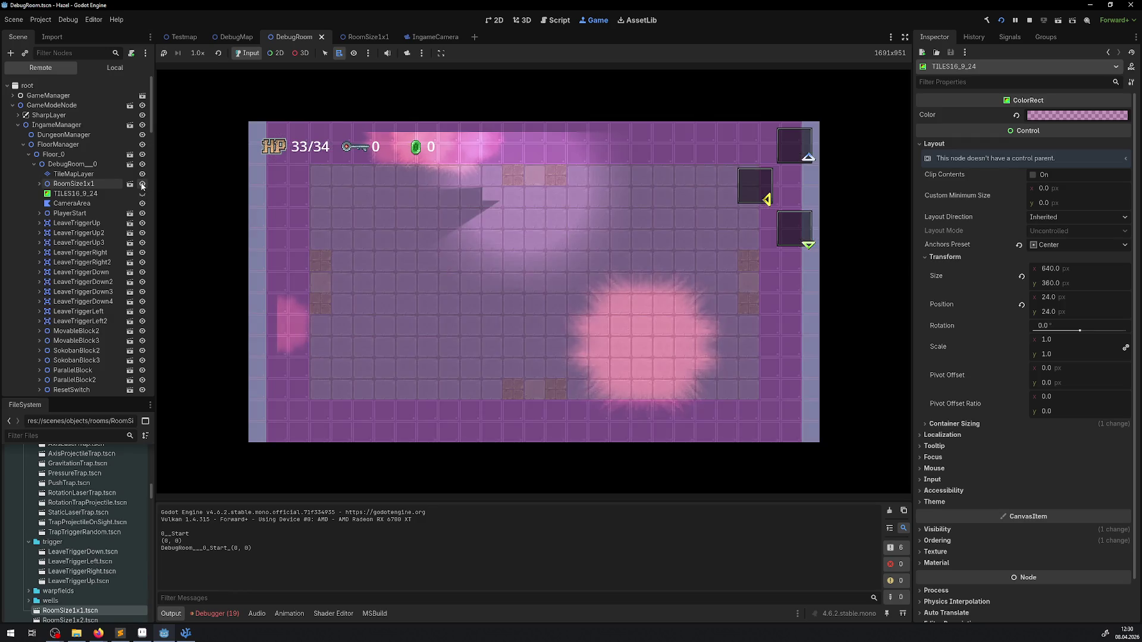
click(142, 190)
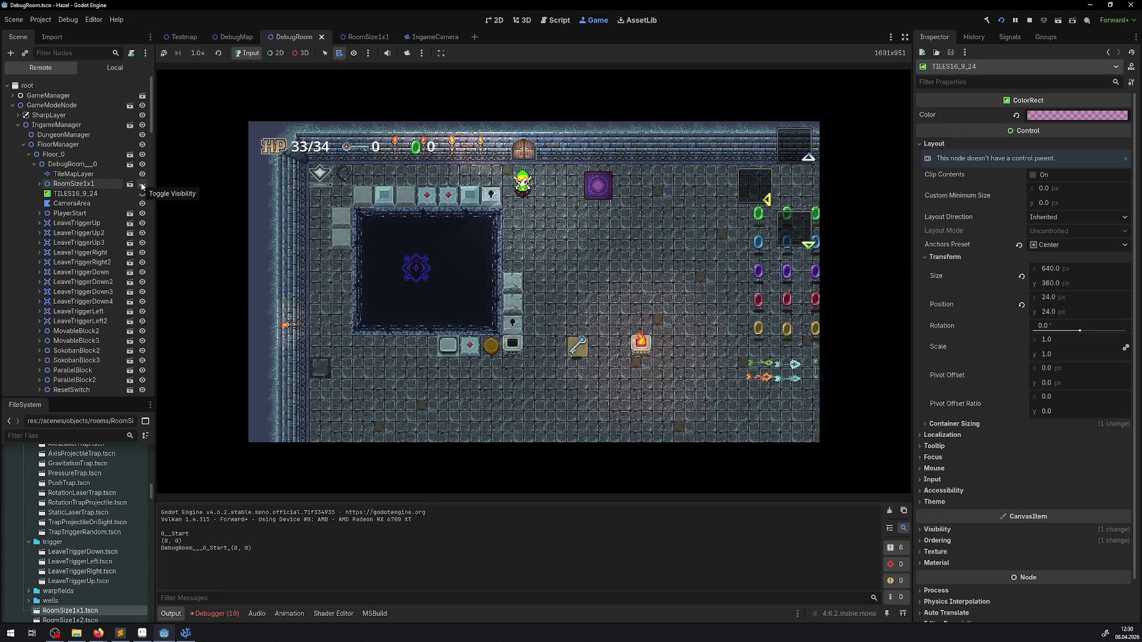
click(141, 189)
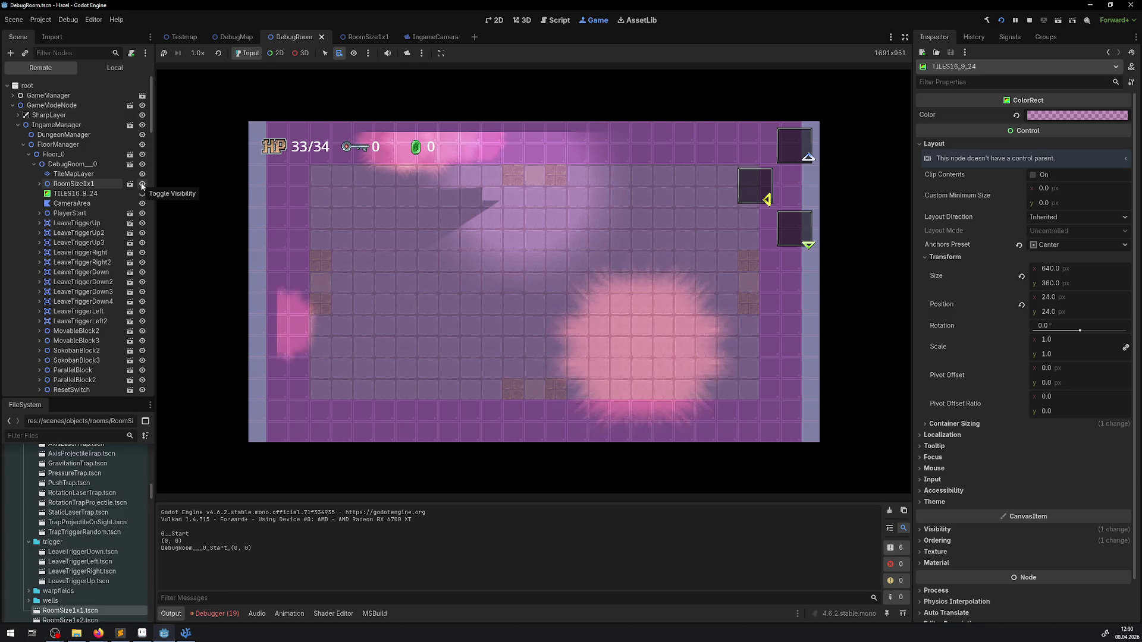
click(142, 190)
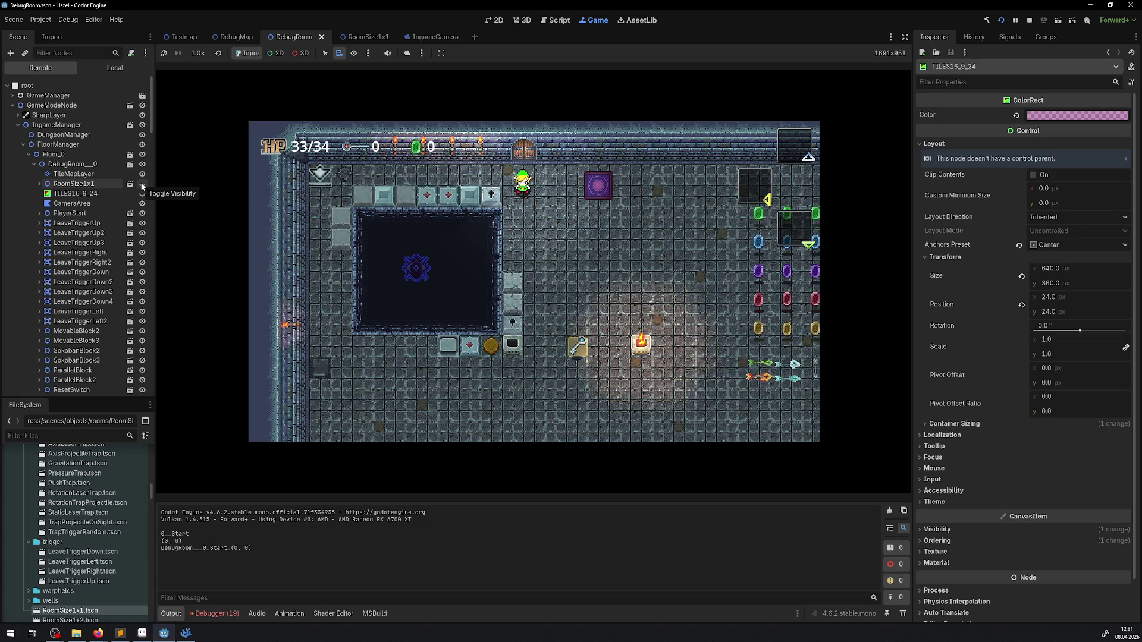
click(143, 184)
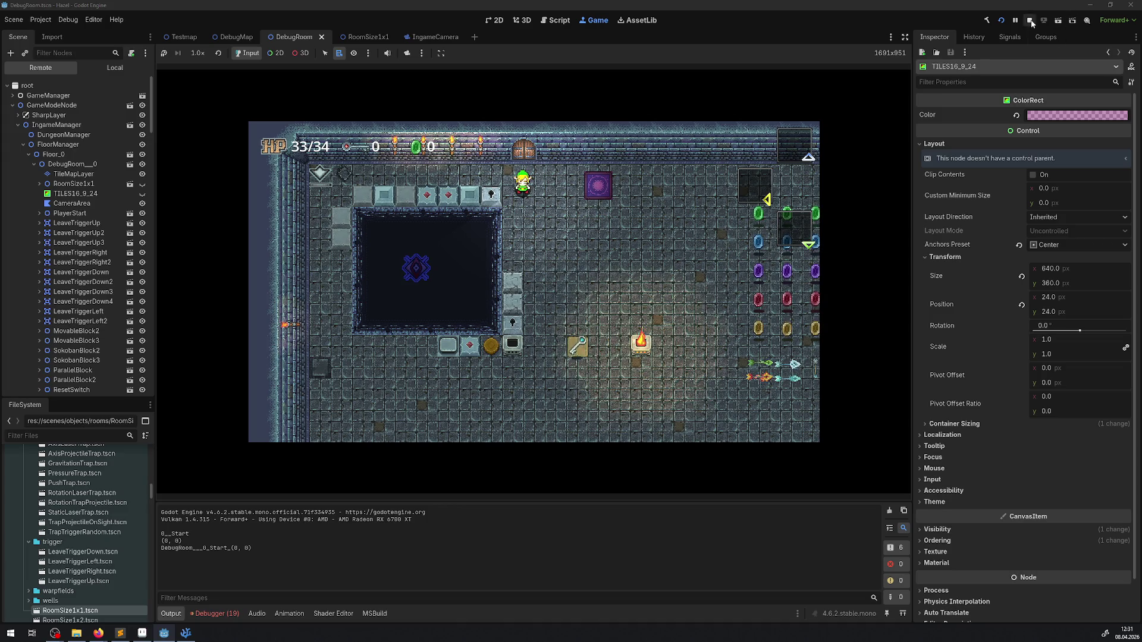
key(F8)
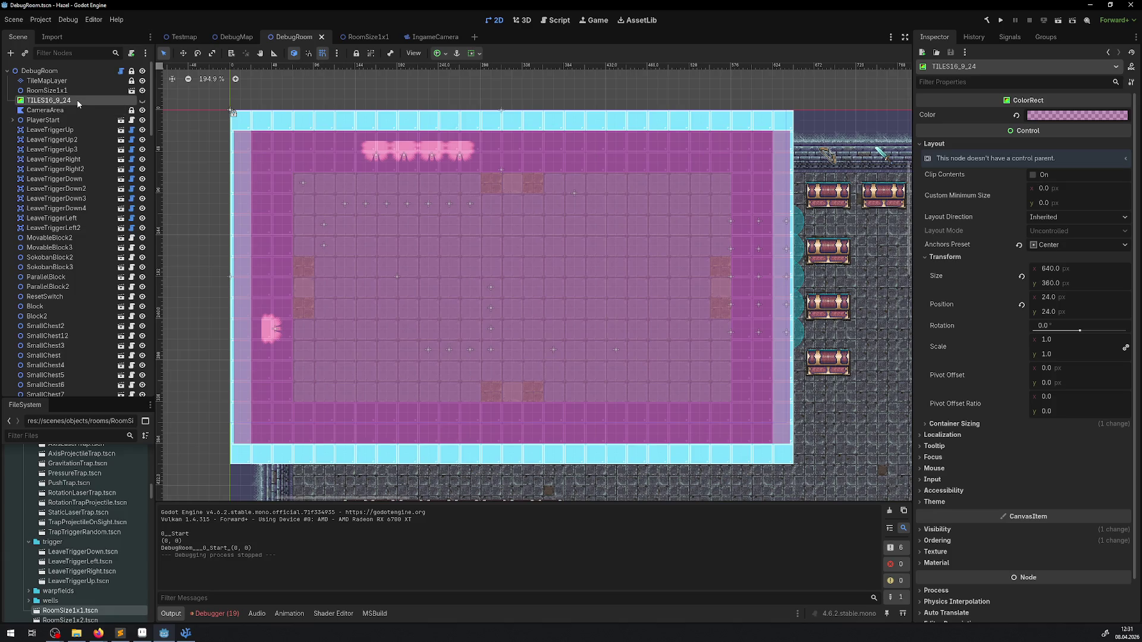
key(Delete)
click(544, 330)
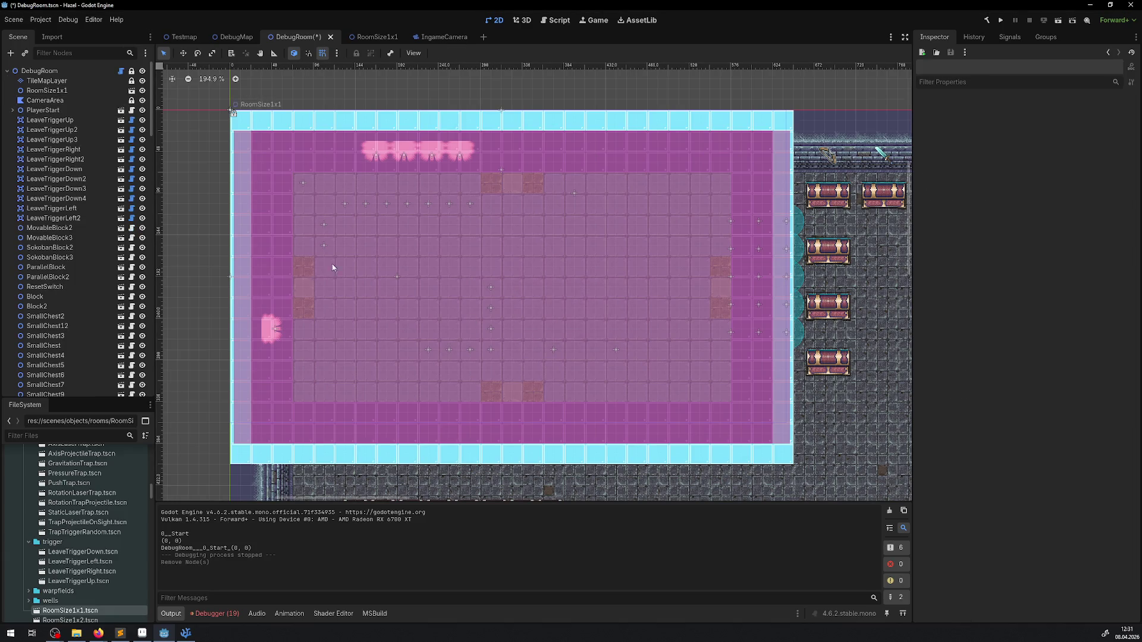
scroll(down, 3)
right_click(70, 90)
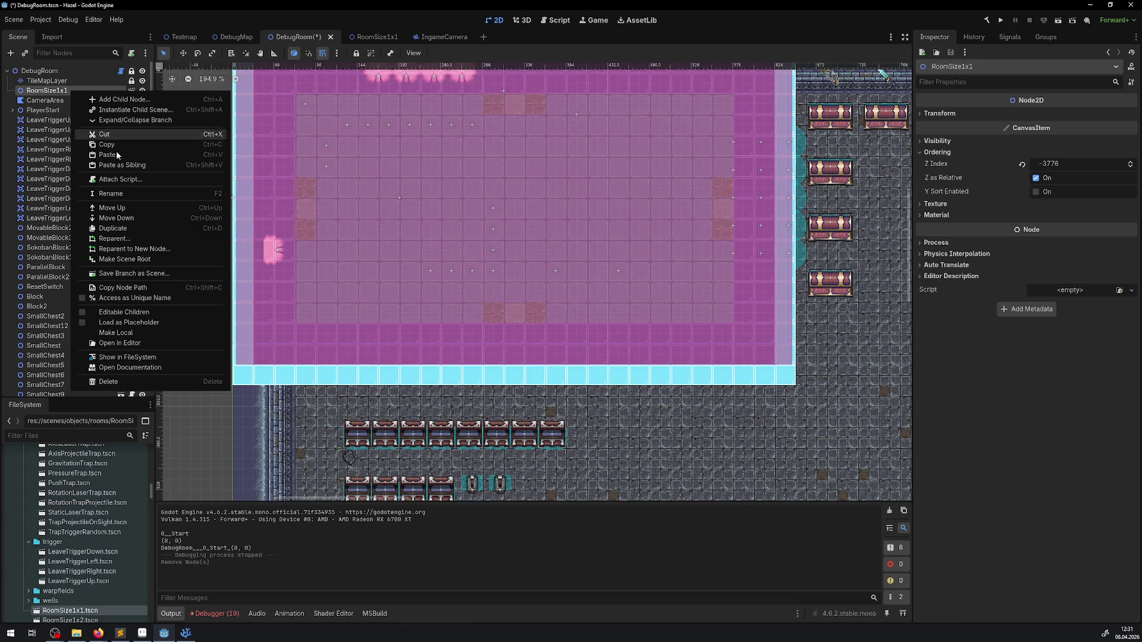
click(136, 230)
scroll(down, 3)
drag(449, 418, 457, 421)
key(ctrl+z)
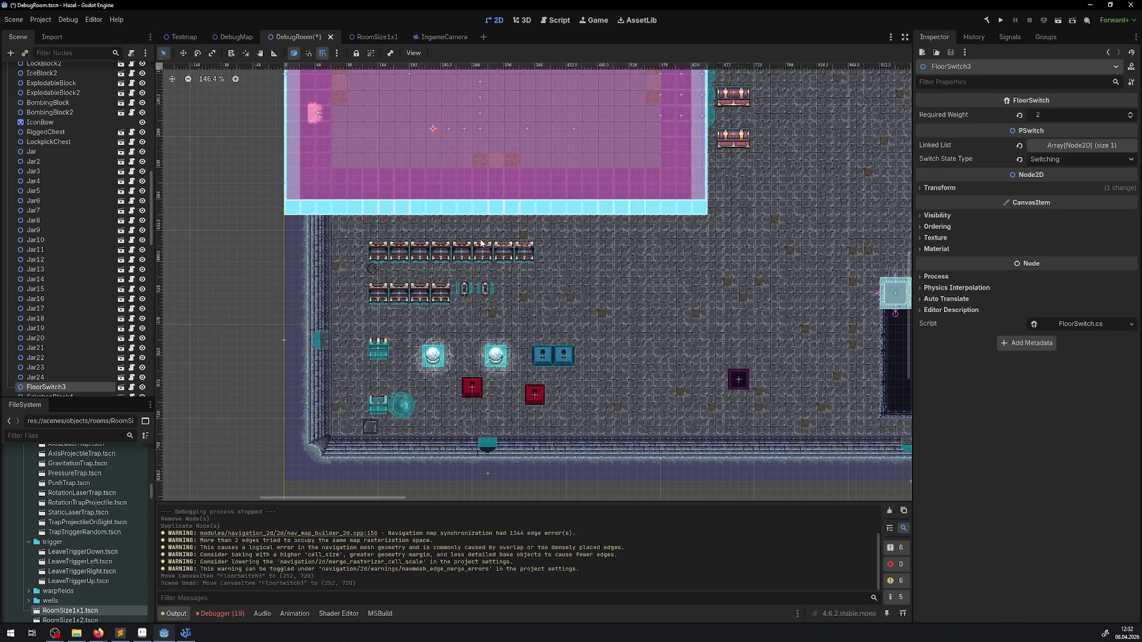
scroll(up, 3)
scroll(up, 3)
click(47, 100)
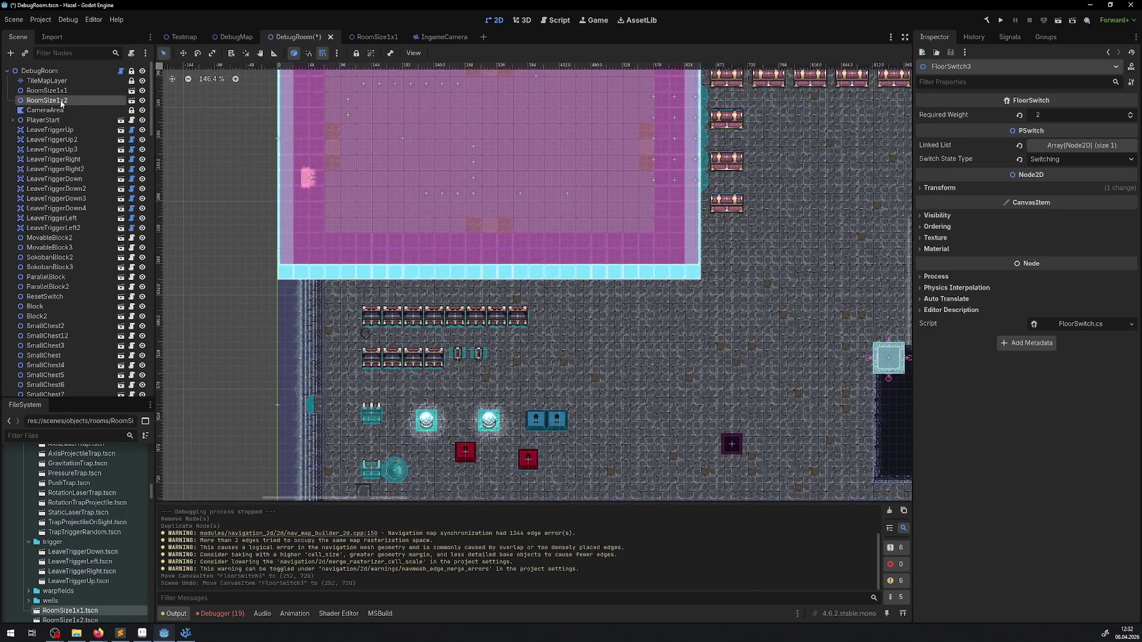
drag(308, 253, 306, 512)
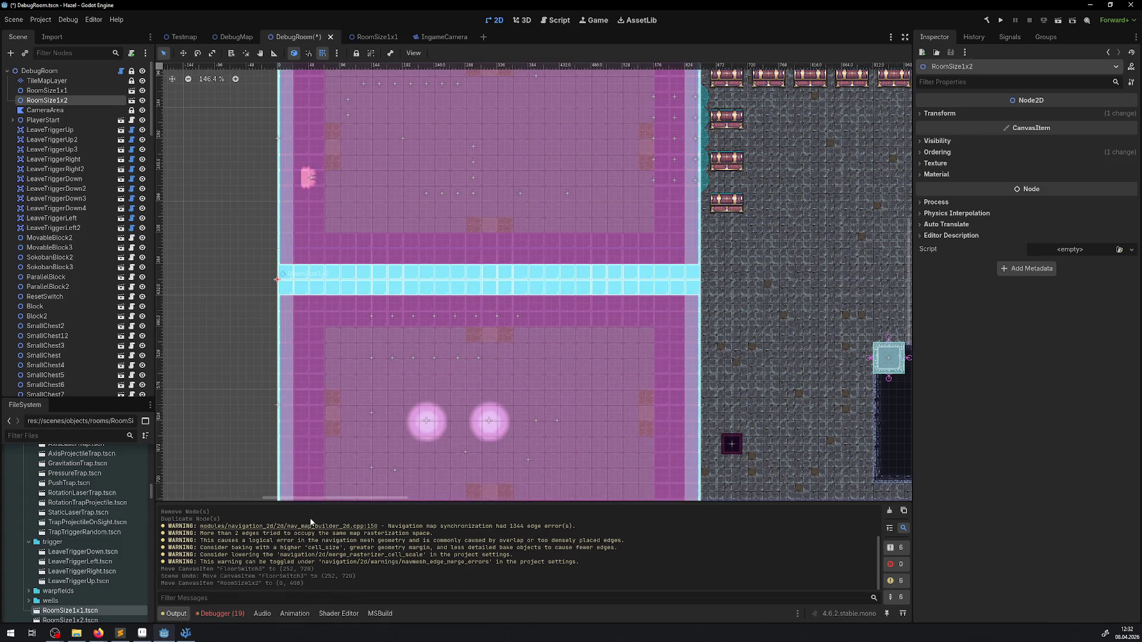
scroll(down, 3)
scroll(up, 3)
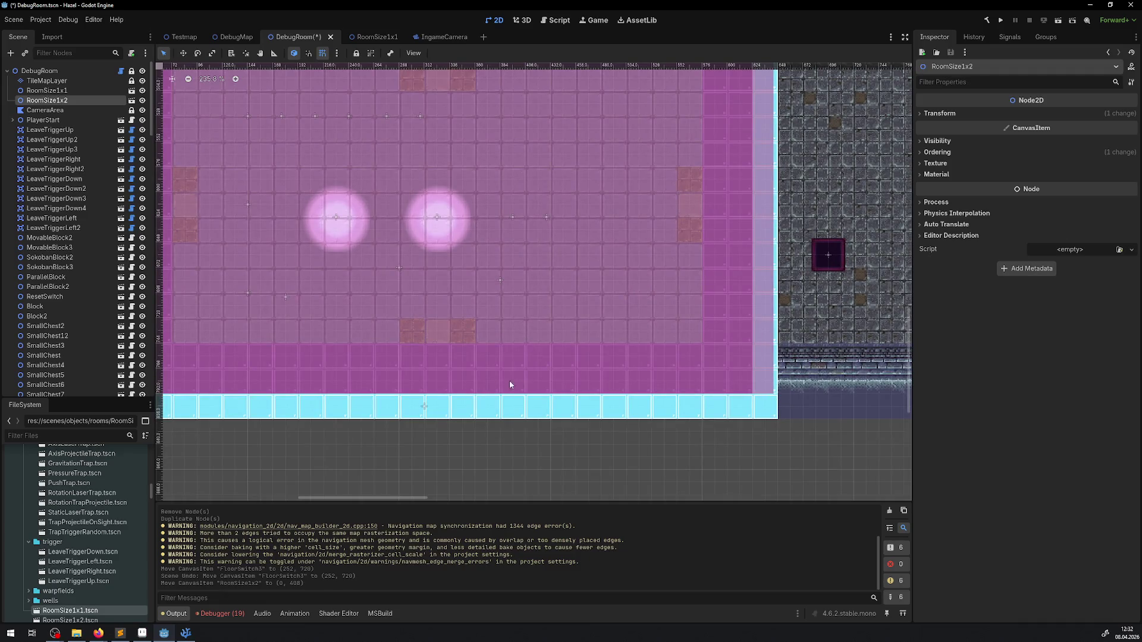
scroll(left, 3)
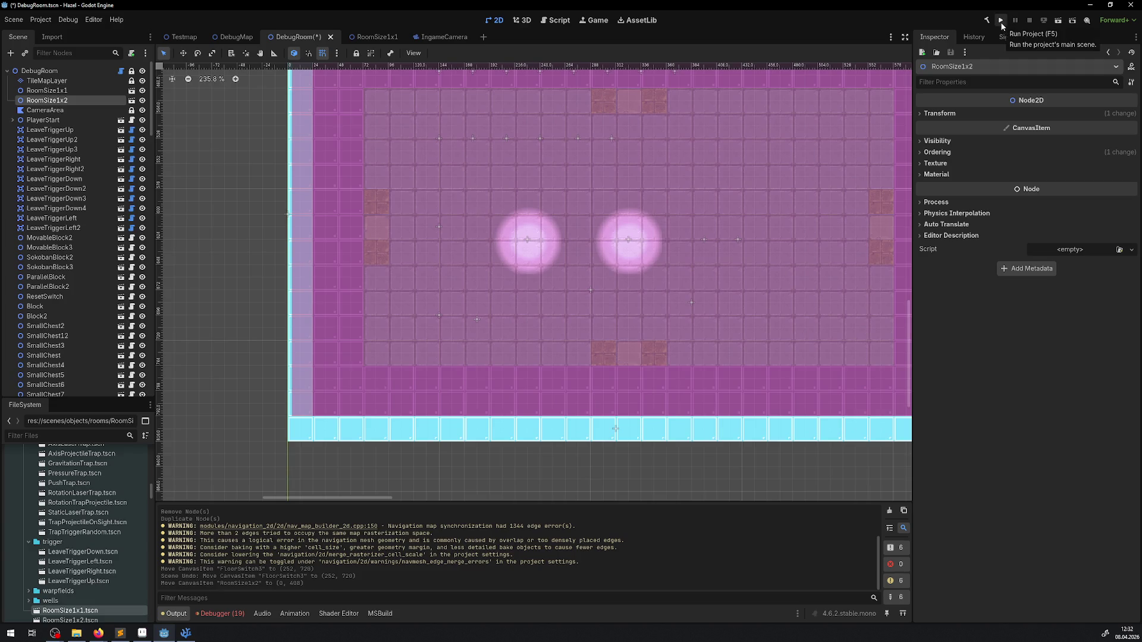
Step: Save and run the two-room DebugRoom playtest, then stop it
click(1002, 25)
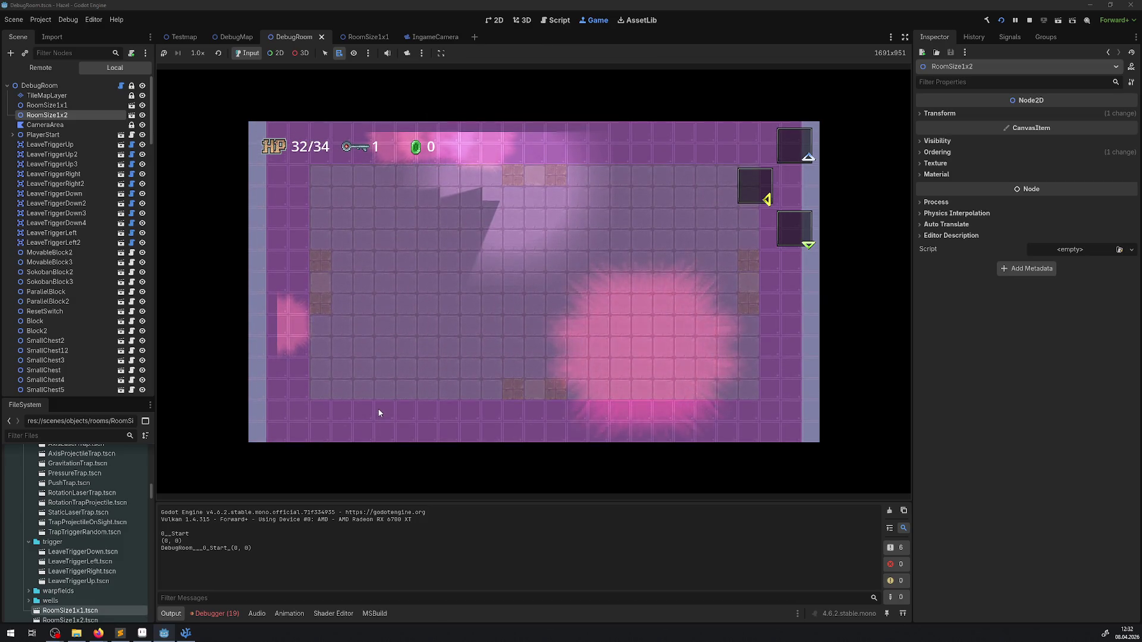
click(1029, 21)
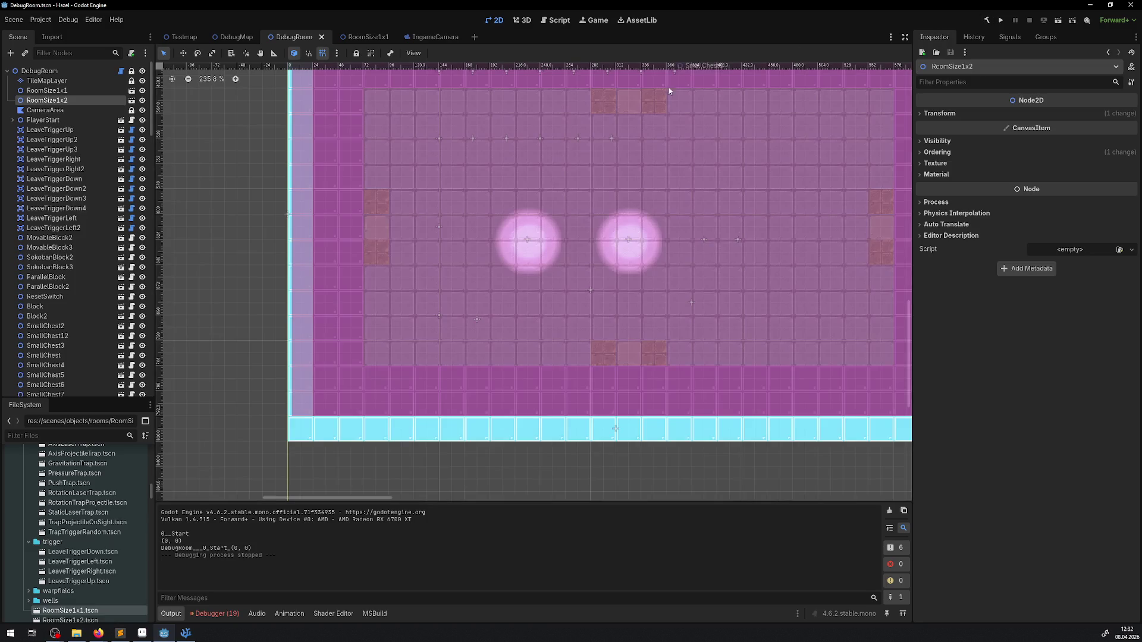
Step: Unlock RoomSize1x2 and hide both the RoomSize1x2 and RoomSize1x1 overlays
click(131, 101)
click(141, 100)
click(142, 91)
Step: Set CameraArea's polygon points 2 and 3 to y 612 and save the scene
click(45, 110)
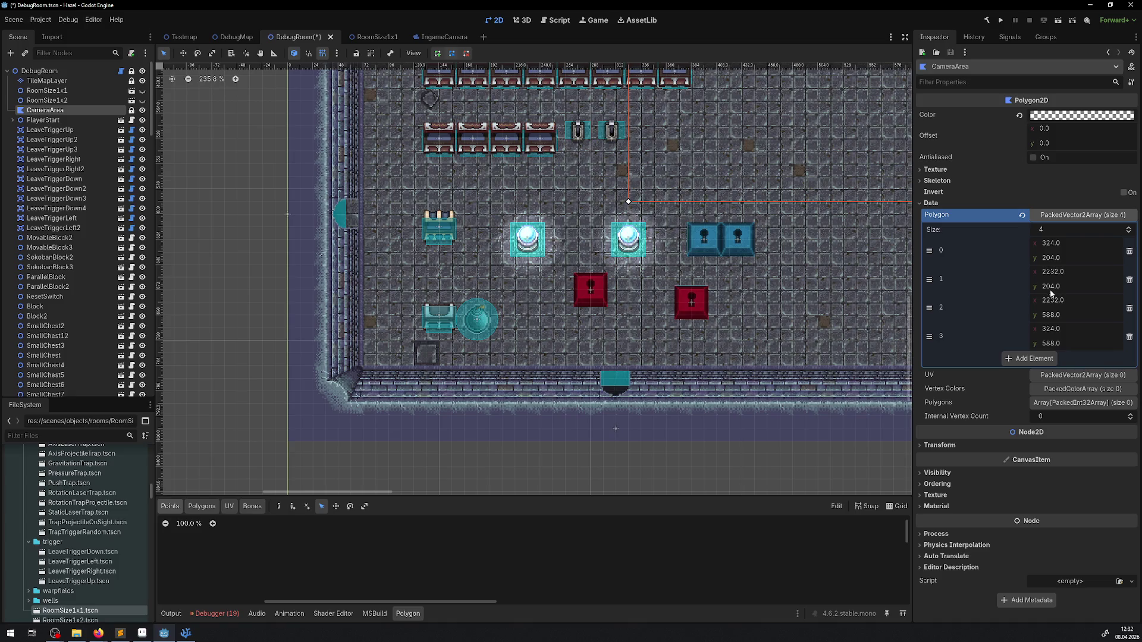
click(1078, 314)
text(612)
key(Return)
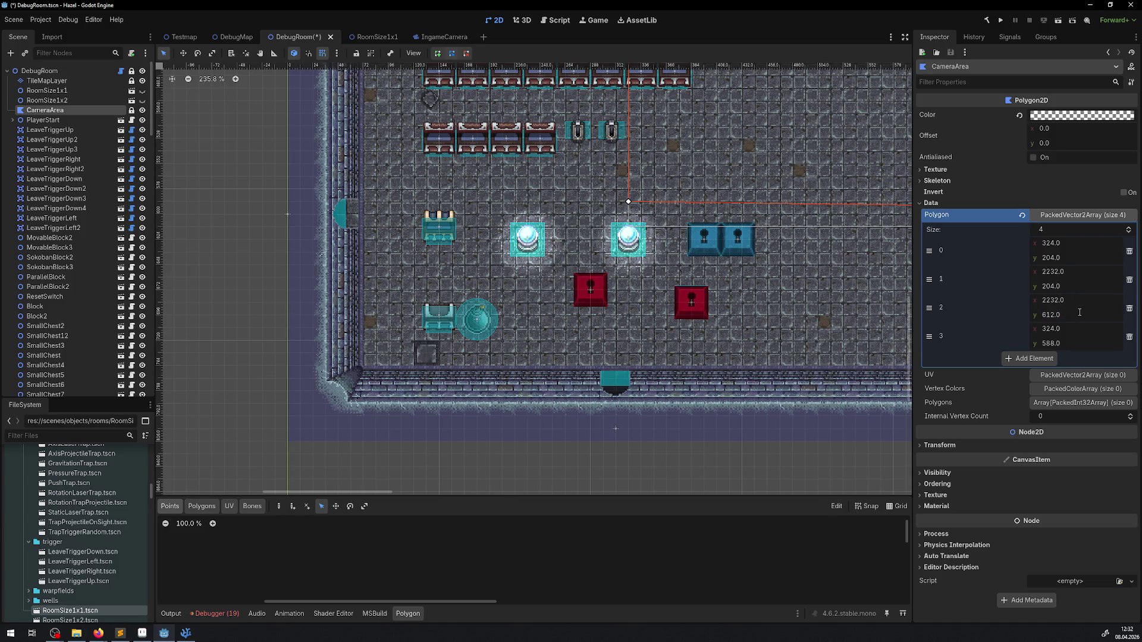
click(1072, 341)
key(Return)
key(ctrl+s)
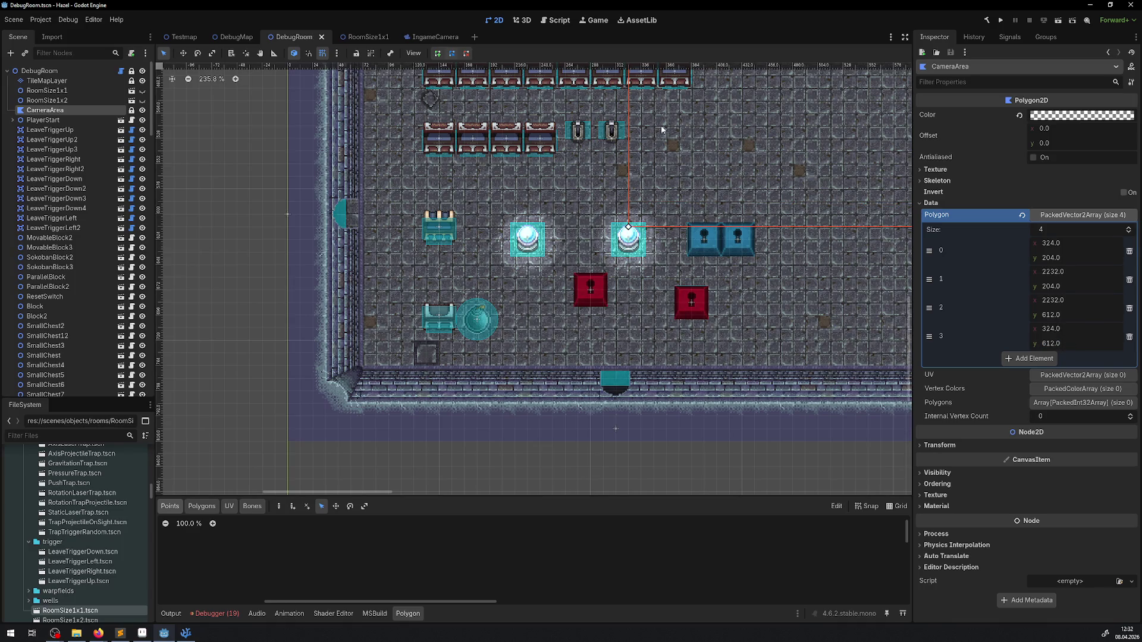
Step: Inspect the lowered camera area in the viewport, save again and launch the game
scroll(up, 3)
scroll(right, 3)
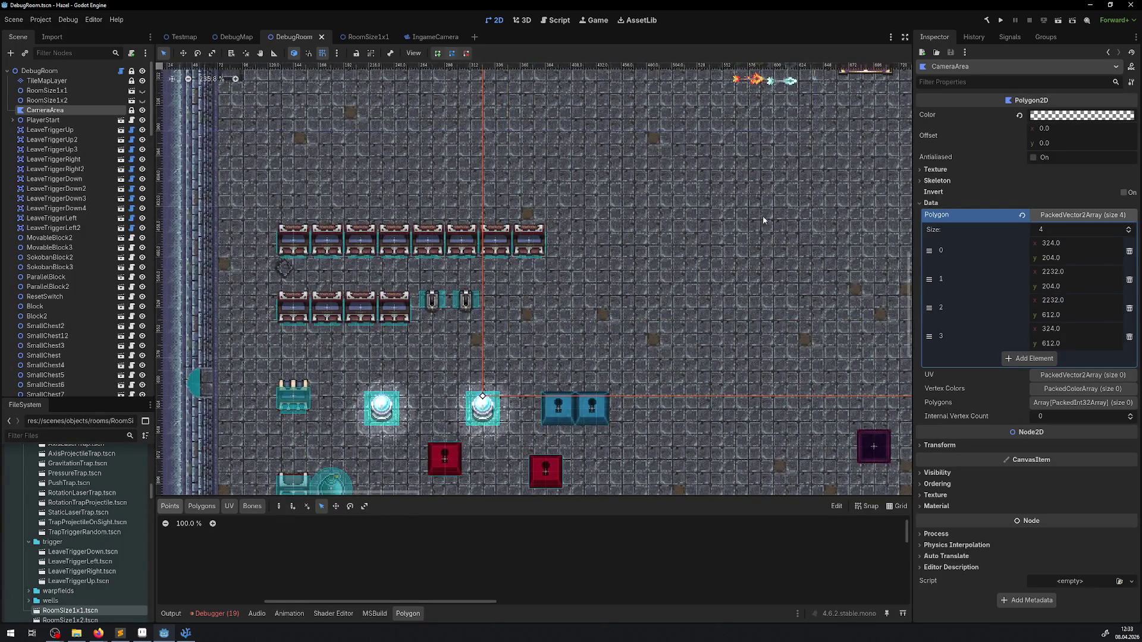
scroll(down, 3)
scroll(right, 3)
scroll(up, 3)
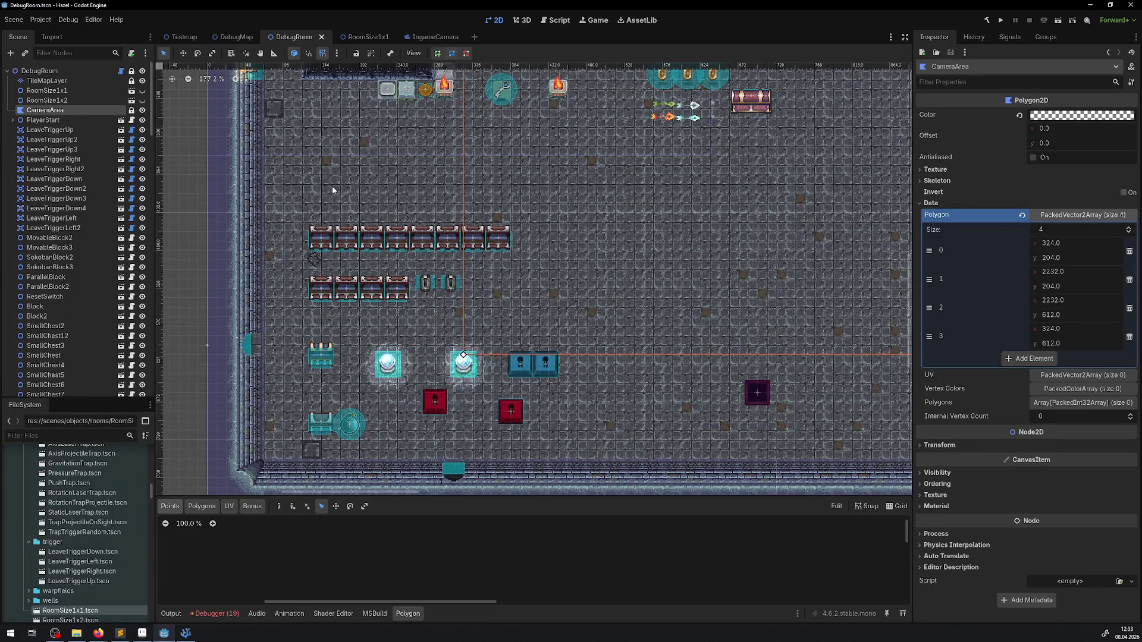
scroll(down, 3)
scroll(up, 3)
key(ctrl+s)
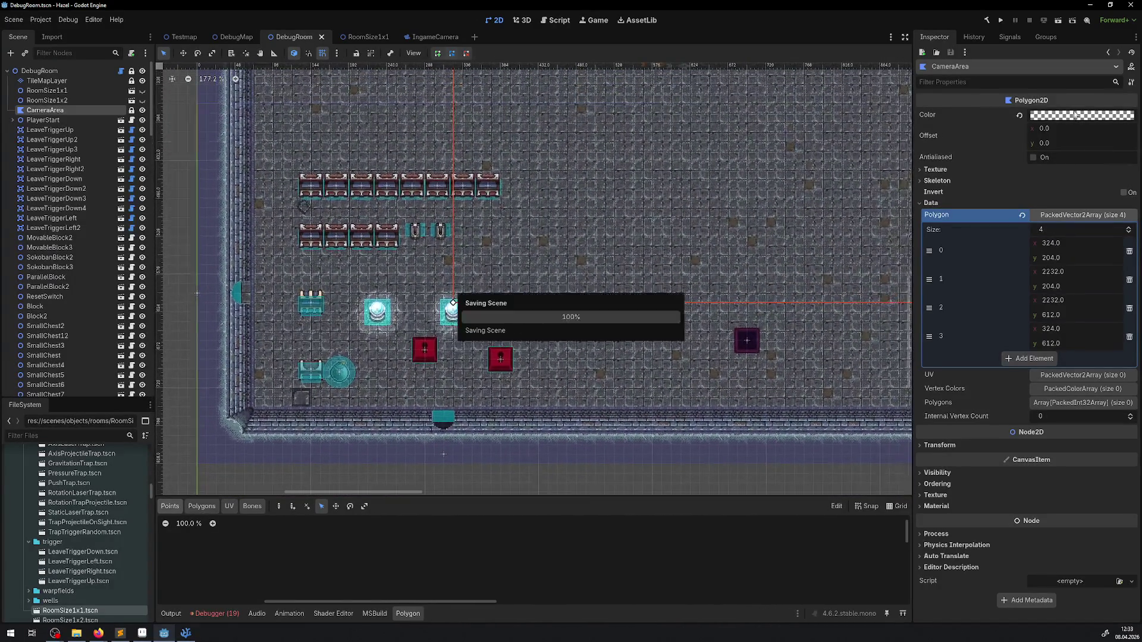
click(1001, 20)
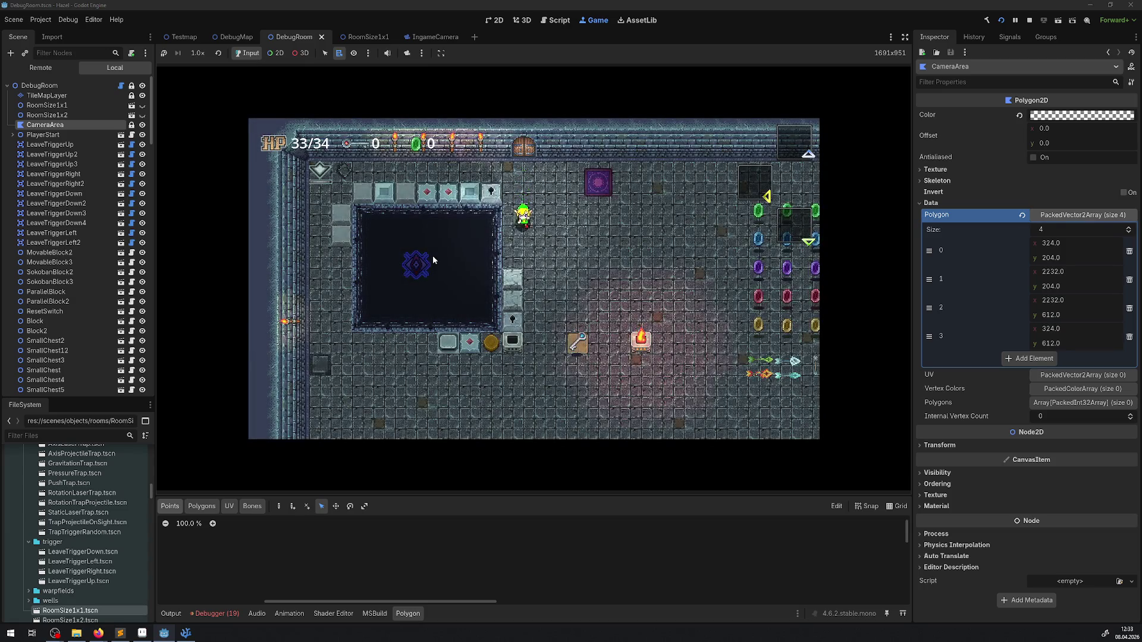
Step: Walk the player to the bottom wall, past the bomb, pit and chests, then stop the game
key(Down)
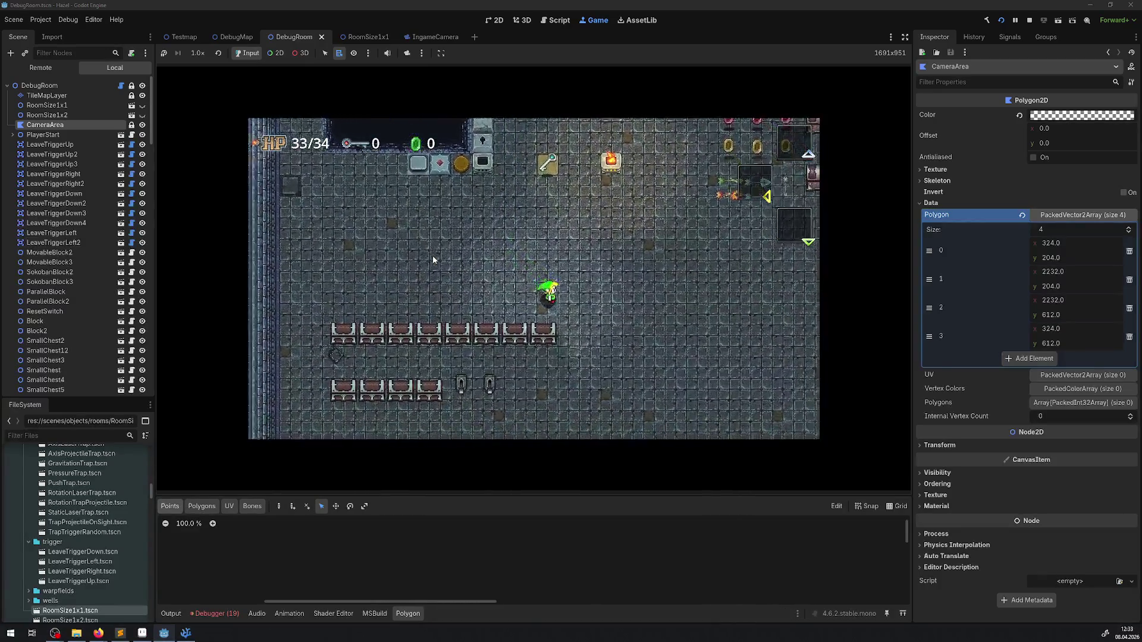
key(Down)
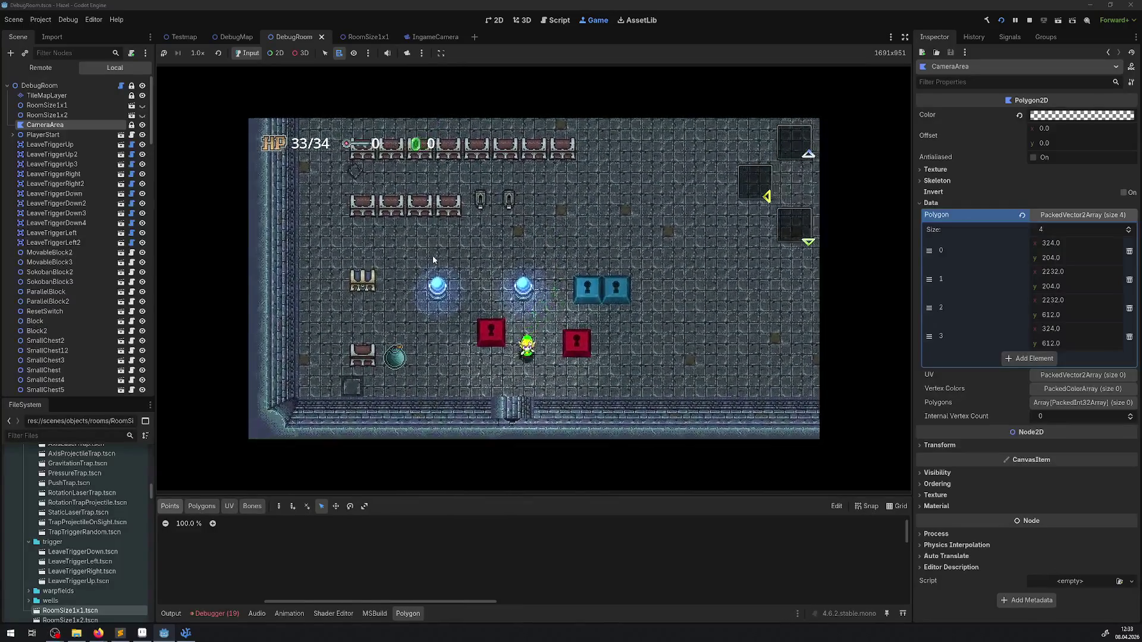
key(Left)
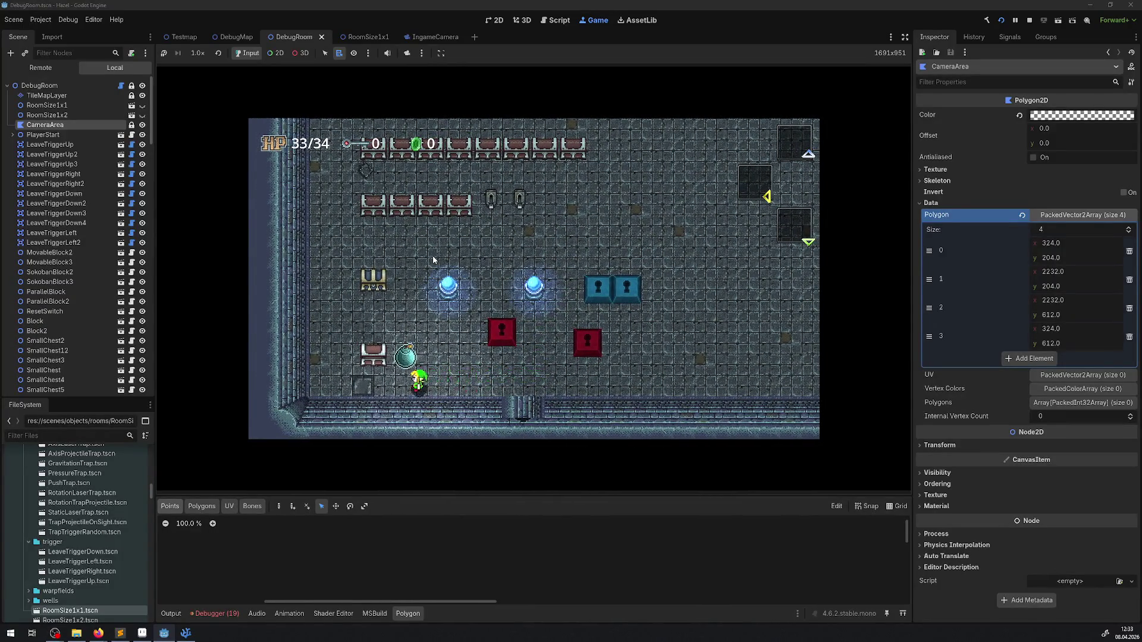
key(Up)
key(Right)
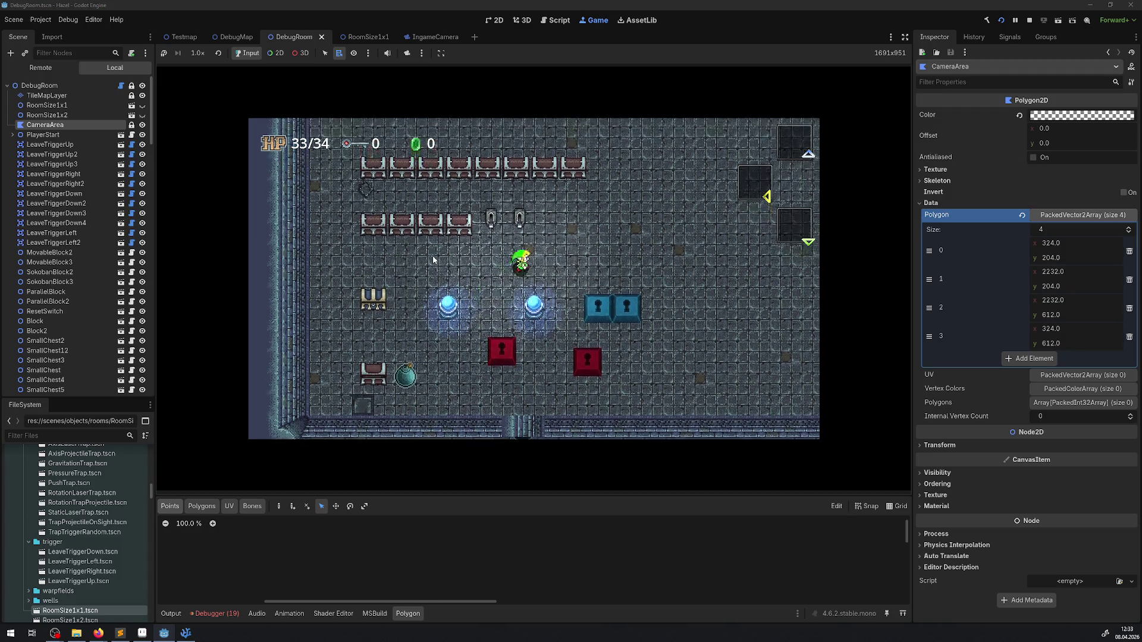
key(Down)
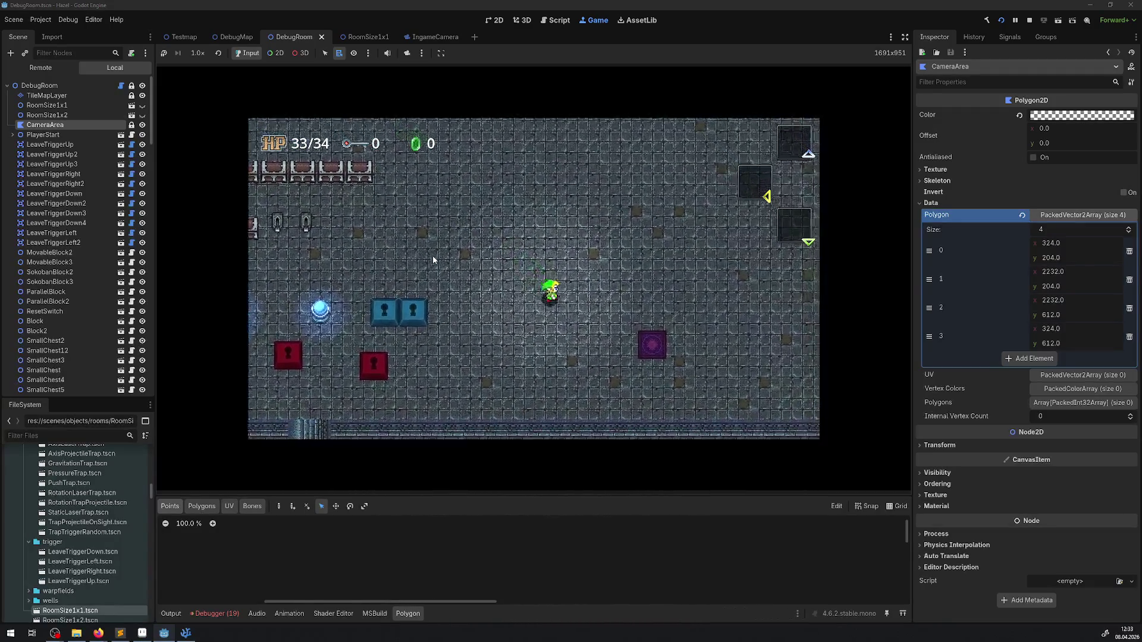
key(Right)
key(Up)
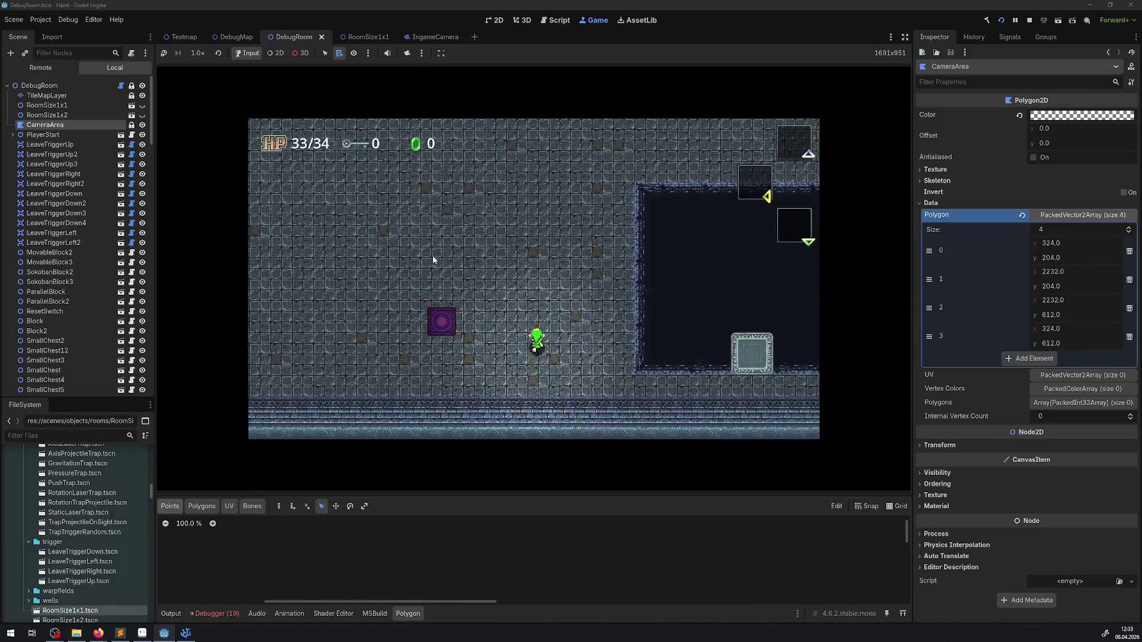
key(Left)
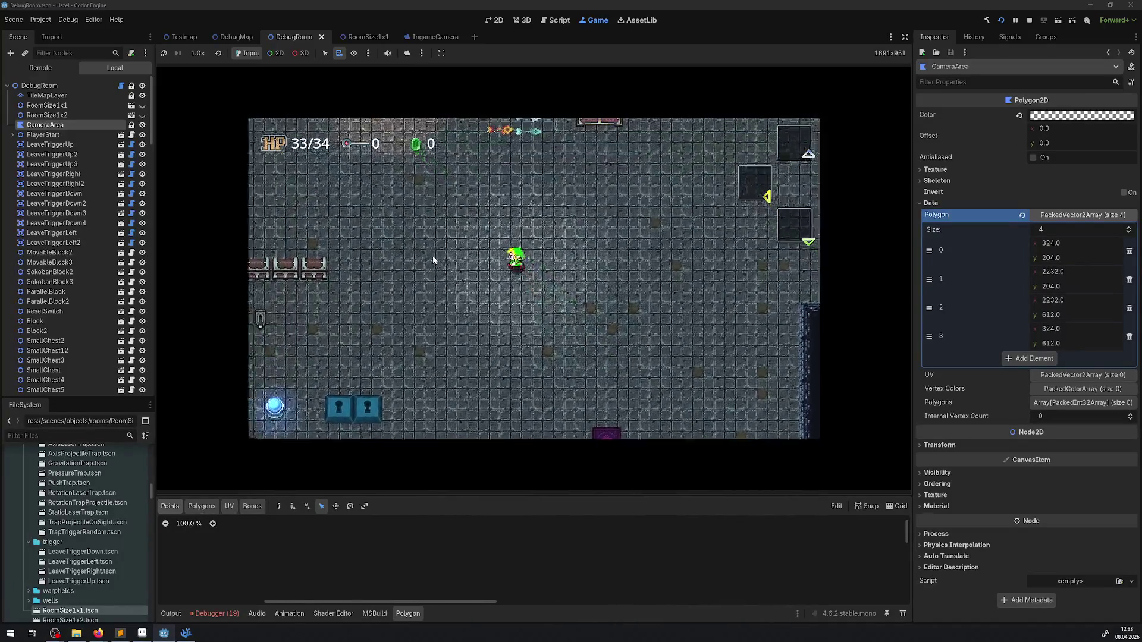
key(Up)
key(Left)
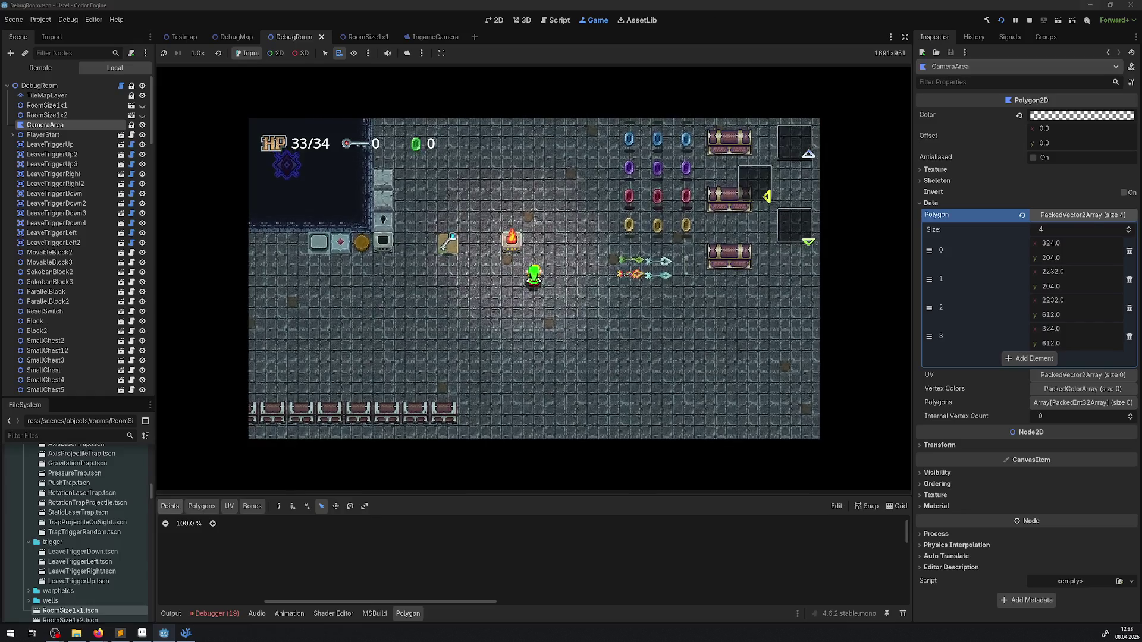
click(1028, 19)
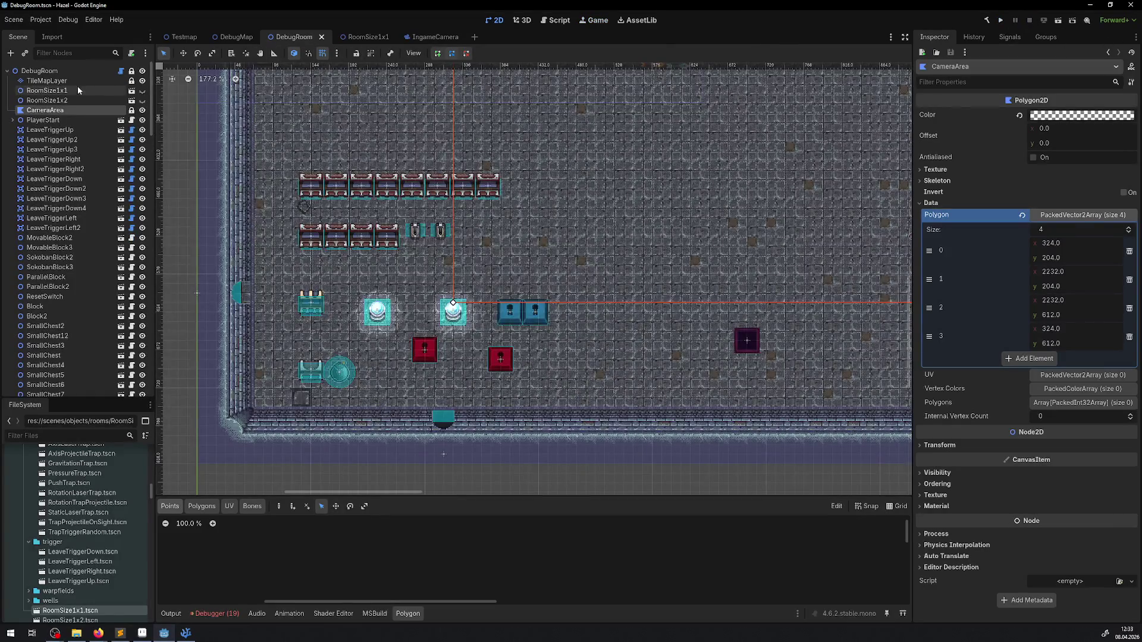
Step: Delete the RoomSize1x2 and RoomSize1x1 nodes and save the scene
click(57, 101)
key(Delete)
key(Return)
key(Up)
key(Delete)
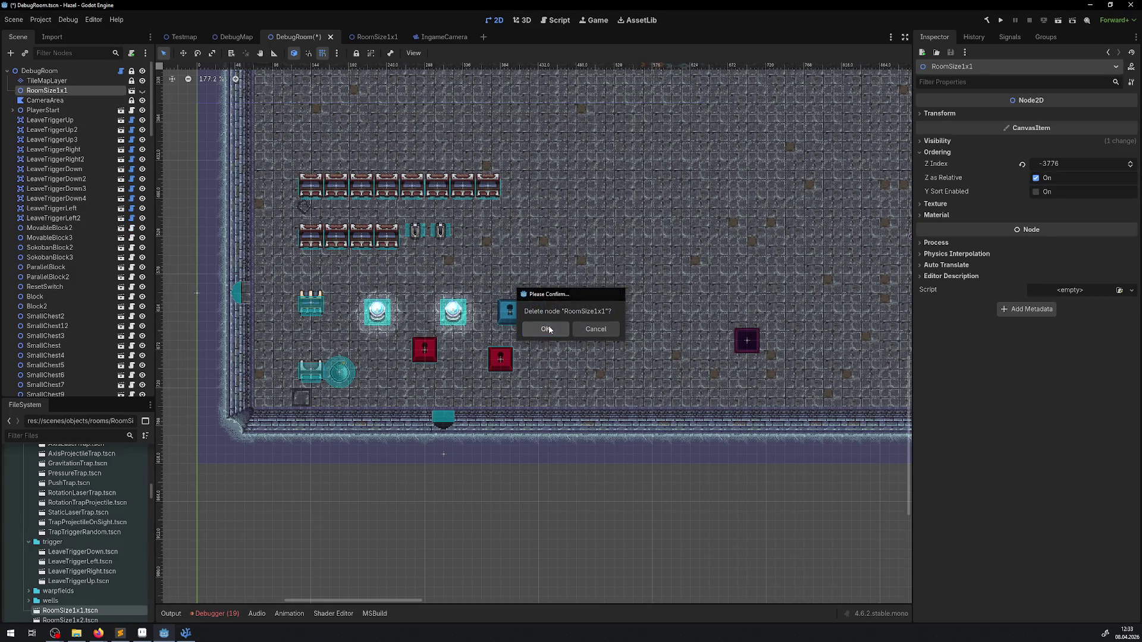
click(550, 329)
key(ctrl+s)
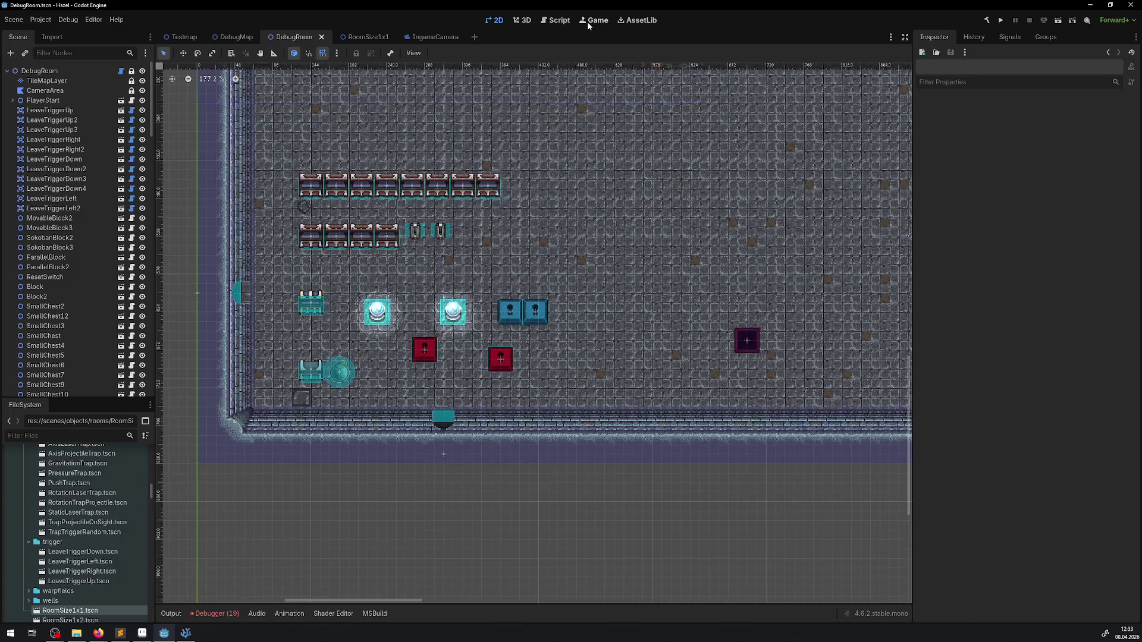
Step: Turn off Embed Game on Next Play, build the .NET project and run it separately
click(586, 22)
click(444, 57)
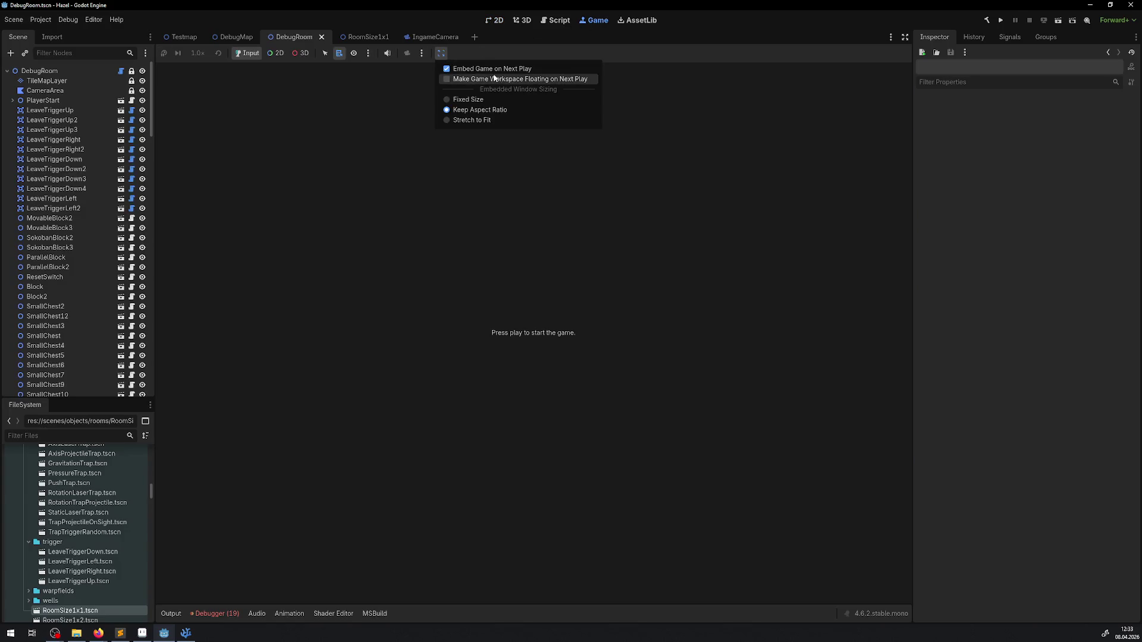
click(497, 76)
key(F5)
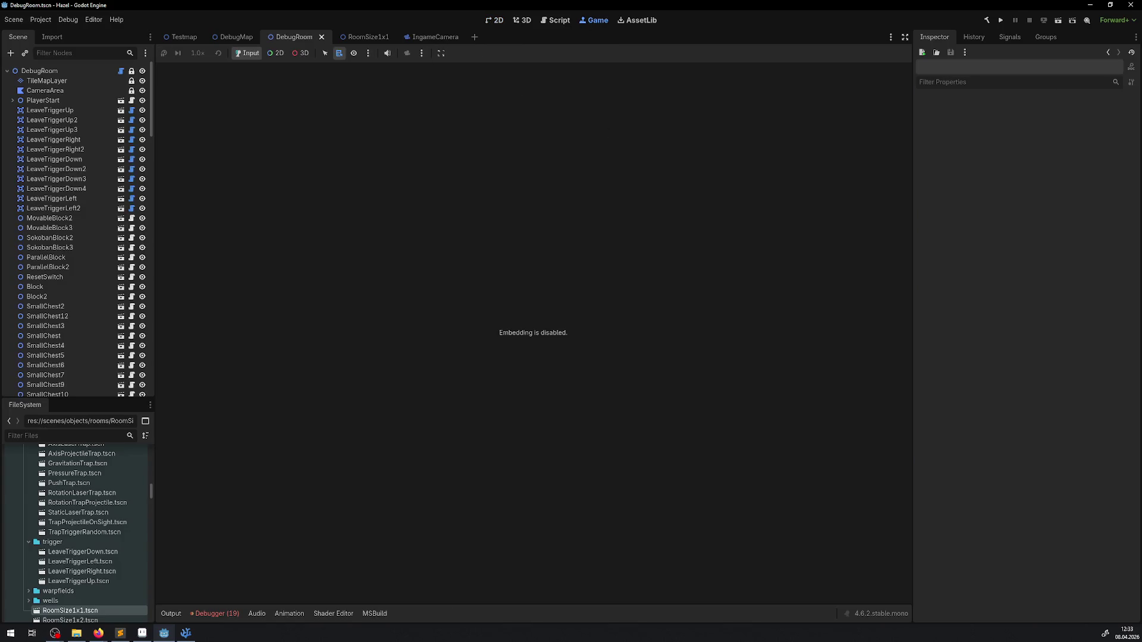
click(991, 22)
click(1001, 20)
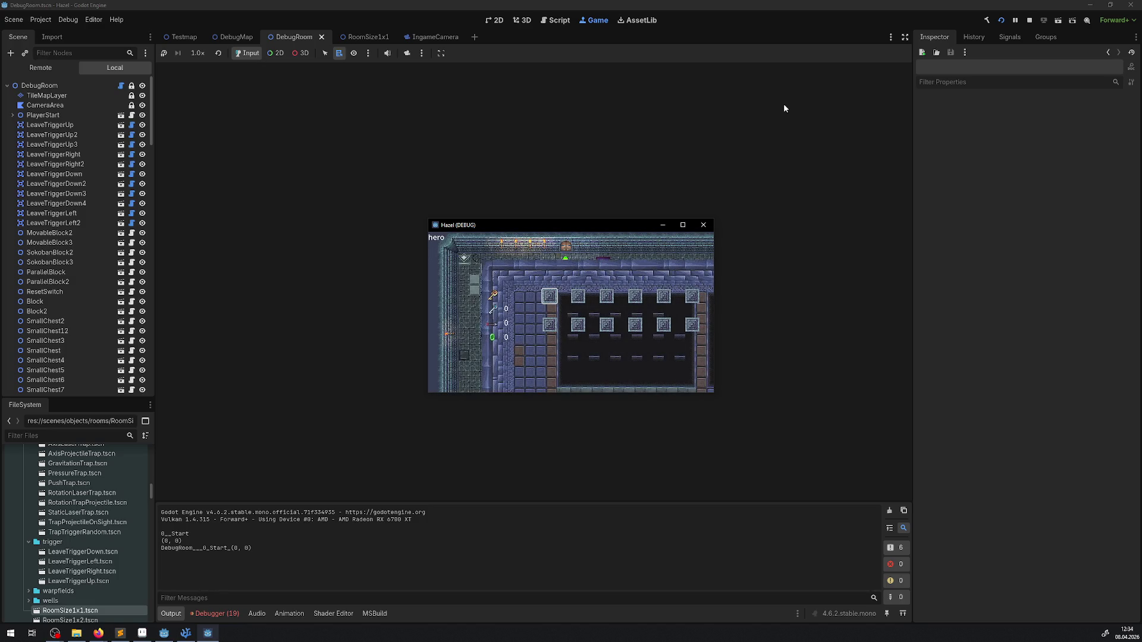
Step: From the pause menu, set the game's resolution to 2560x1600 and return to the pause menu
key(Escape)
key(Return)
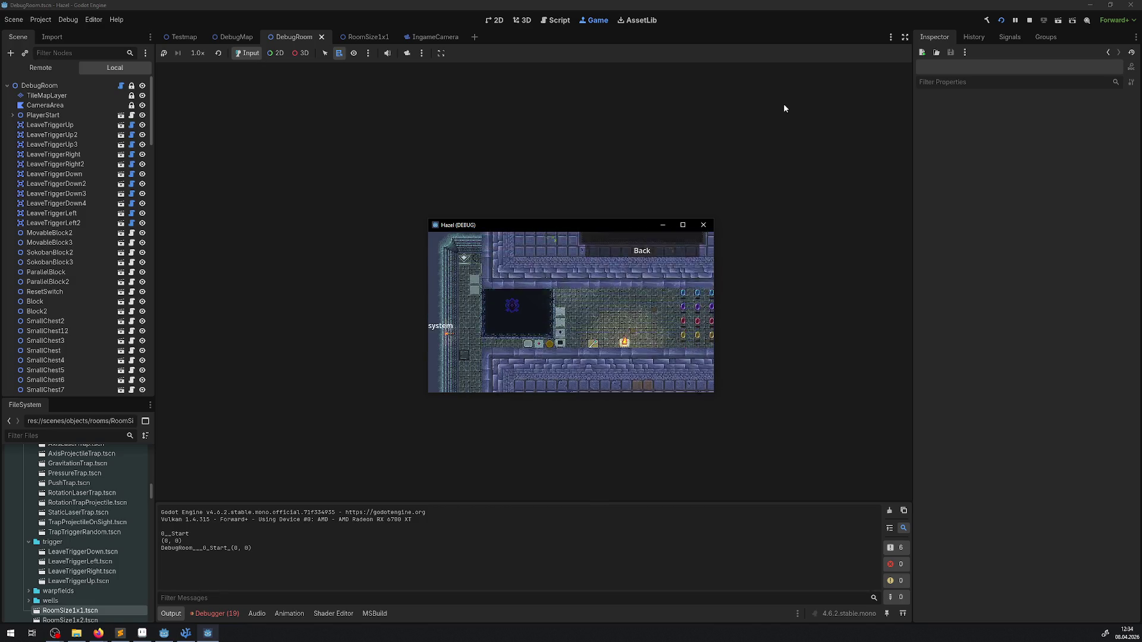
key(Return)
key(Down)
key(Down)
key(Down)
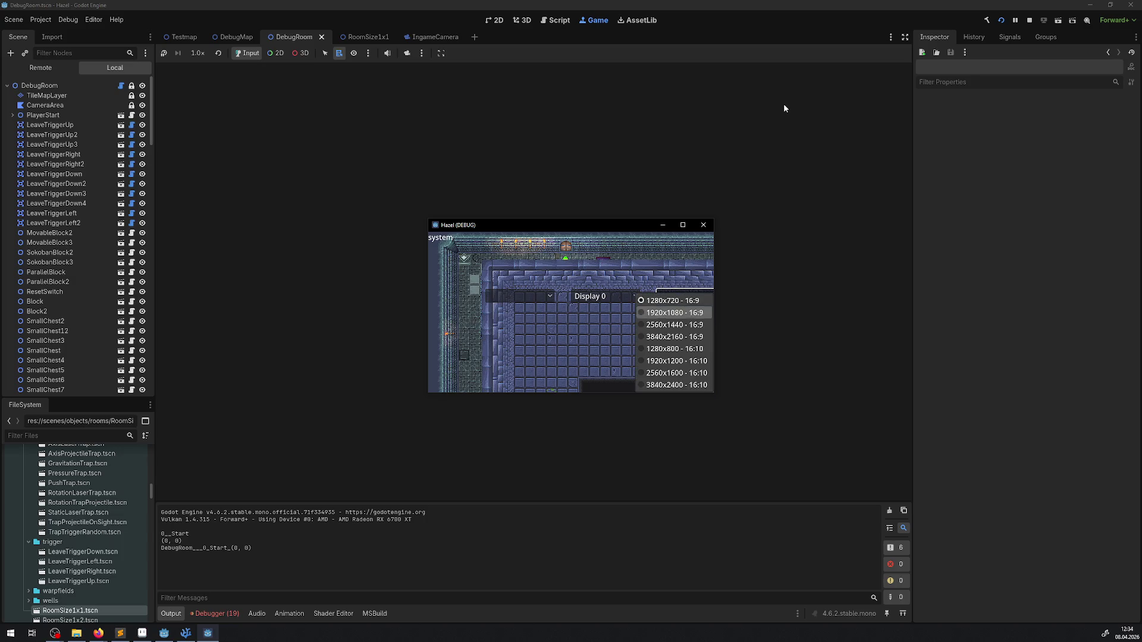
key(Return)
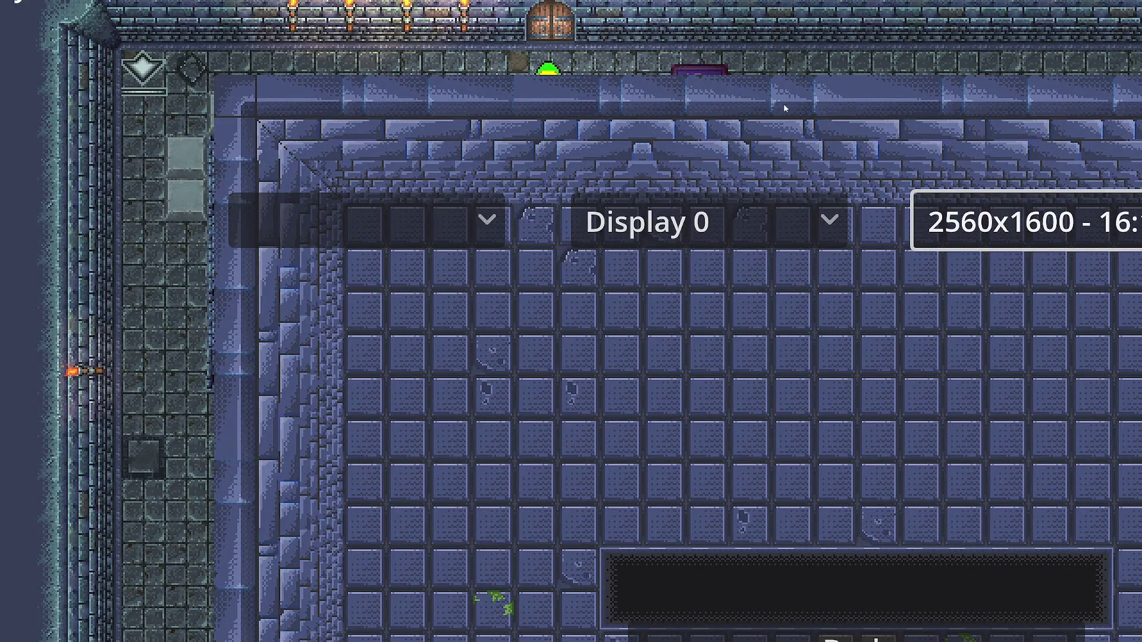
key(Left)
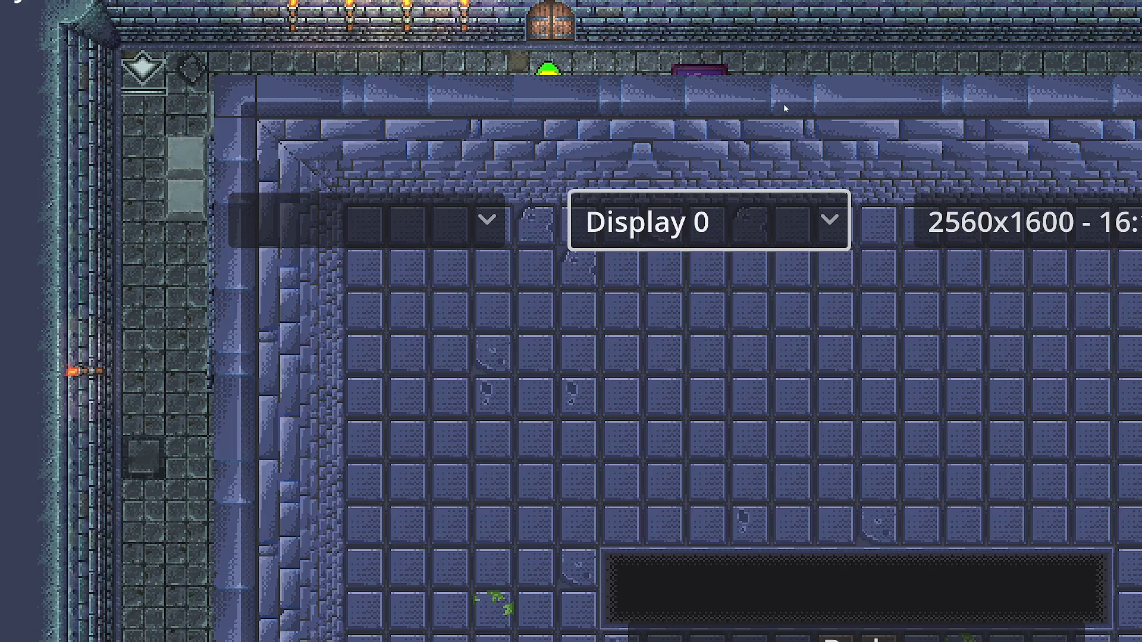
key(Down)
key(Return)
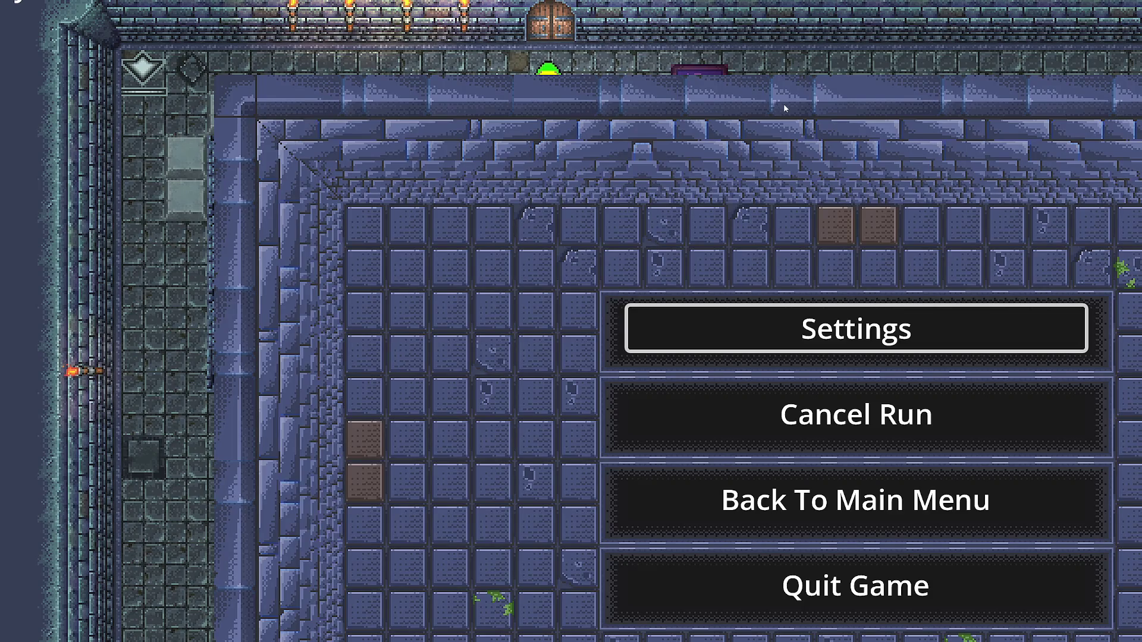
Step: Change the resolution to 2560x1440 - 16:9, back out of settings and resume play
key(Return)
key(Right)
key(Return)
key(Up)
key(Up)
key(Up)
key(Up)
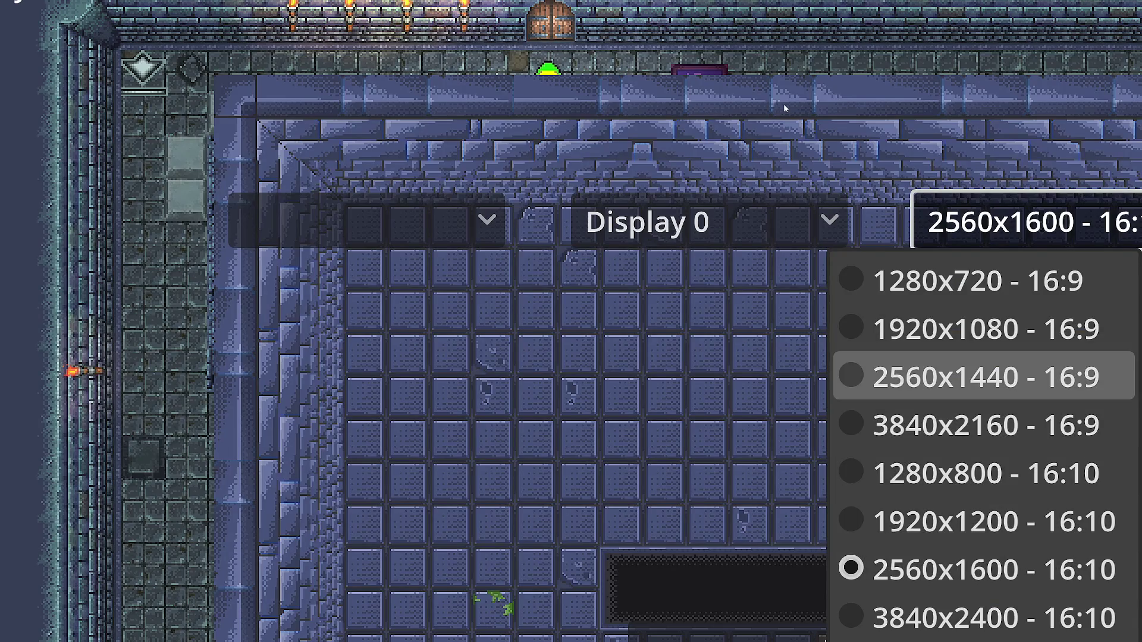
key(Return)
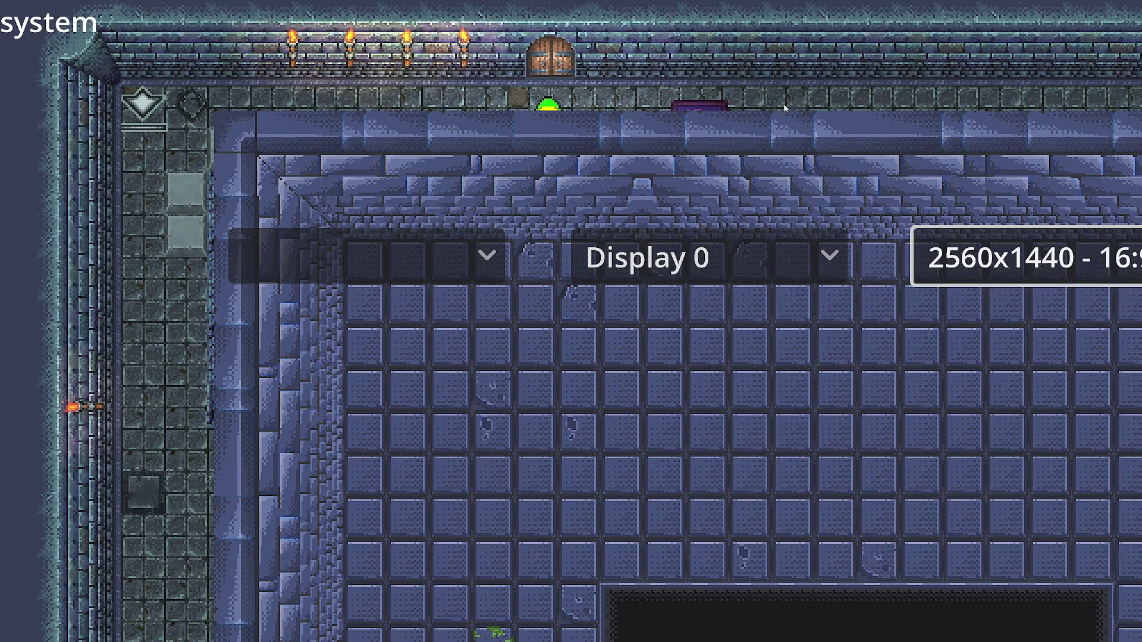
key(Right)
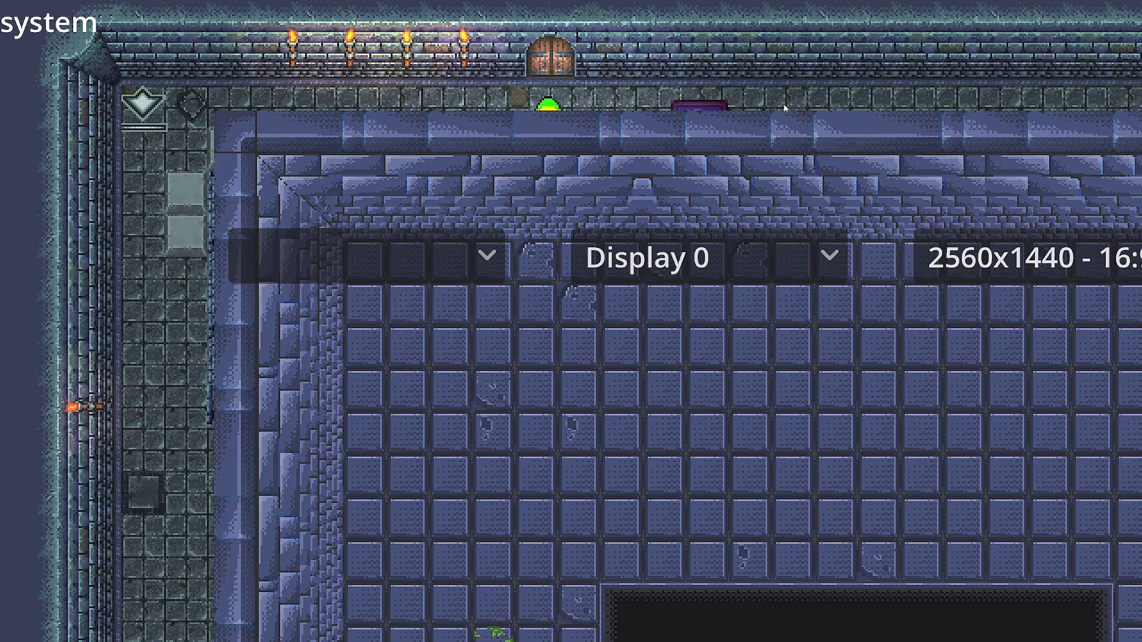
key(Escape)
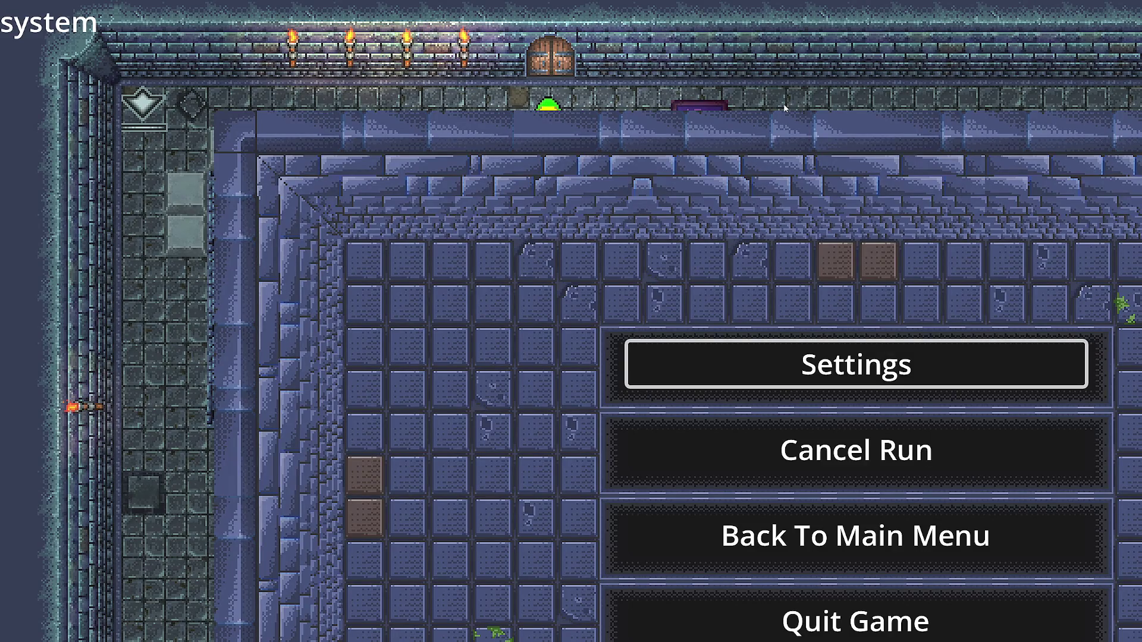
key(Escape)
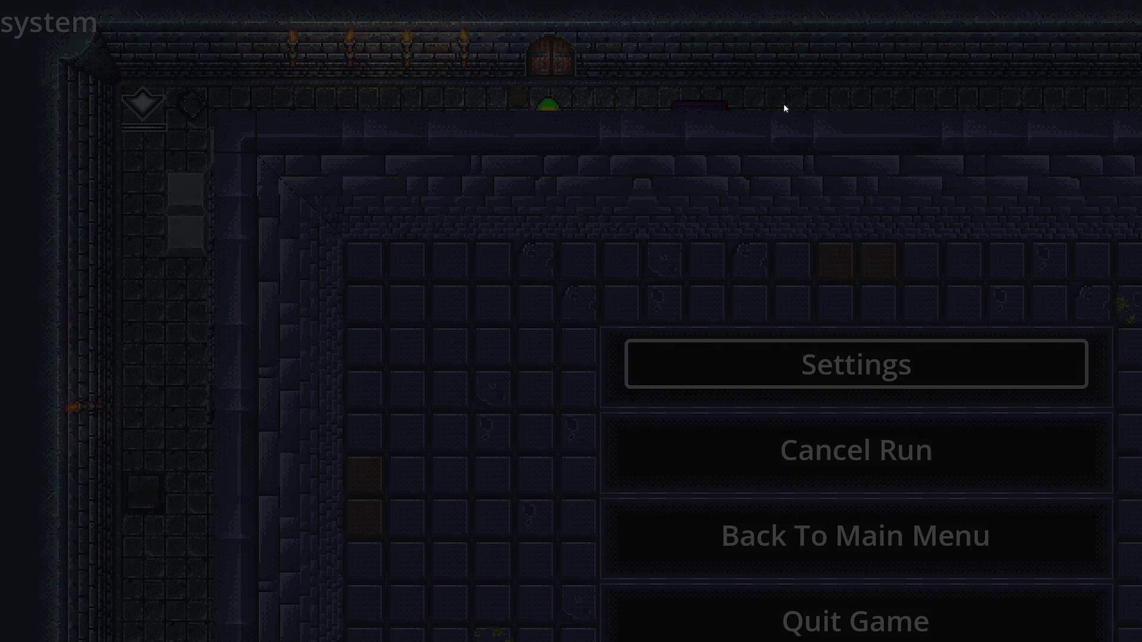
Step: Walk down the room to pick up the key and circle the red keyhole blocks
key(Down)
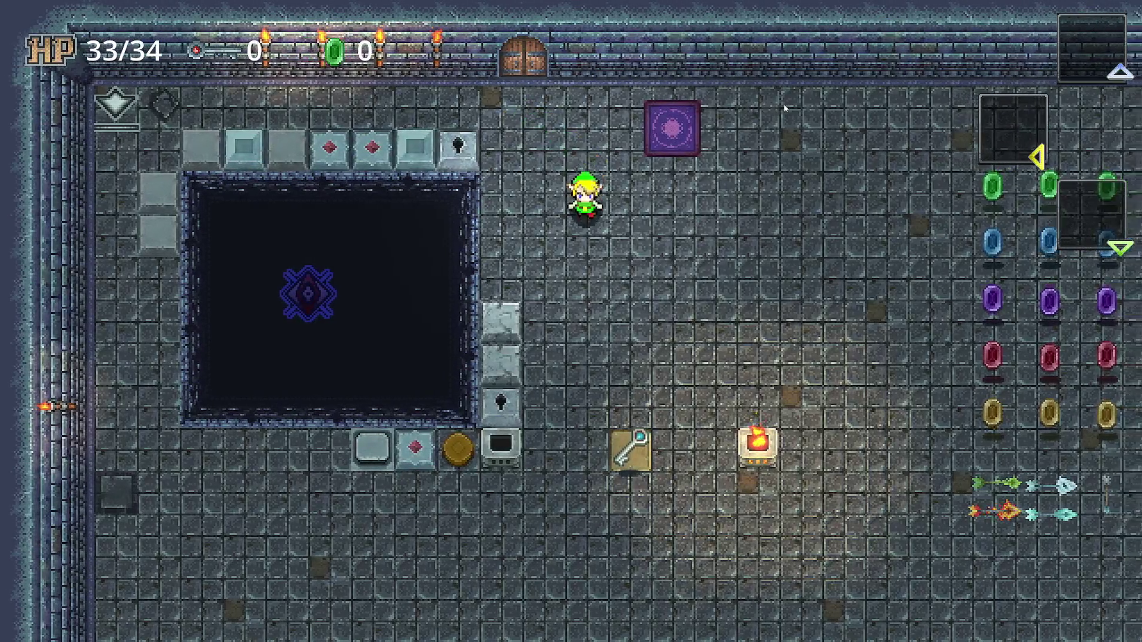
key(Up)
key(Left)
key(Right)
key(Down)
key(Down)
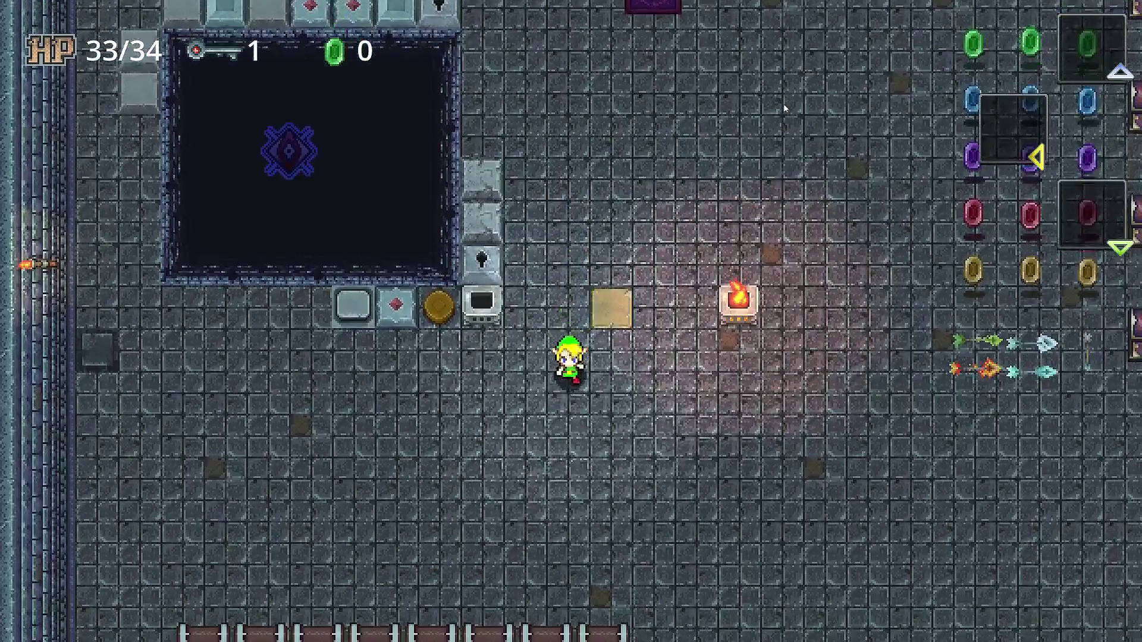
key(Left)
key(Right)
key(Down)
key(Left)
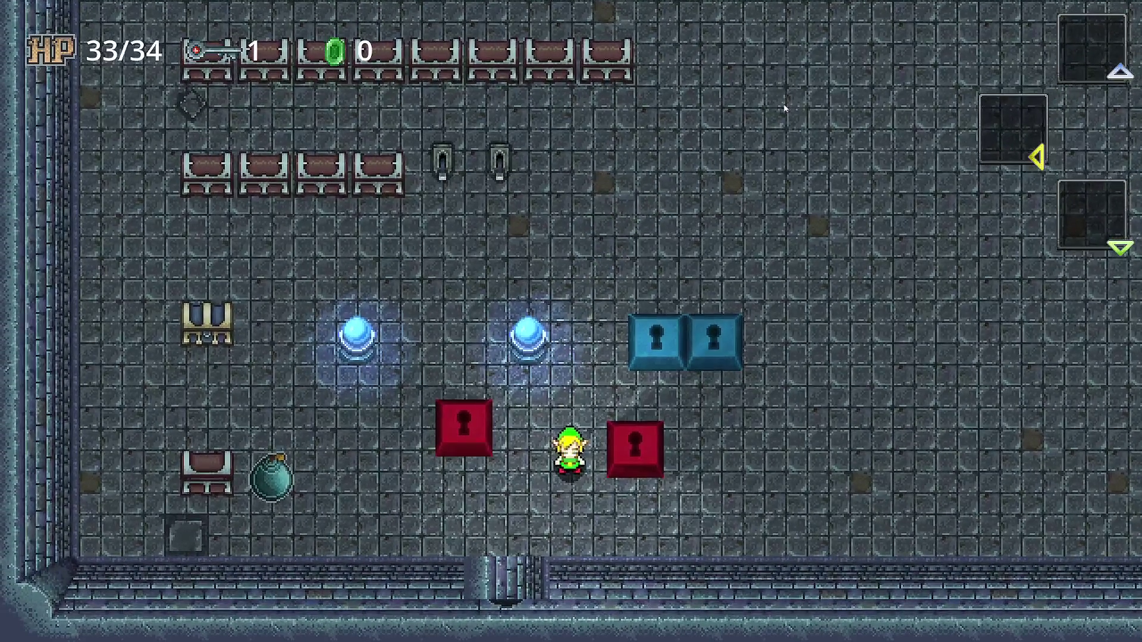
key(Down)
key(Left)
key(Right)
key(Up)
key(Up)
key(Right)
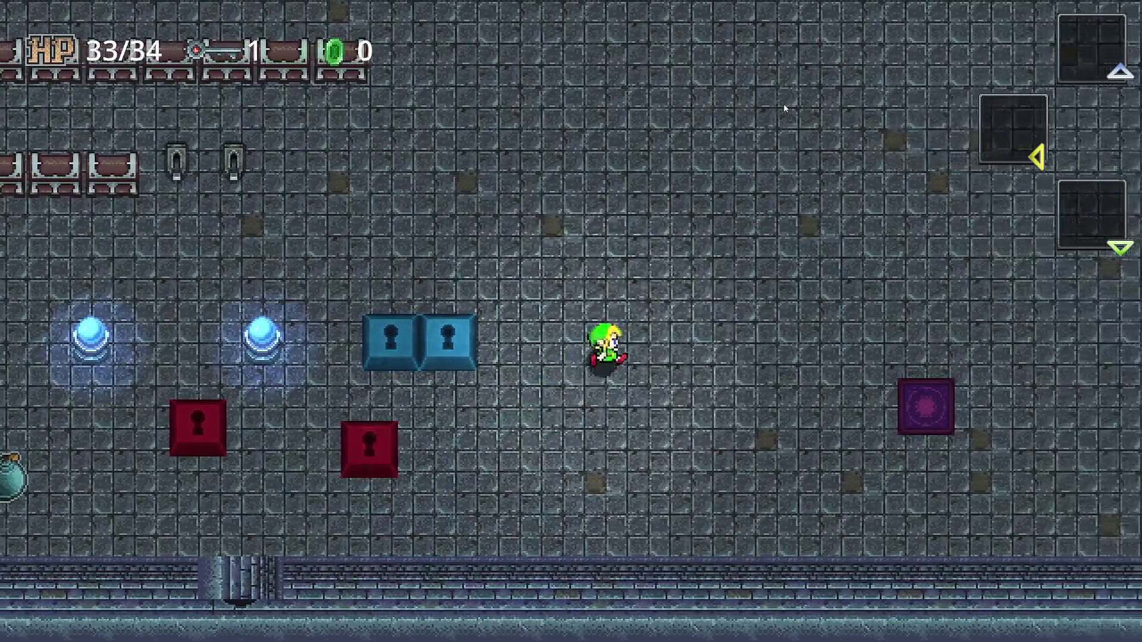
key(Left)
key(Up)
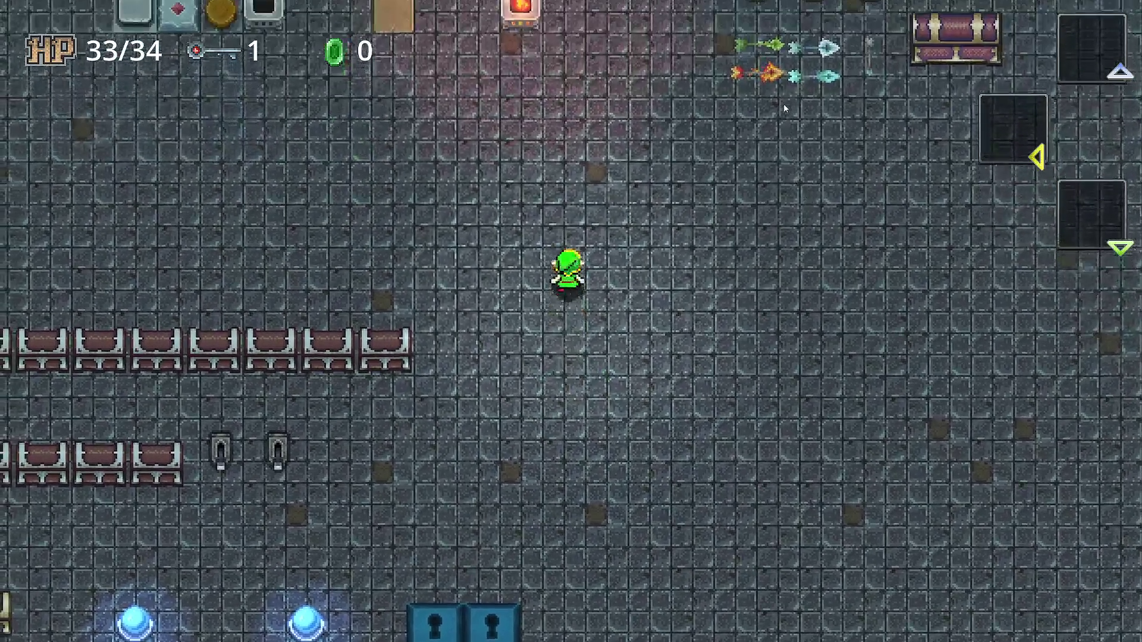
Step: Walk past the fire pedestal and purple tile, ending against the top wall
key(Left)
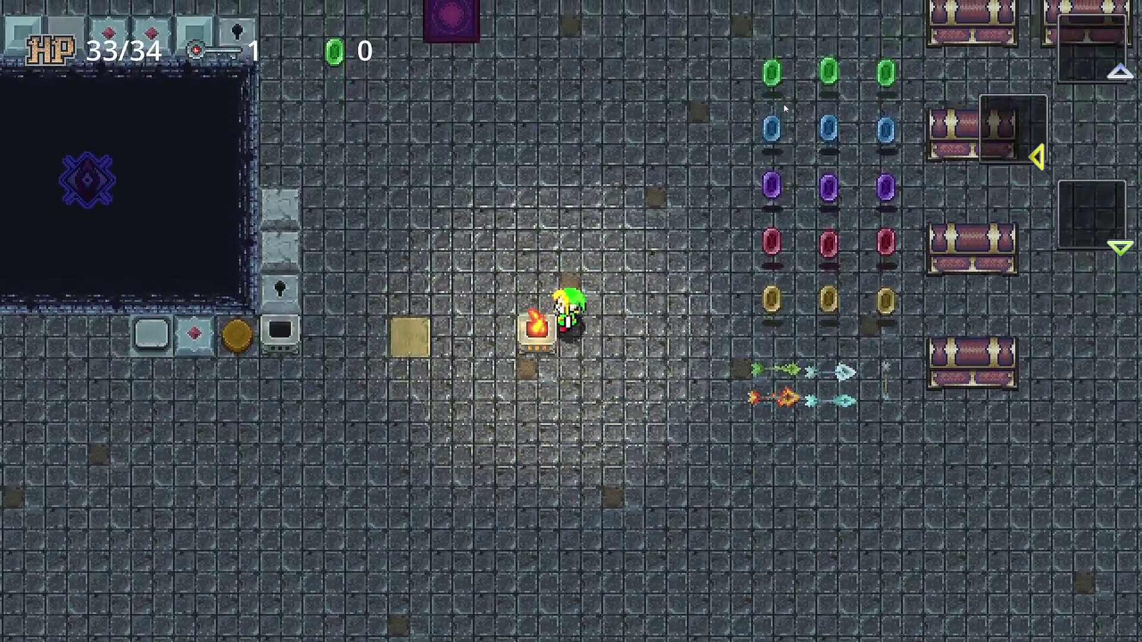
key(Up)
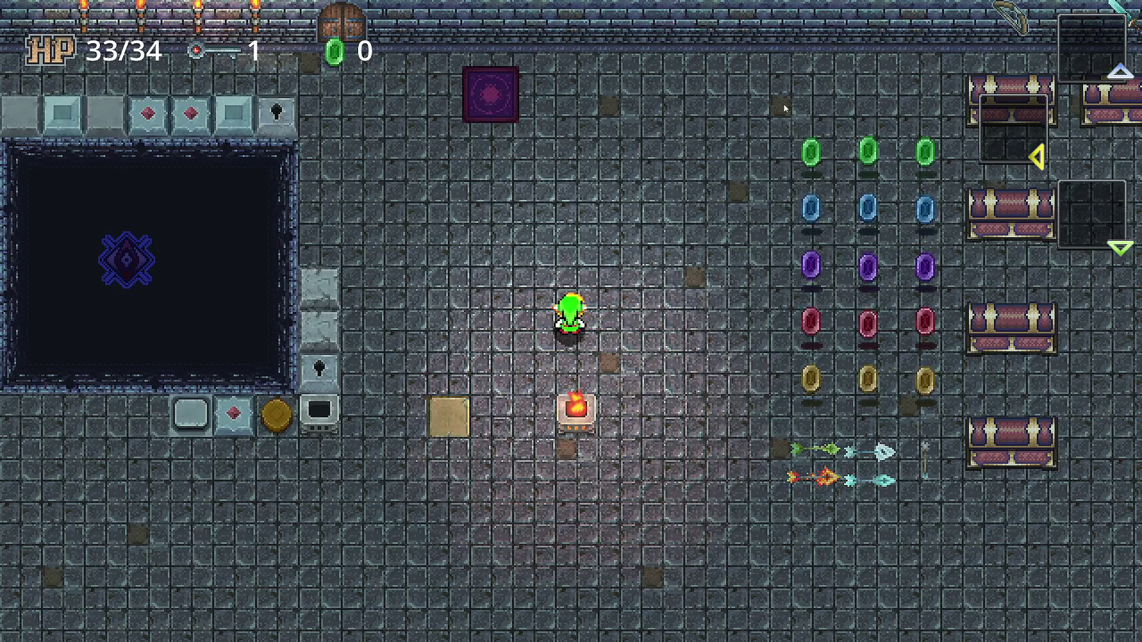
key(Up)
key(Left)
key(Up)
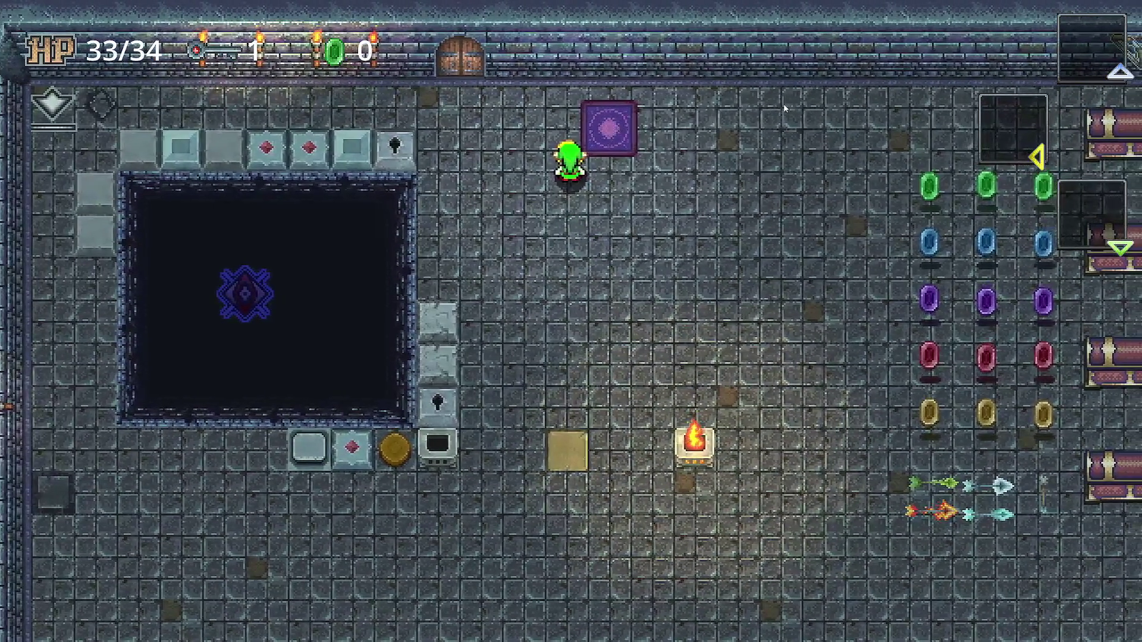
key(Left)
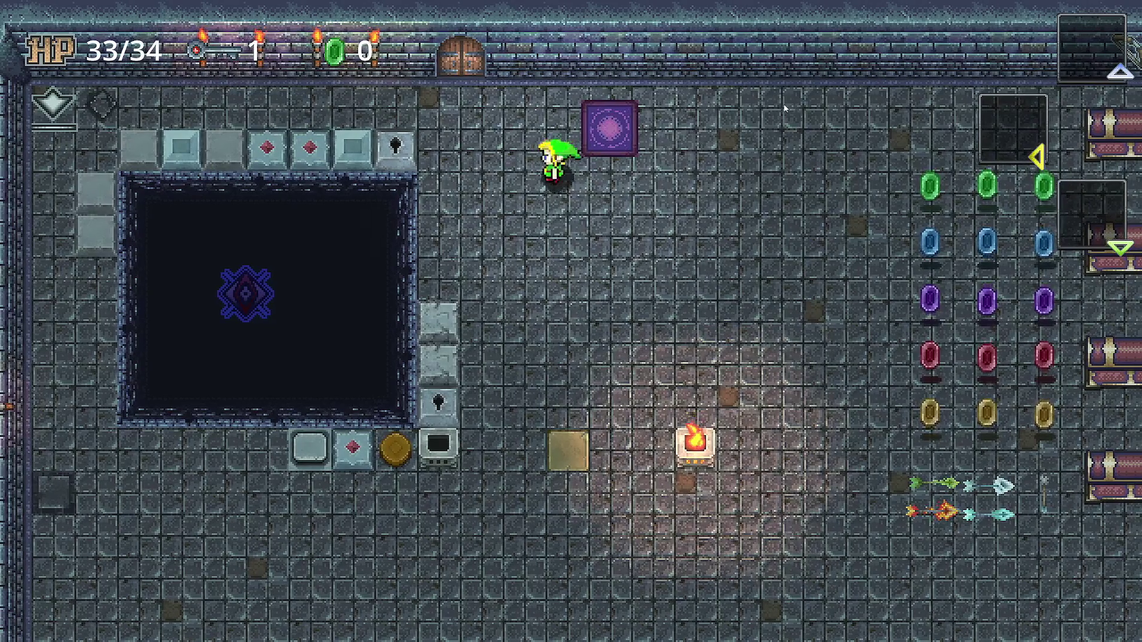
key(Down)
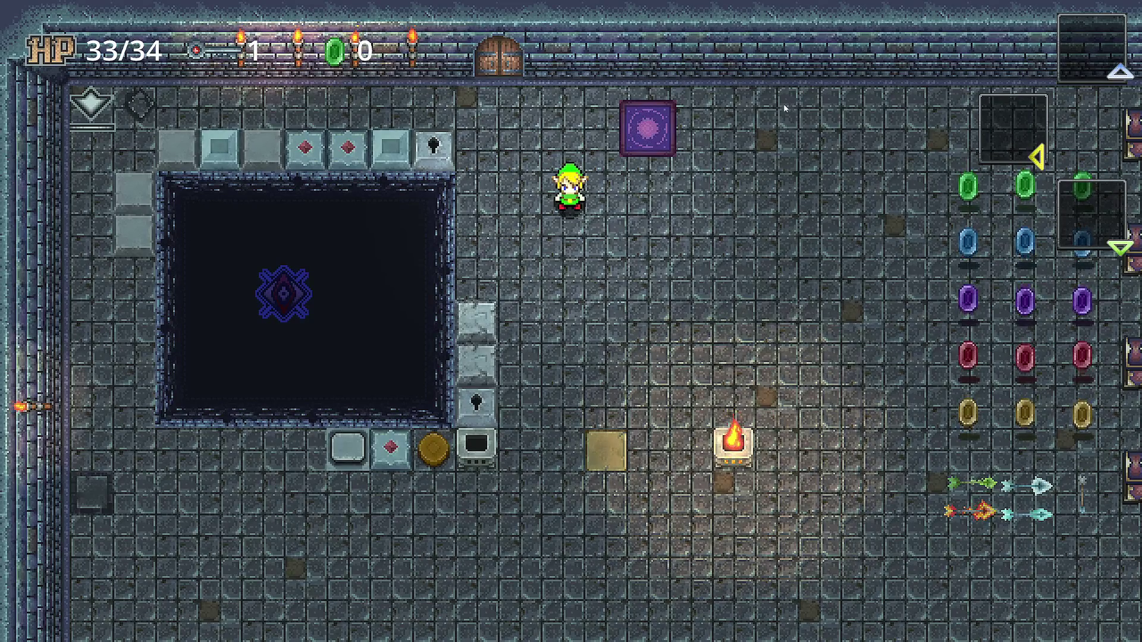
key(Up)
key(Left)
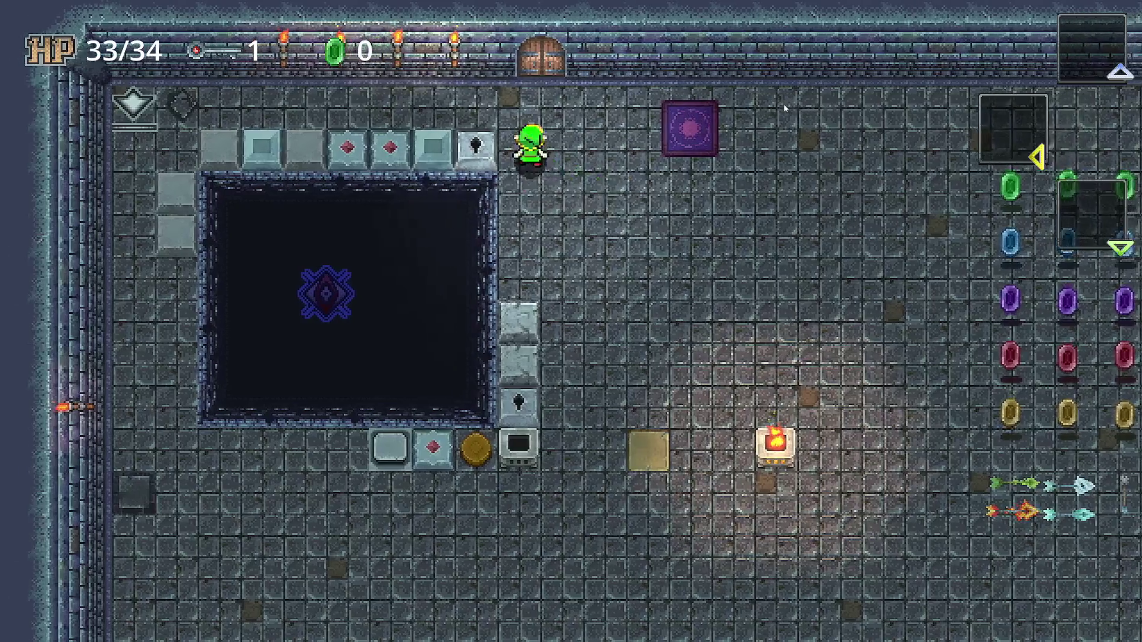
key(Up)
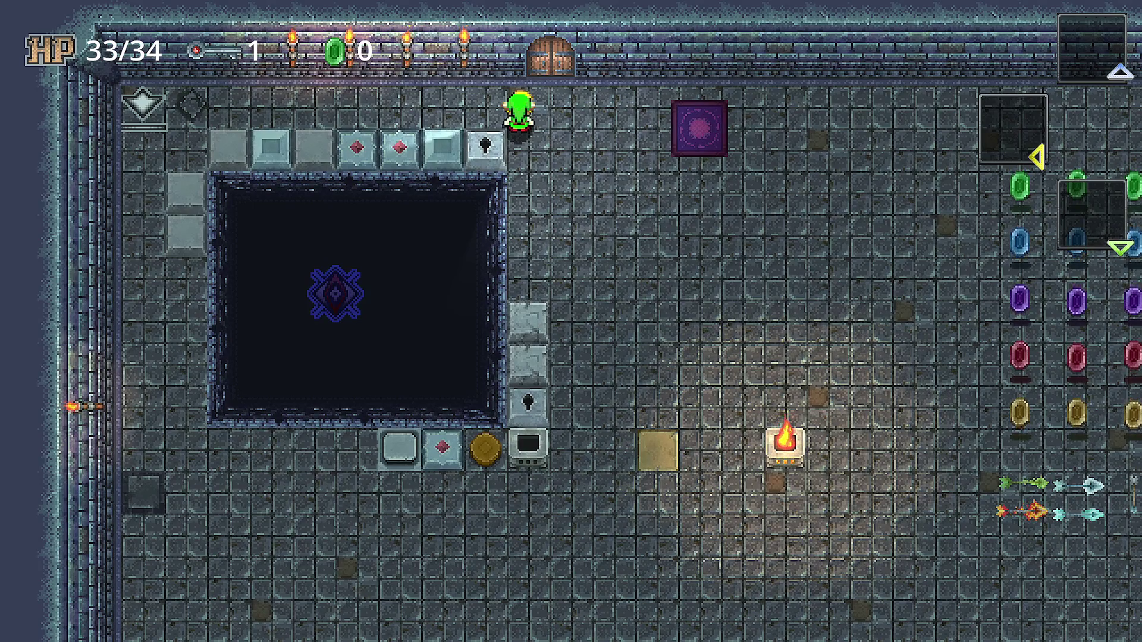
Step: Enlarge the Zelda piece-of-heart screenshot over the game and place a second reference window upper left
key(alt+Tab)
drag(780, 152, 610, 131)
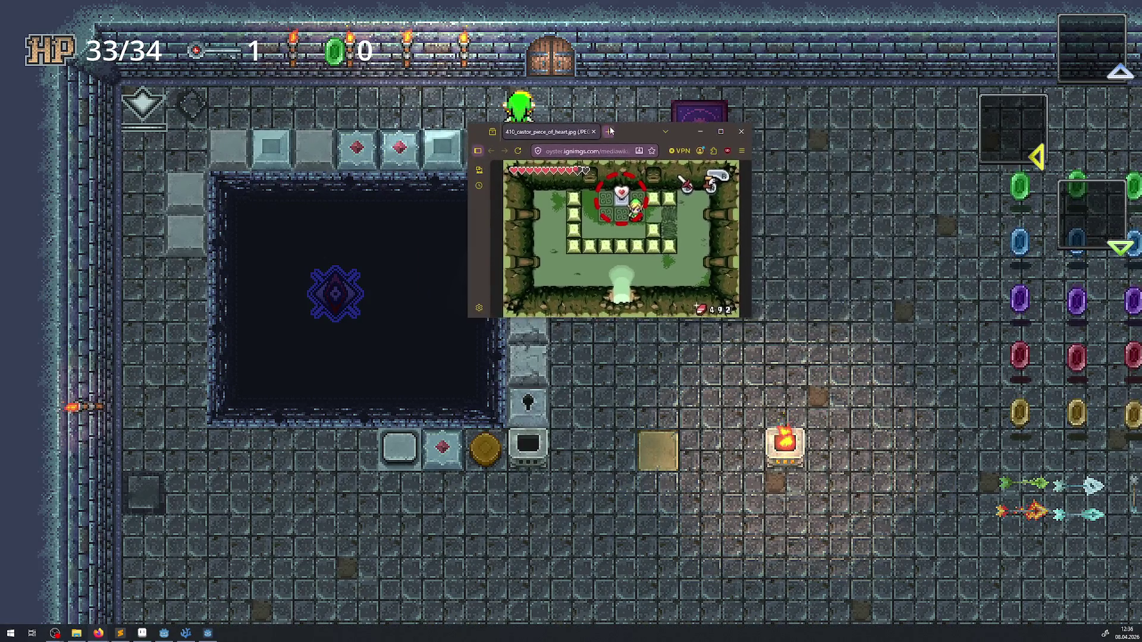
drag(751, 317, 890, 427)
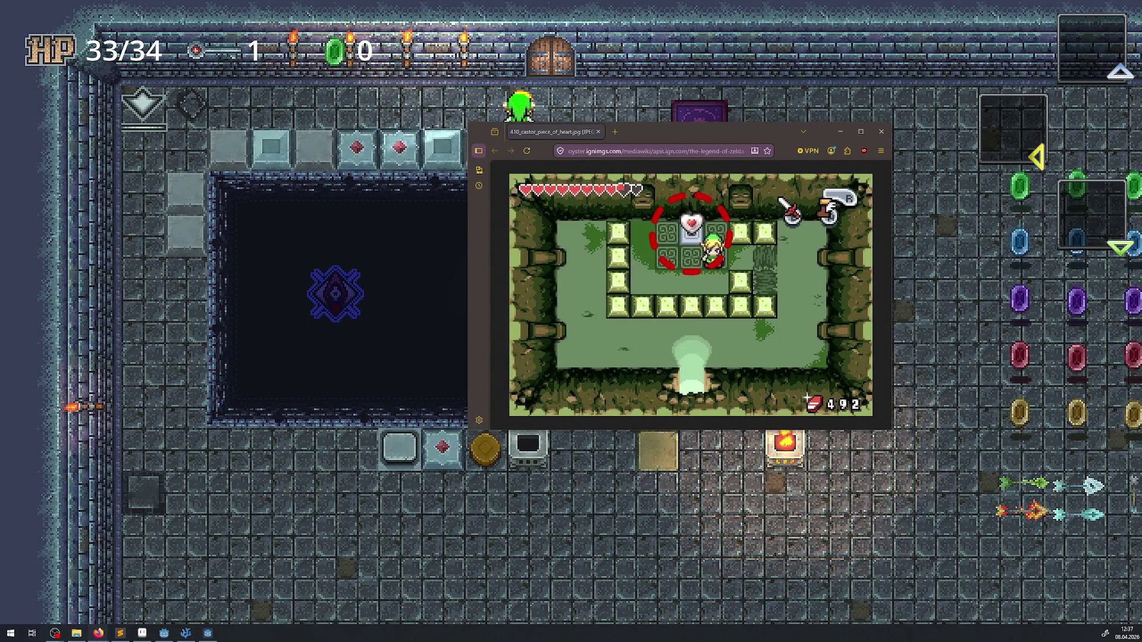
drag(0, 123, 211, 113)
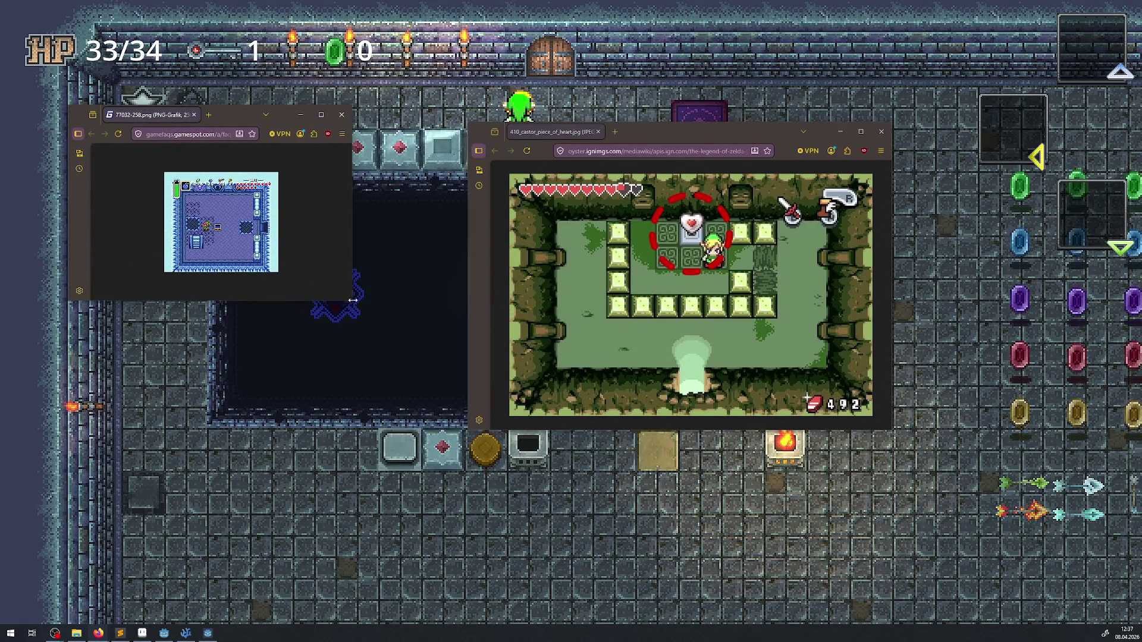
Step: Enlarge and zoom the GameFAQs map to 240%, then move both reference windows lower right
drag(353, 301, 537, 528)
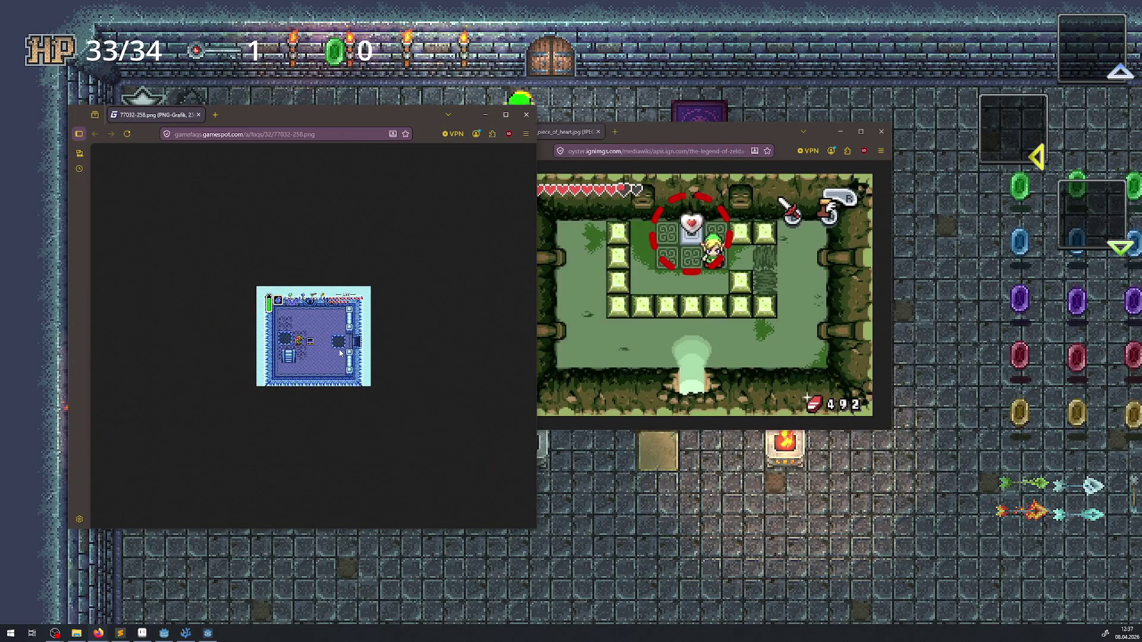
scroll(up, 3)
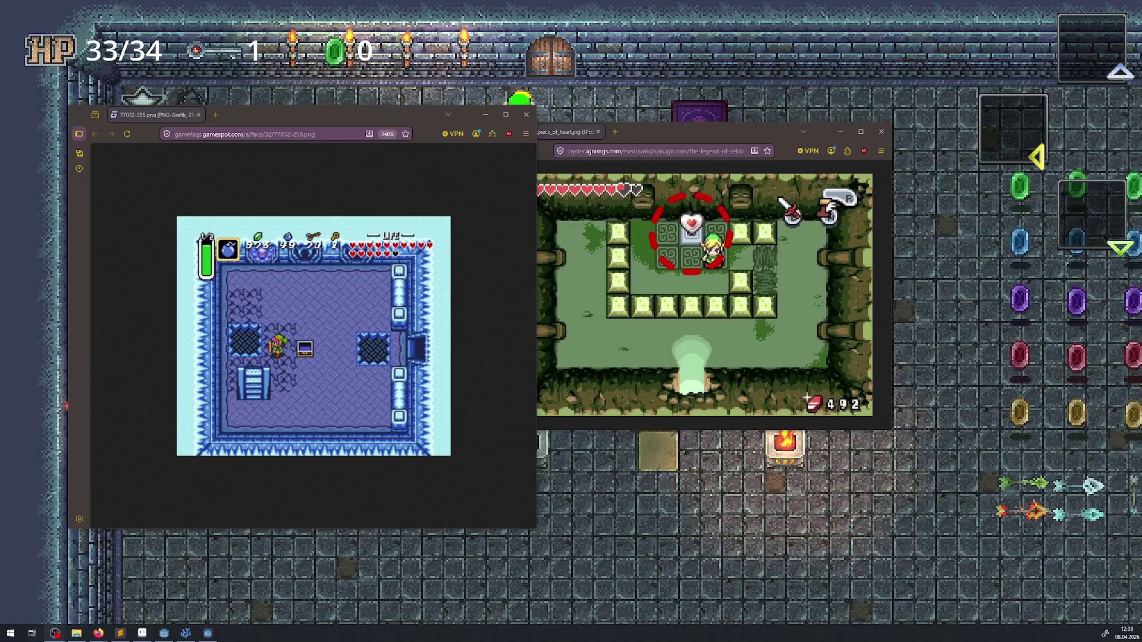
drag(683, 131, 875, 225)
drag(394, 112, 0, 101)
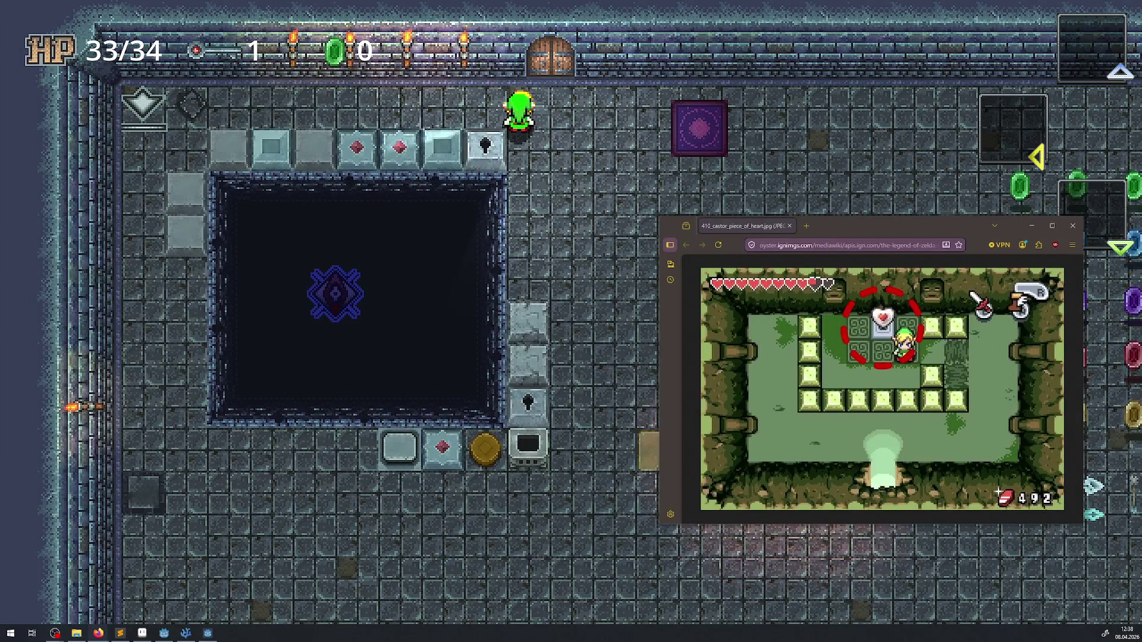
click(750, 226)
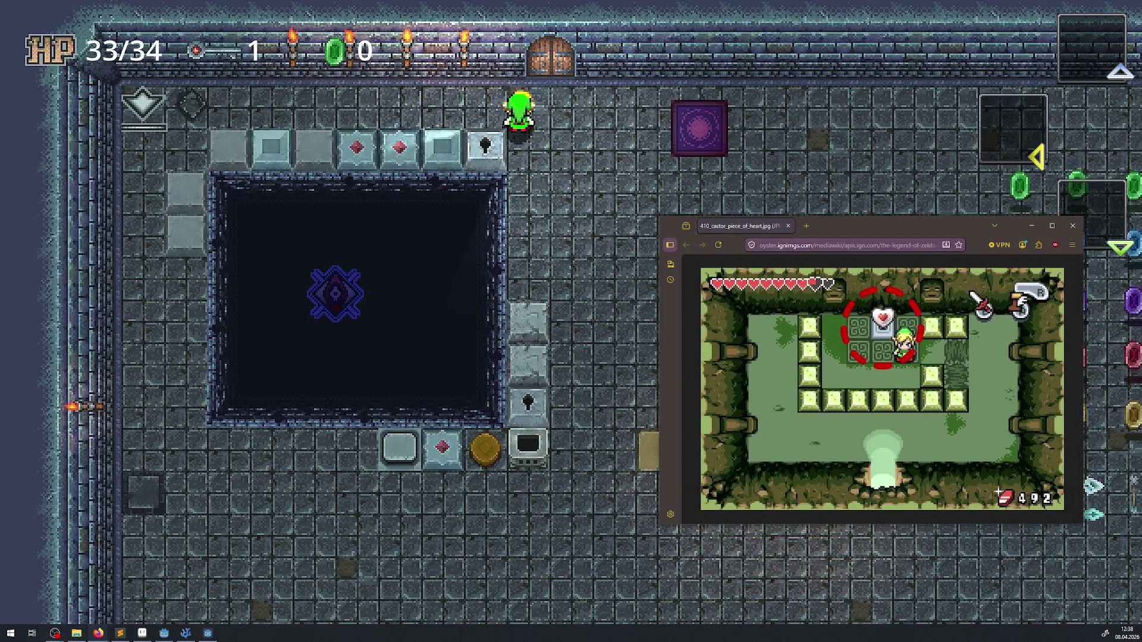
Step: Close the reference image window and walk the hero around the pit, past the keyhole block
key(ctrl+w)
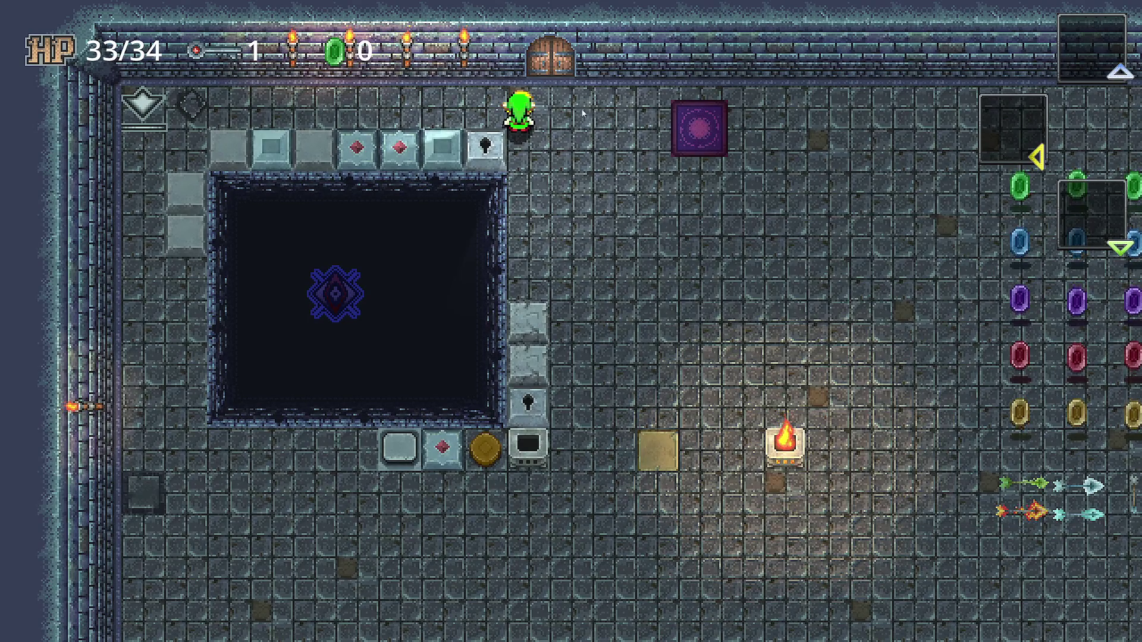
key(Right)
key(Down)
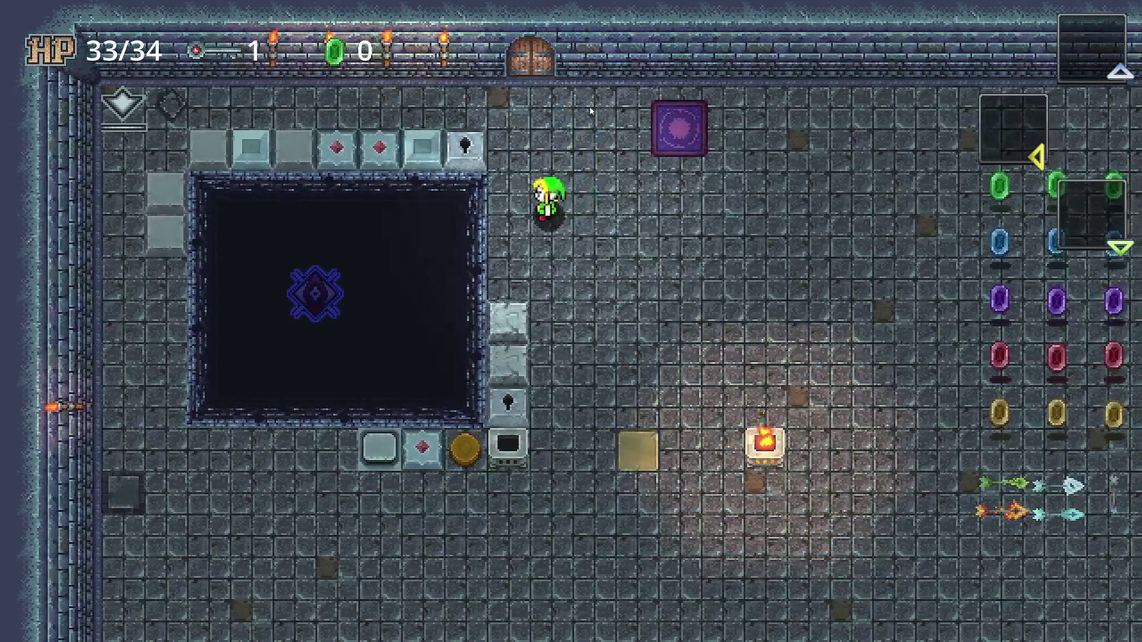
key(Down)
key(Left)
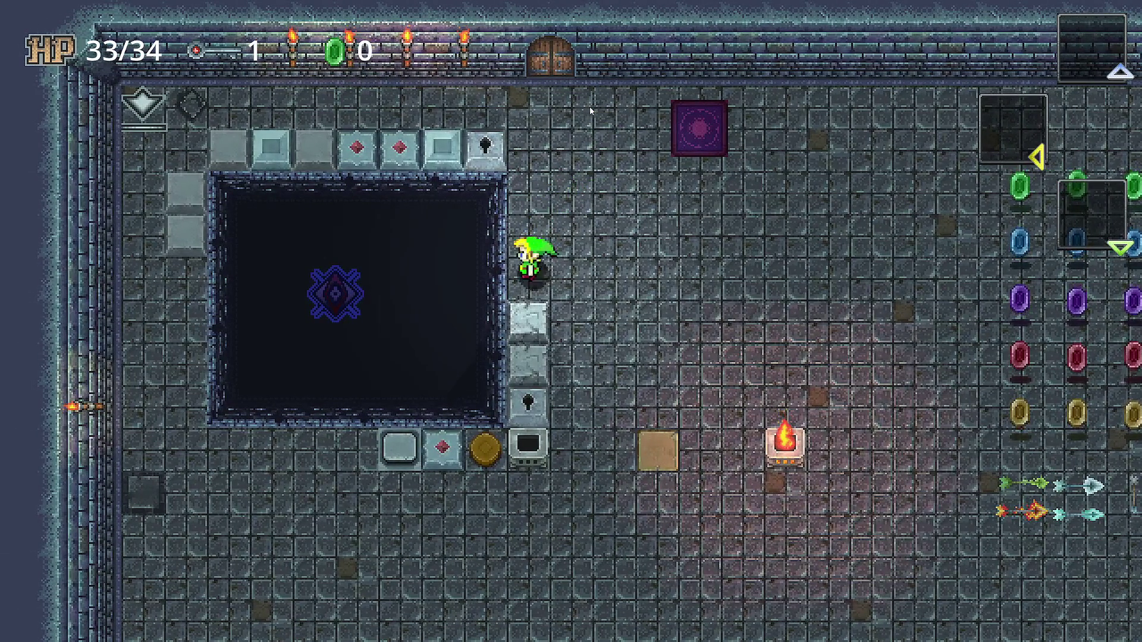
key(Up)
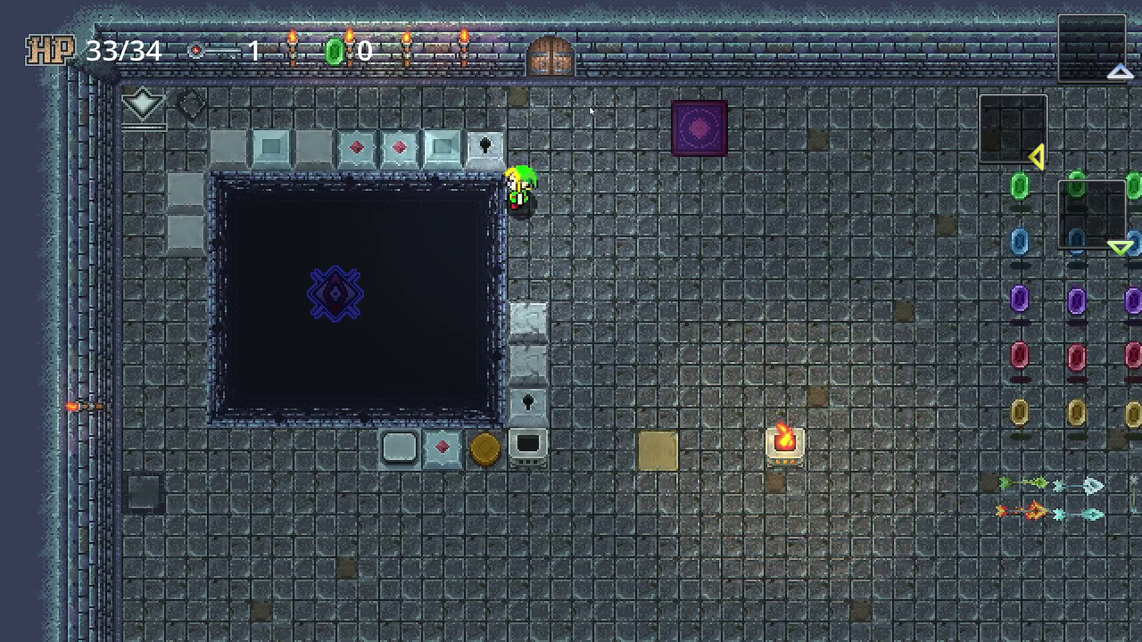
key(Down)
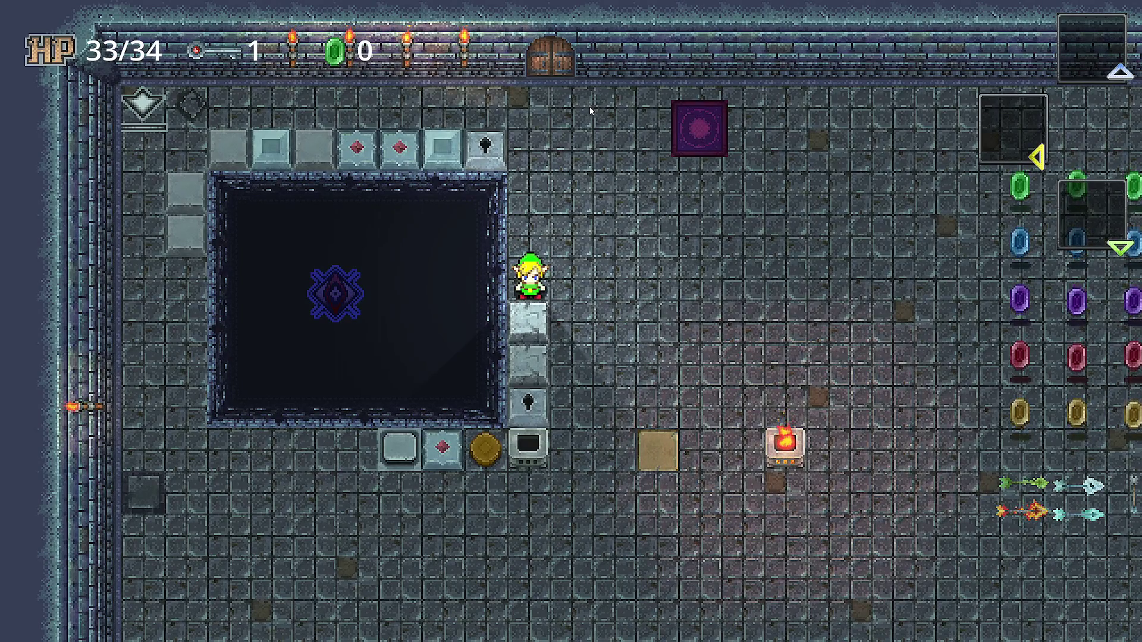
key(Right)
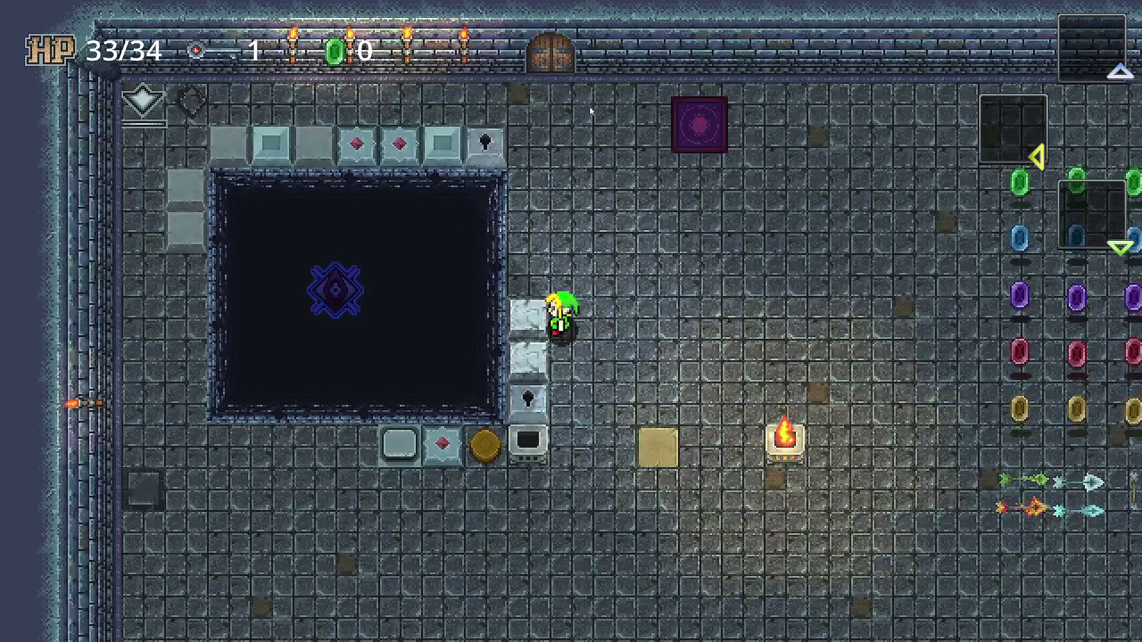
key(Down)
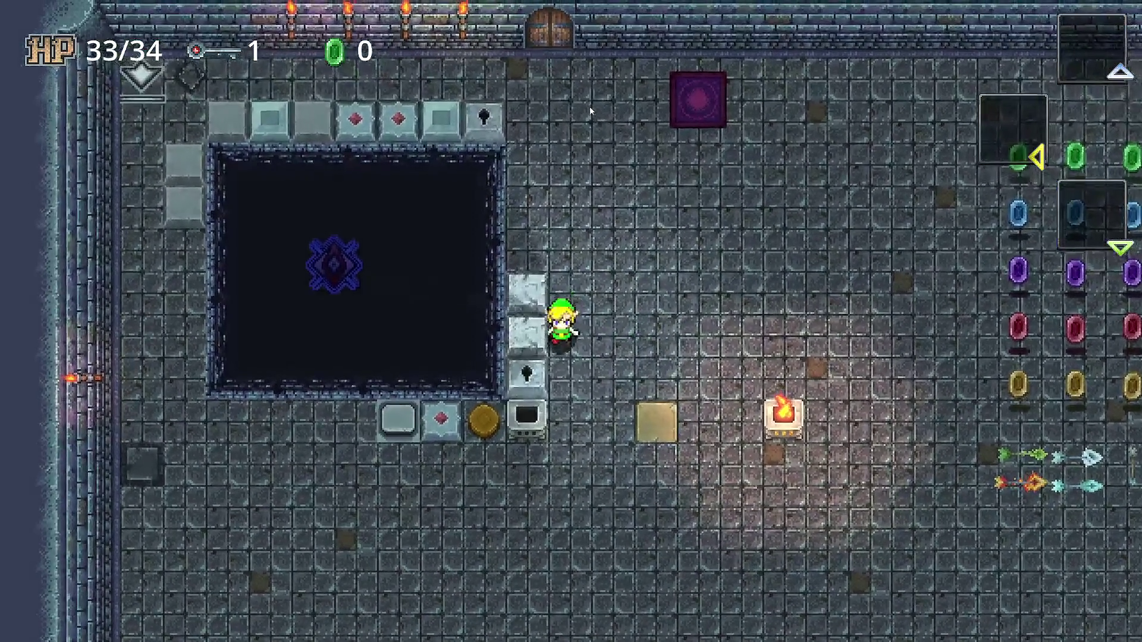
key(Left)
key(Down)
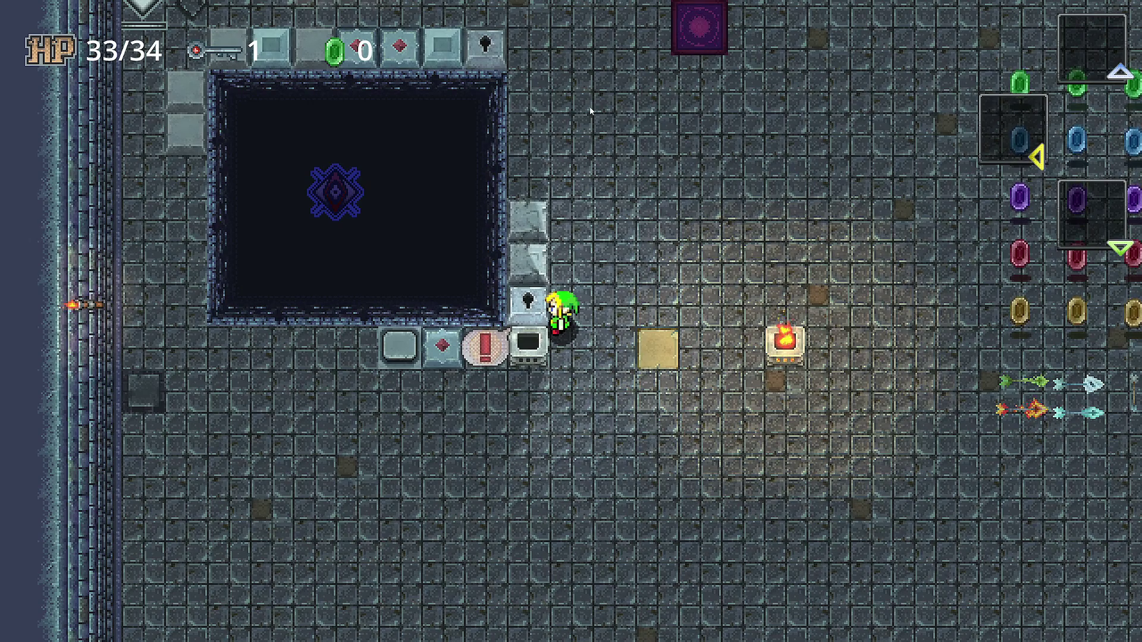
Step: Walk the hero toward the gem rows and back along the pit's blocks
key(Right)
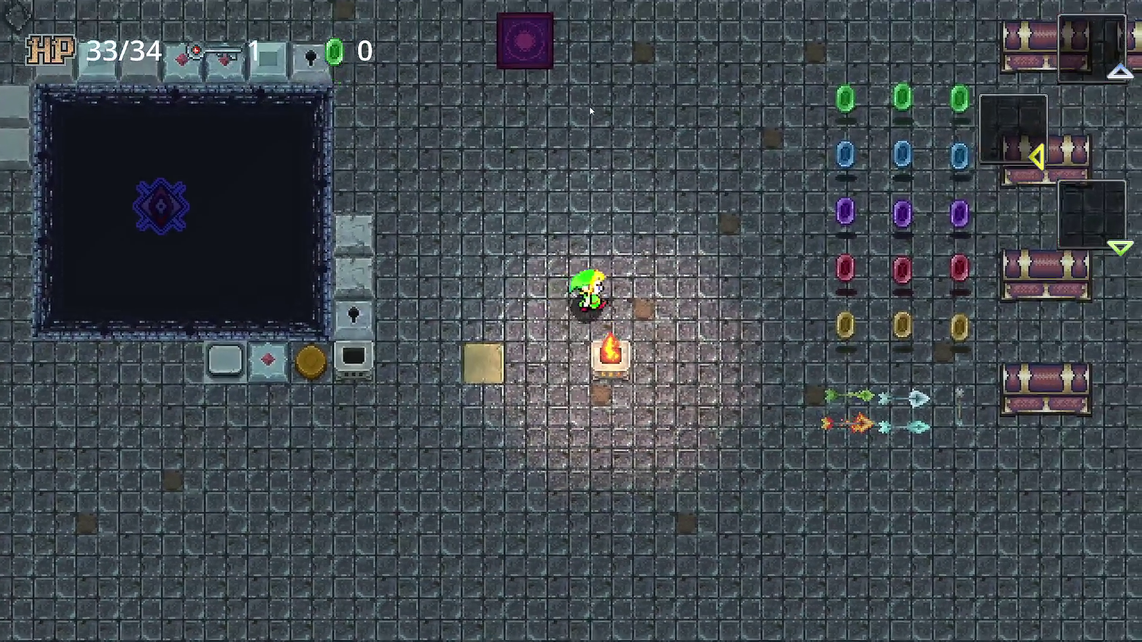
key(Up)
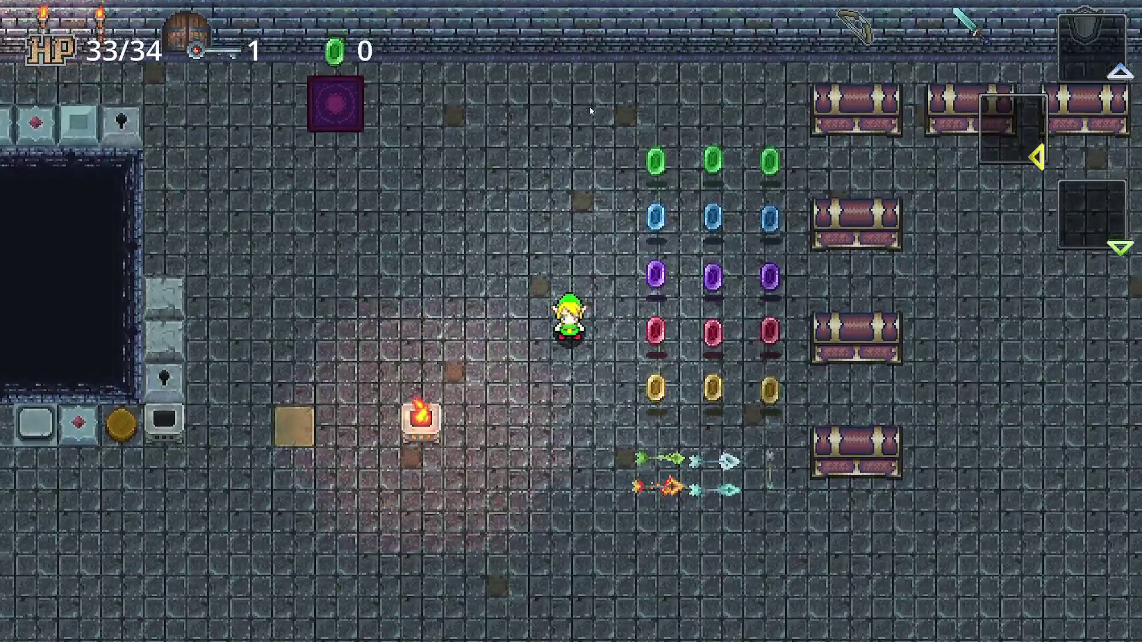
key(Left)
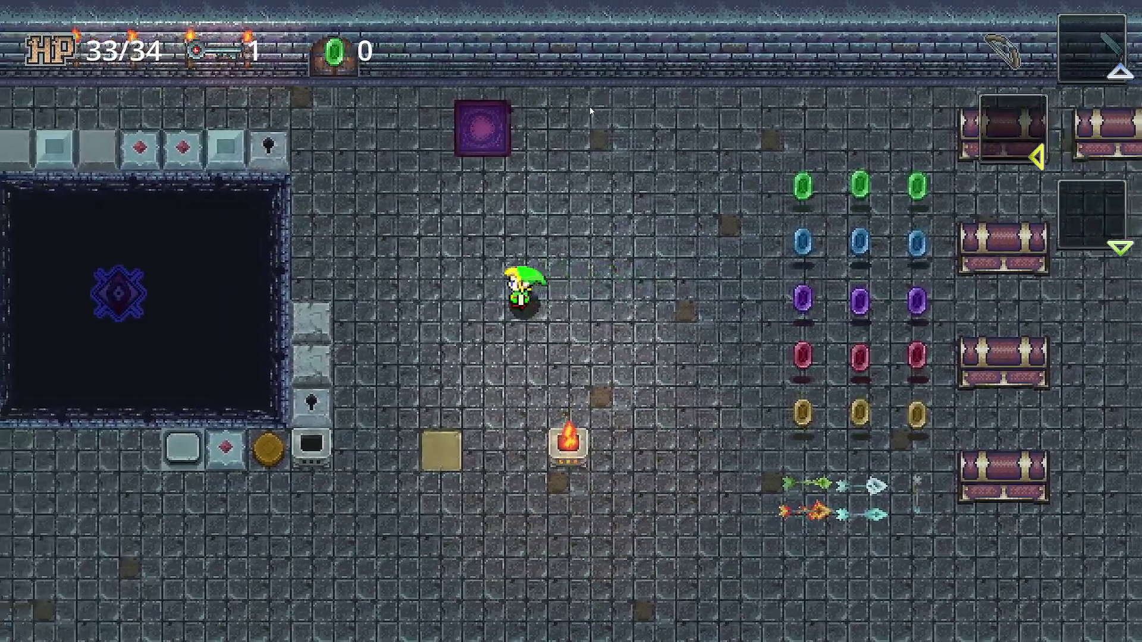
key(Up)
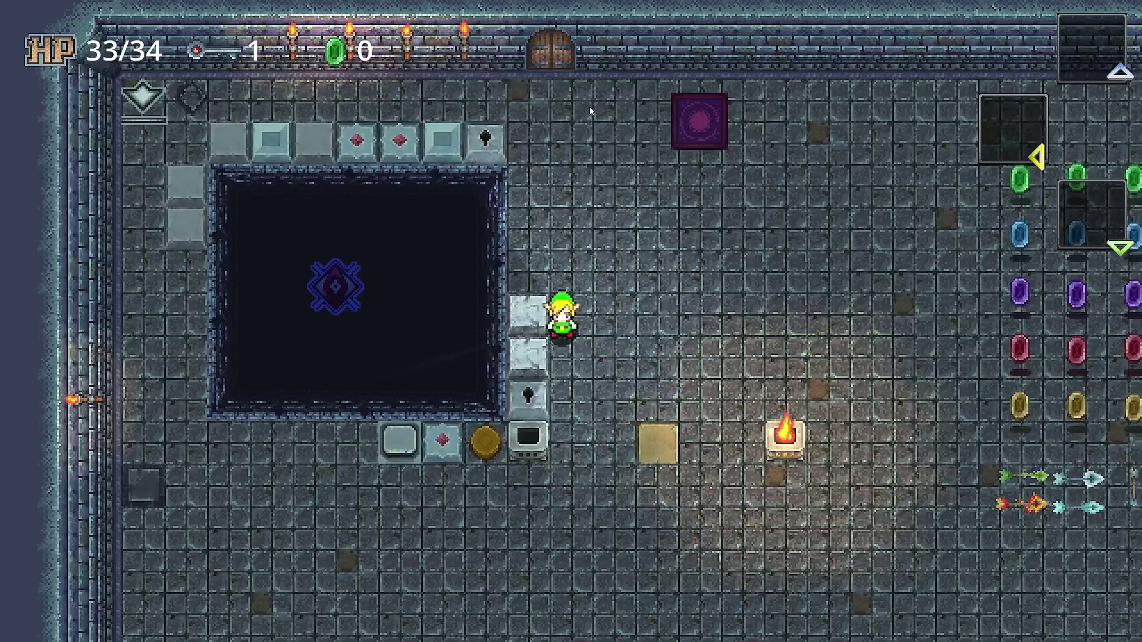
key(Up)
key(Down)
key(Right)
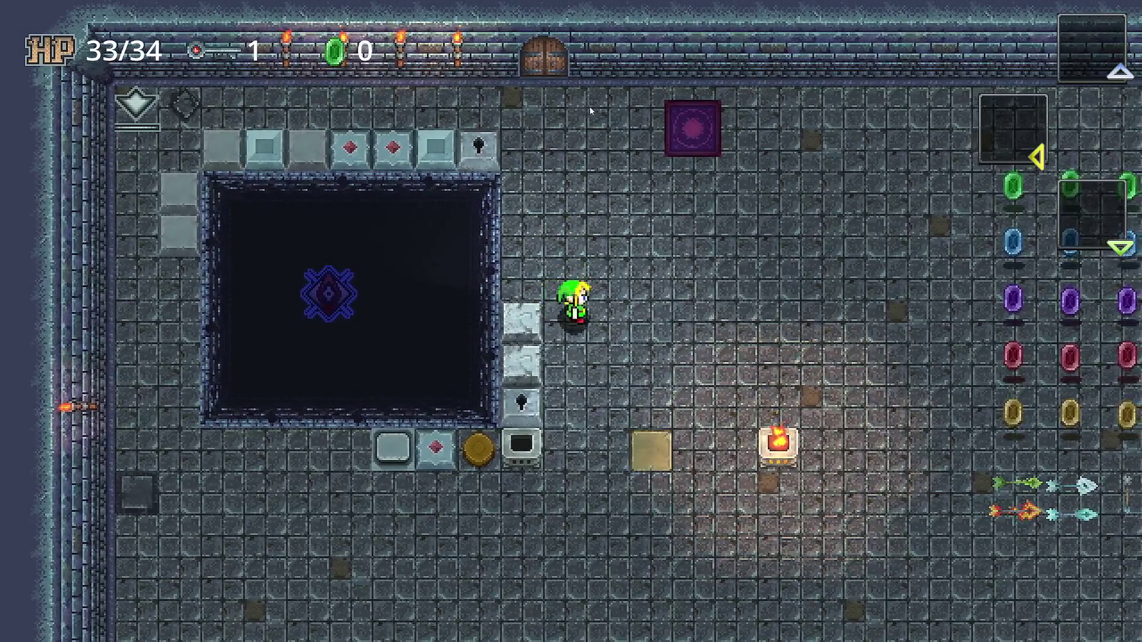
key(Down)
key(Up)
key(Left)
key(Right)
key(Down)
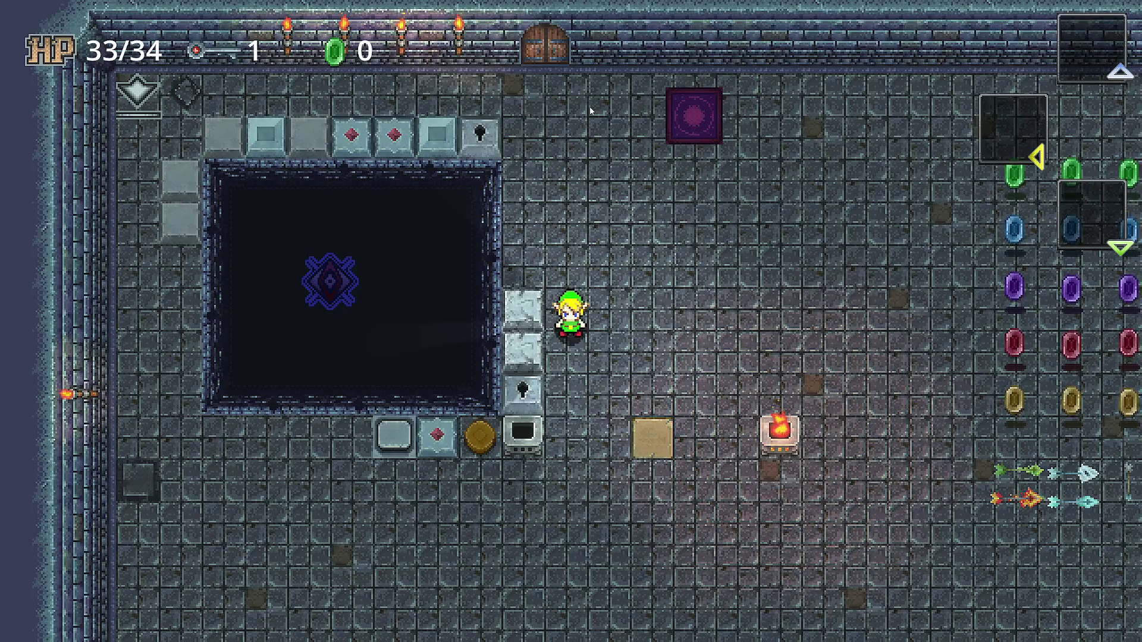
Step: Walk the hero up the pit's right side, then down into the lower room
key(Up)
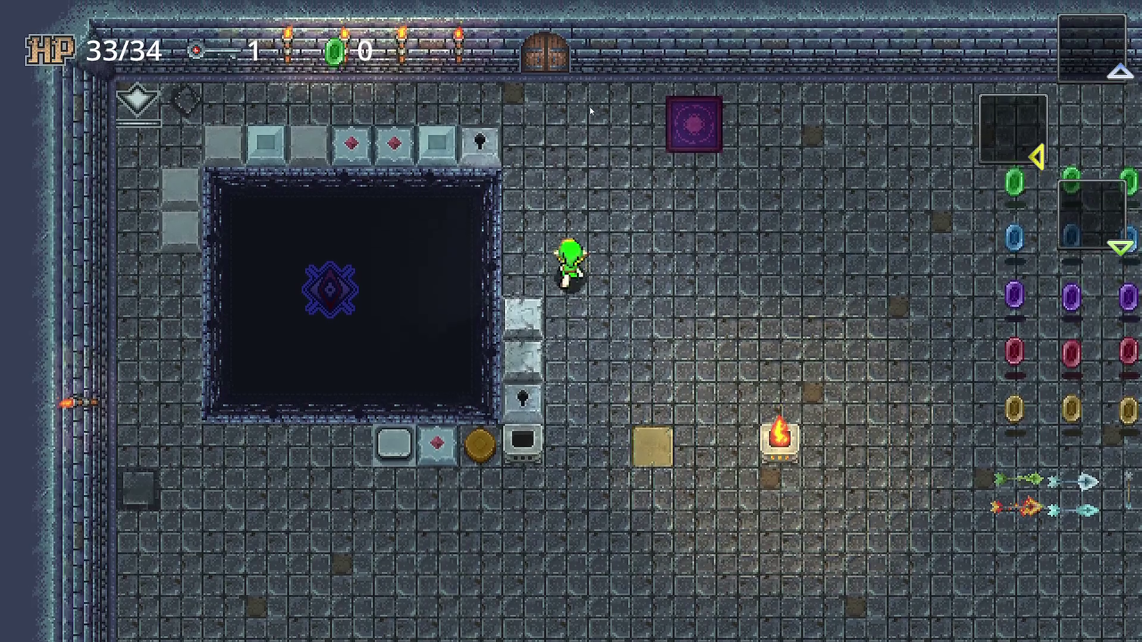
key(Left)
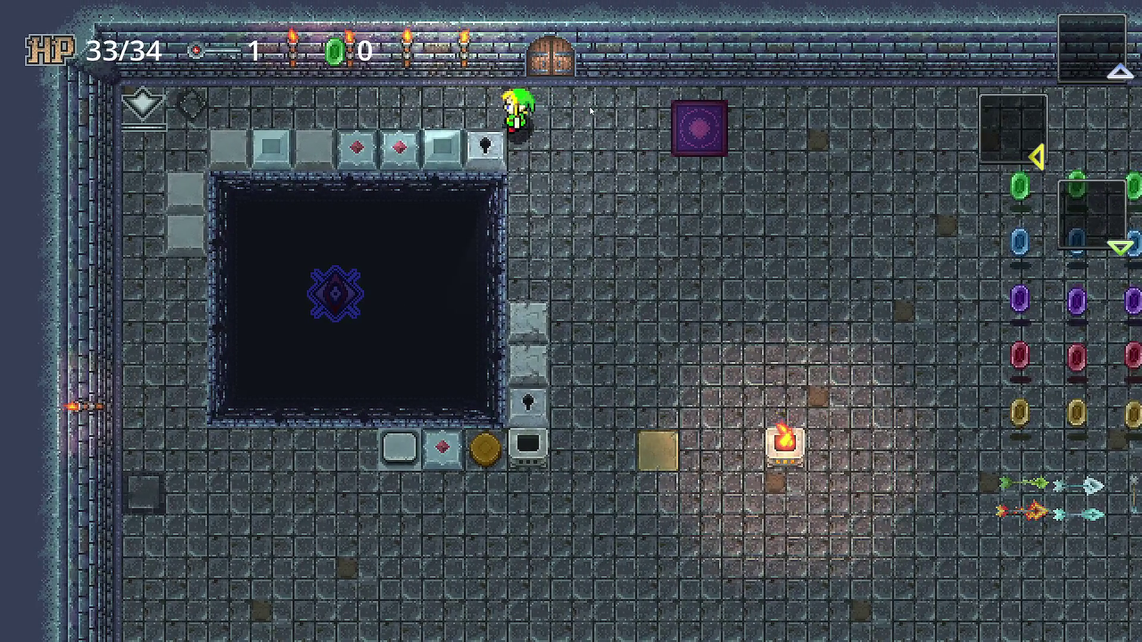
key(Right)
key(Down)
key(Right)
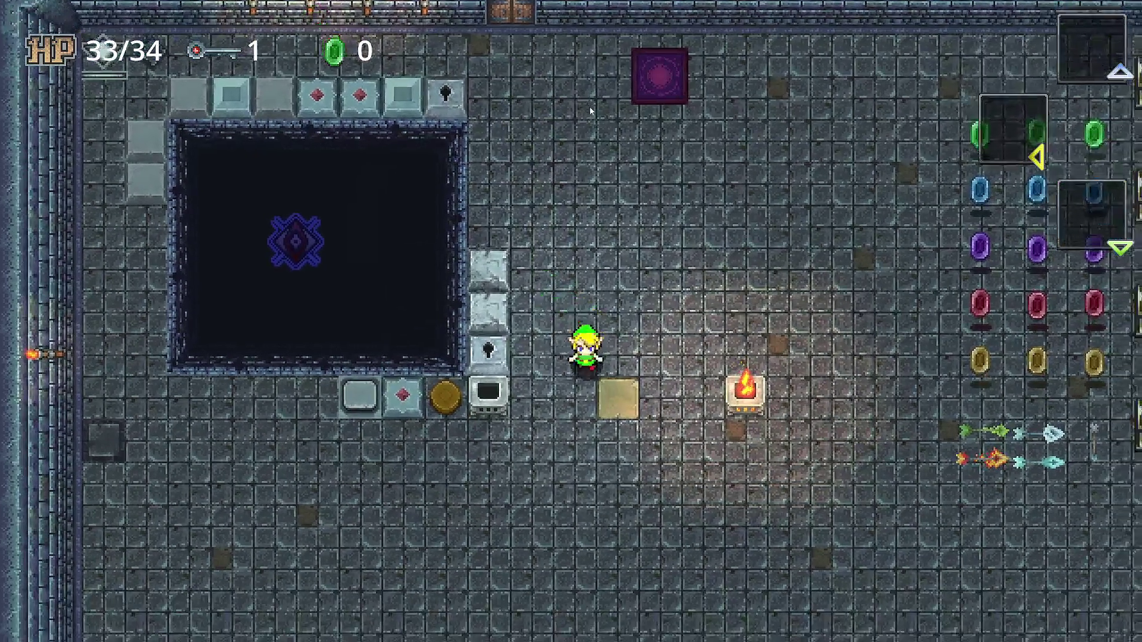
key(Down)
key(Left)
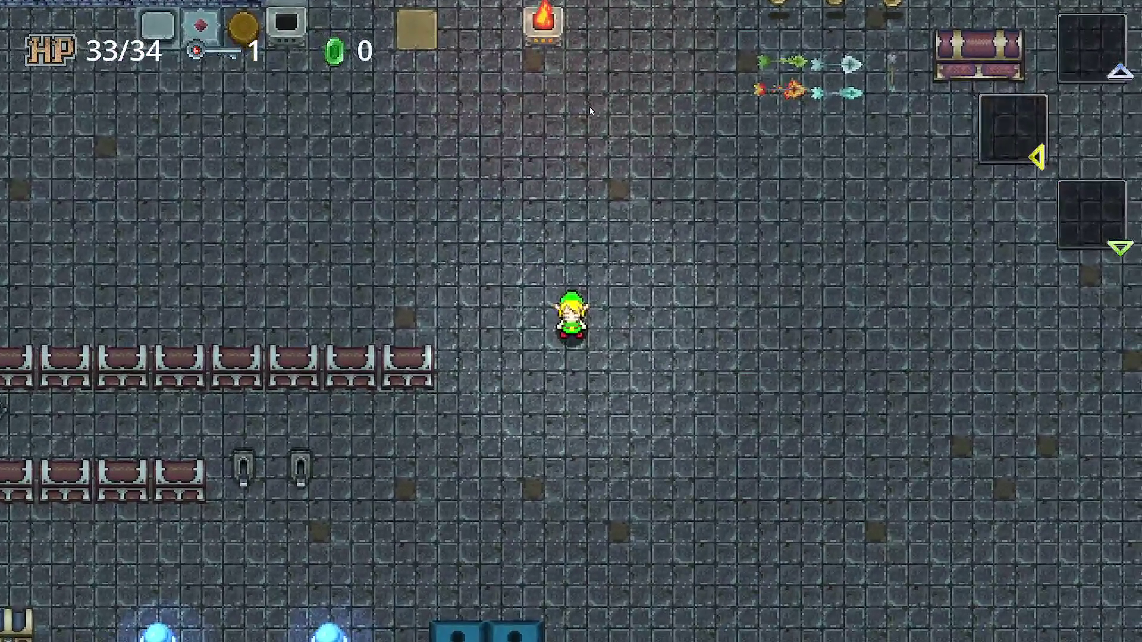
Step: Walk the hero left along the chest row, stepping up and down beside the chests
key(Up)
key(Left)
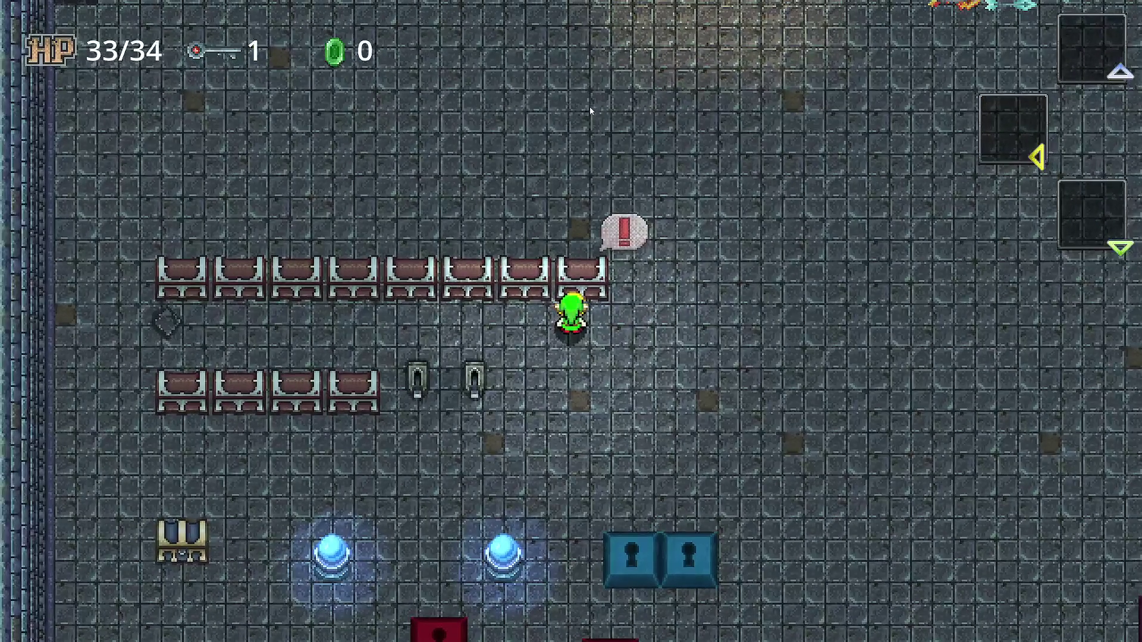
key(Down)
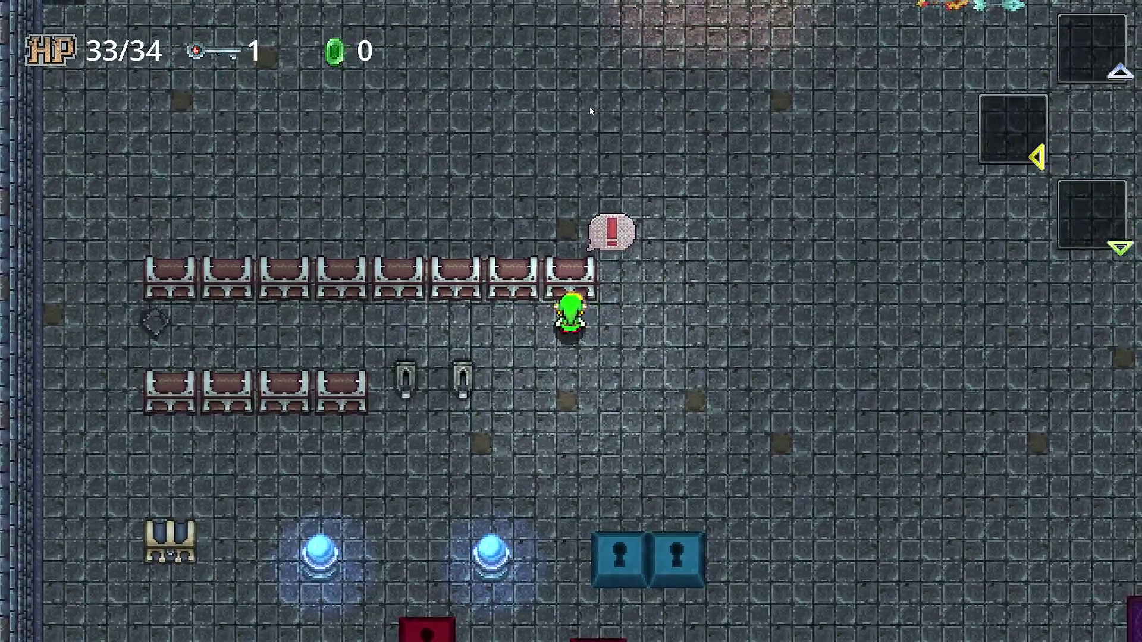
key(Left)
key(Up)
key(Down)
key(Up)
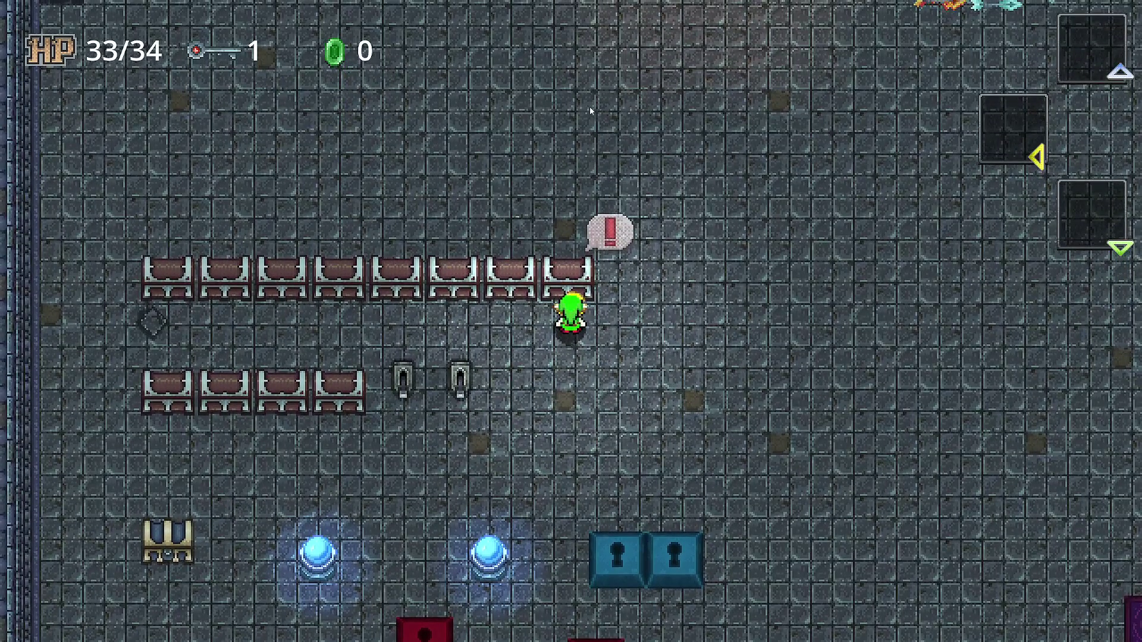
key(Down)
key(Up)
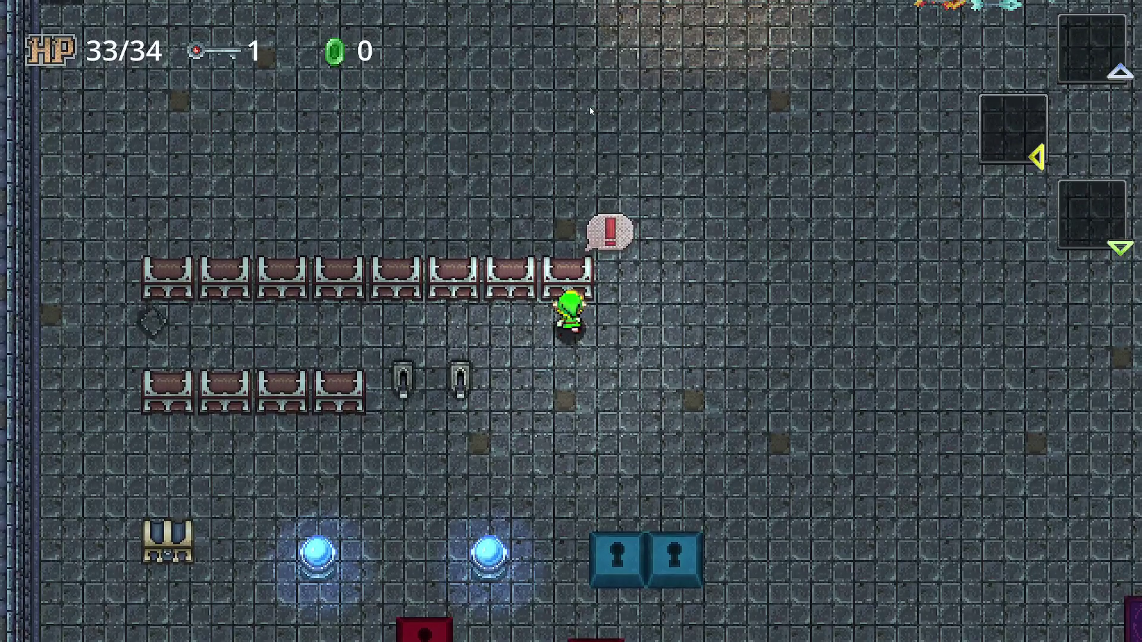
Step: Walk the hero right past the chest rows and up past the torch toward the top wall
key(Right)
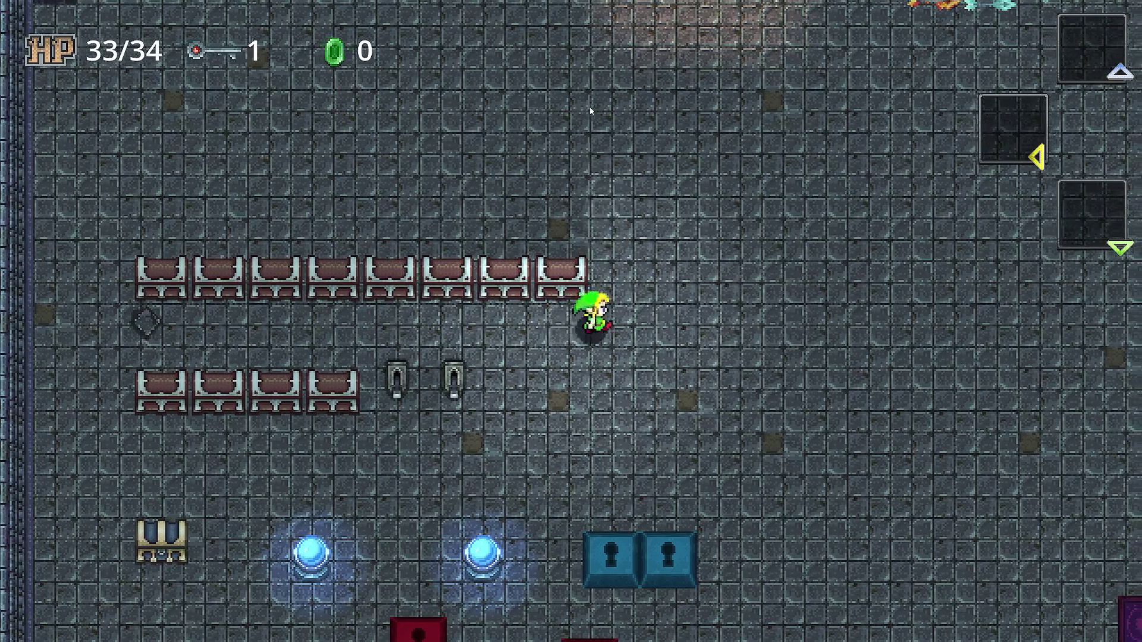
key(Up)
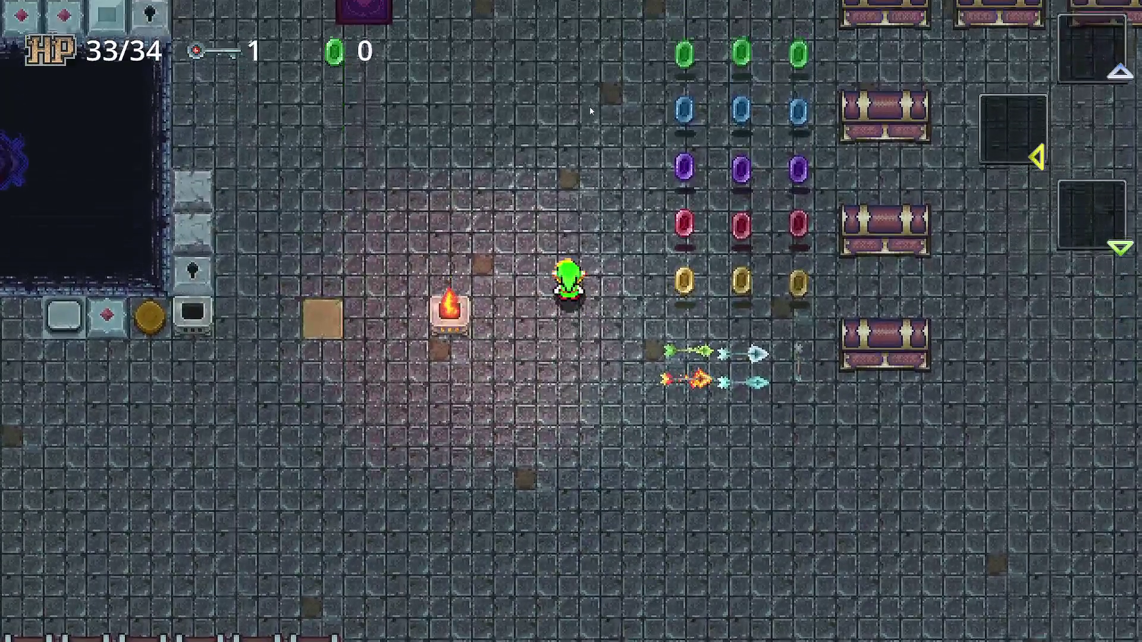
key(Left)
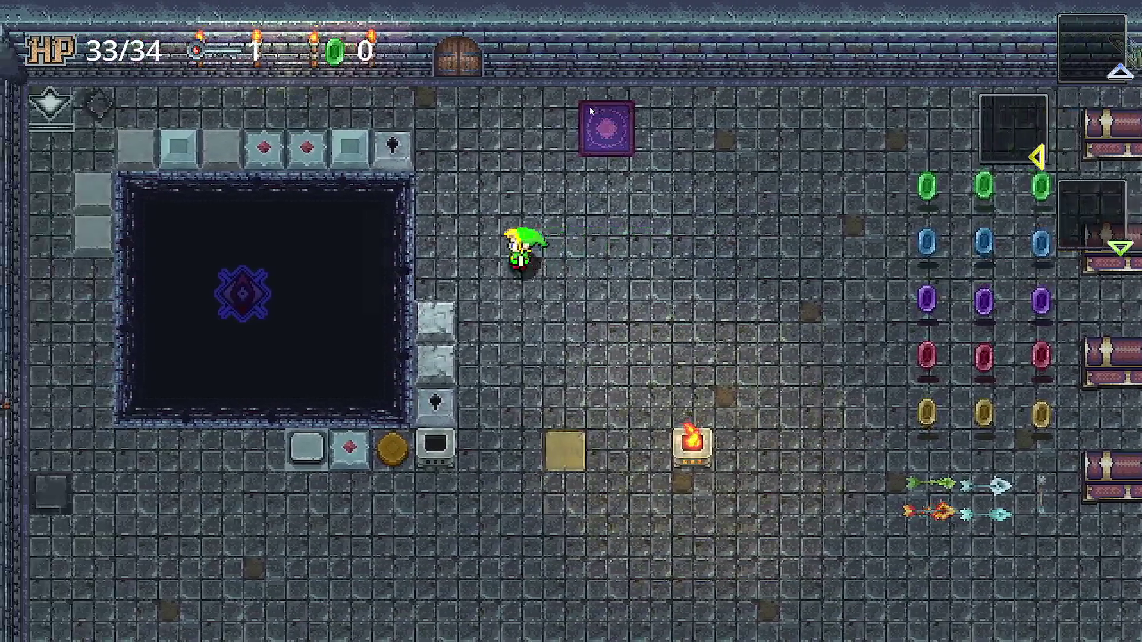
key(Up)
Step: Loop below the block row and step onto the switch tile beside the gem block
key(Down)
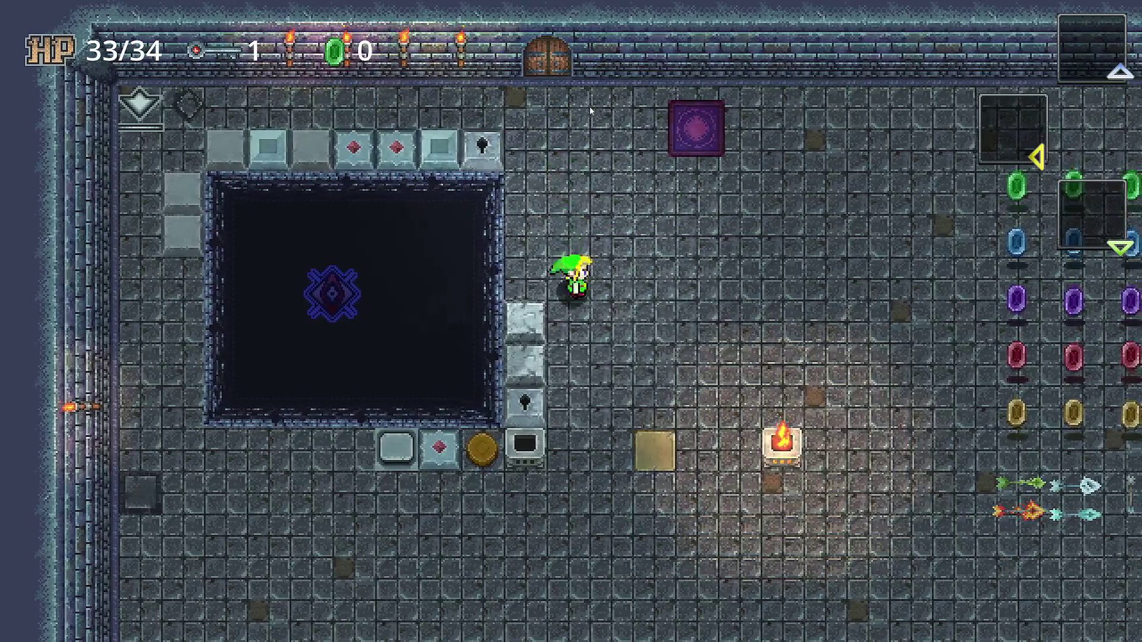
key(Left)
key(Down)
key(Right)
key(Up)
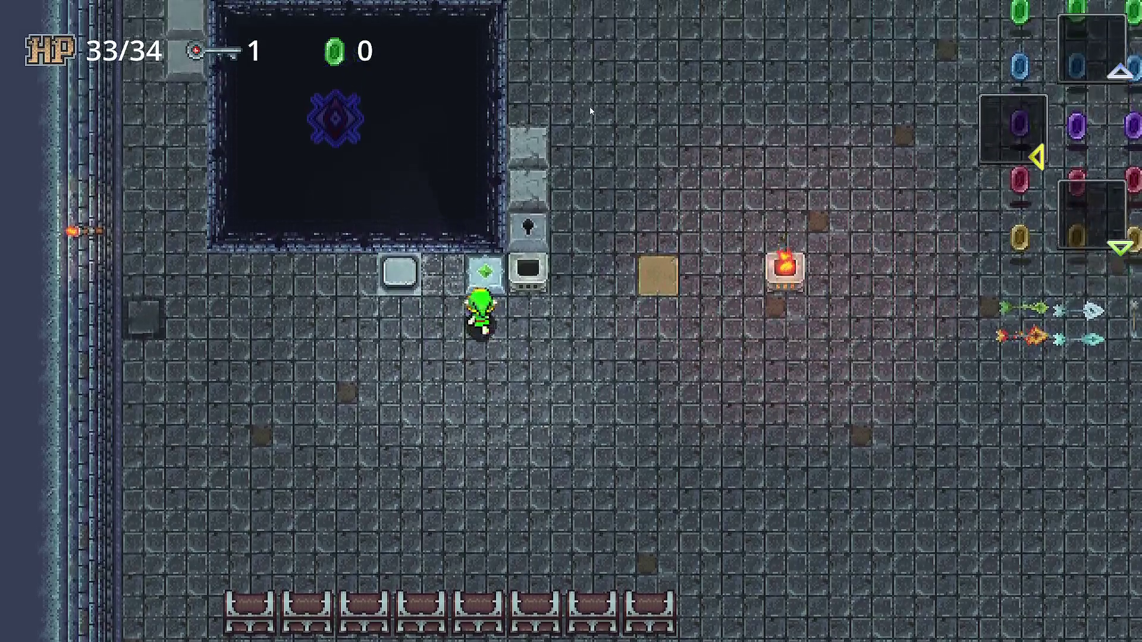
key(Left)
key(Right)
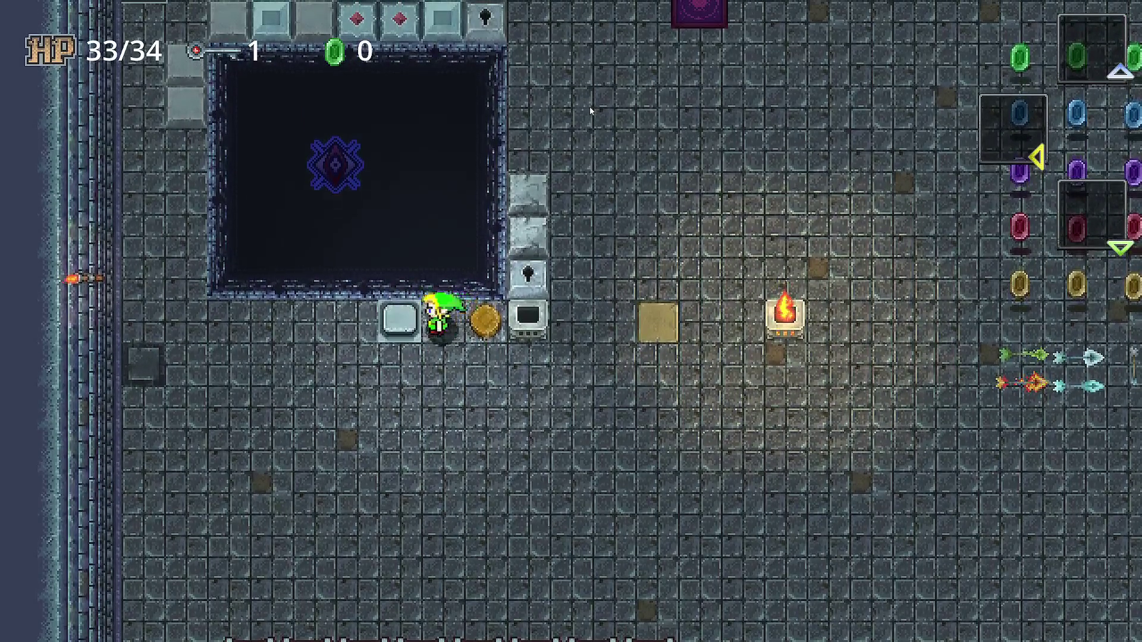
key(Right)
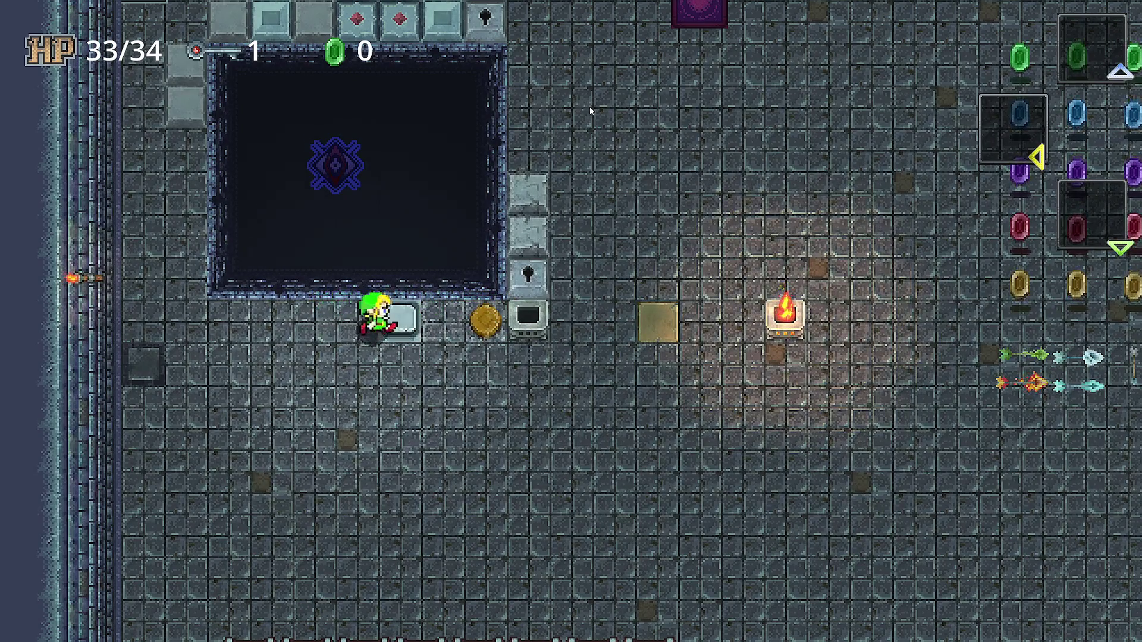
Step: Walk the hero back north past the pit's top-right corner to the top wall by the door
key(Down)
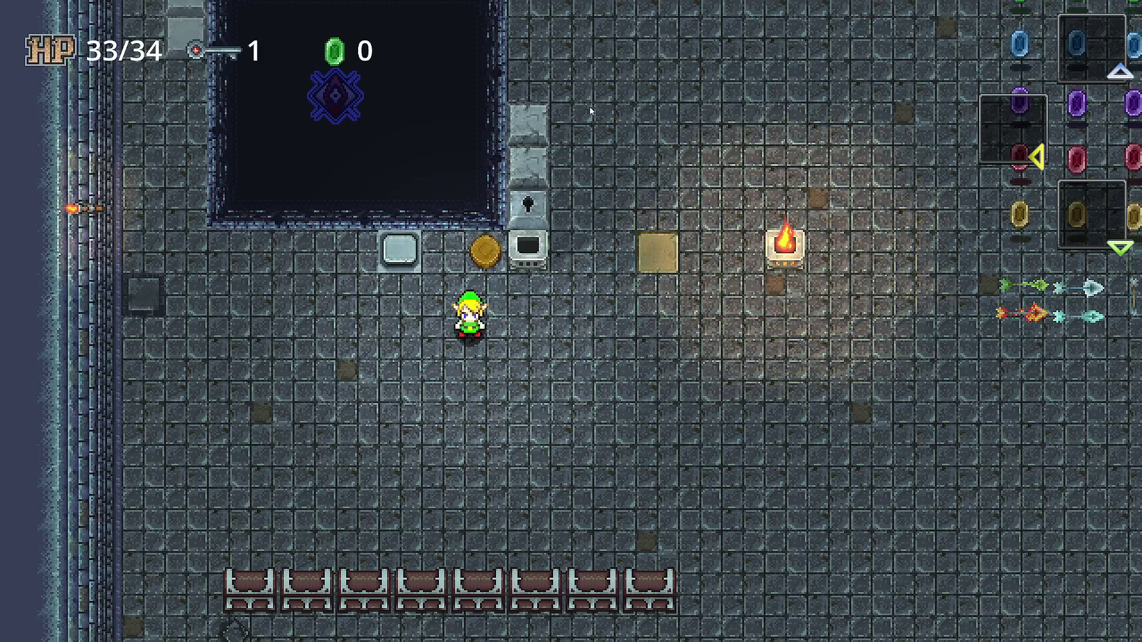
key(Right)
key(Up)
key(Right)
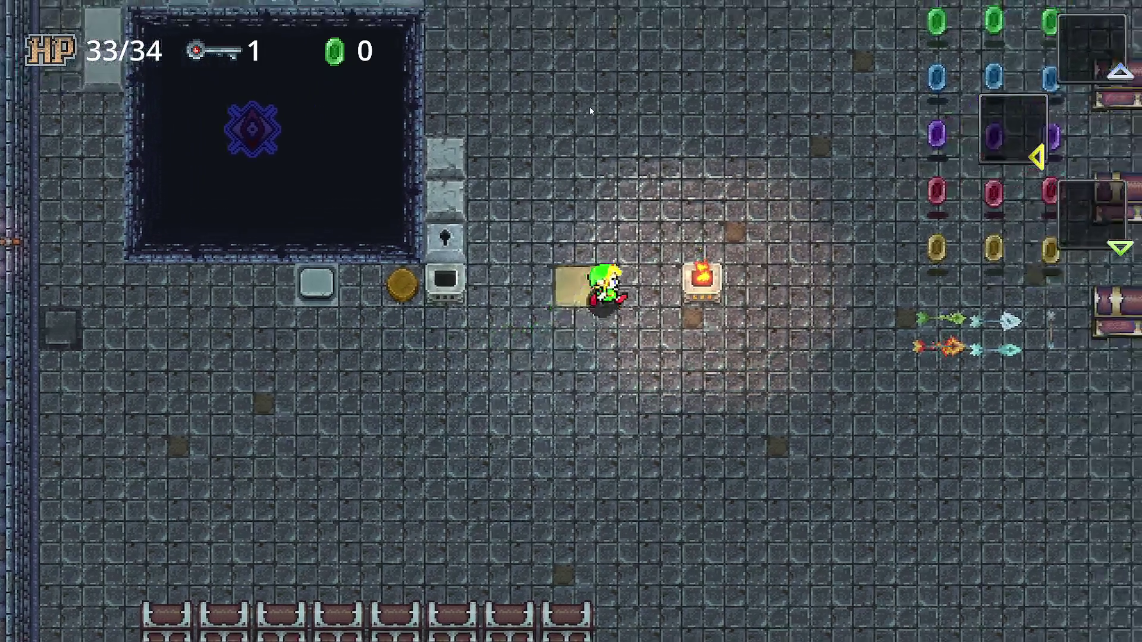
key(Up)
key(Left)
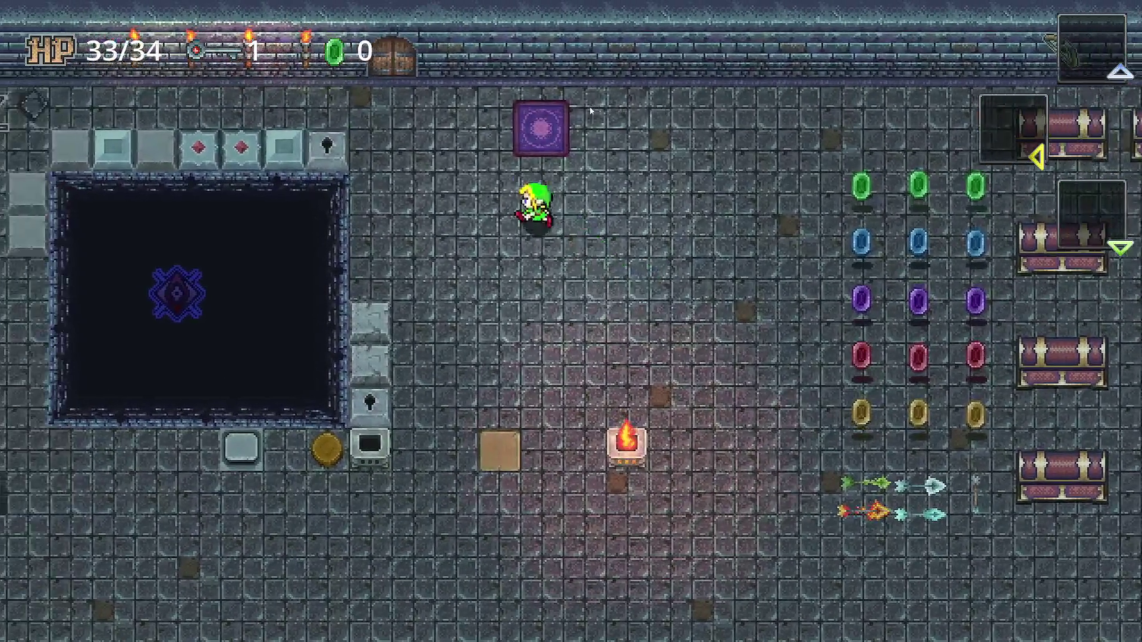
key(Right)
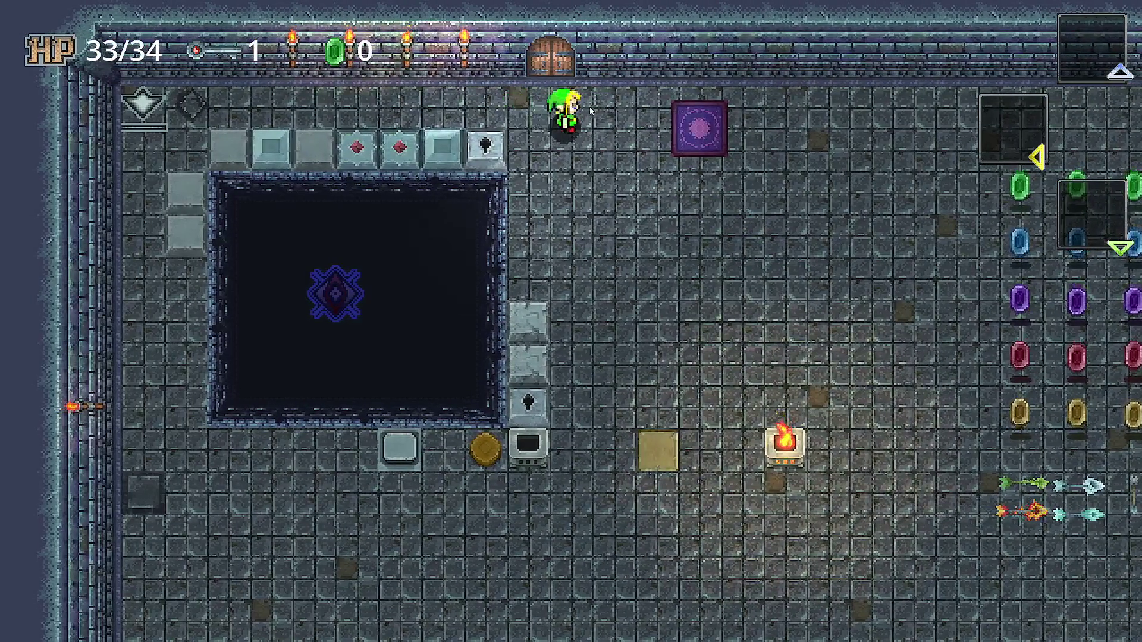
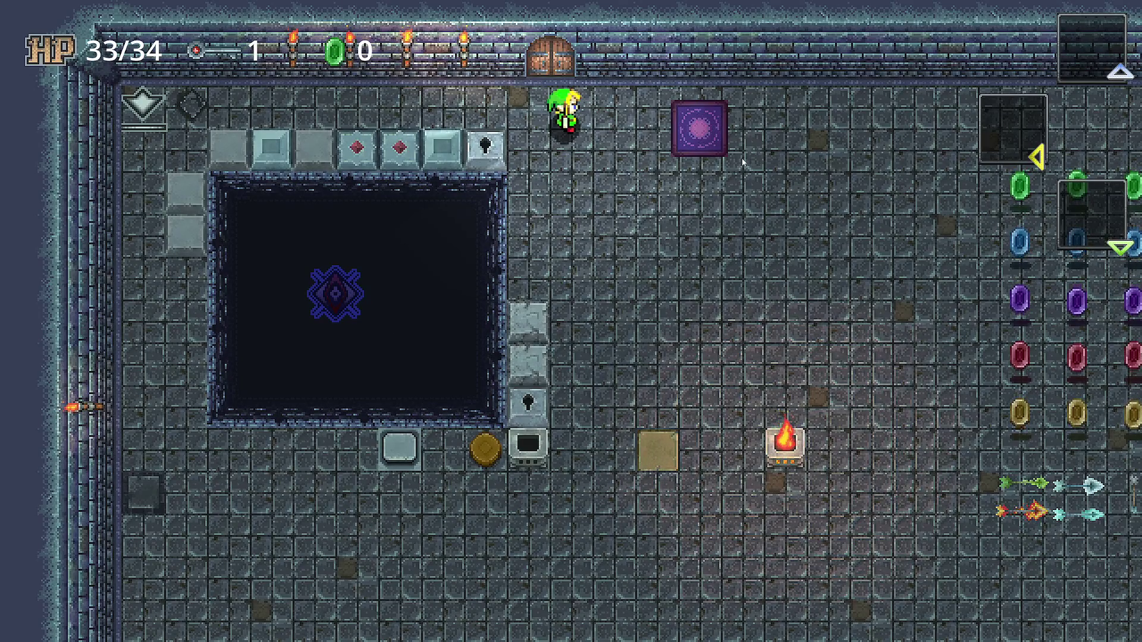
Step: Quit the running Hazel game through the pause menu's Quit Game and return to the 2D view
key(Escape)
key(Down)
key(Down)
key(Down)
key(Return)
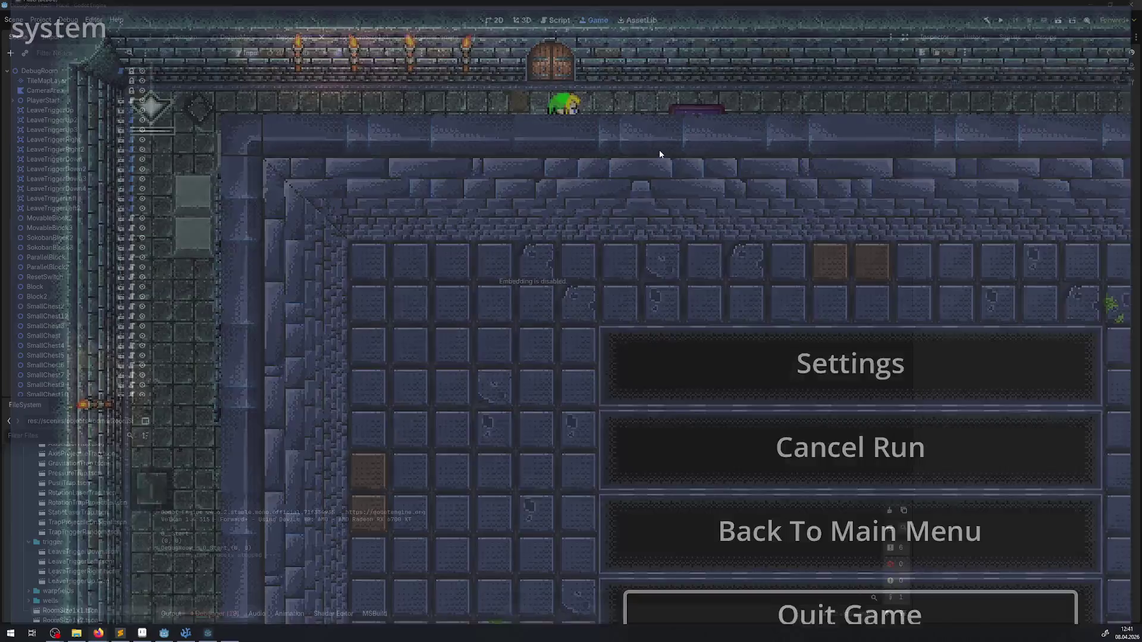
click(503, 21)
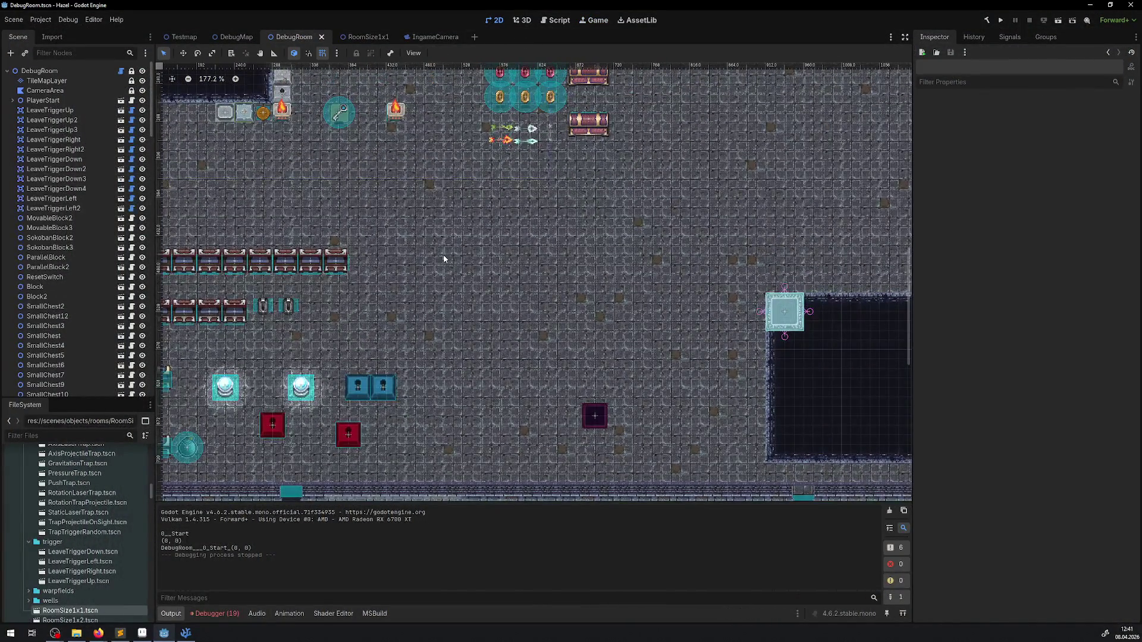
Step: Pan the DebugRoom canvas to its upper-left area and run the game again
drag(456, 248, 476, 325)
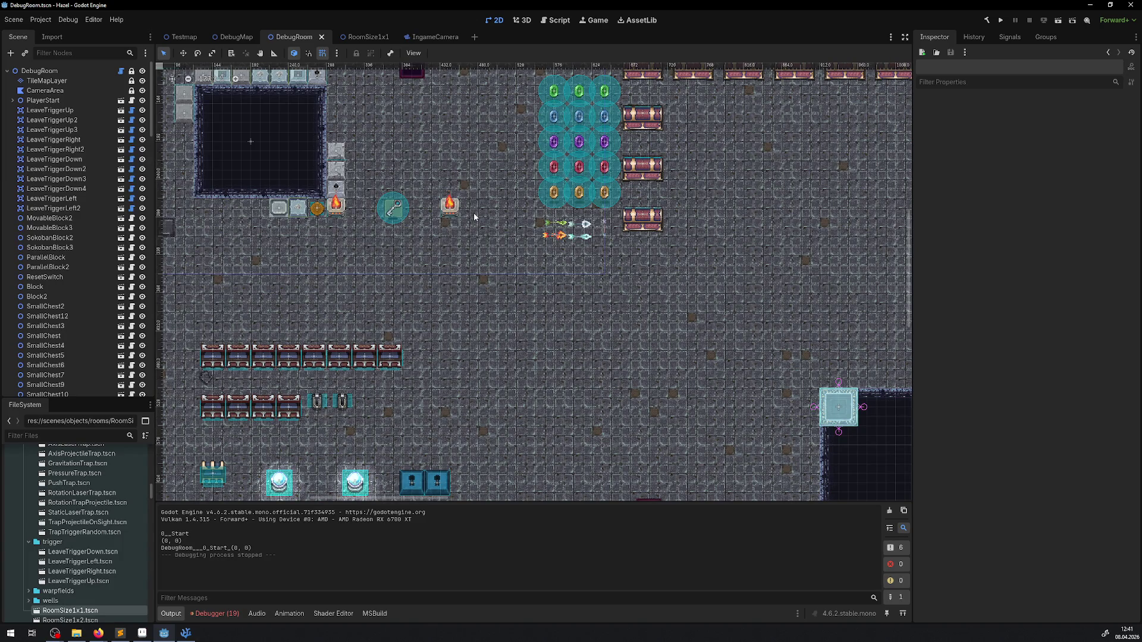
click(1000, 21)
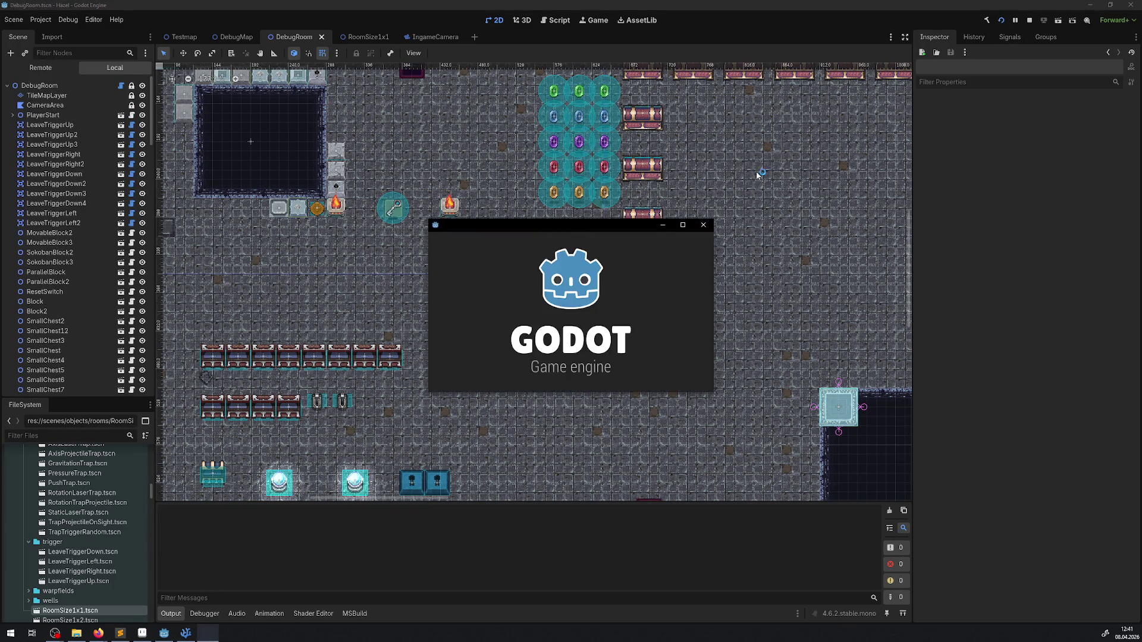
Step: Maximize the game window and walk the hero down the room and around below the pit
click(681, 225)
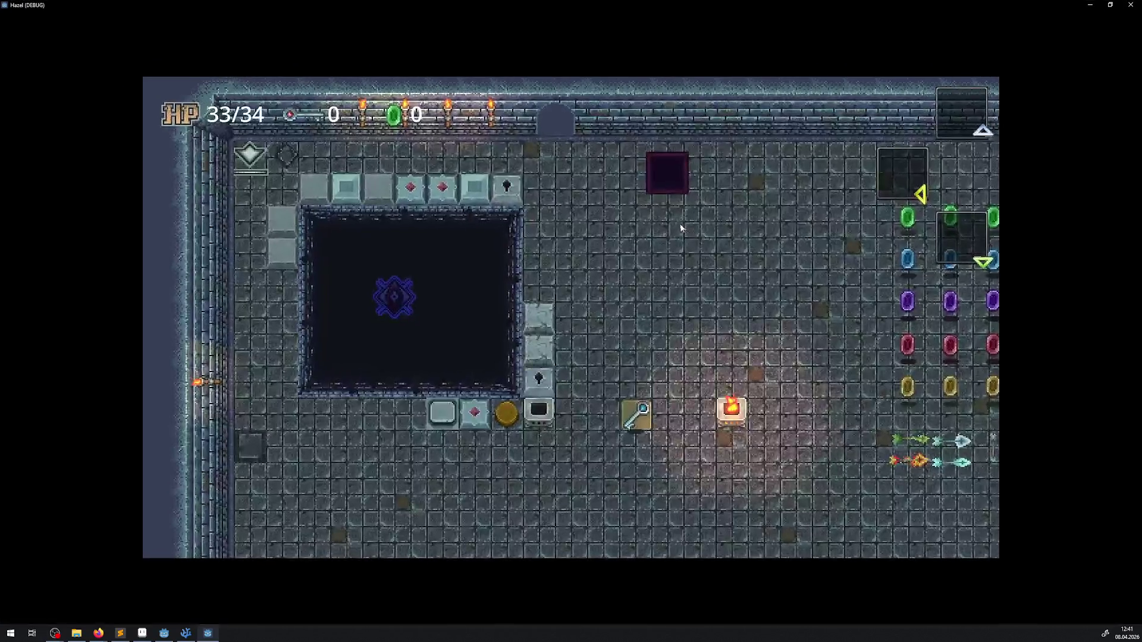
key(Down)
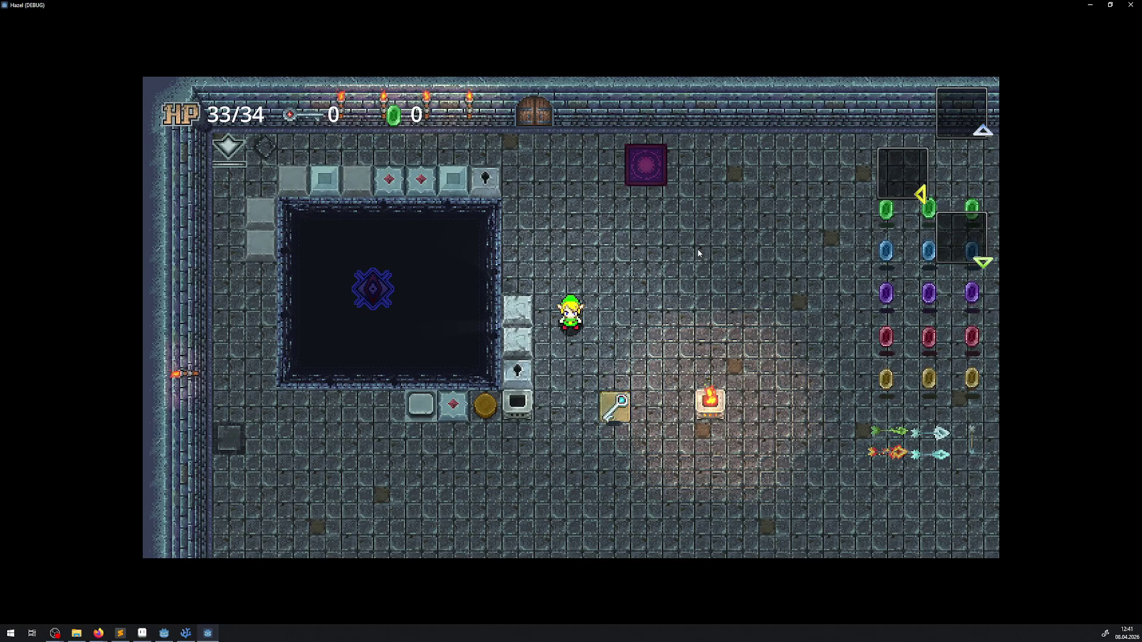
key(Down)
key(Right)
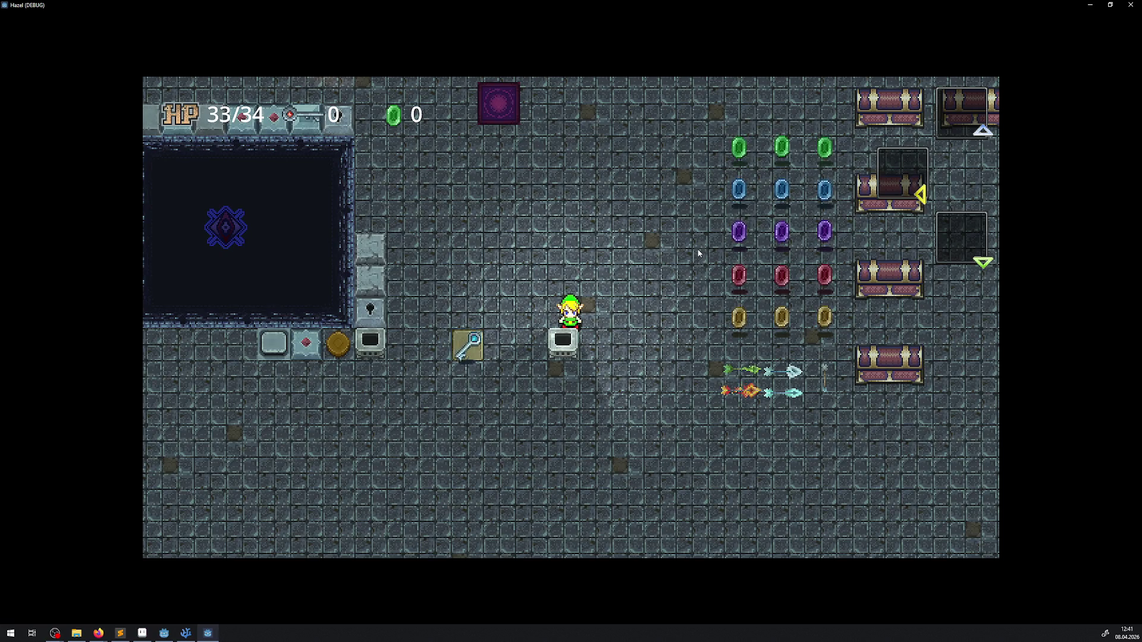
key(Up)
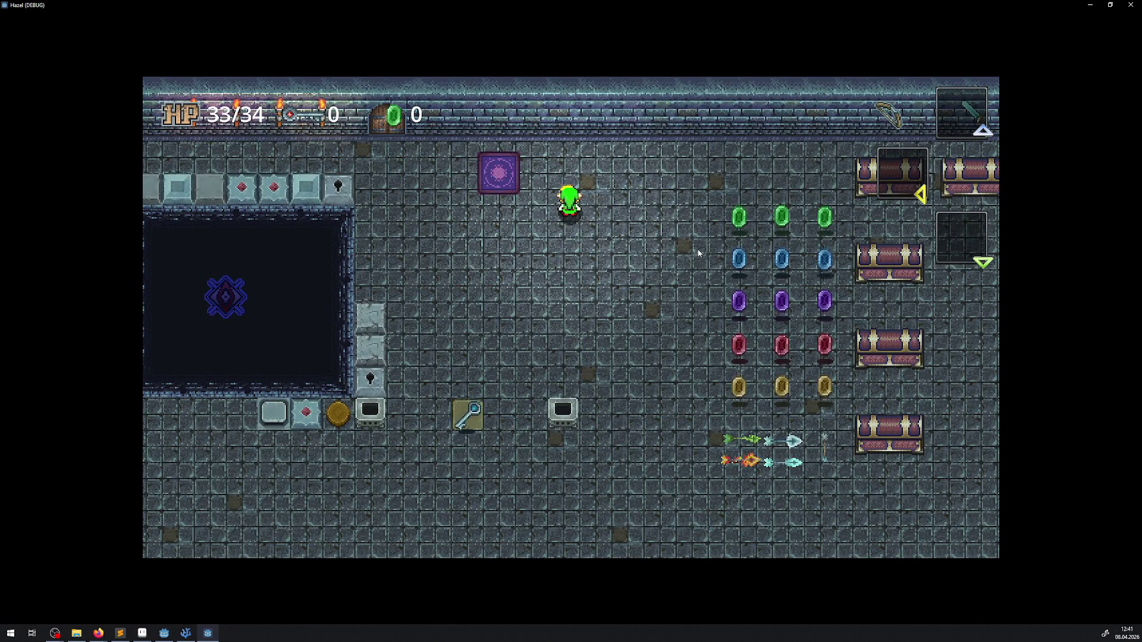
key(Down)
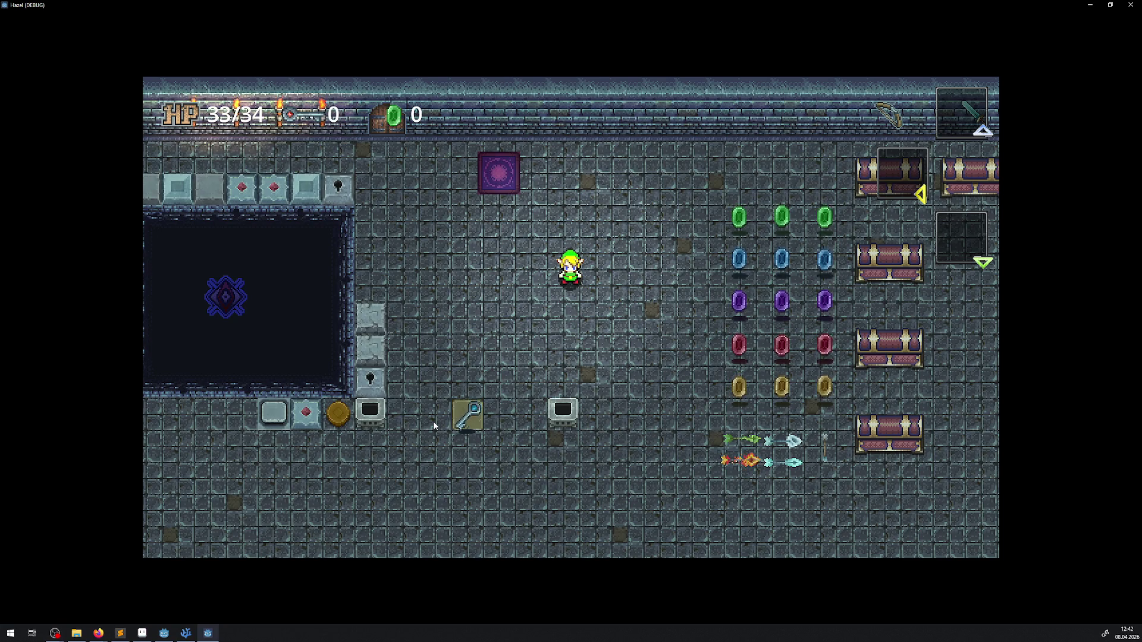
key(Left)
key(Down)
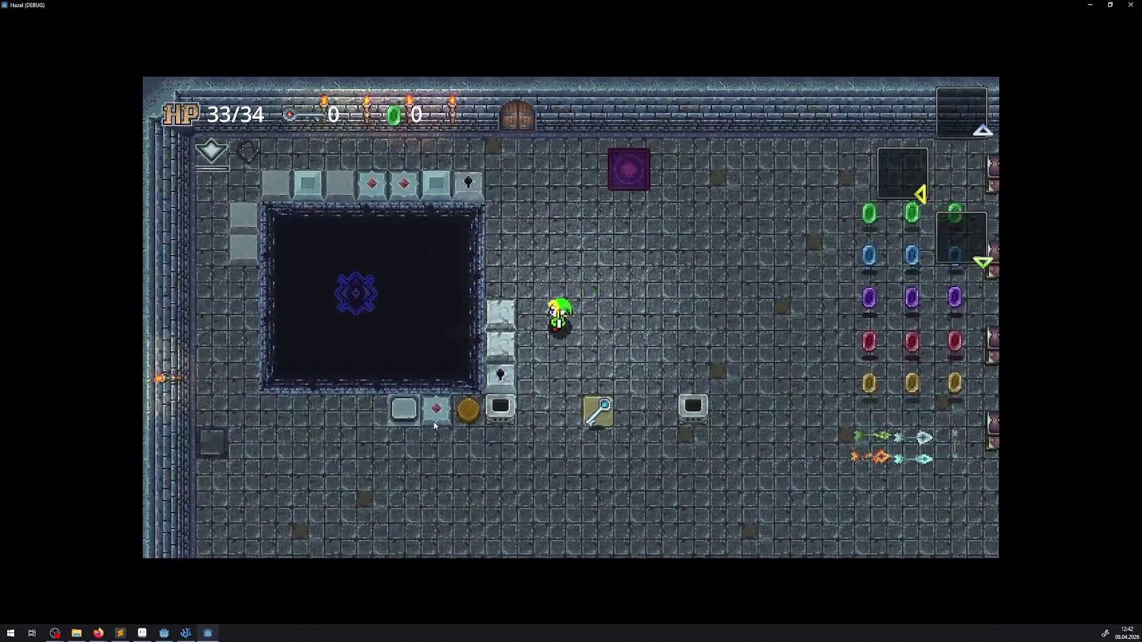
key(Right)
key(Right)
key(Down)
key(Left)
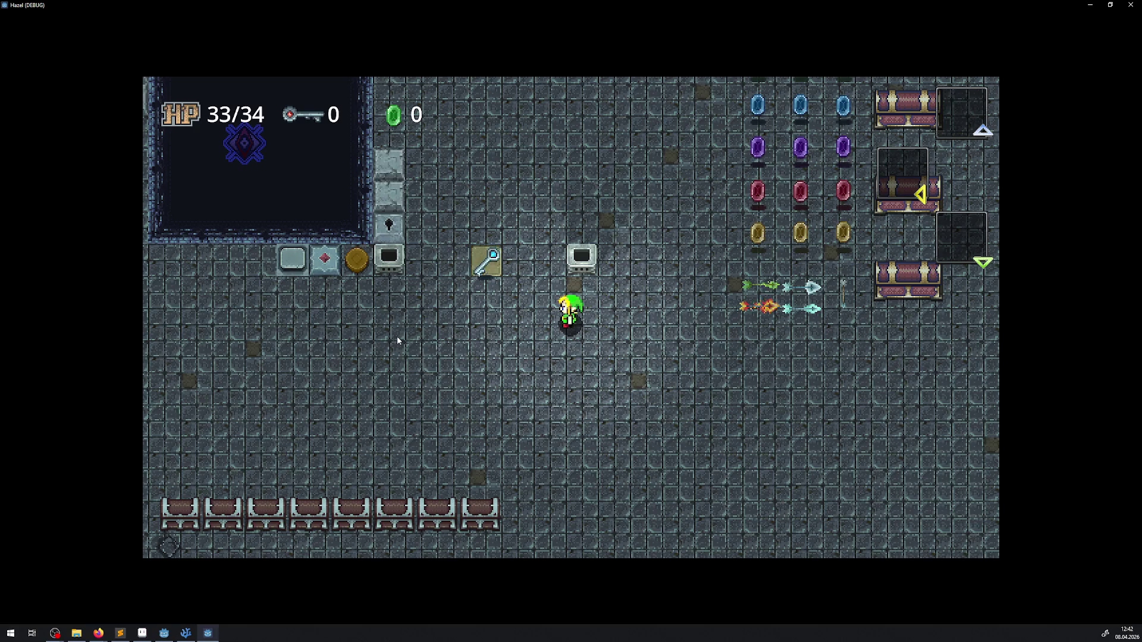
Step: Walk the hero up to the top wall and right along the top row of chests
key(w)
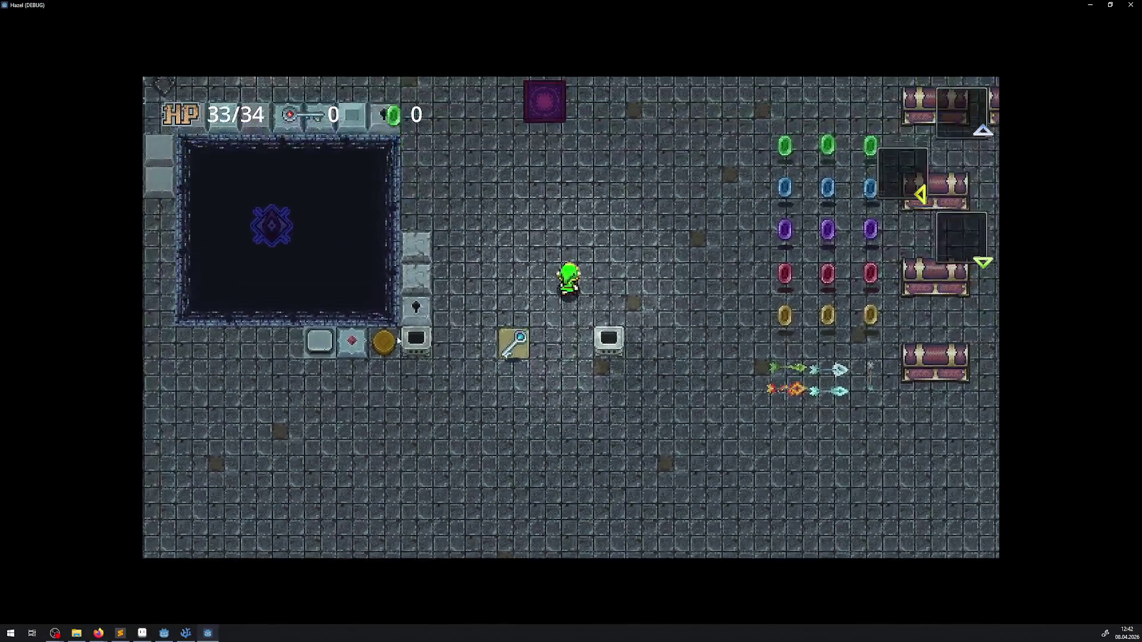
key(w)
key(d)
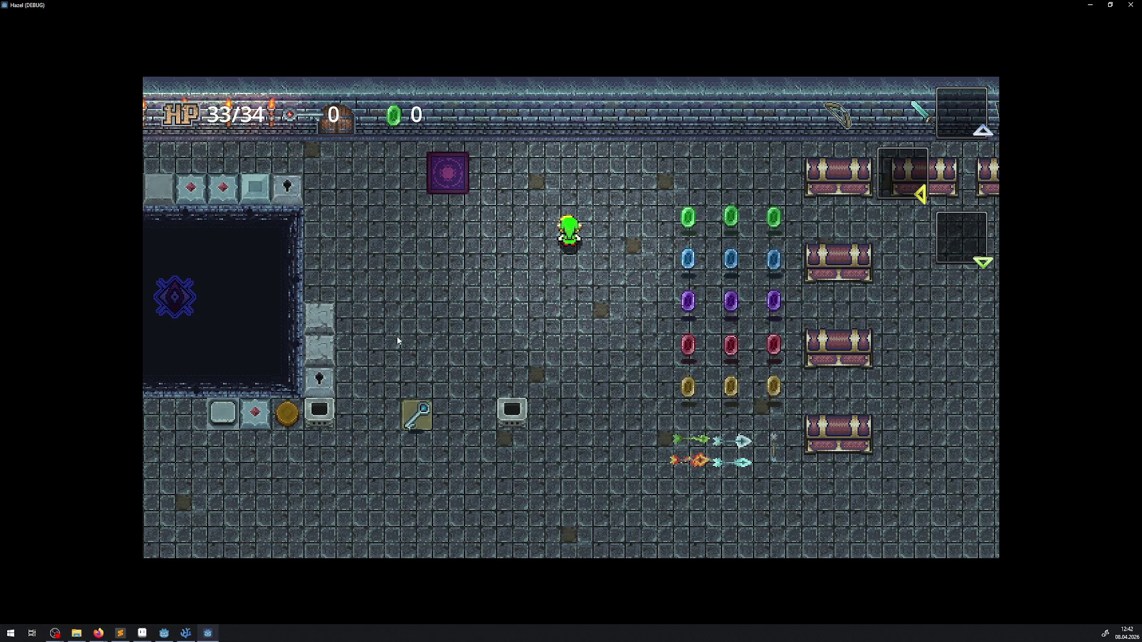
key(Left)
key(Up)
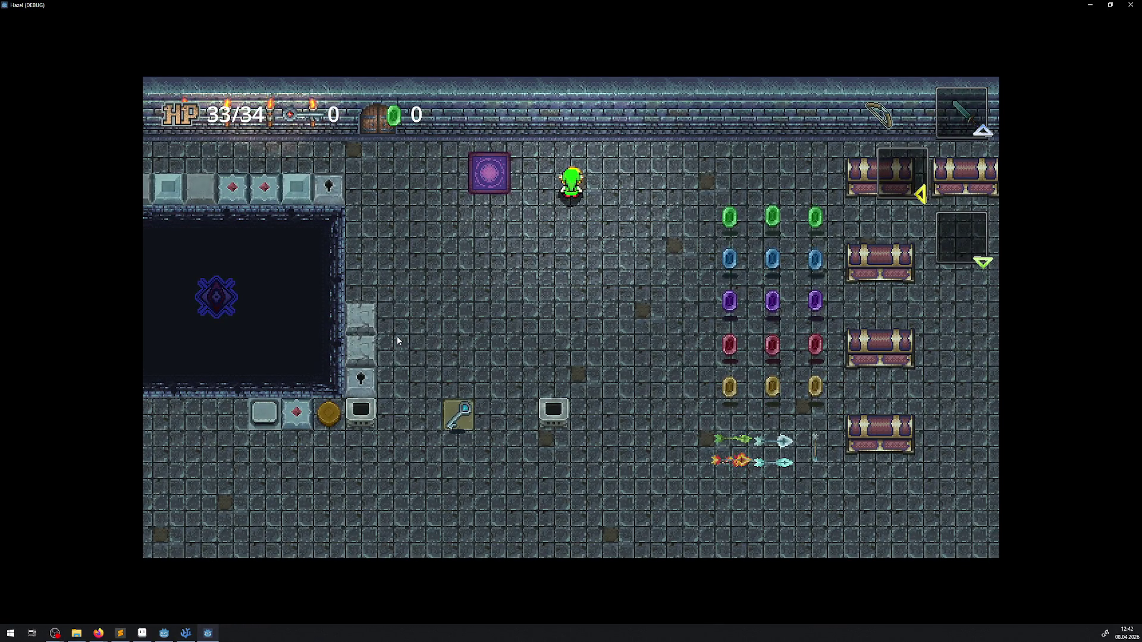
key(Right)
key(Up)
key(Right)
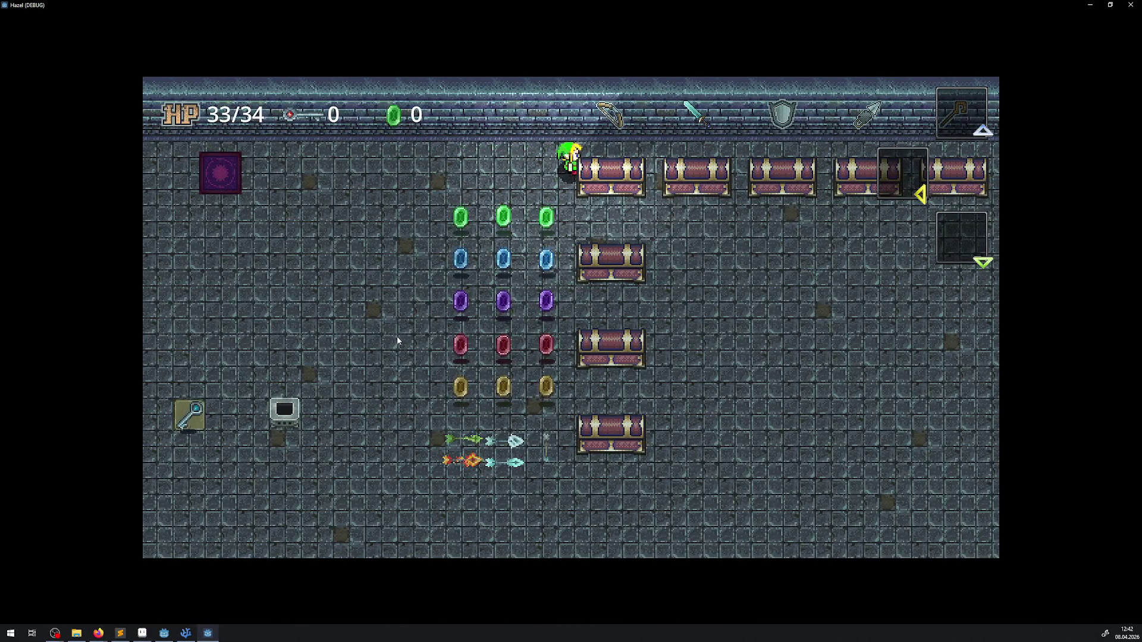
Step: Collect the green, purple and red gems, bringing the rupee counter to 281
key(Down)
key(Right)
key(Down)
key(Left)
key(Down)
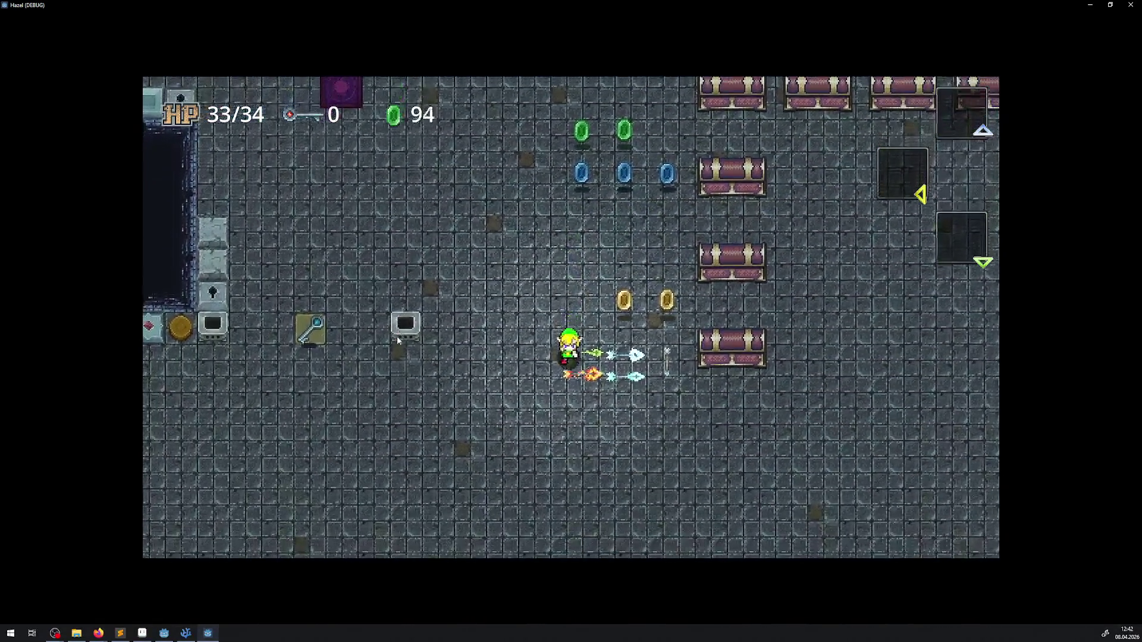
key(Left)
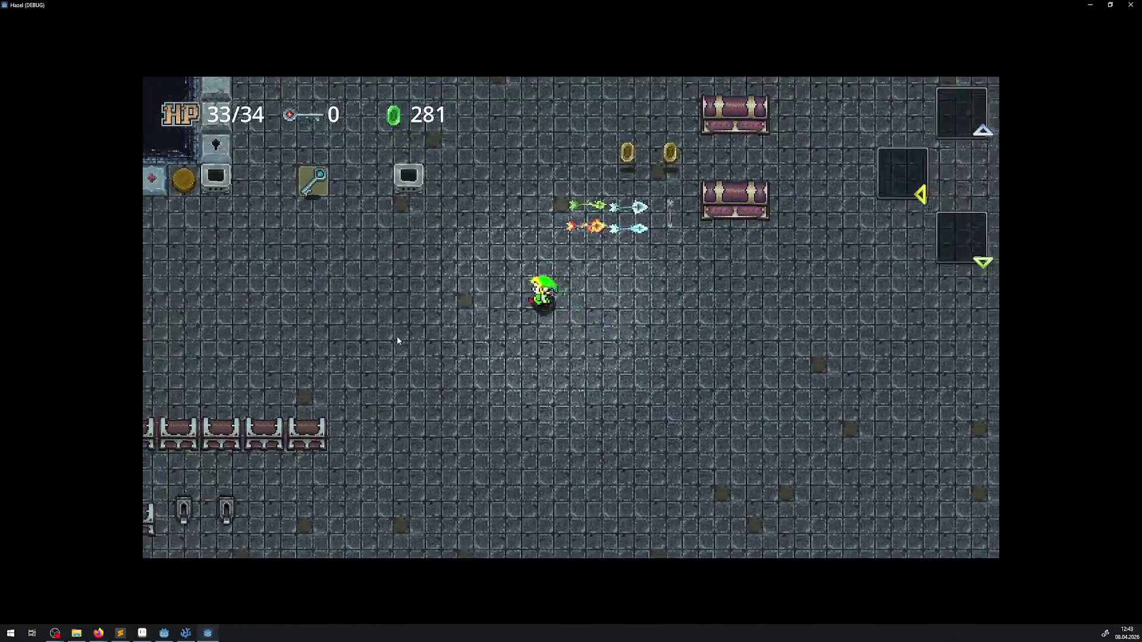
key(Up)
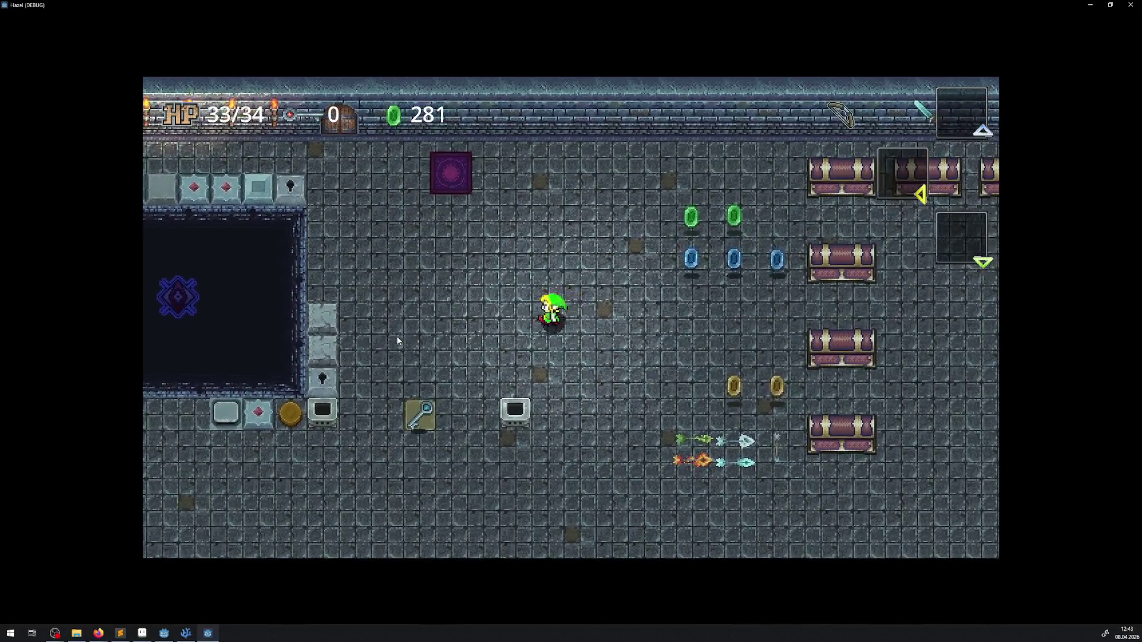
key(Left)
key(Down)
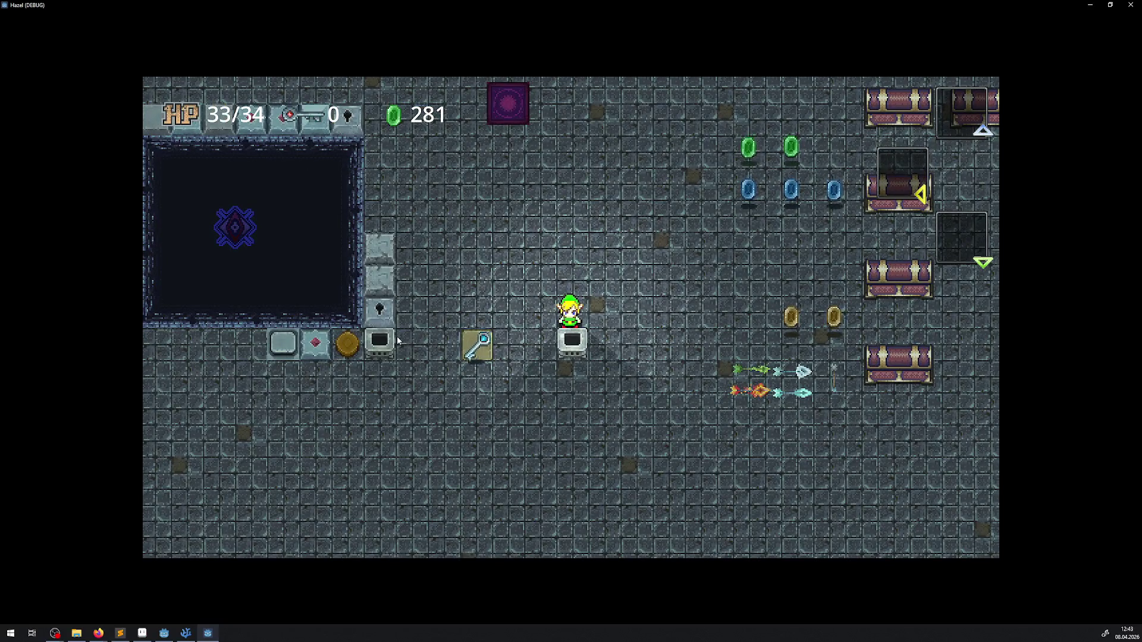
Step: Light the two pedestals beside the pit and open the inventory showing 281 rupees
key(x)
key(Right)
key(Down)
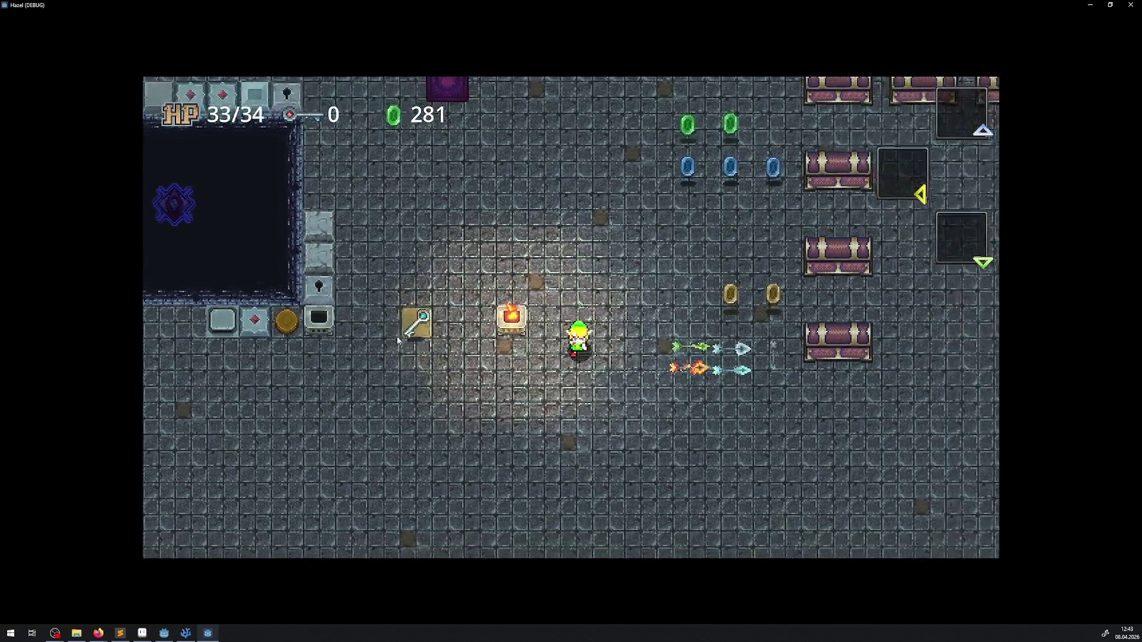
key(Left)
key(Left)
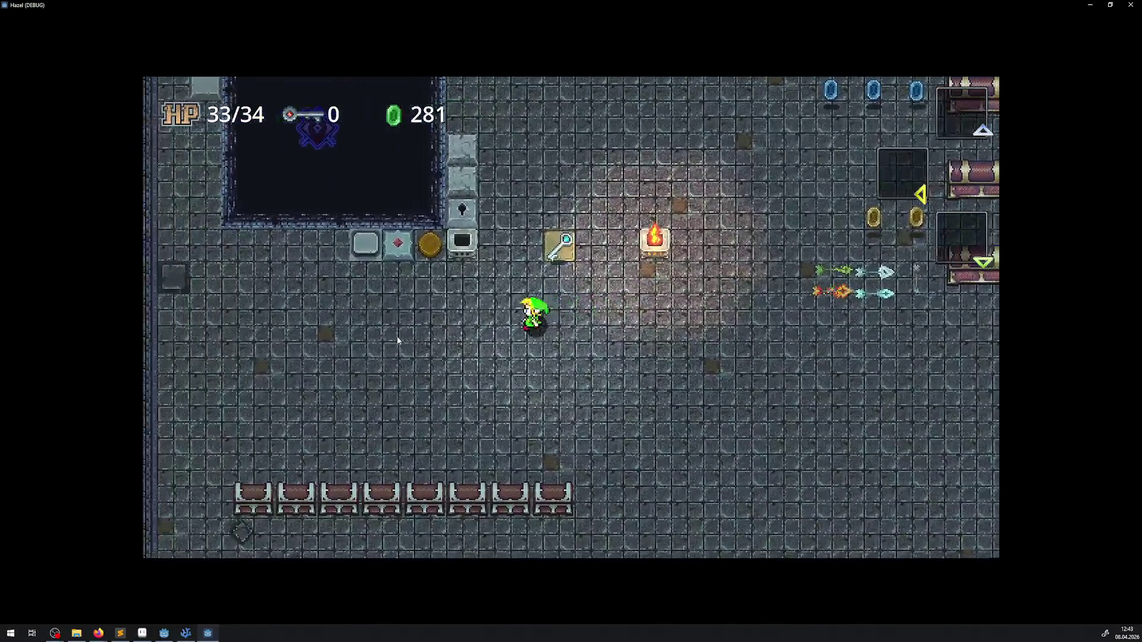
key(Up)
key(x)
key(Right)
key(Up)
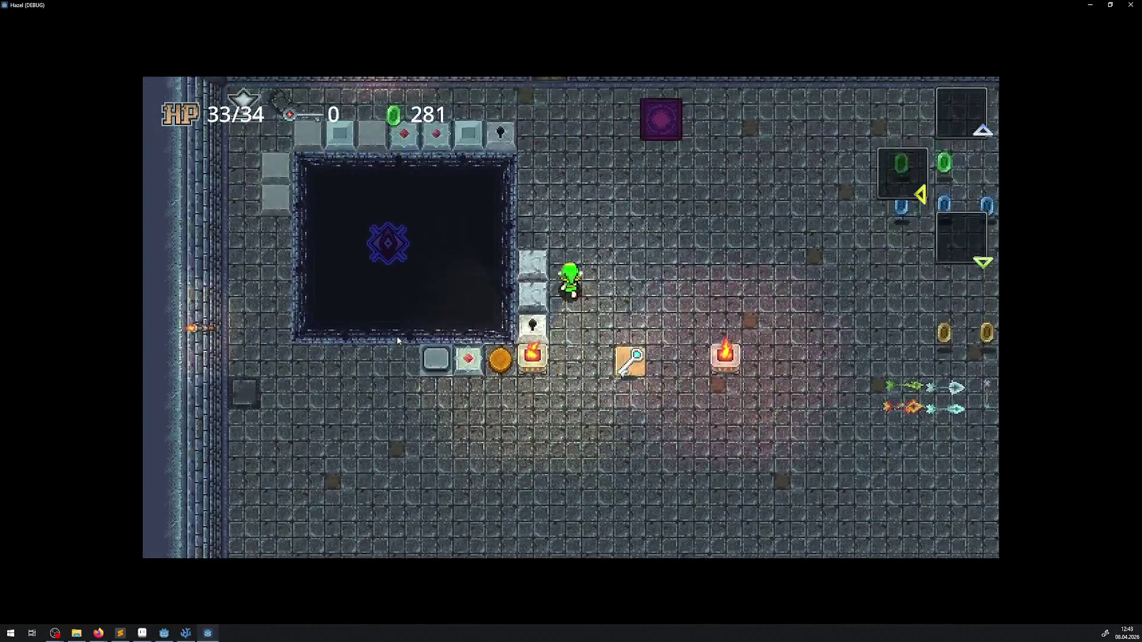
key(Left)
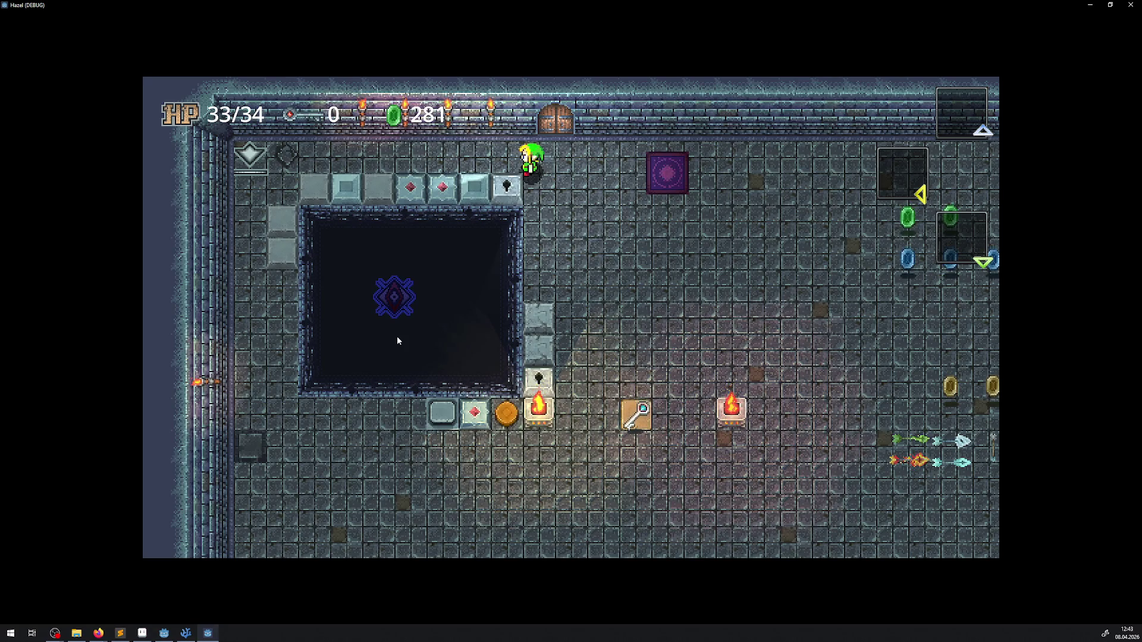
key(Return)
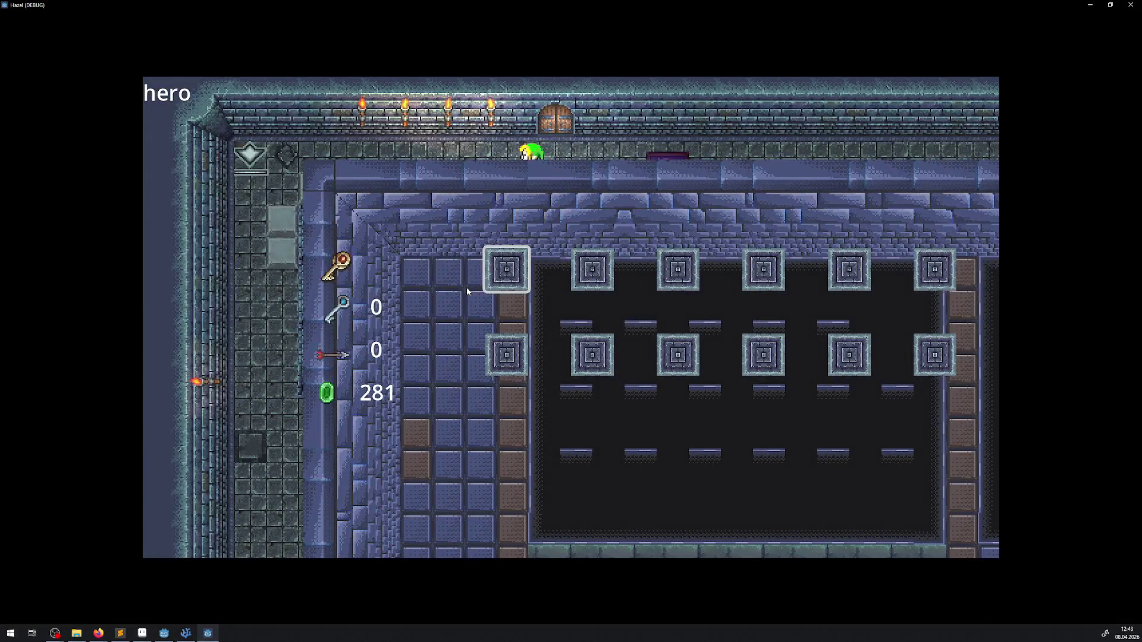
Step: Close the inventory, then choose Quit Game from the Esc menu to exit the run
key(Return)
key(Escape)
key(Down)
key(Down)
key(Down)
key(Return)
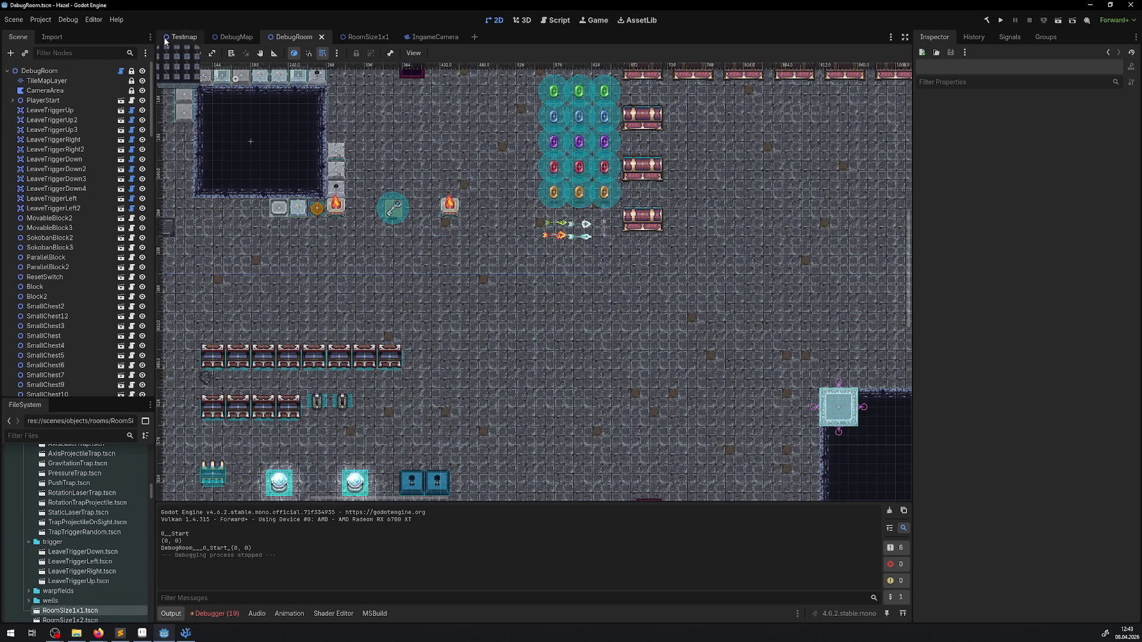
Step: Set the Testmap WorldEnvironment's Tonemap Exposure to 1.0 and save the scene
click(185, 37)
click(83, 159)
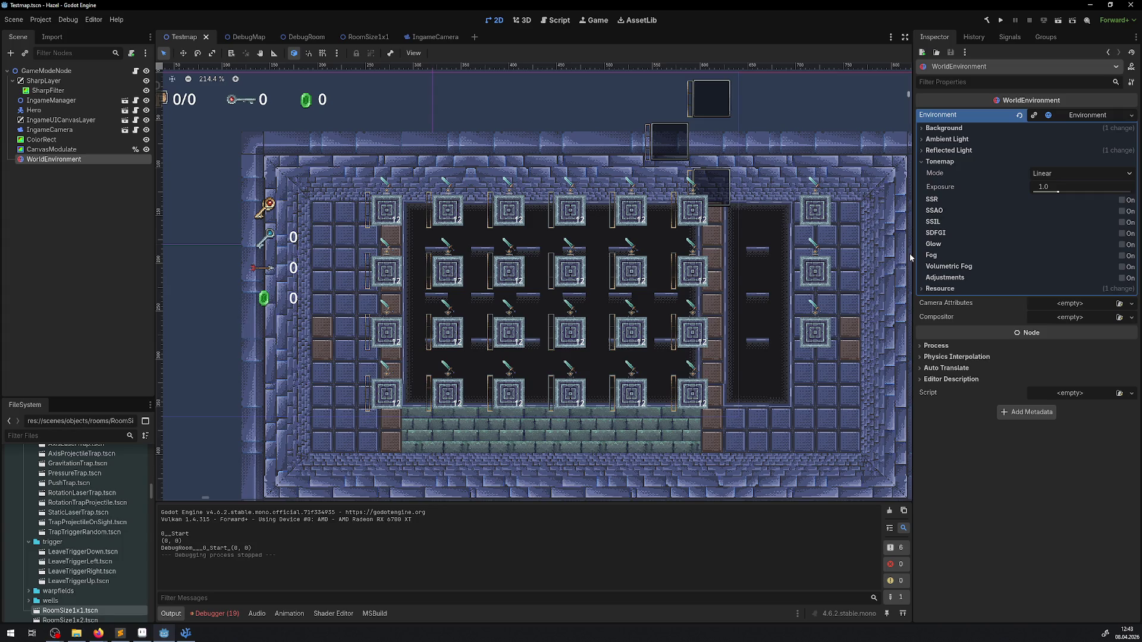
drag(1062, 190, 1077, 192)
click(1050, 191)
key(Return)
key(ctrl+s)
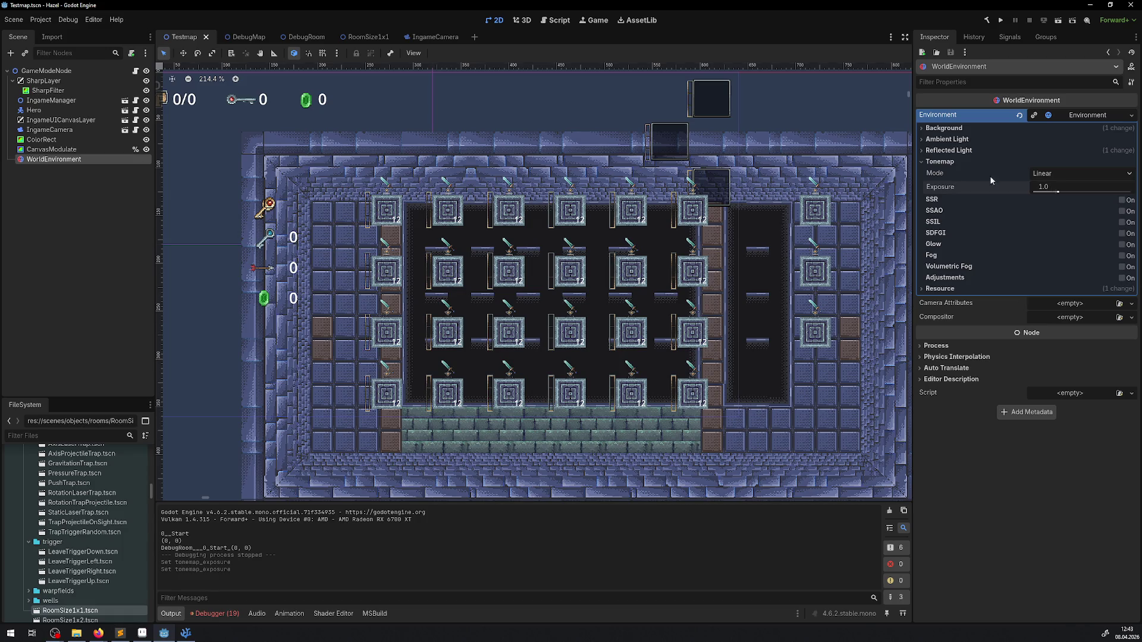
Step: Look over the DebugMap, IngameCamera and RoomSize1x1 scenes, then switch to VS Code
click(241, 37)
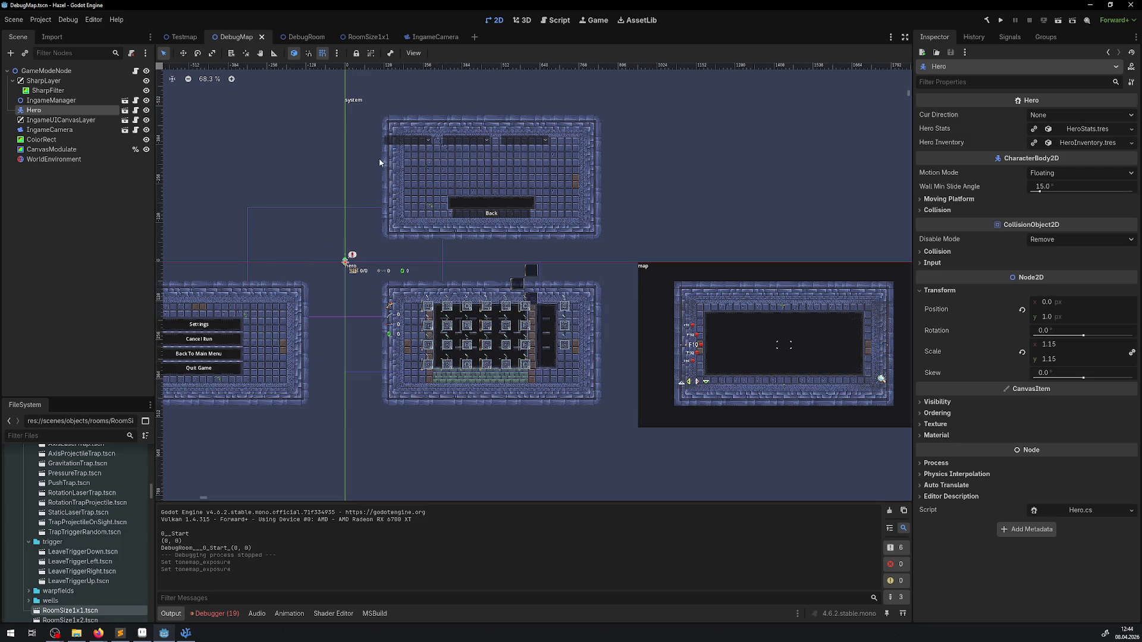
scroll(up, 3)
drag(109, 400, 108, 302)
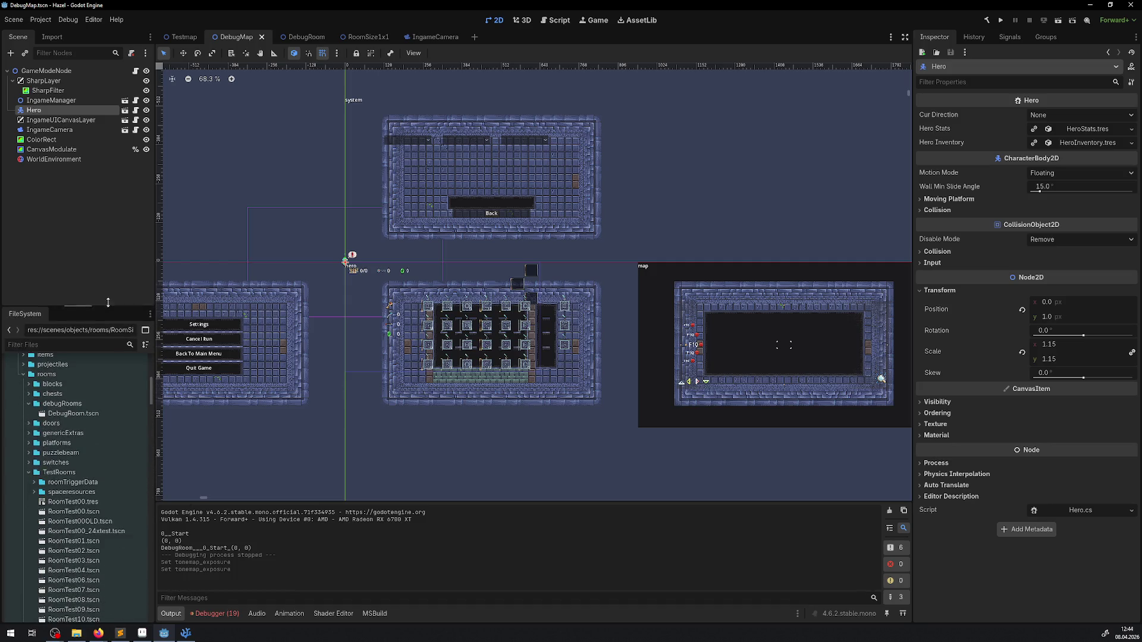
click(437, 37)
click(460, 37)
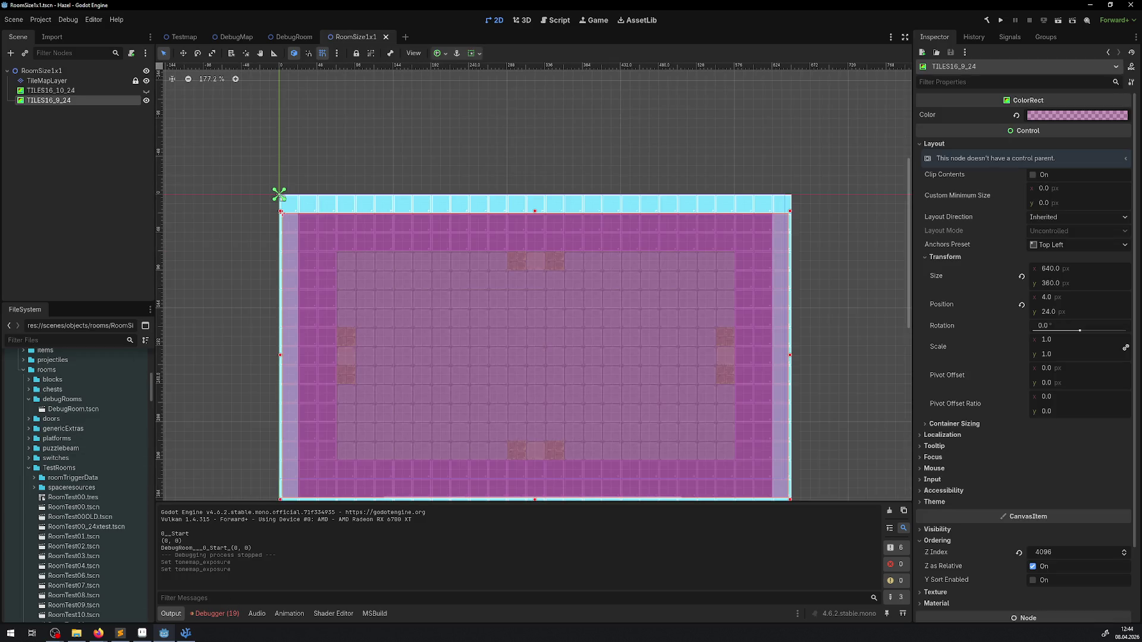
click(186, 632)
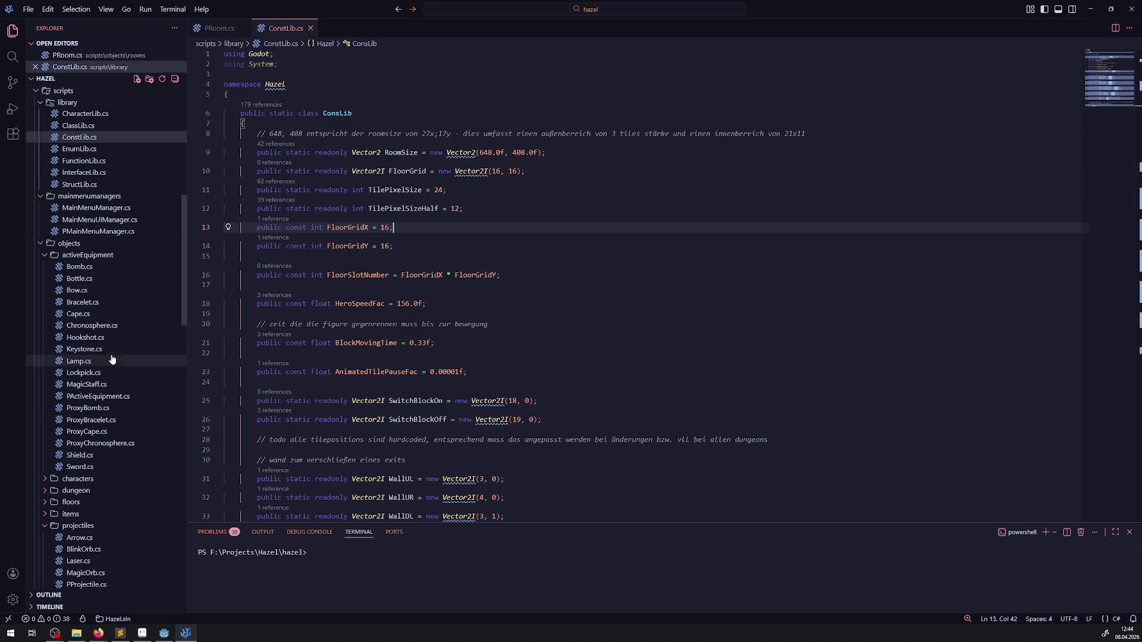
Step: Open IngameMenu.cs and mark the move target and speed on line 60
scroll(down, 3)
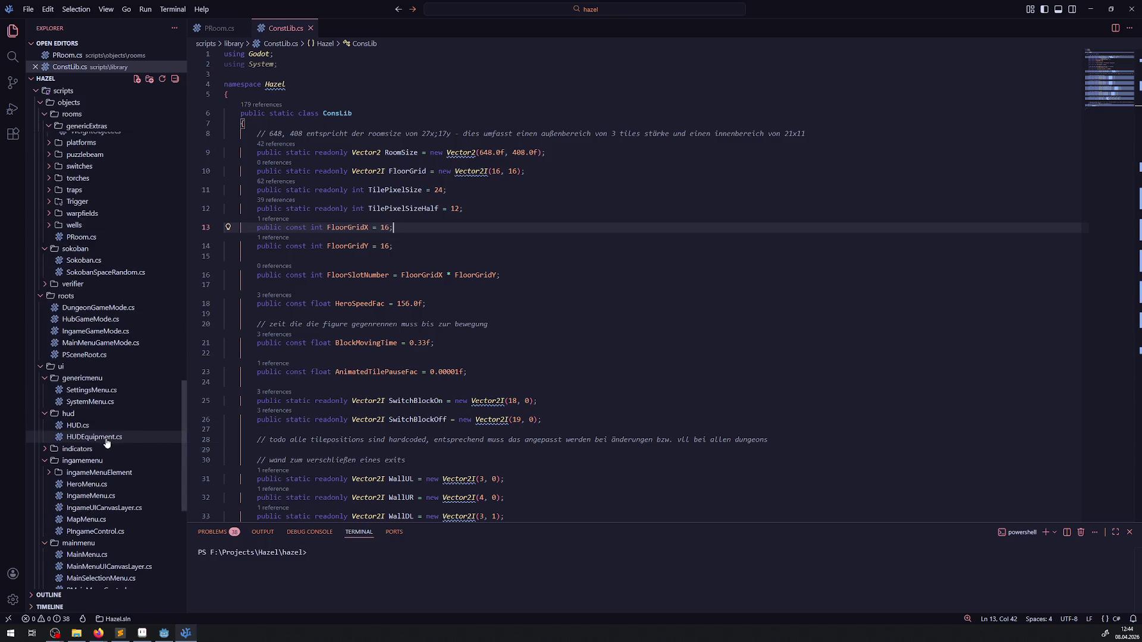
scroll(down, 3)
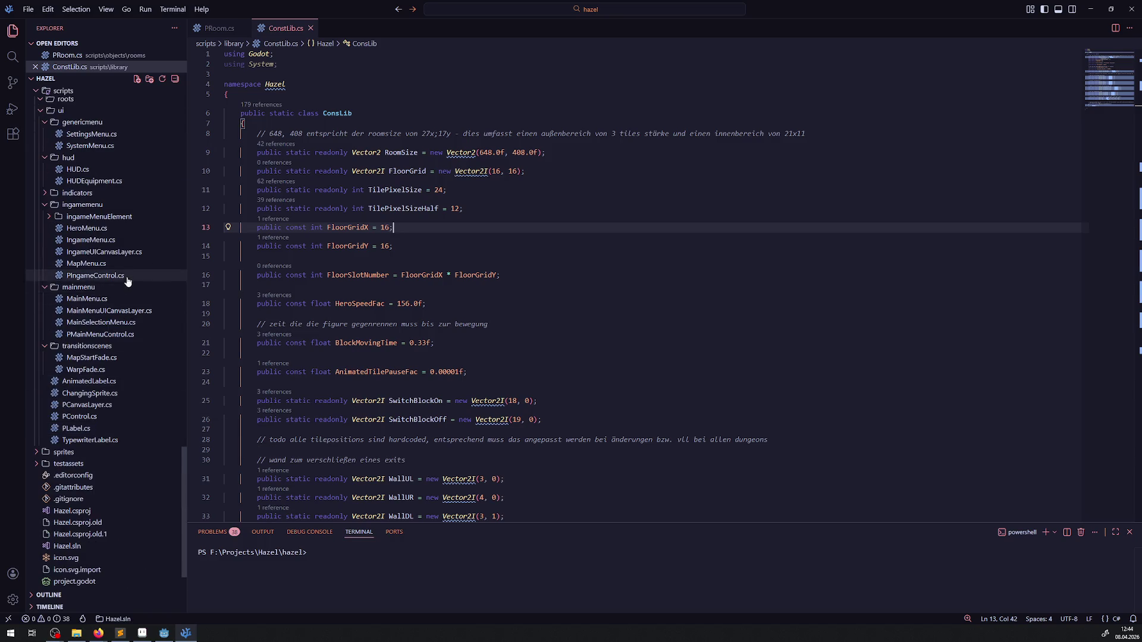
scroll(up, 3)
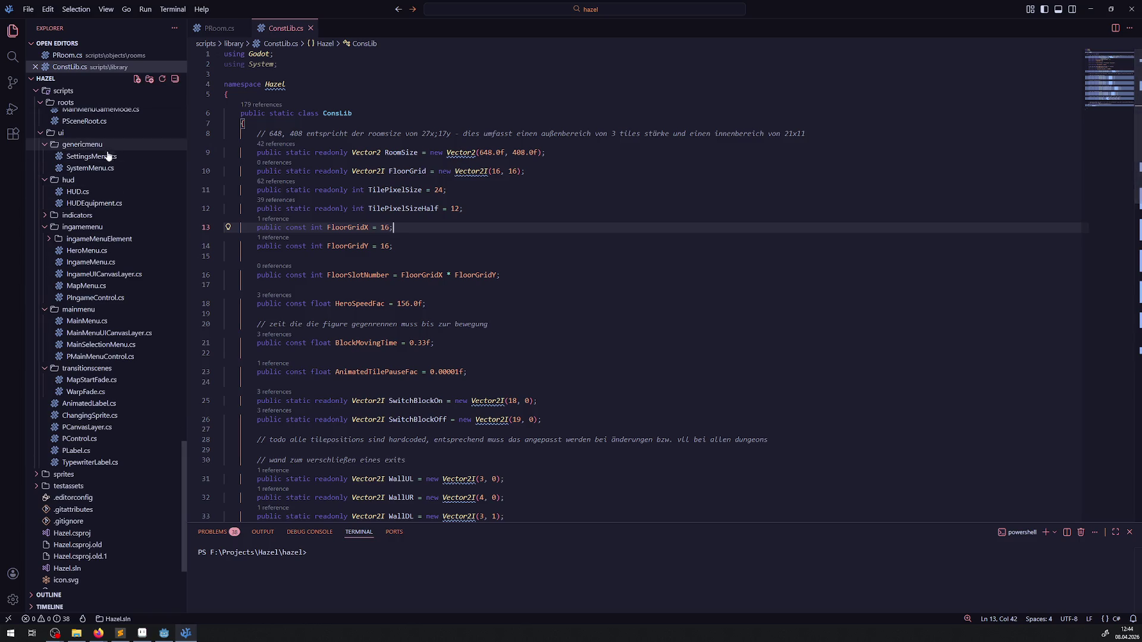
click(90, 262)
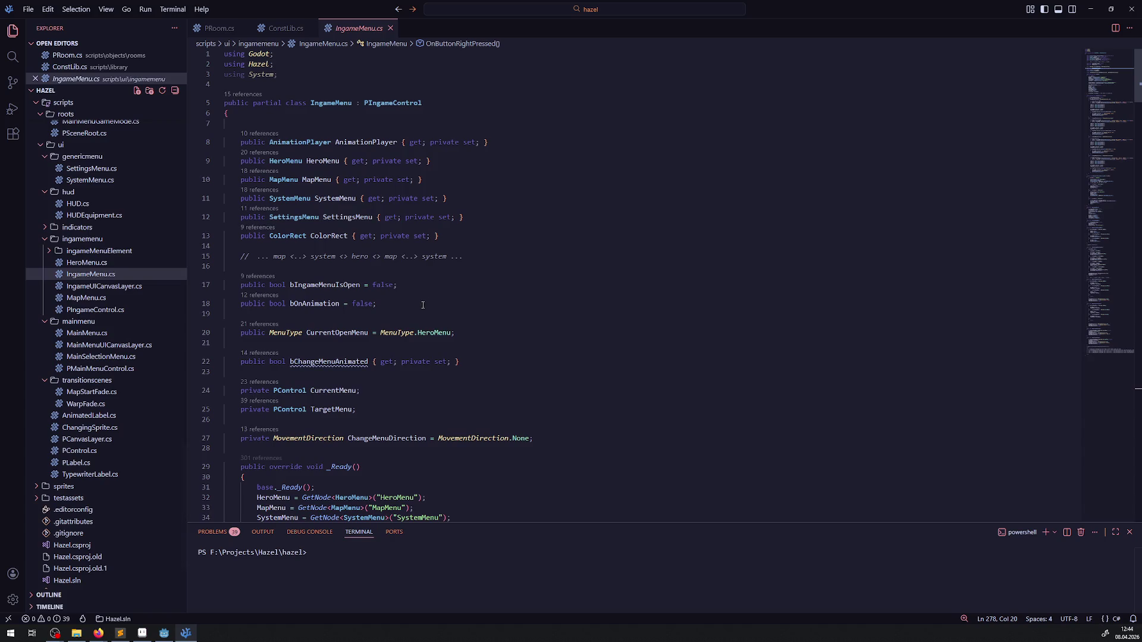
scroll(down, 3)
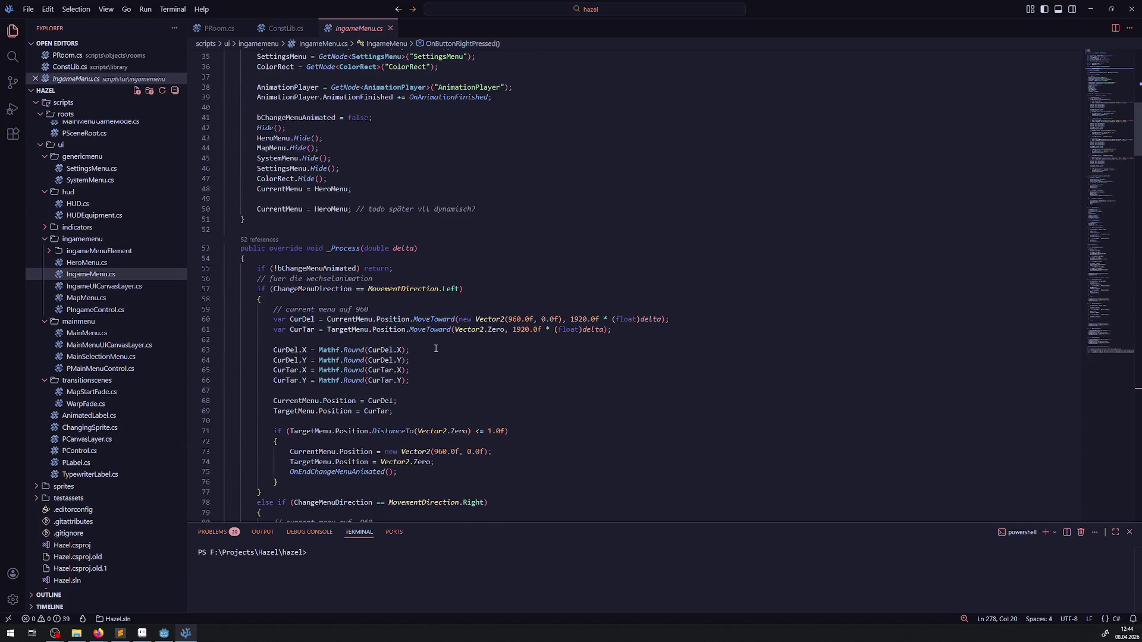
drag(506, 319, 634, 319)
Step: Inspect the MoveToward code around lines 71–84, then return to the Godot editor
scroll(down, 3)
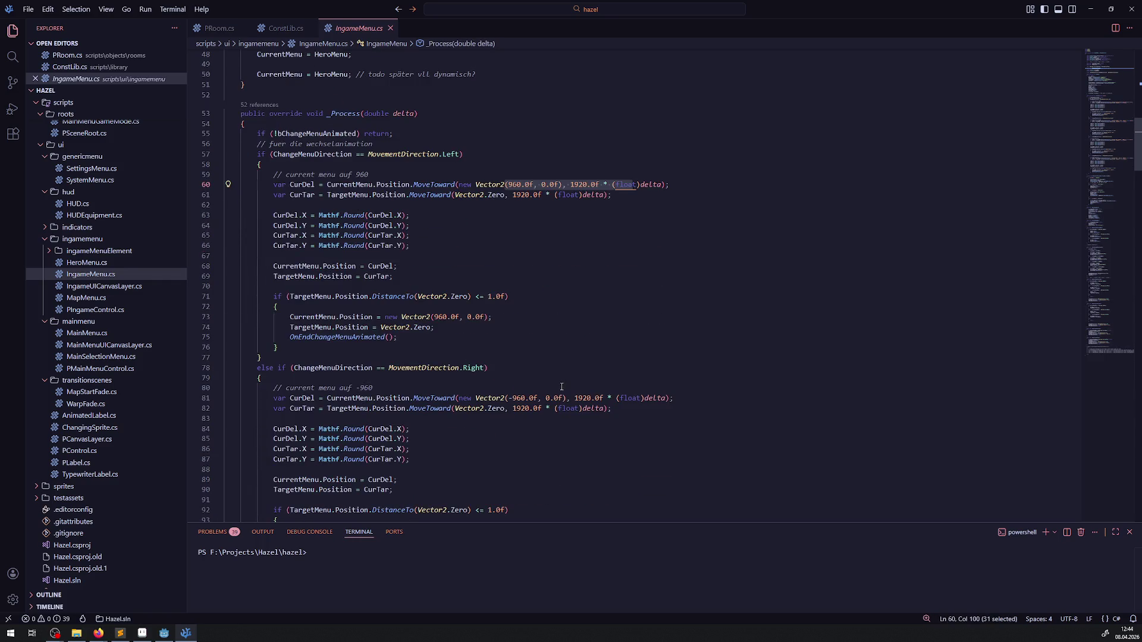
scroll(down, 3)
click(559, 382)
right_click(559, 382)
key(Escape)
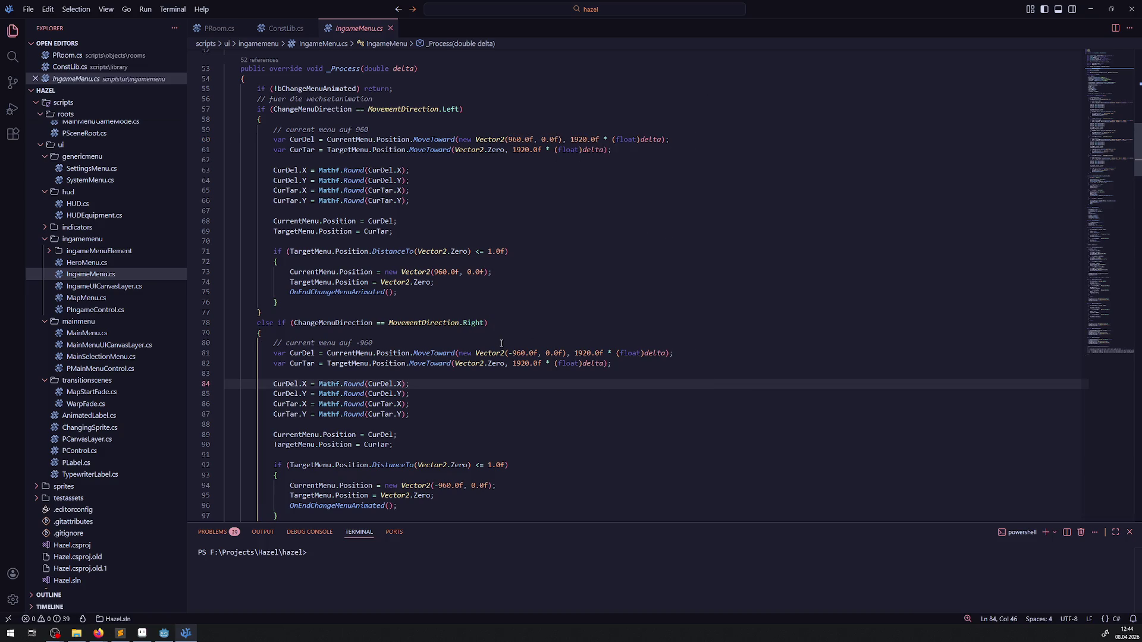
mouse_move(435, 363)
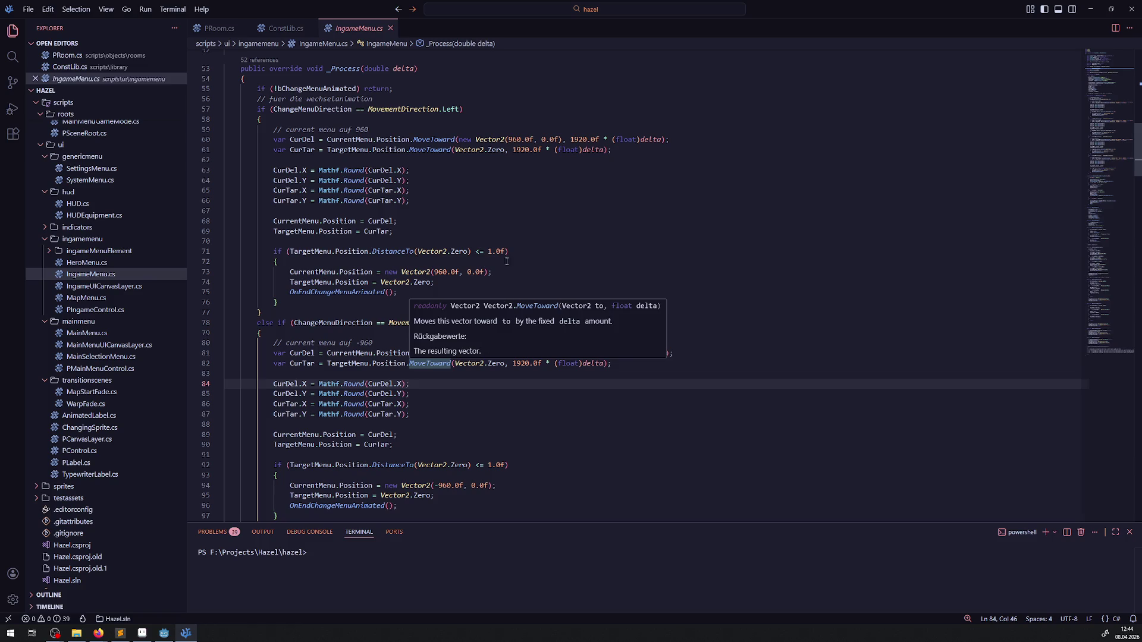
click(515, 249)
click(164, 633)
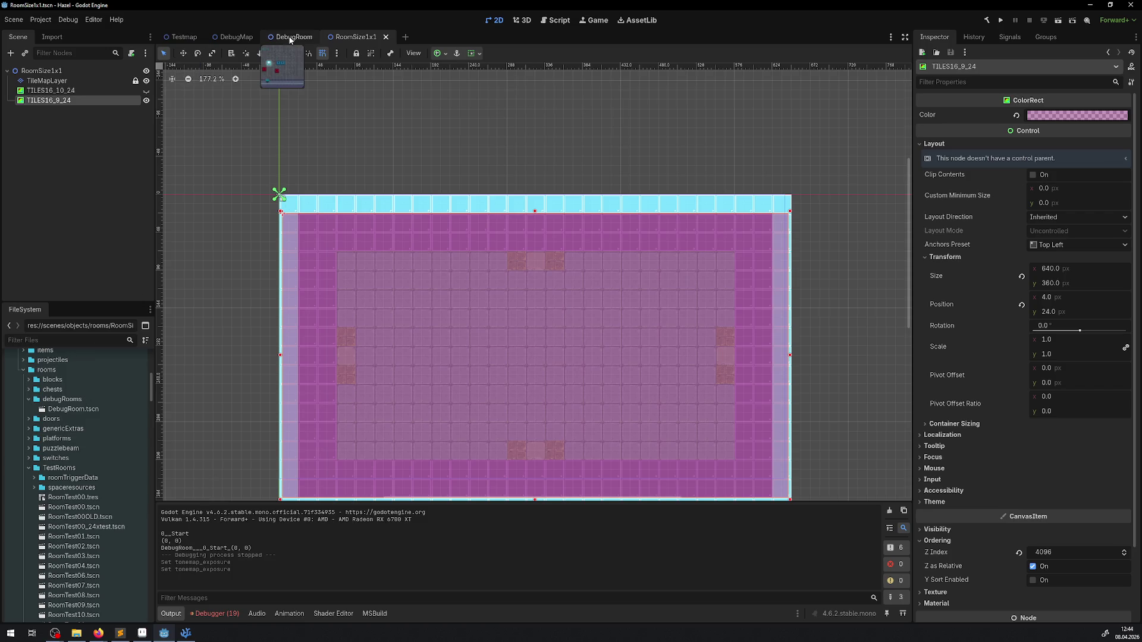
Step: Collapse the TestRooms, debugRooms, traps and trigger folders and open ui/genericmenu/SettingsMenu.tscn
right_click(111, 428)
click(65, 494)
scroll(down, 3)
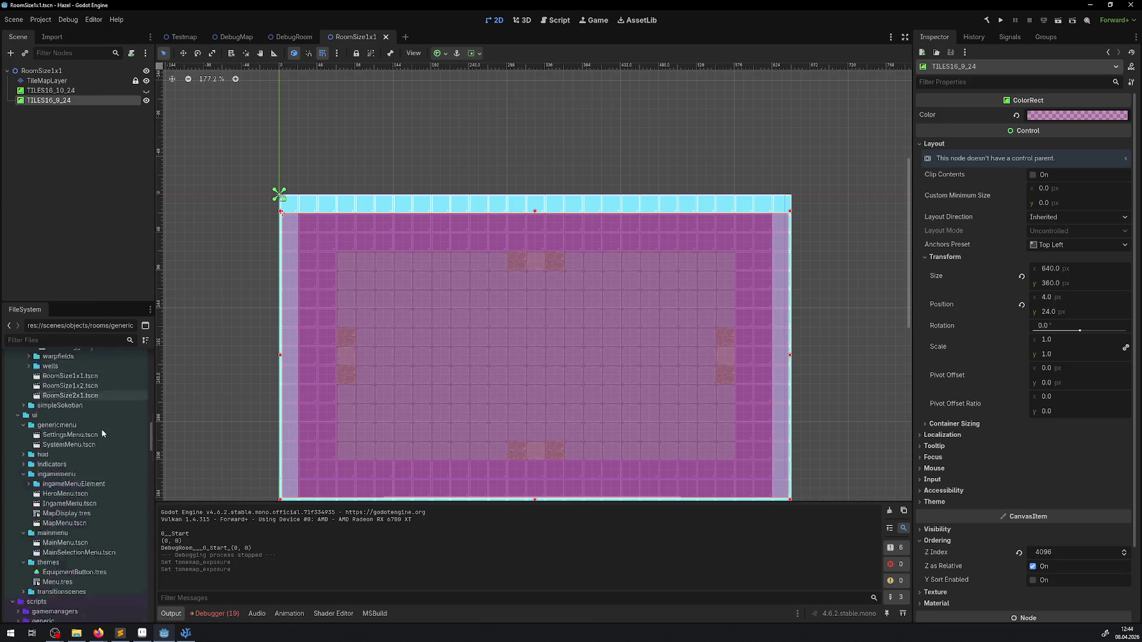
scroll(up, 3)
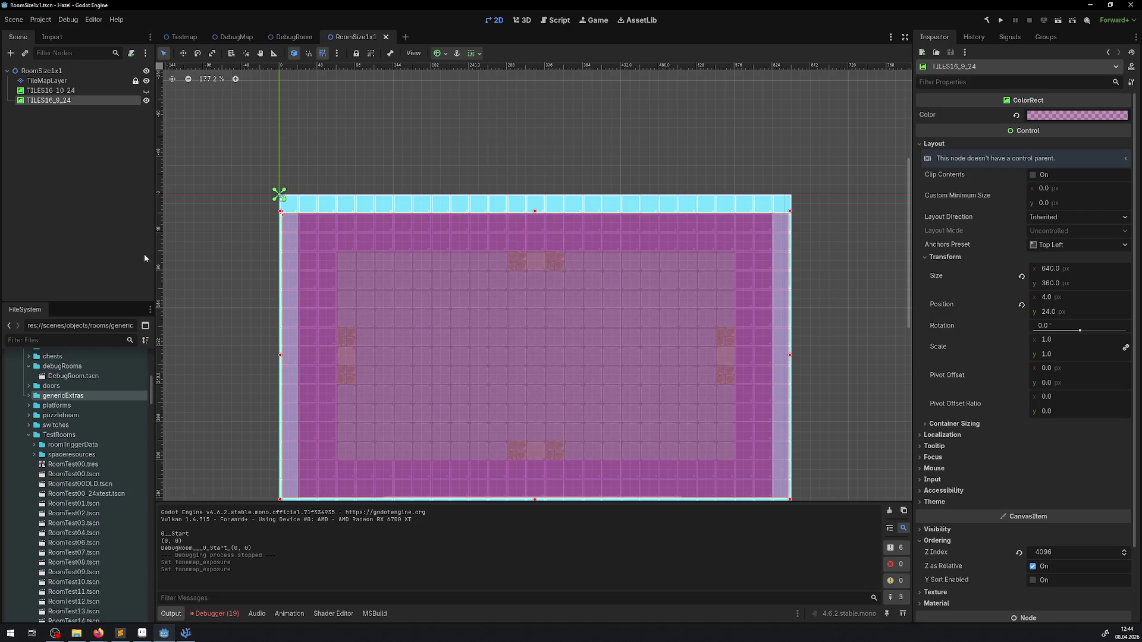
click(30, 434)
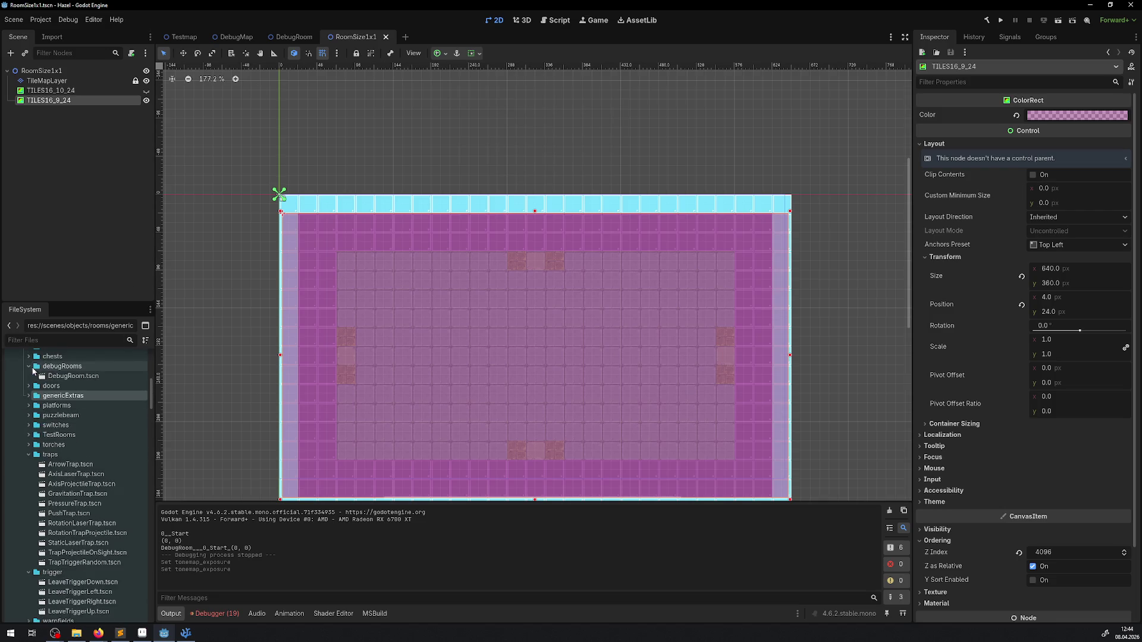
click(29, 366)
click(28, 444)
click(29, 454)
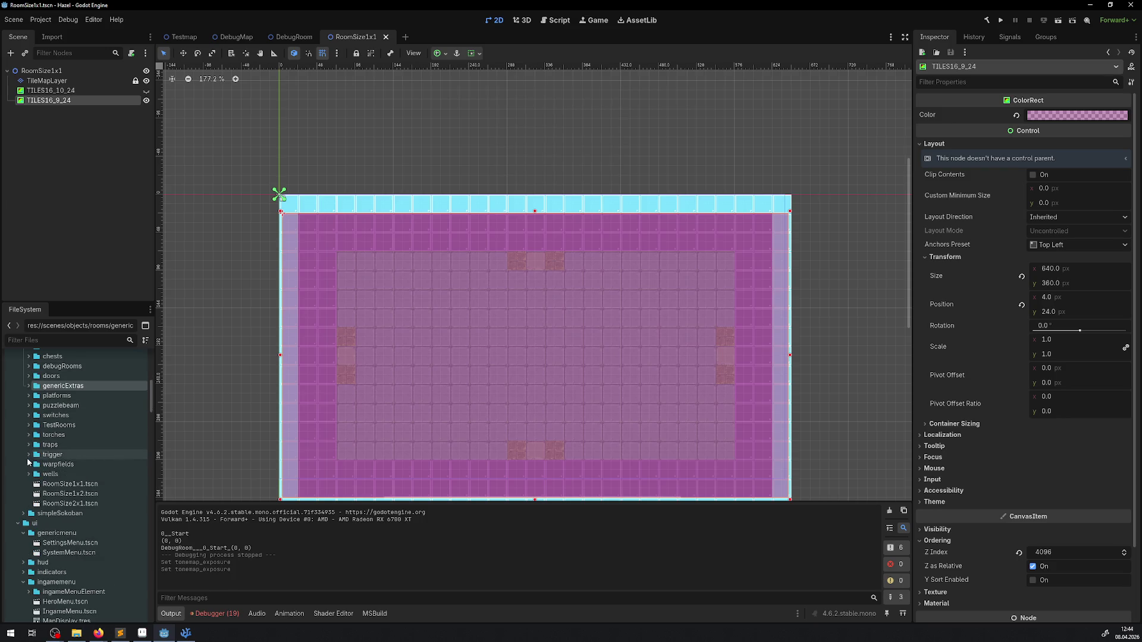
scroll(down, 3)
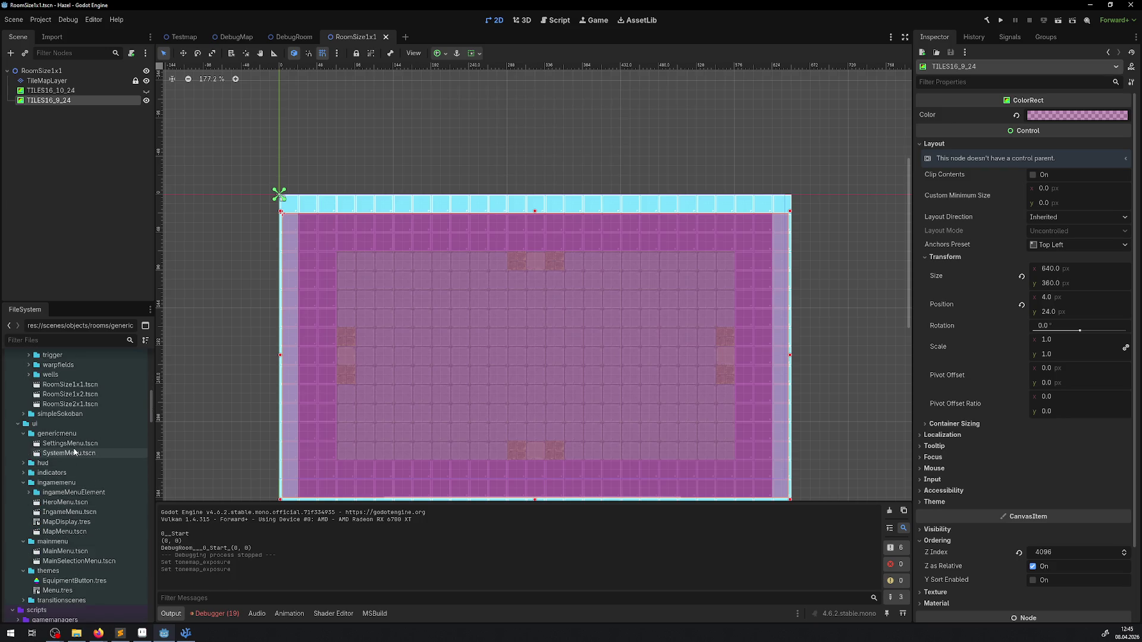
double_click(69, 443)
scroll(up, 3)
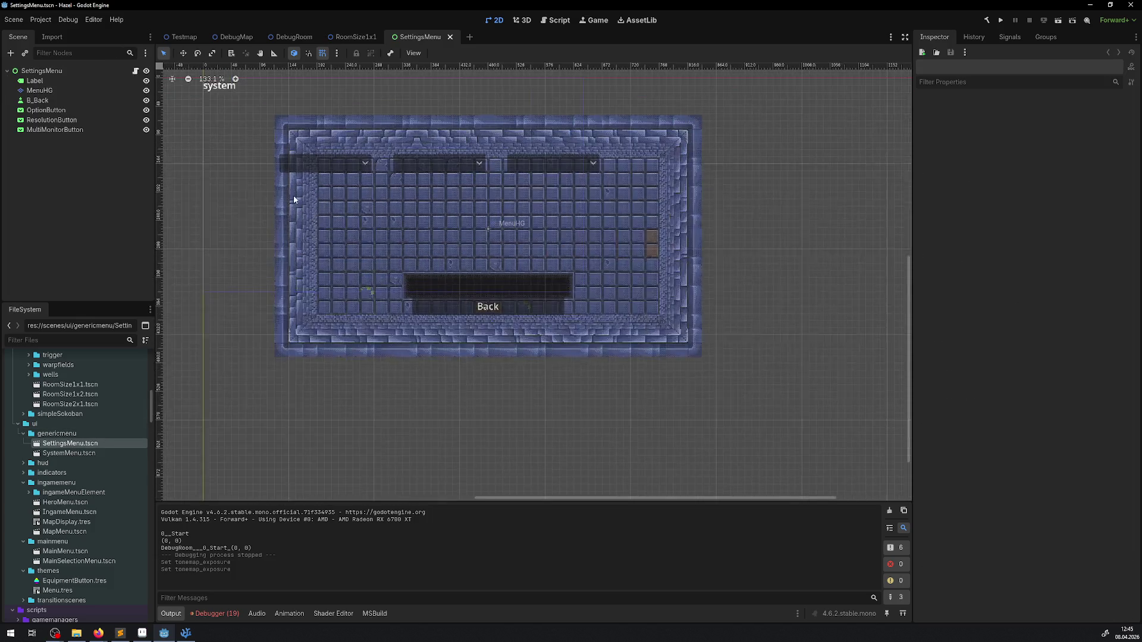
Step: Inspect MenuHG's properties (Menu.tres tile set, position 480 × 254, Z index 101), checking Label in between
click(34, 91)
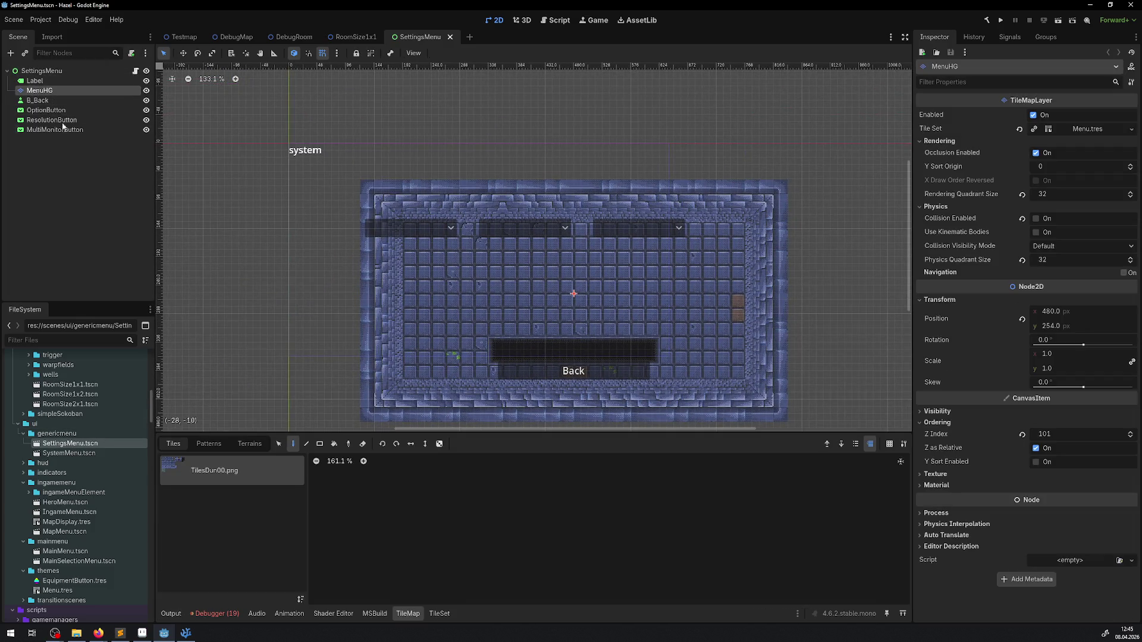
click(34, 82)
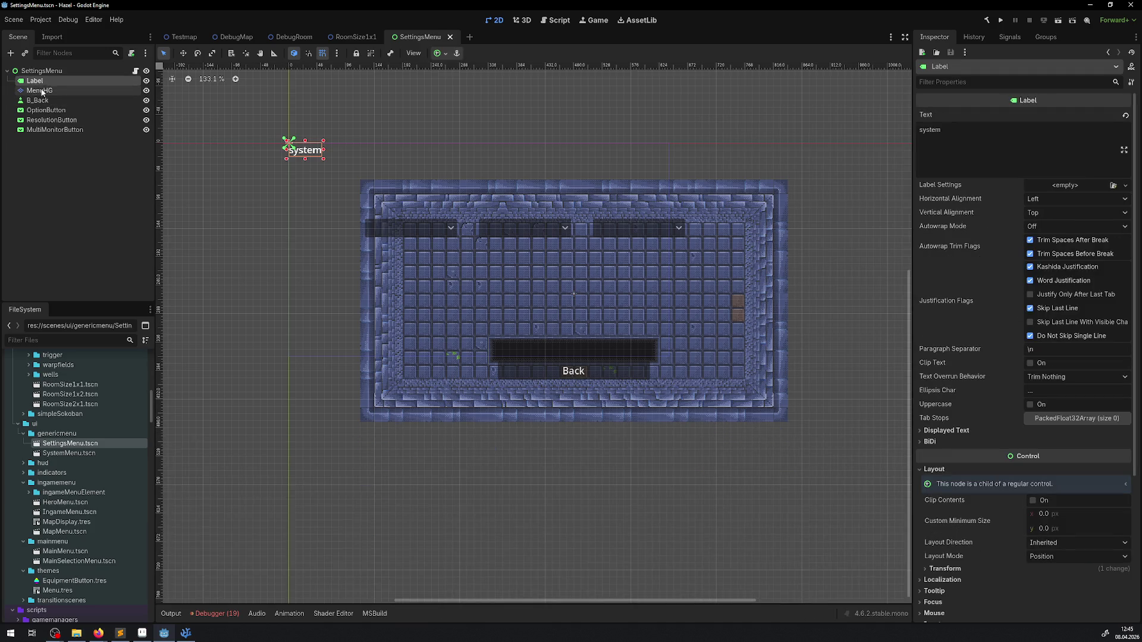
click(37, 91)
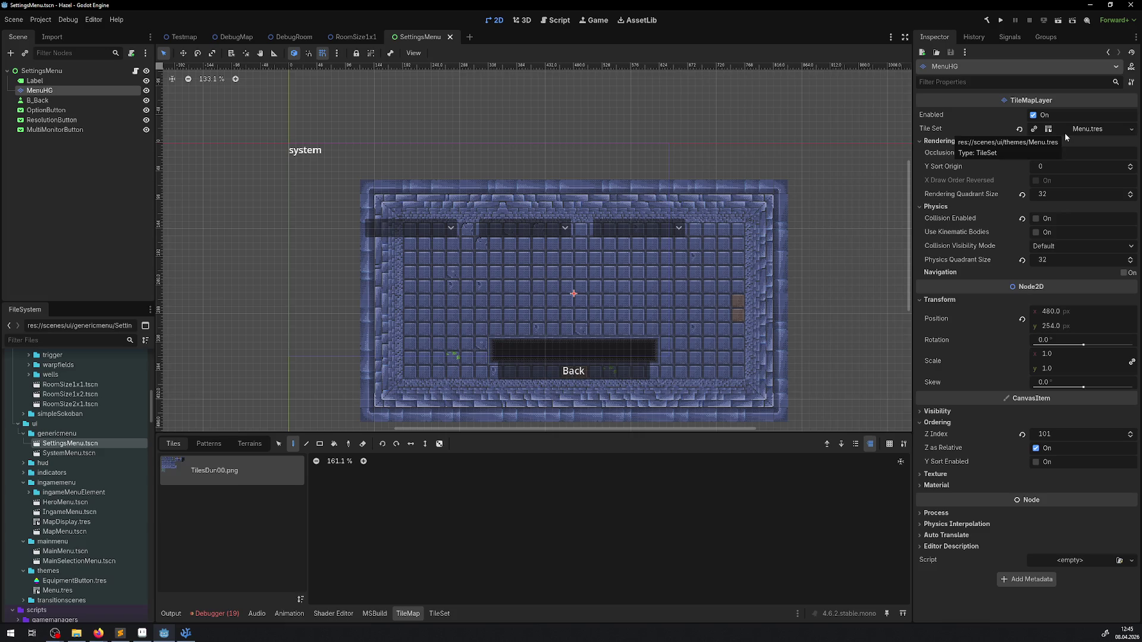
click(417, 54)
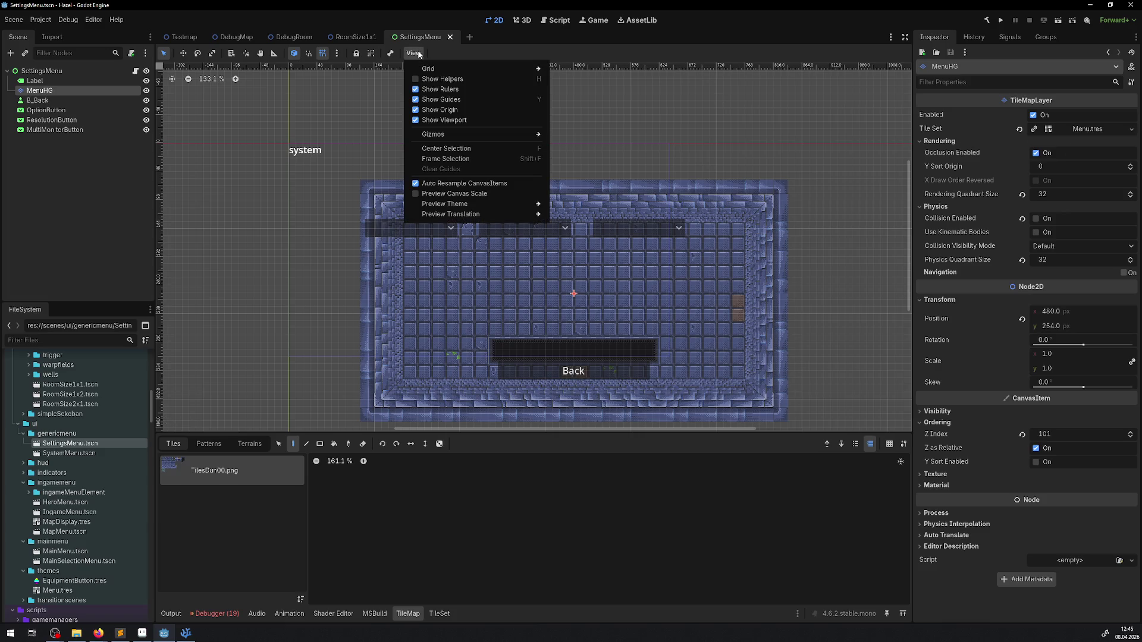
click(419, 54)
click(390, 54)
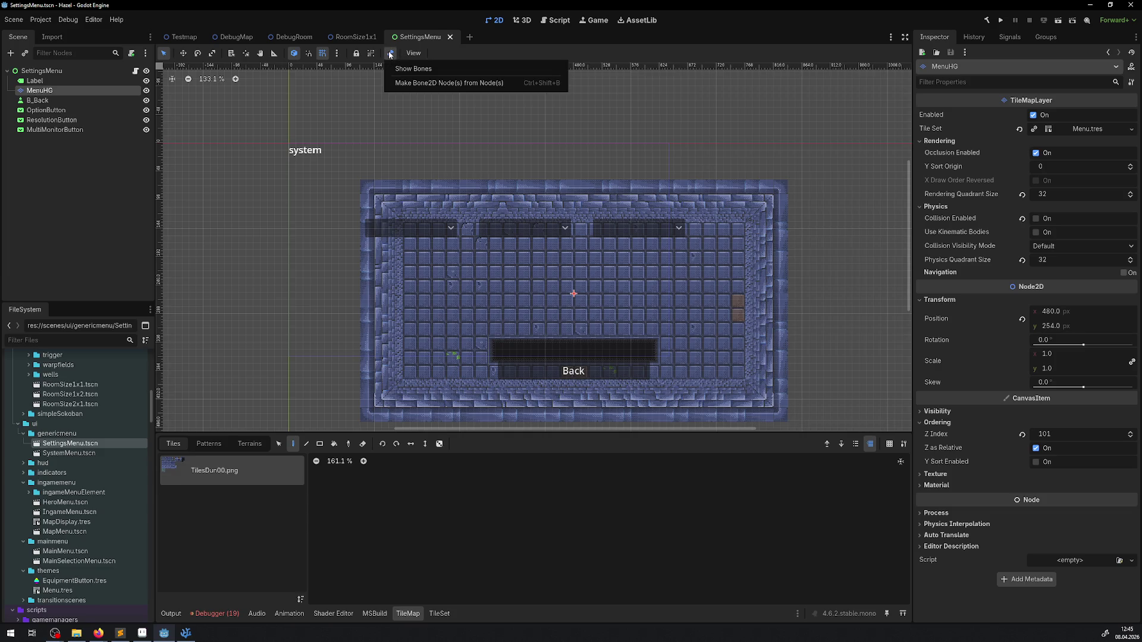
click(390, 54)
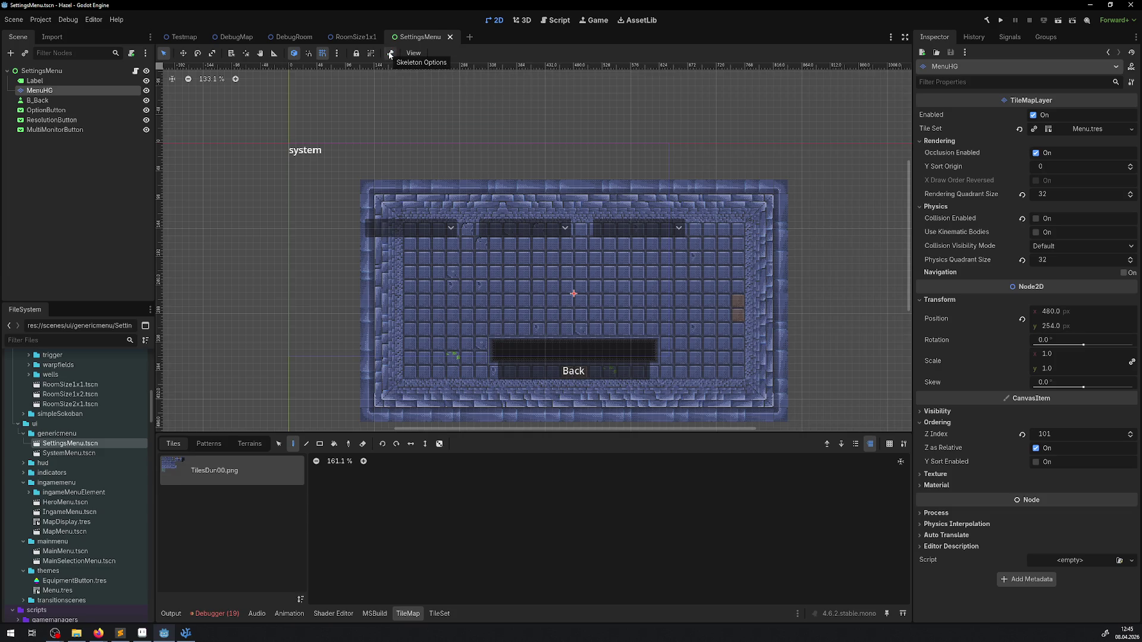
Step: Set MenuHG's Transform Position to 0, 0 and save the SettingsMenu scene
click(1063, 327)
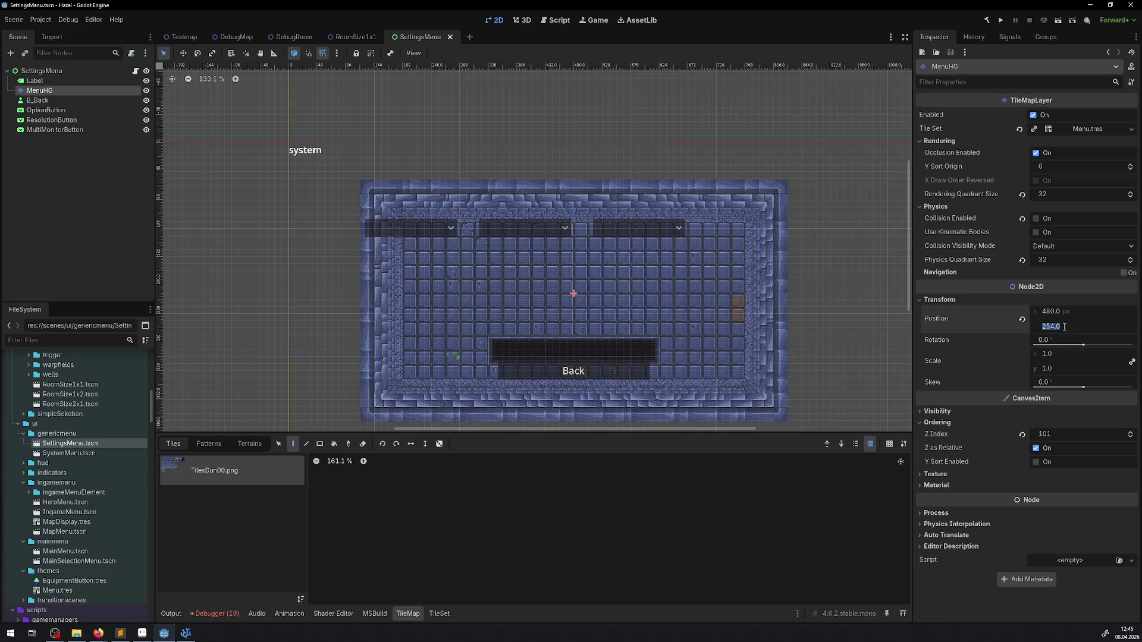
text(0)
key(Return)
click(1038, 312)
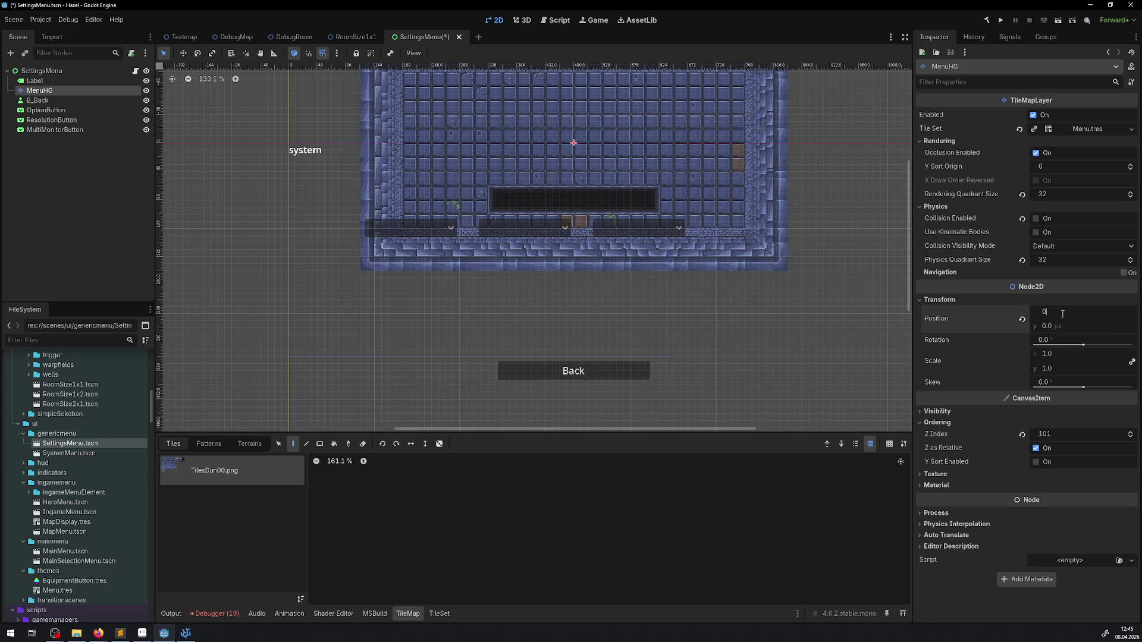
text(.0)
key(Return)
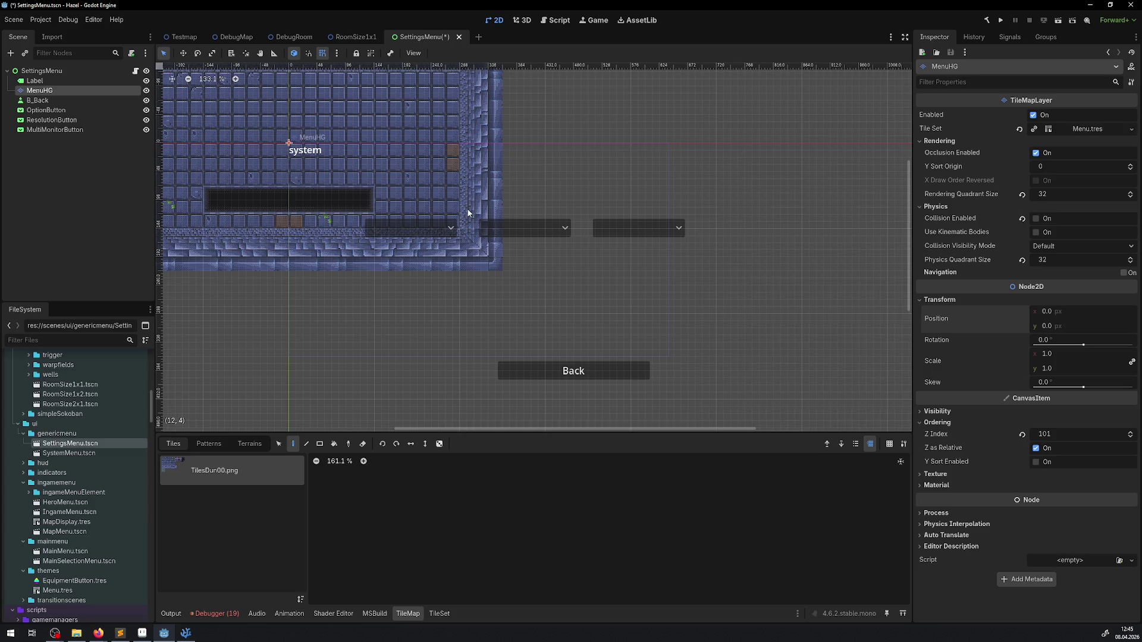
key(ctrl+s)
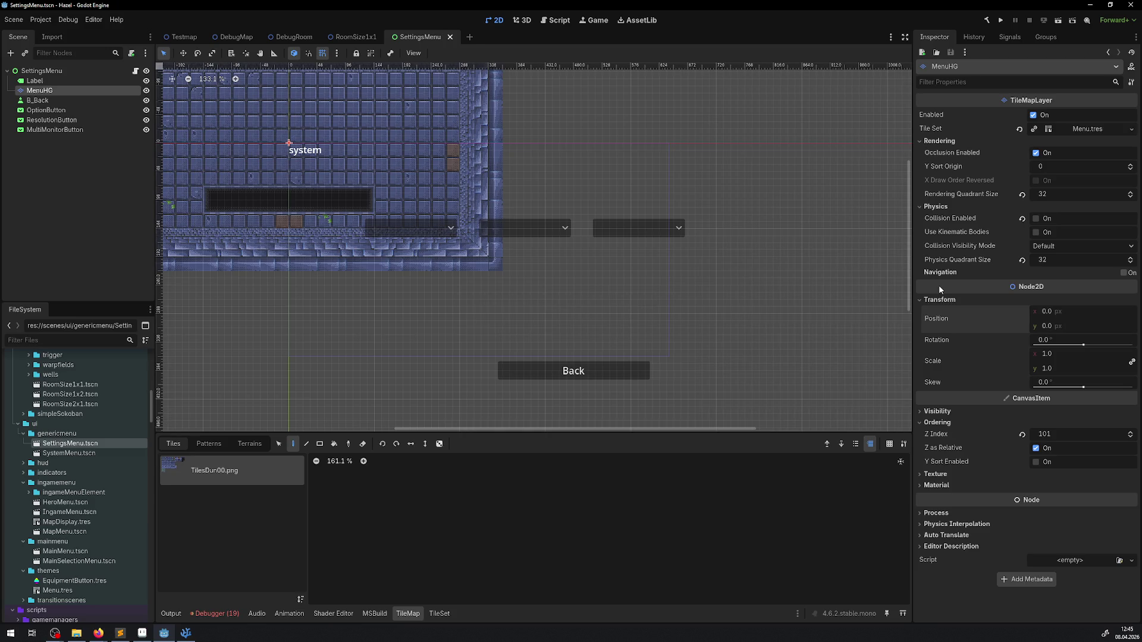
Step: Toggle MenuHG grouping on and off, pan across the menu background and save again
mouse_move(960, 246)
click(408, 54)
click(408, 54)
click(371, 53)
click(370, 53)
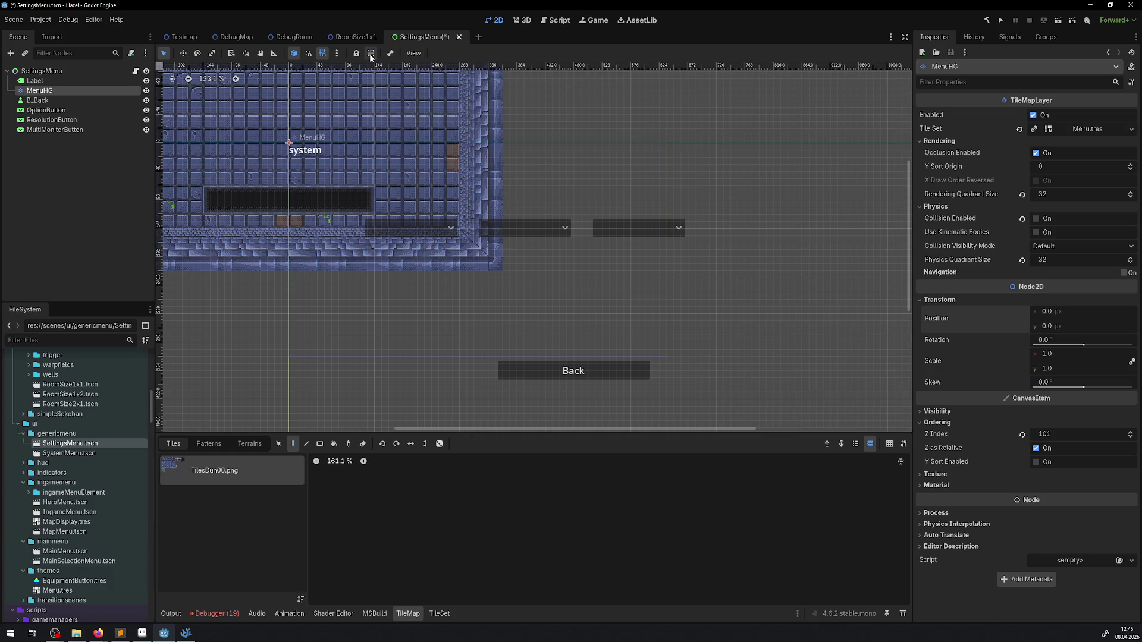
click(337, 54)
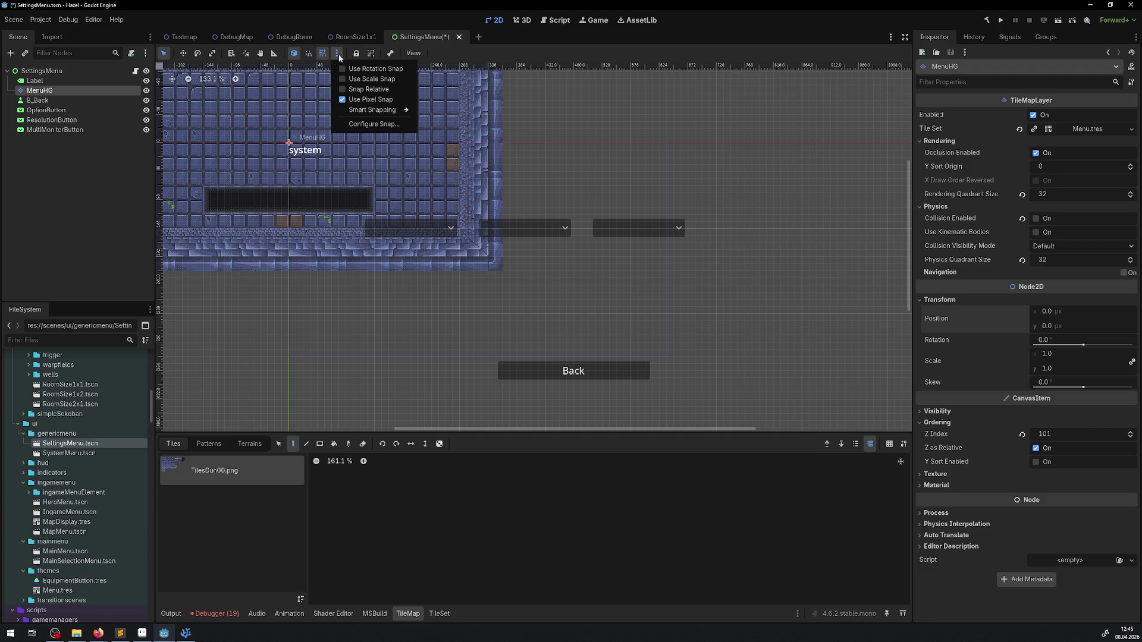
click(338, 54)
drag(376, 131, 432, 176)
key(ctrl+s)
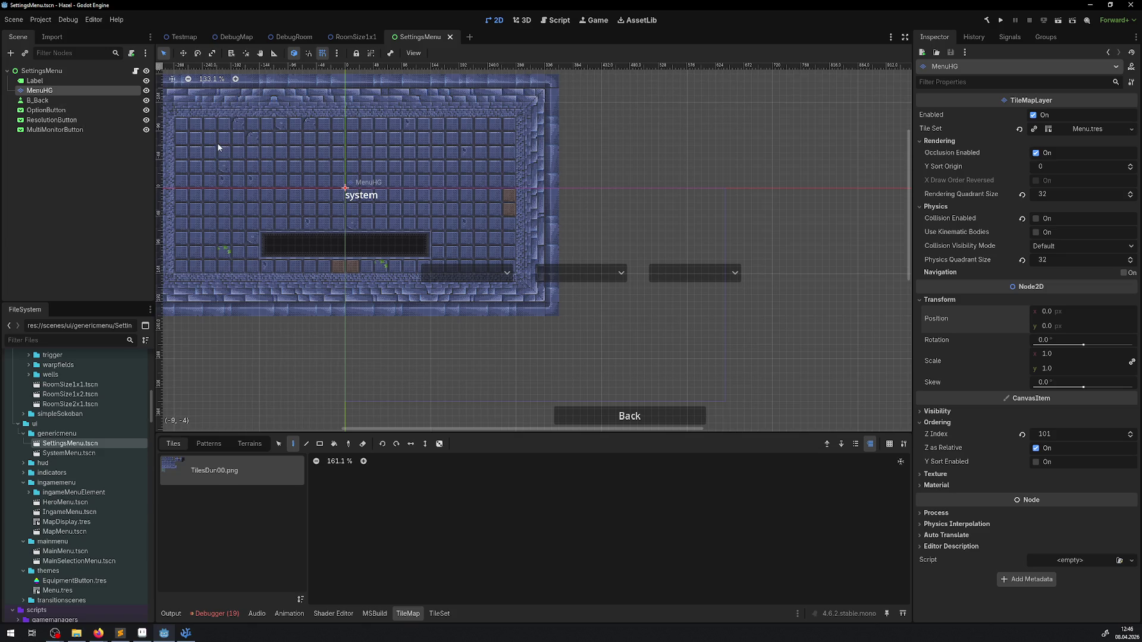
Step: Recentre the view on the menu background and pick a Menu.tres tile atlas in the tile map panel
drag(326, 188, 398, 225)
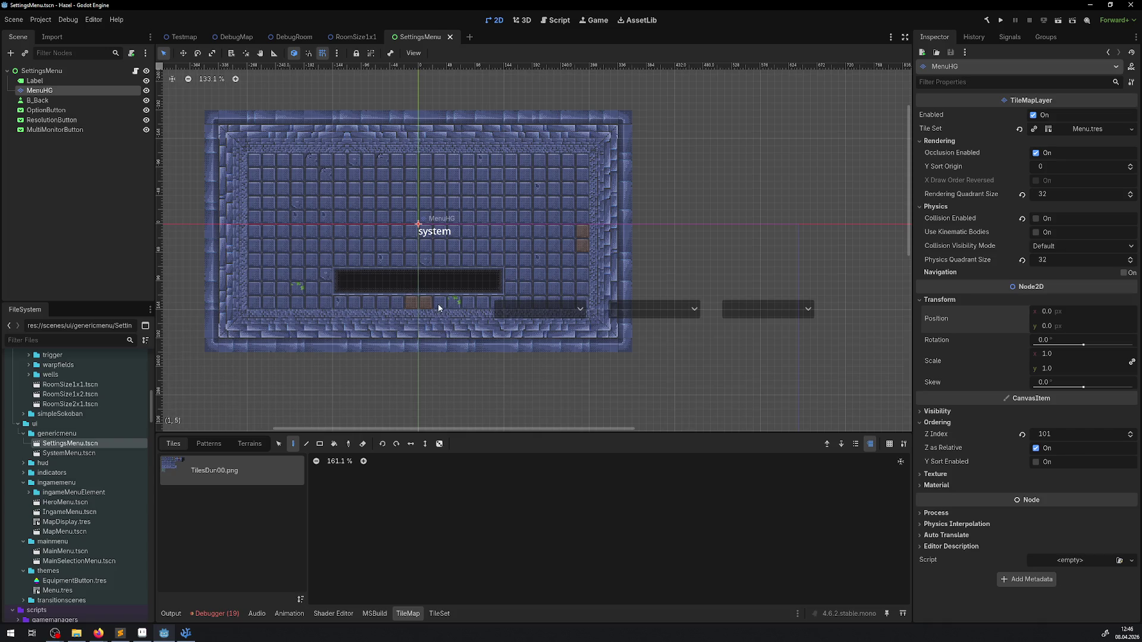
scroll(down, 3)
scroll(right, 3)
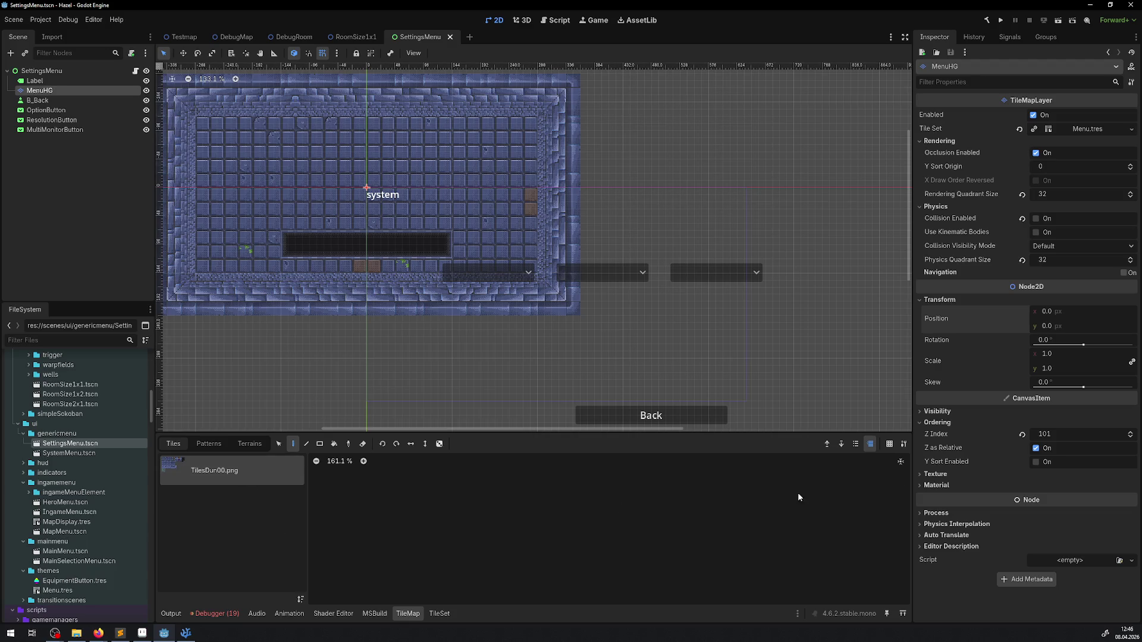
click(899, 463)
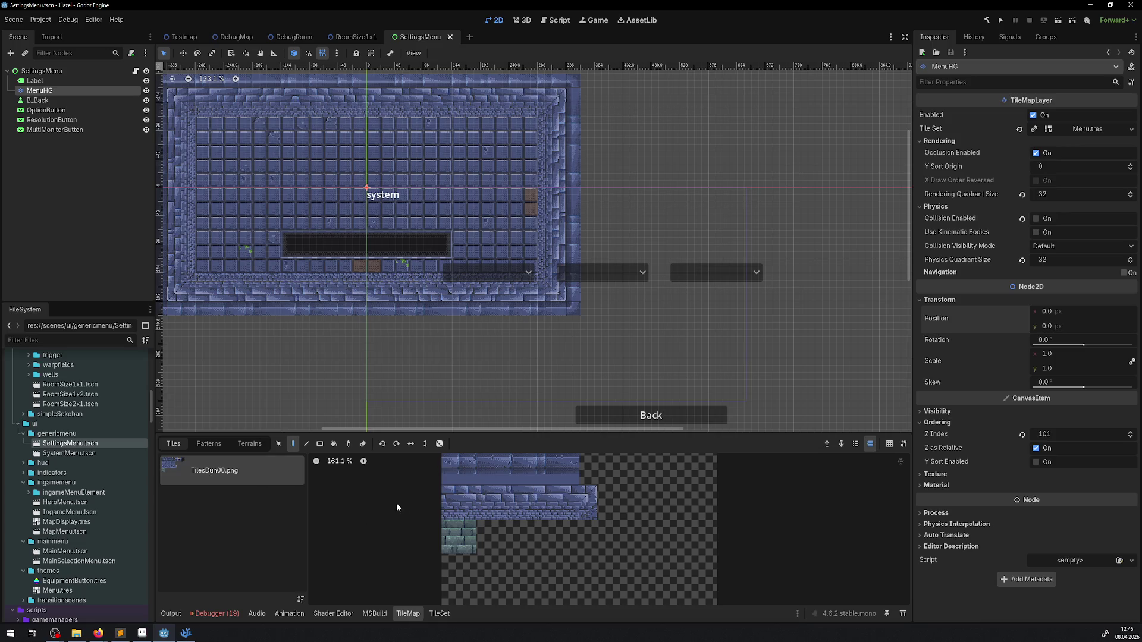
click(448, 617)
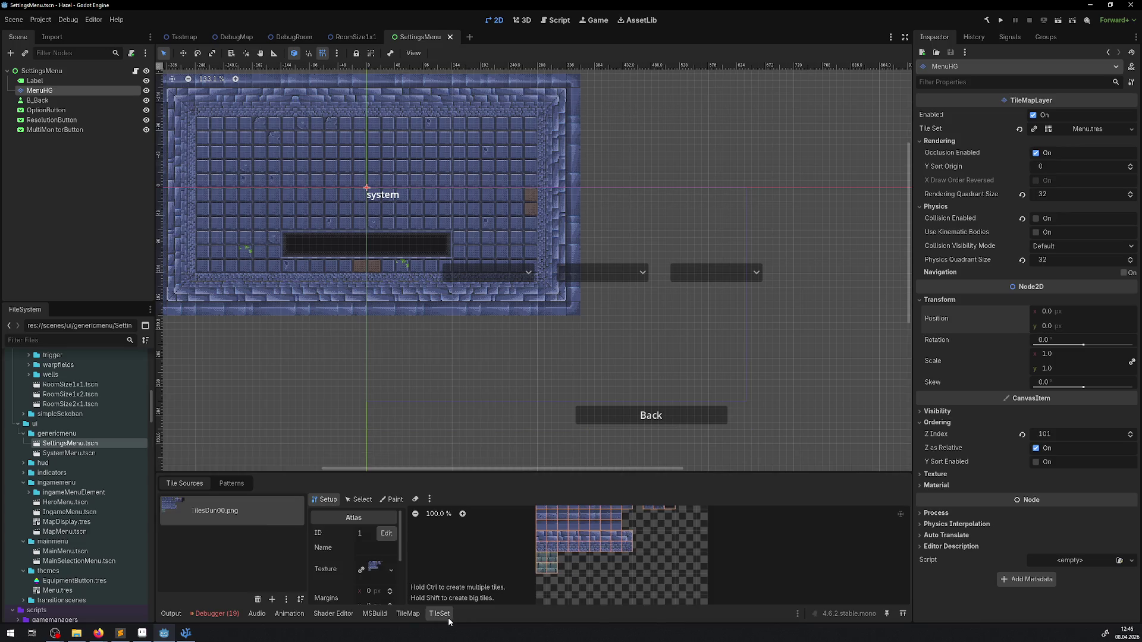
scroll(down, 3)
scroll(up, 3)
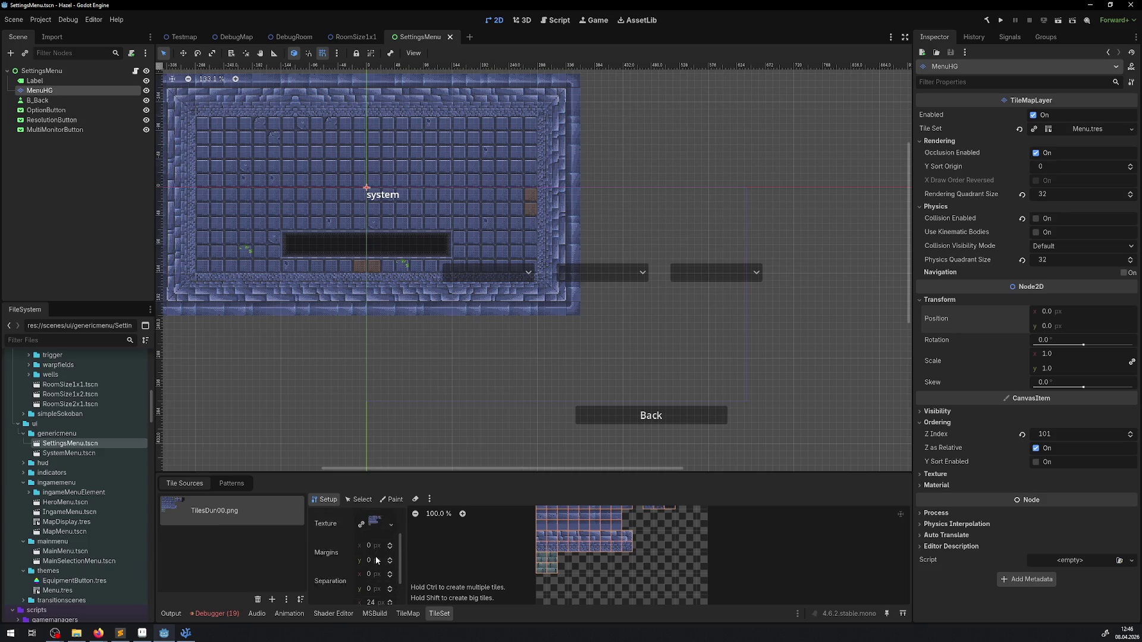
click(408, 613)
click(319, 444)
click(362, 443)
scroll(down, 3)
drag(251, 317, 276, 324)
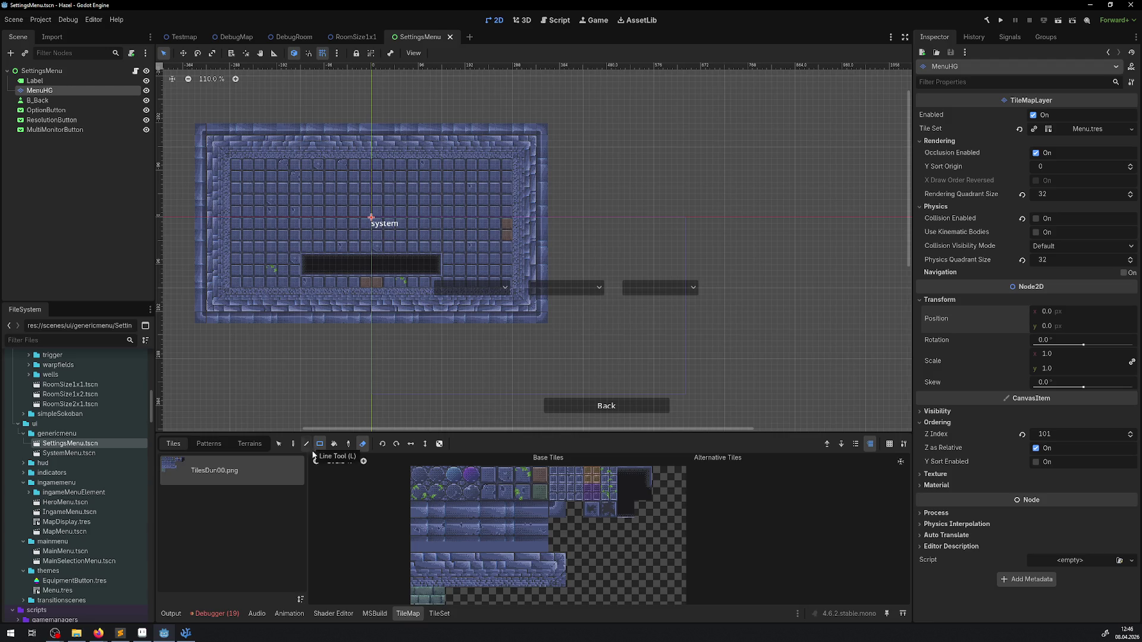
click(275, 444)
Step: Move the SettingsMenu tile background to the menu origin, undo the trial erases, and save
drag(196, 131, 350, 252)
scroll(up, 3)
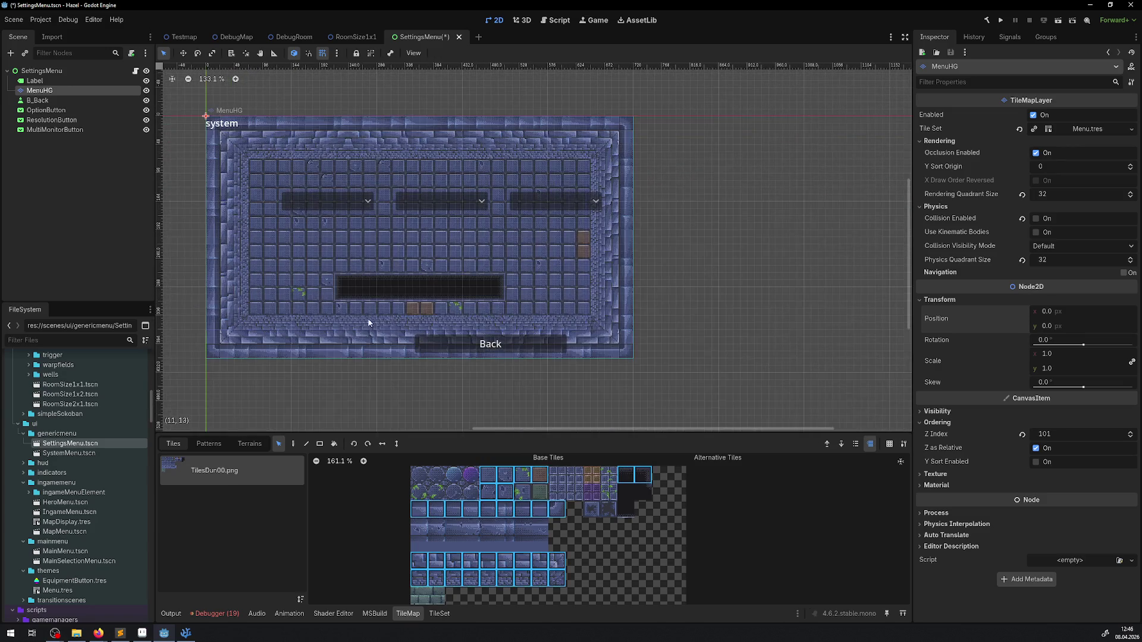
click(307, 444)
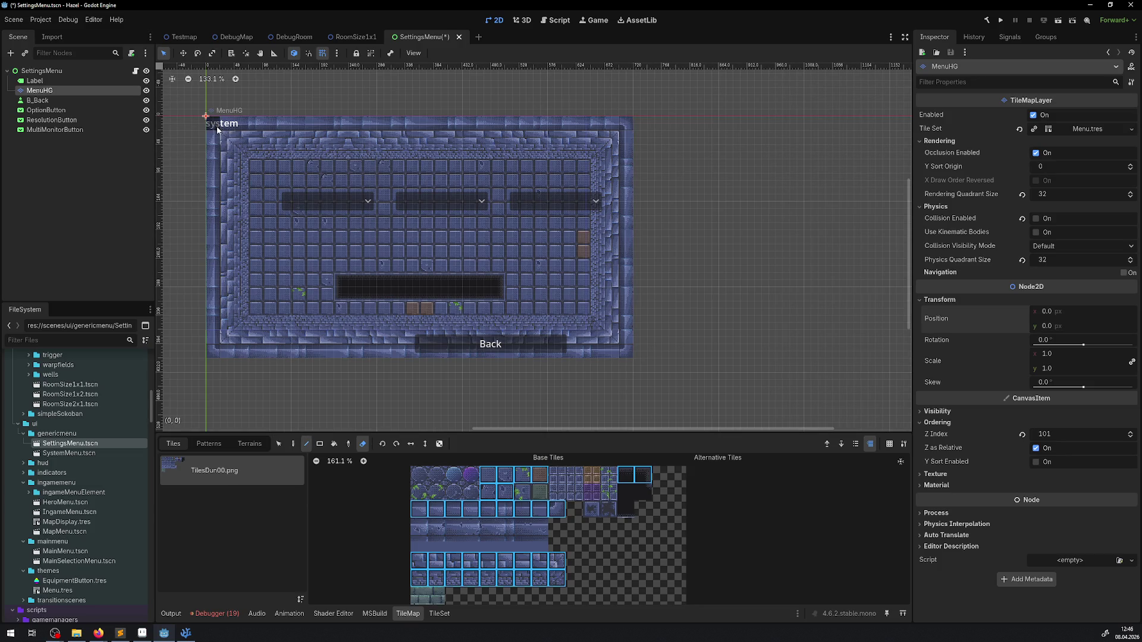
drag(217, 128, 205, 350)
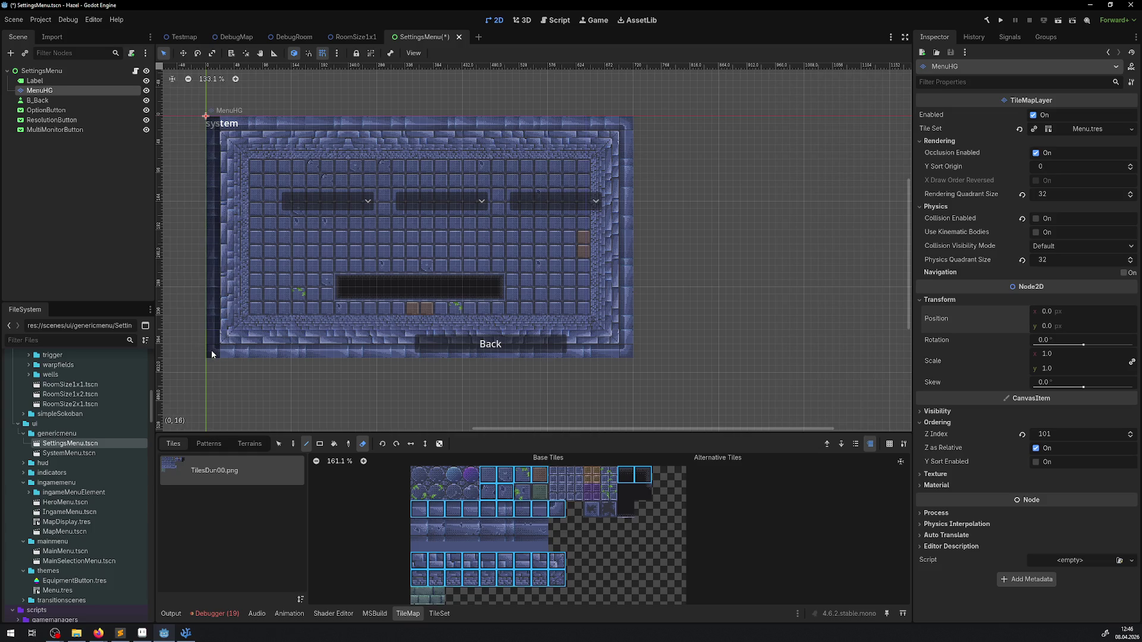
key(ctrl+z)
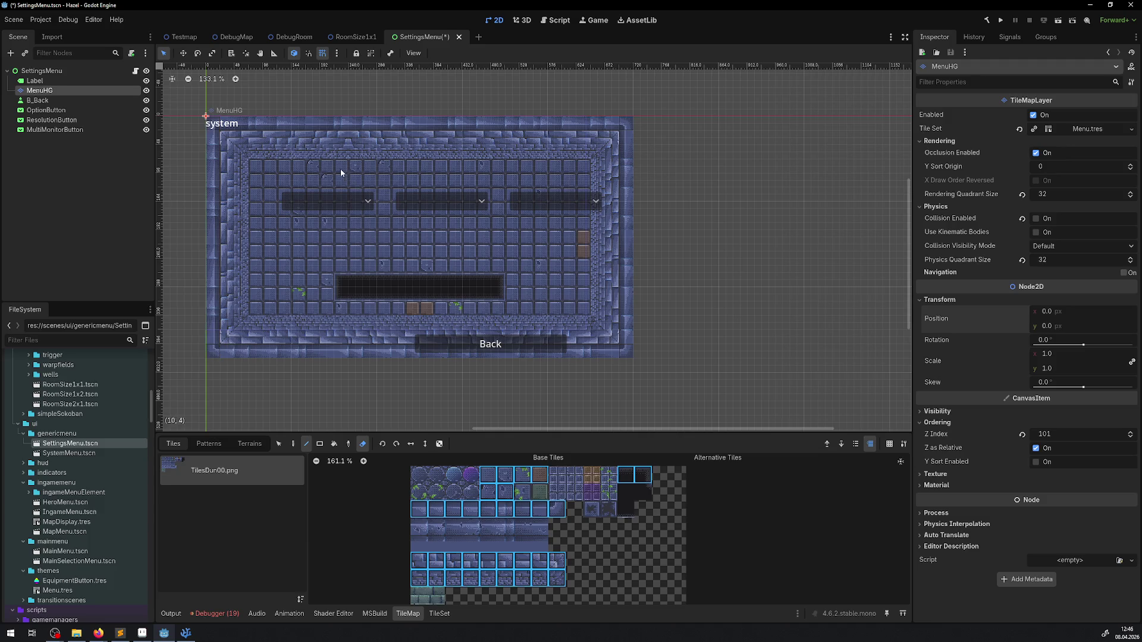
drag(221, 124, 598, 123)
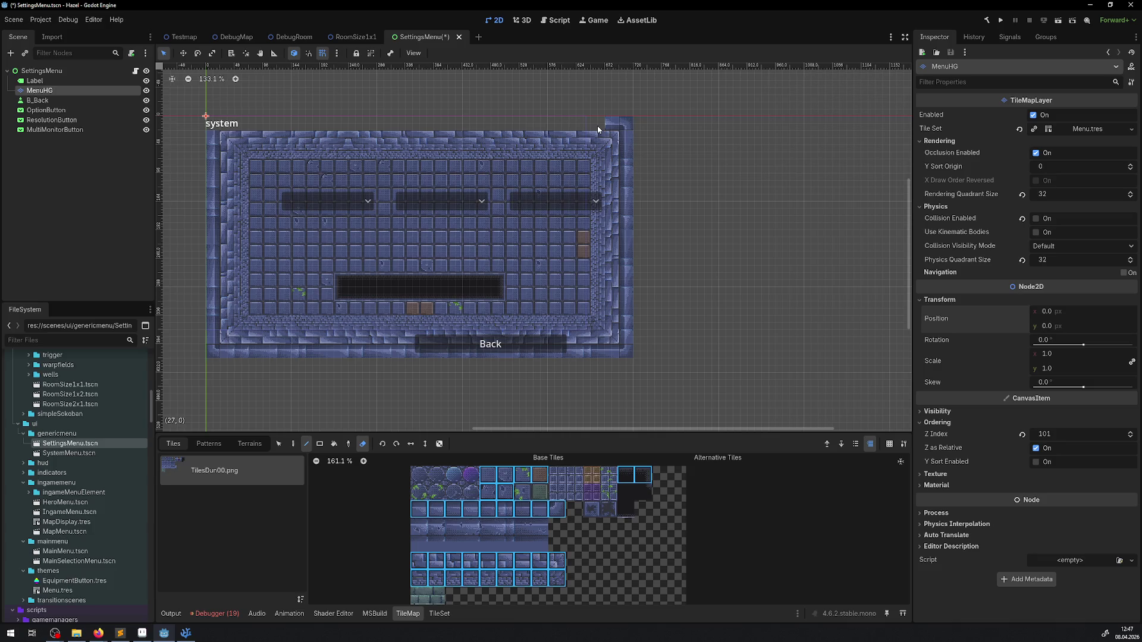
click(597, 126)
key(ctrl+s)
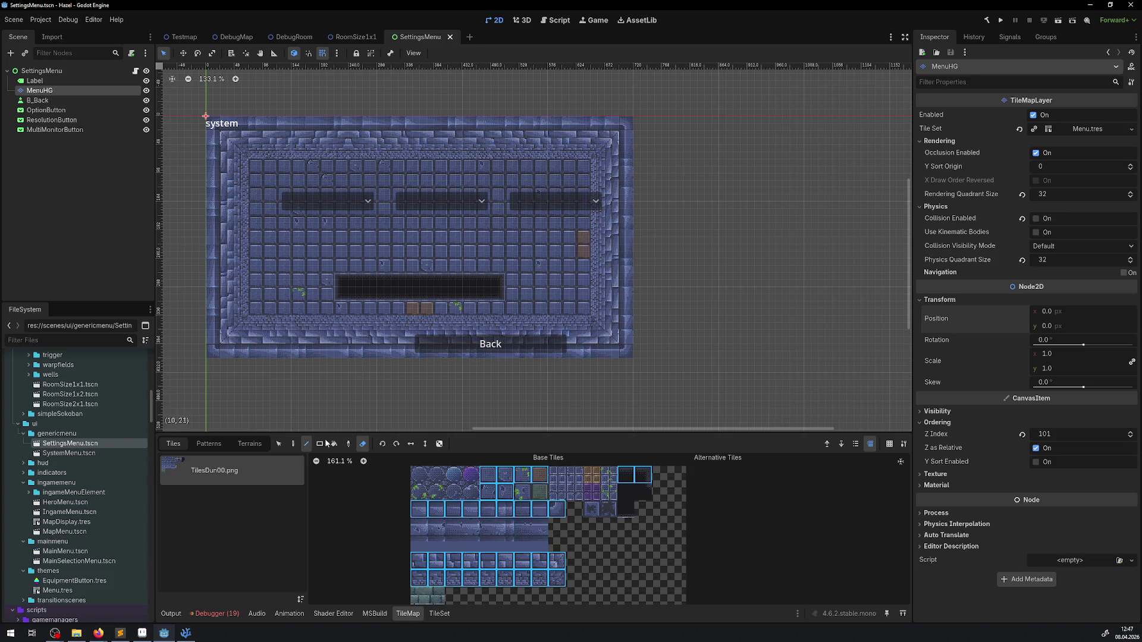
Step: Select and remove the right edge column of tiles, then save the narrower frame
click(293, 444)
click(279, 444)
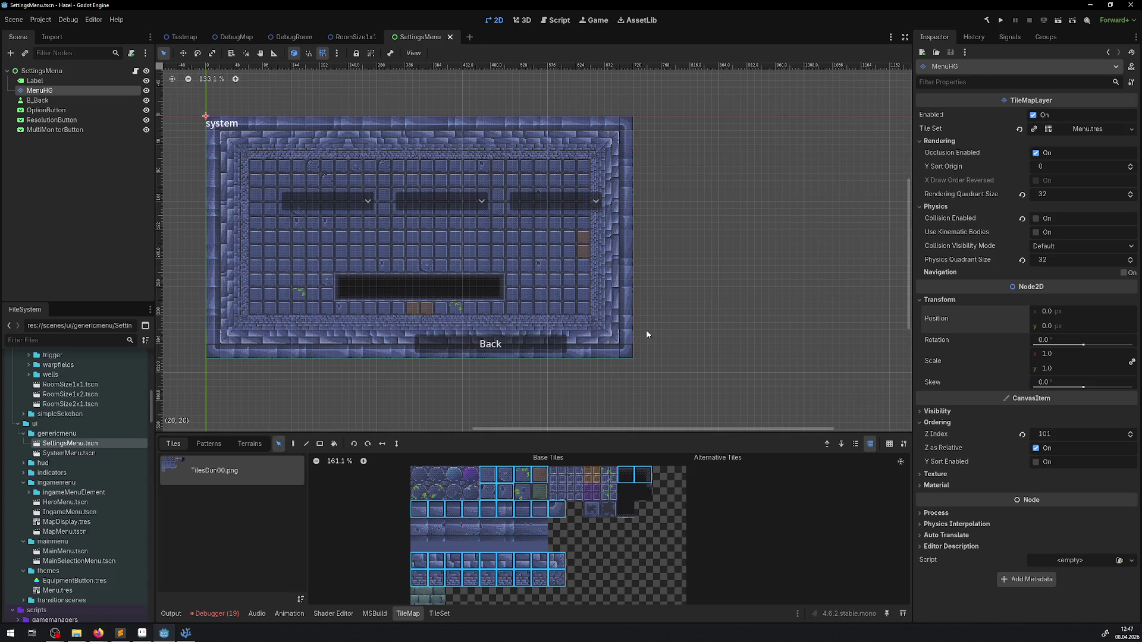
drag(610, 357, 607, 156)
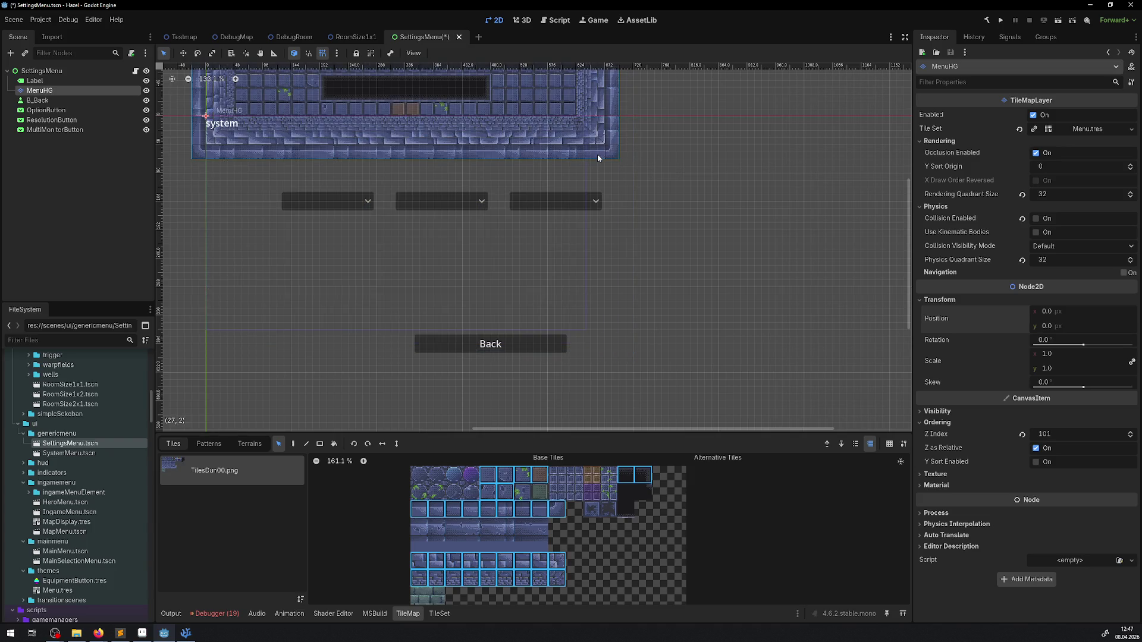
key(ctrl+z)
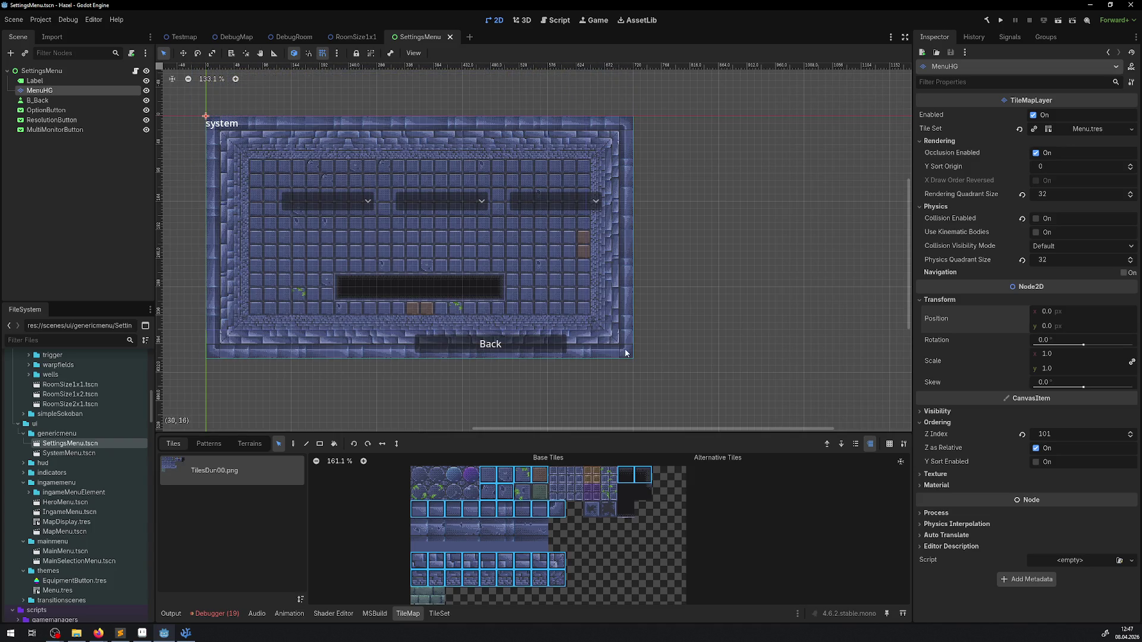
click(586, 292)
drag(622, 346, 565, 161)
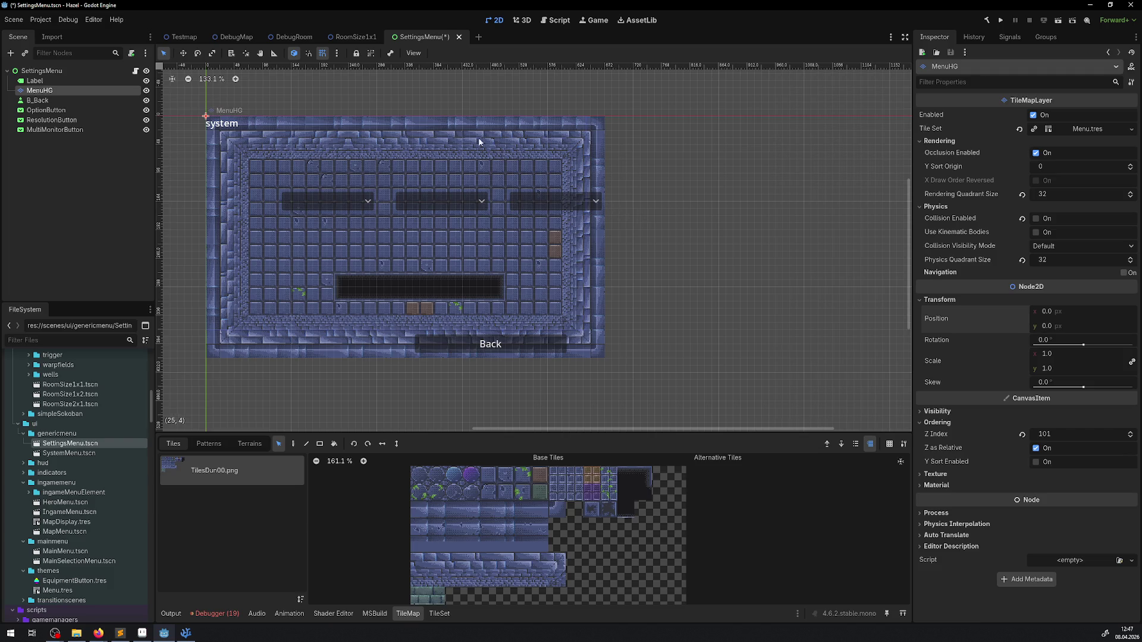
key(ctrl+s)
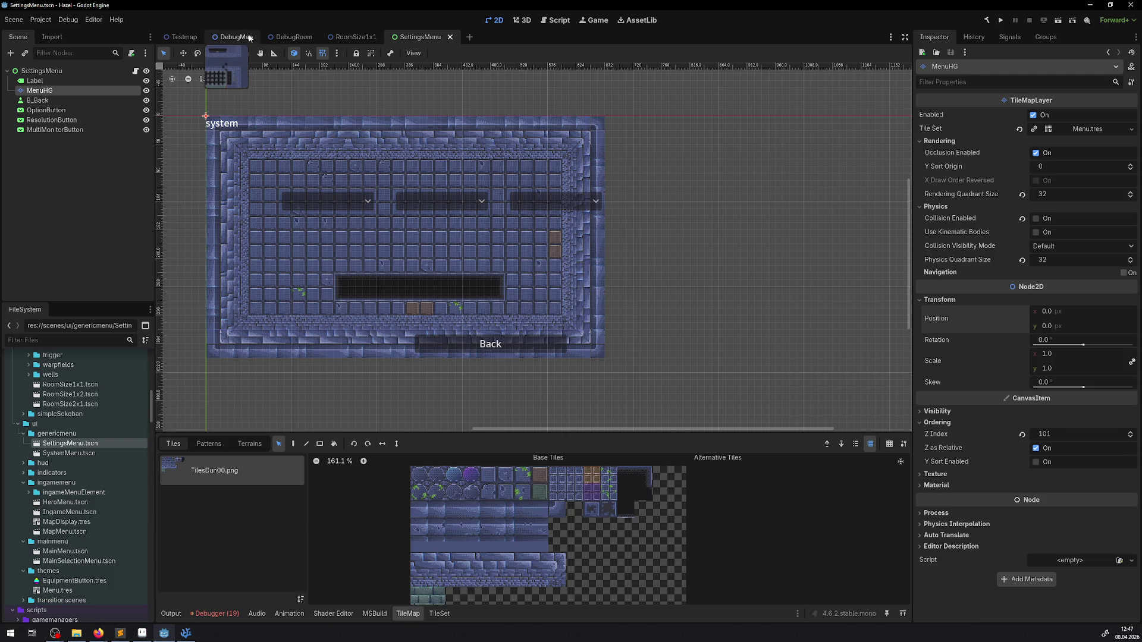
Step: Open the DebugMap scene and show its WorldEnvironment node's environment resource
click(236, 37)
click(58, 160)
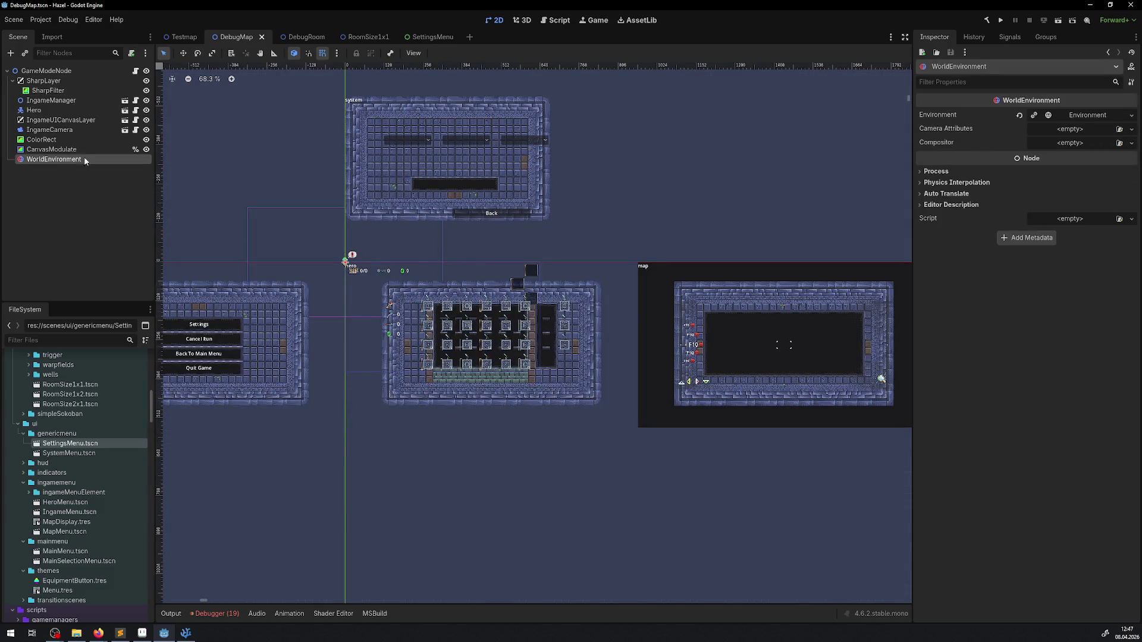
click(1090, 117)
Step: Inspect the Canvas background with energy 1.0, plus the Ambient Light and Reflected Light sections
click(942, 130)
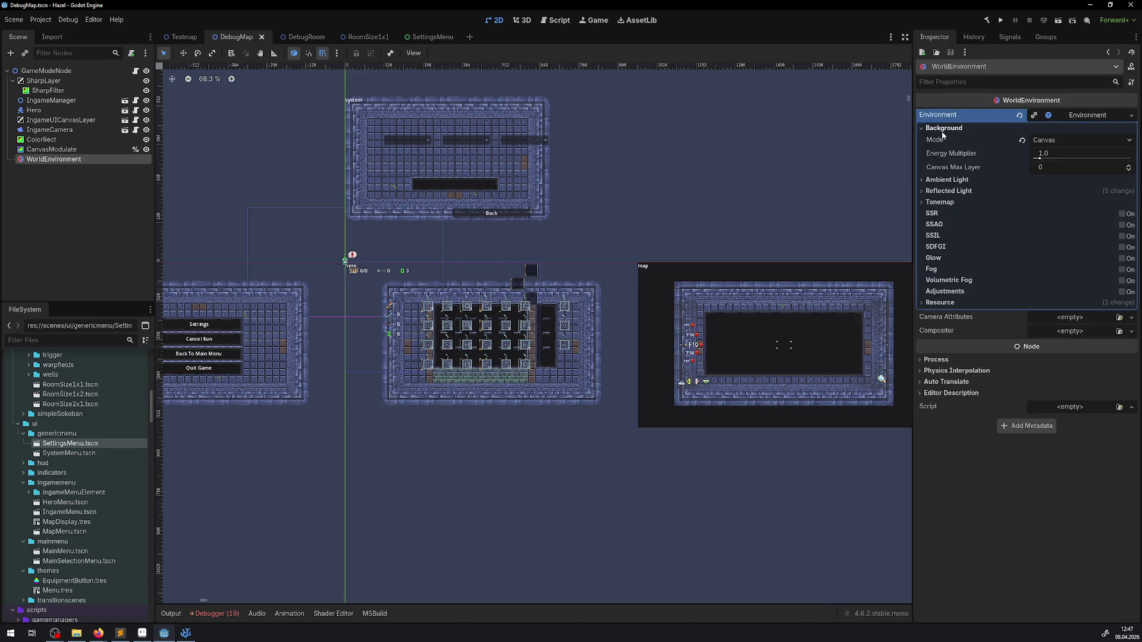
scroll(down, 3)
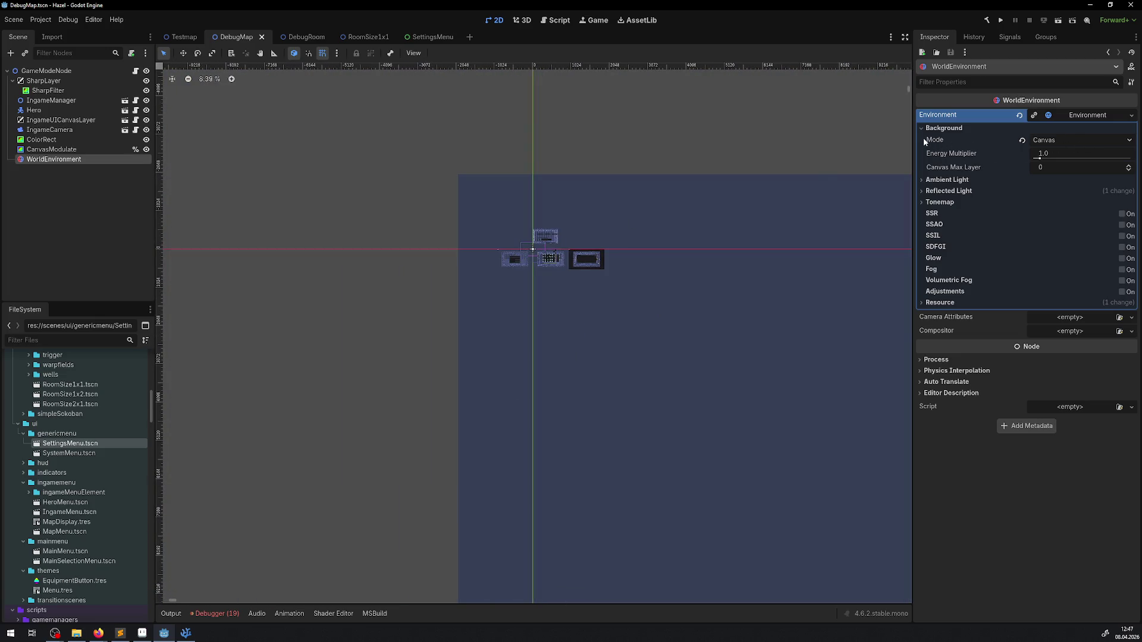
click(923, 181)
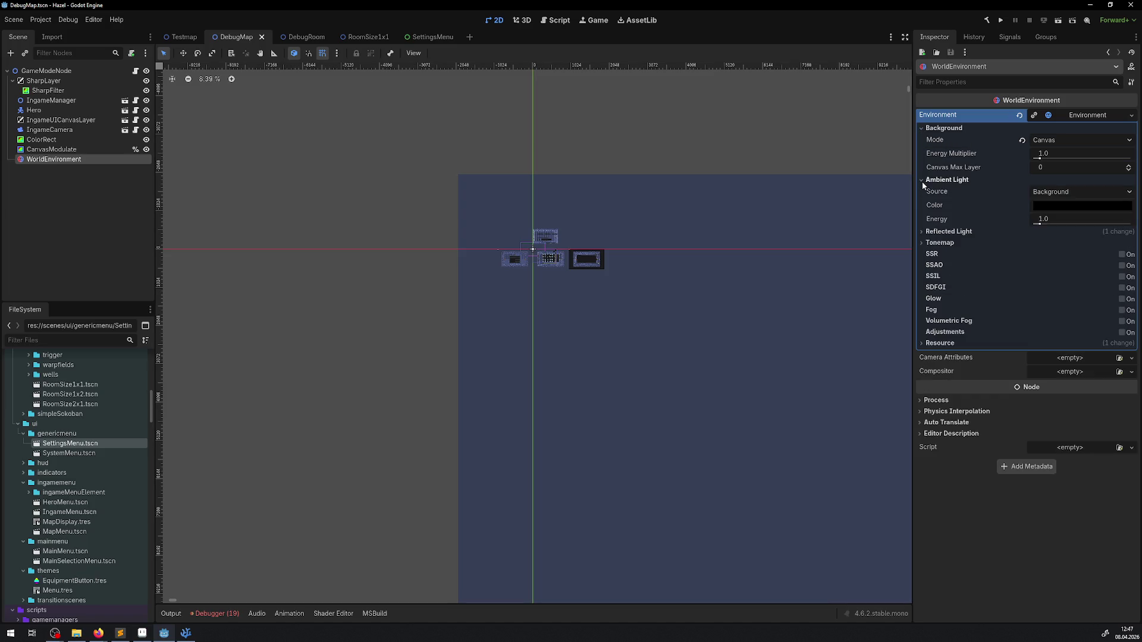
click(922, 180)
click(925, 191)
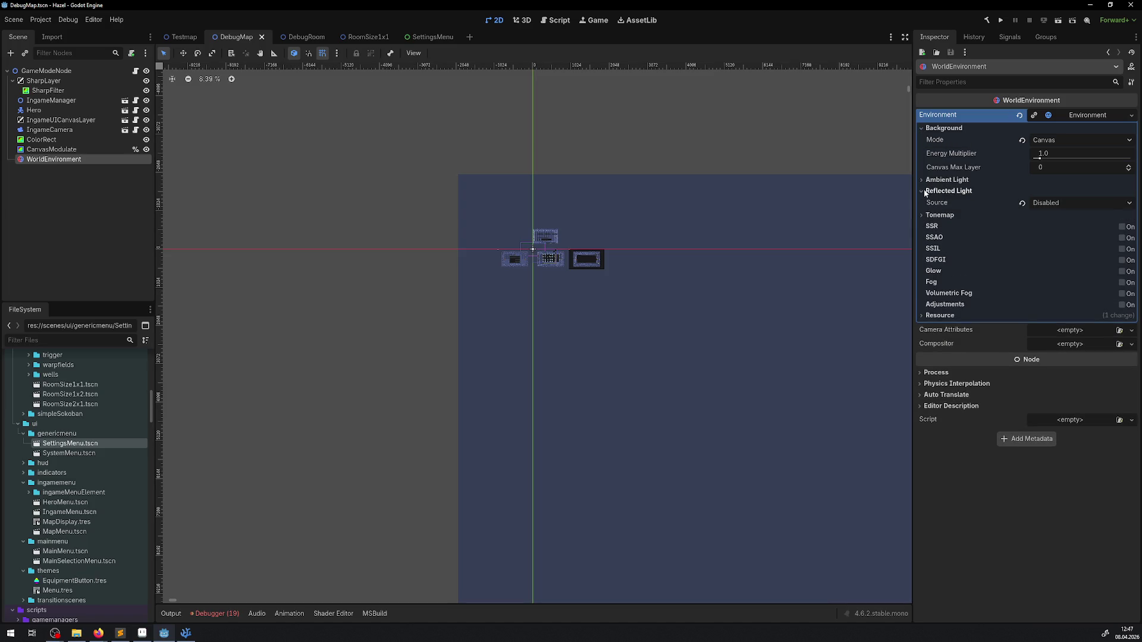
click(925, 191)
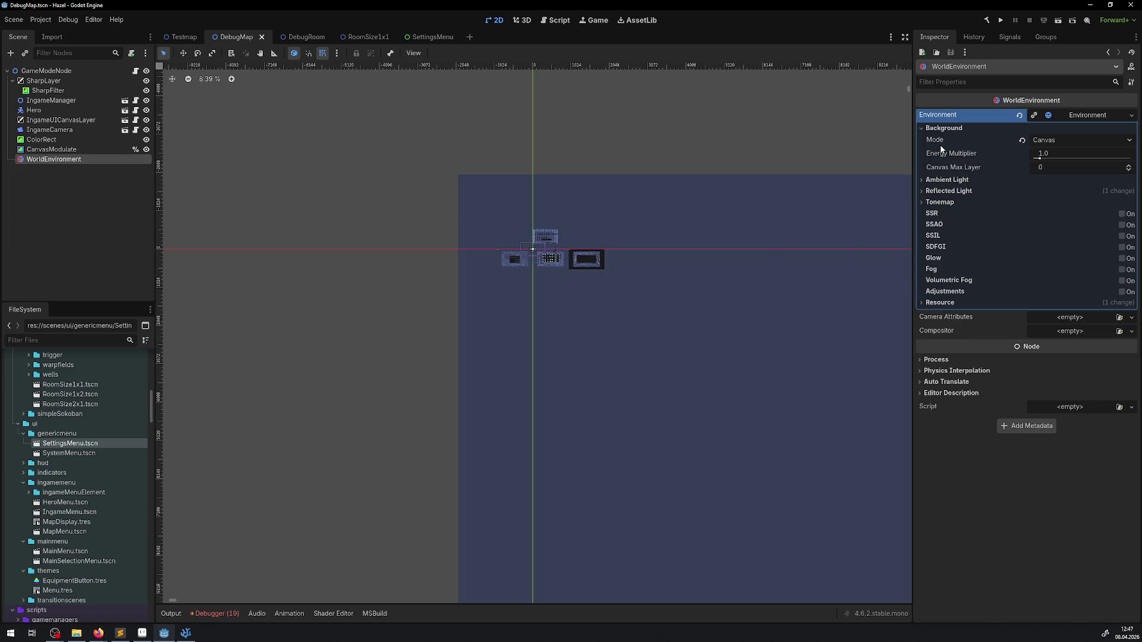
mouse_move(941, 149)
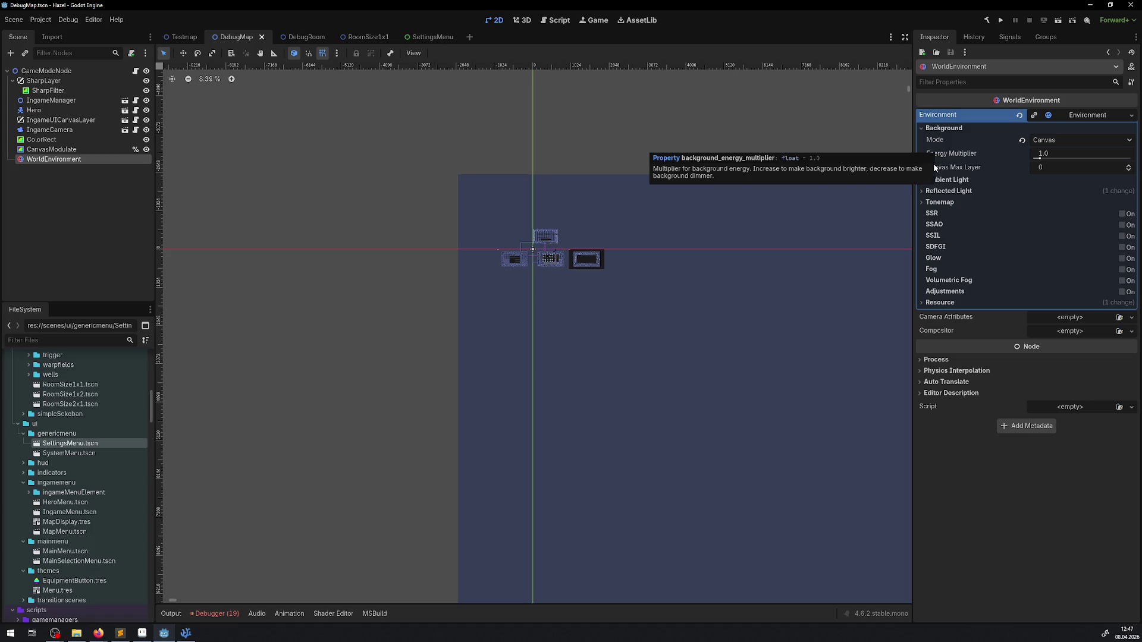
scroll(up, 3)
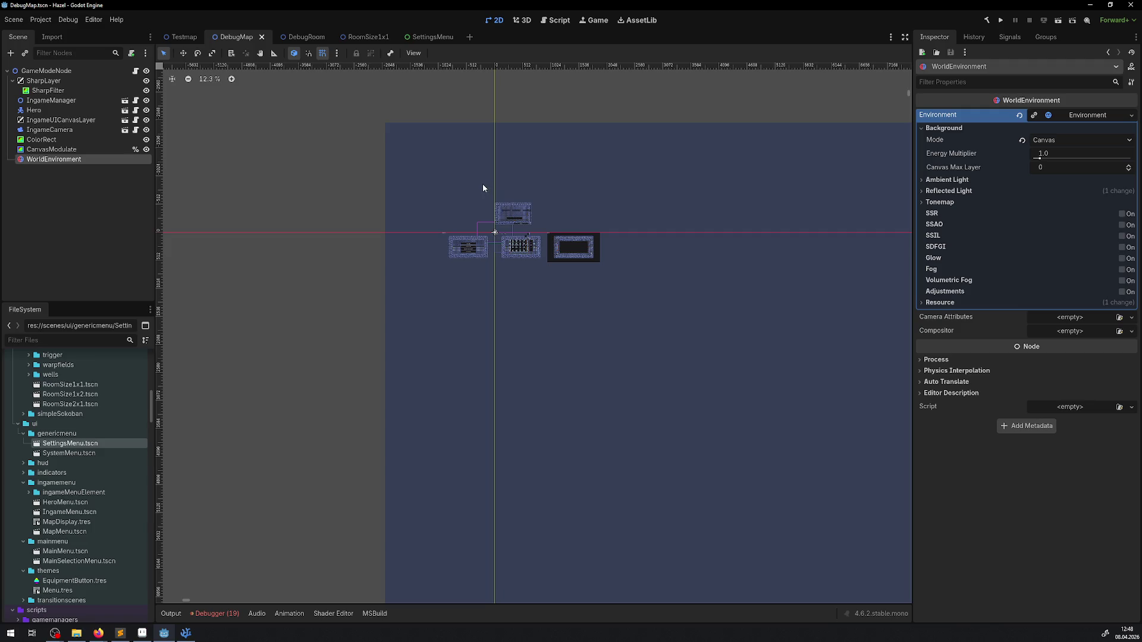
drag(462, 177, 439, 196)
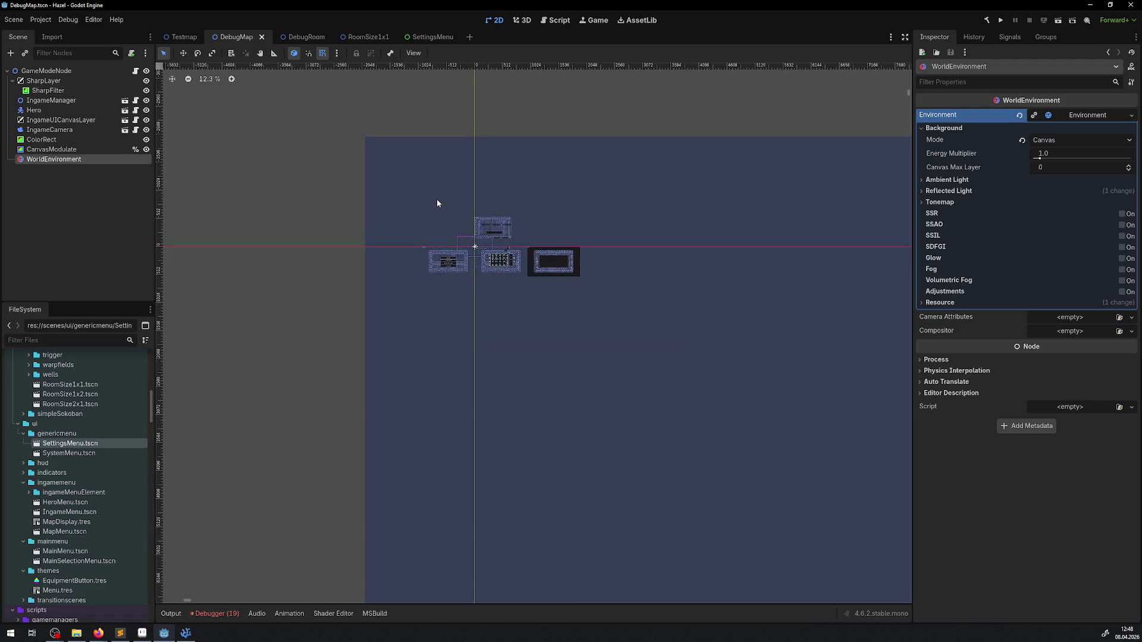
Step: Move OptionButton, MultiMonitorButton and ResolutionButton up-left onto the SettingsMenu tile grid
click(429, 37)
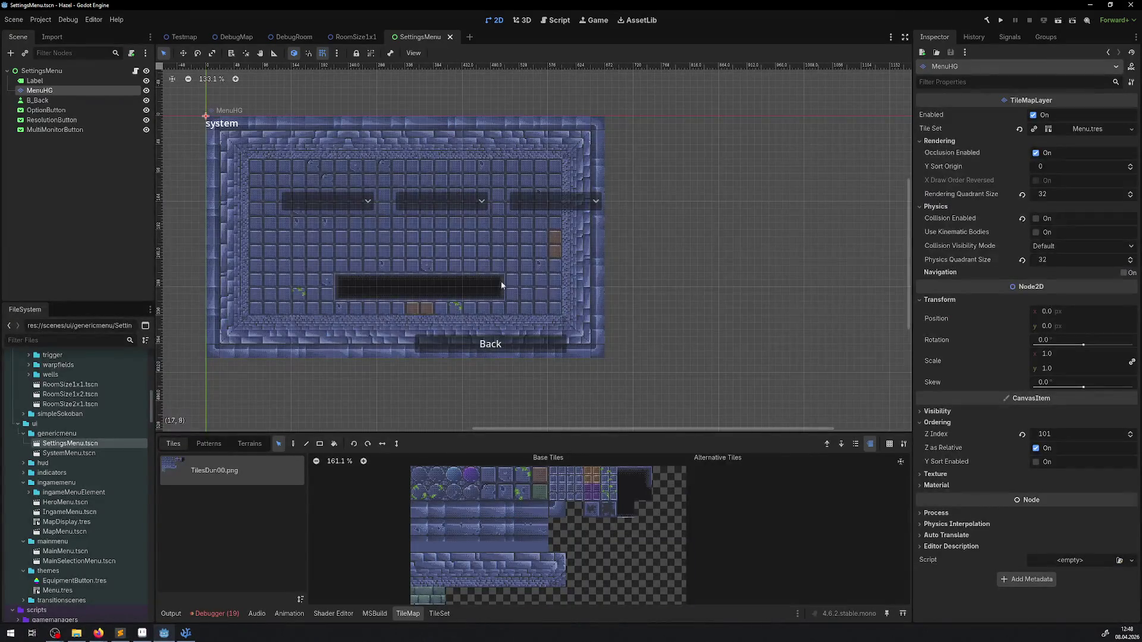
scroll(up, 3)
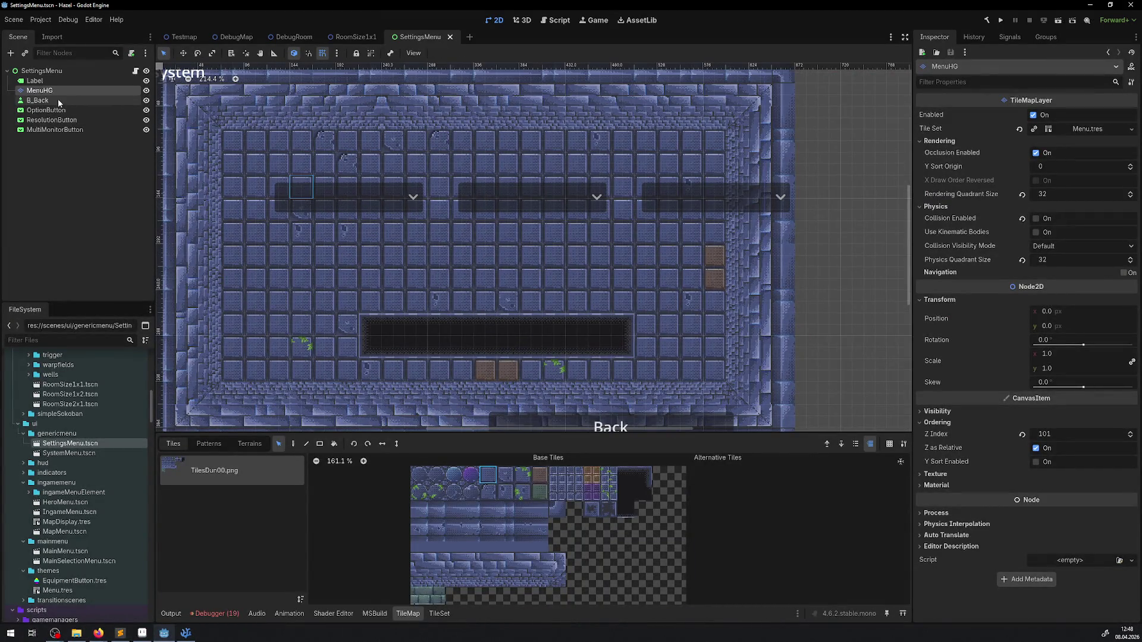
click(51, 110)
drag(391, 209, 351, 182)
click(51, 119)
click(68, 130)
drag(626, 222, 548, 182)
click(52, 120)
drag(747, 222, 693, 189)
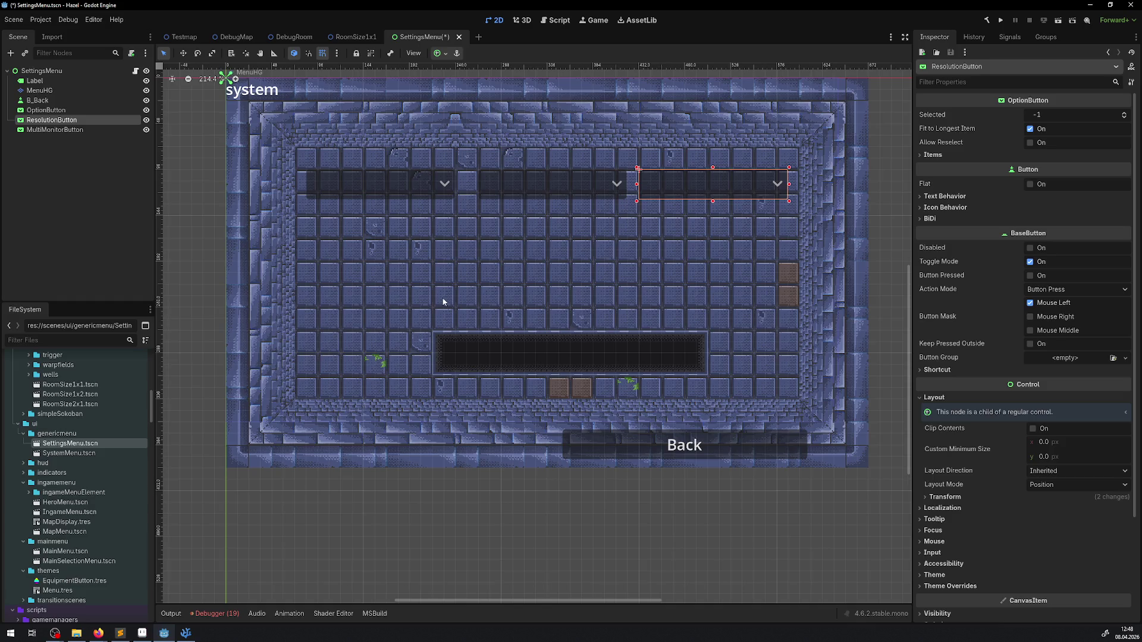
Step: Move B_Back up into the dark panel, save the scene and run the project
click(605, 442)
drag(682, 453, 553, 354)
key(ctrl+s)
scroll(down, 3)
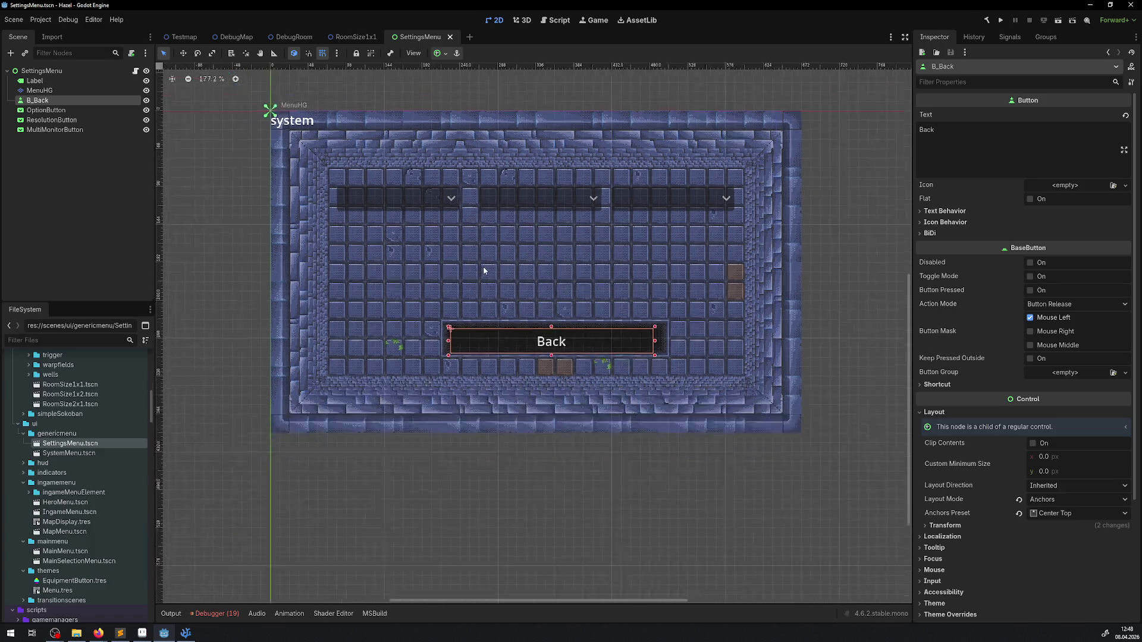
scroll(down, 3)
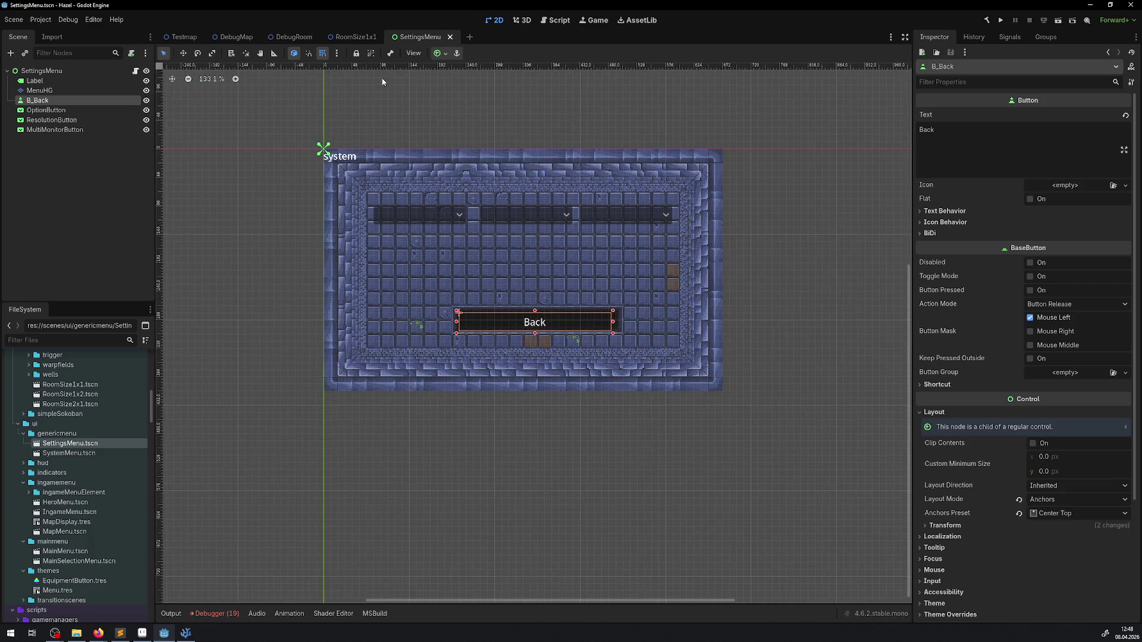
click(999, 22)
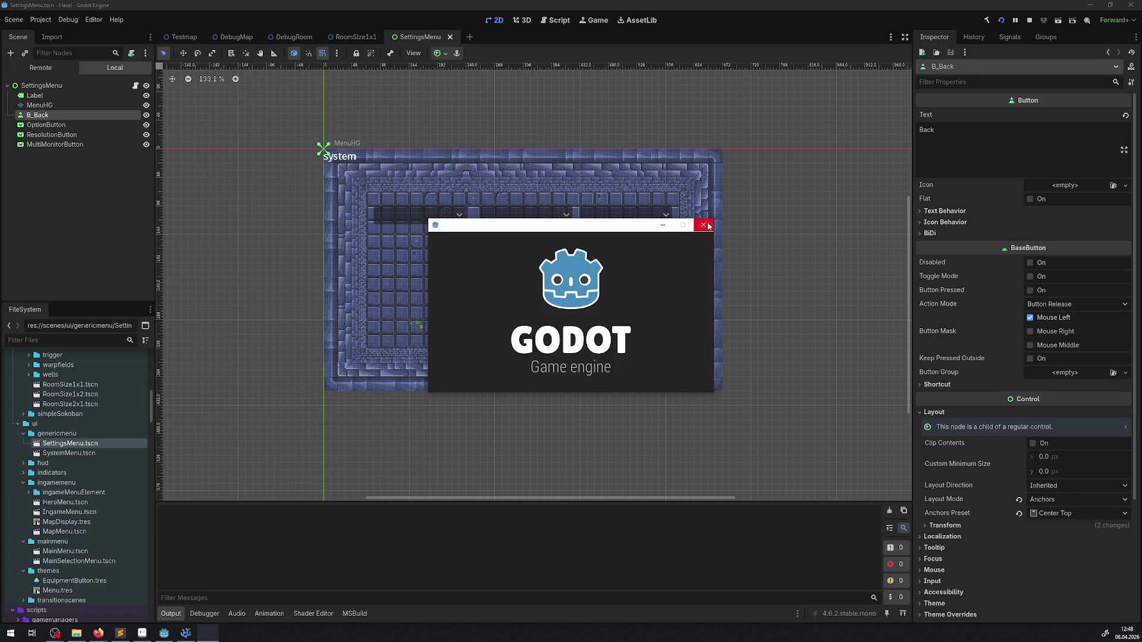
click(704, 227)
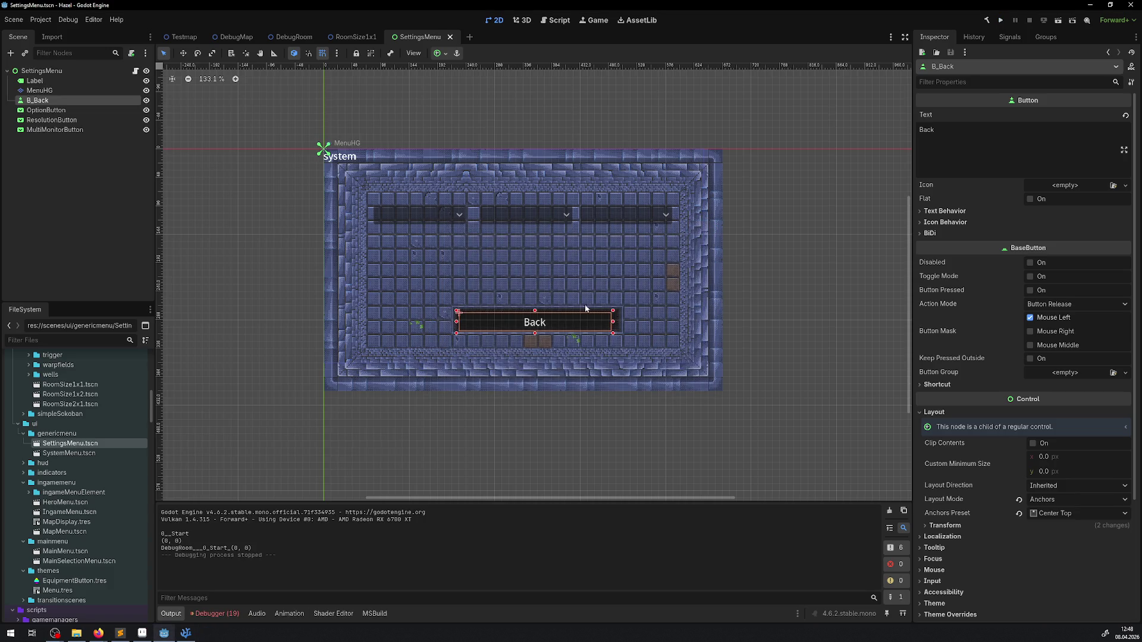
click(215, 615)
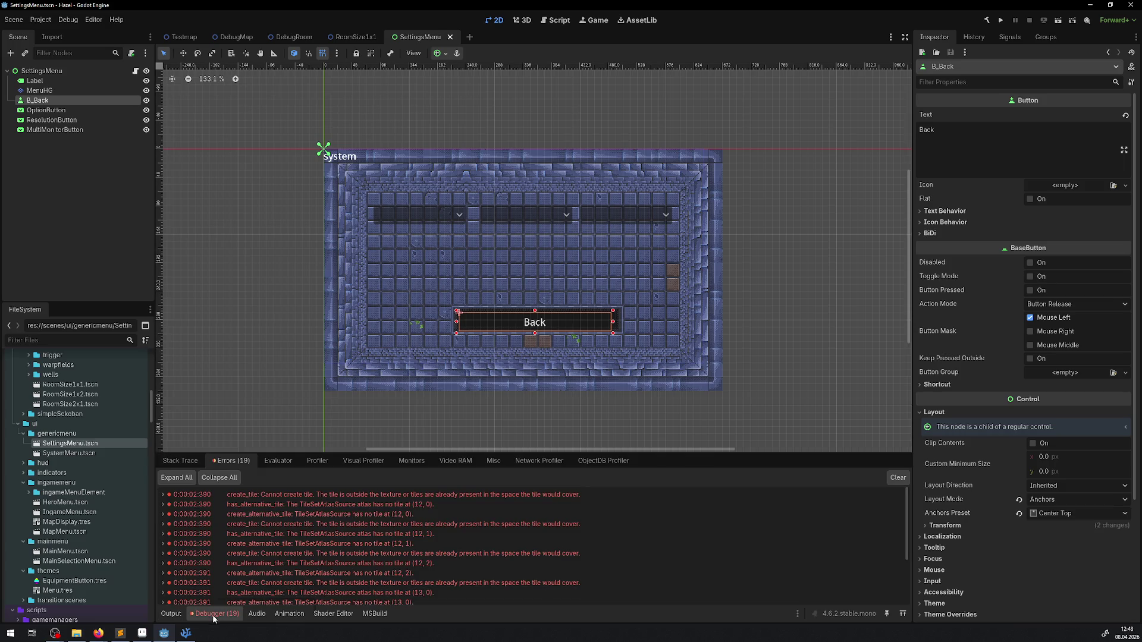
click(171, 613)
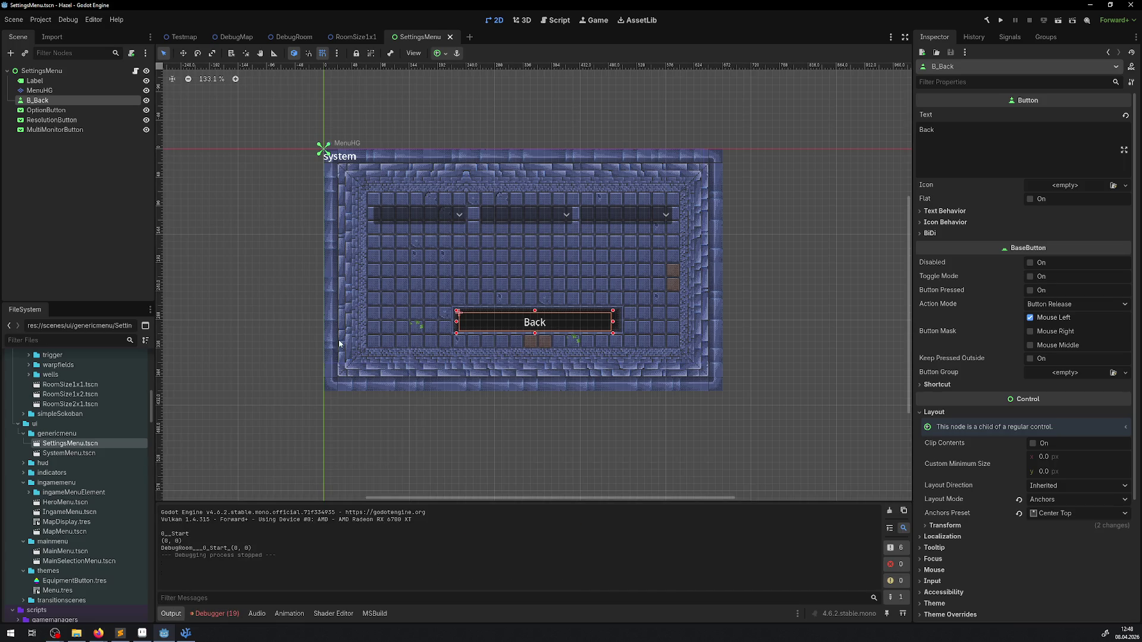
drag(426, 229, 407, 239)
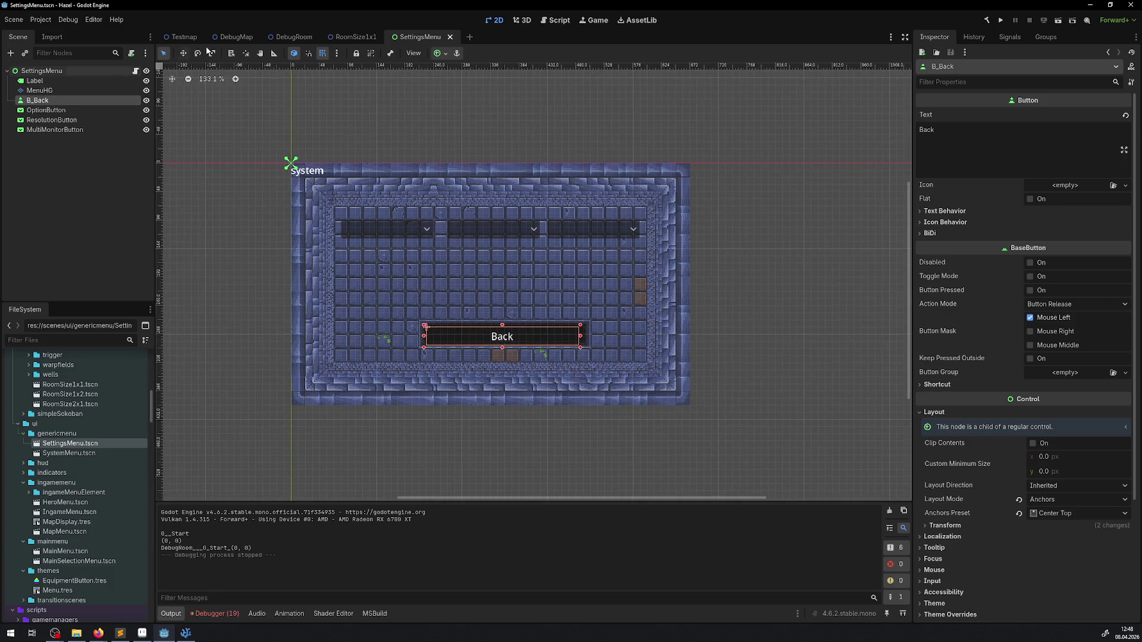
Step: Open SystemMenu.tscn, make MenuHG the first node in the Scene tree, and save
click(37, 455)
double_click(37, 457)
scroll(down, 3)
scroll(up, 3)
scroll(down, 3)
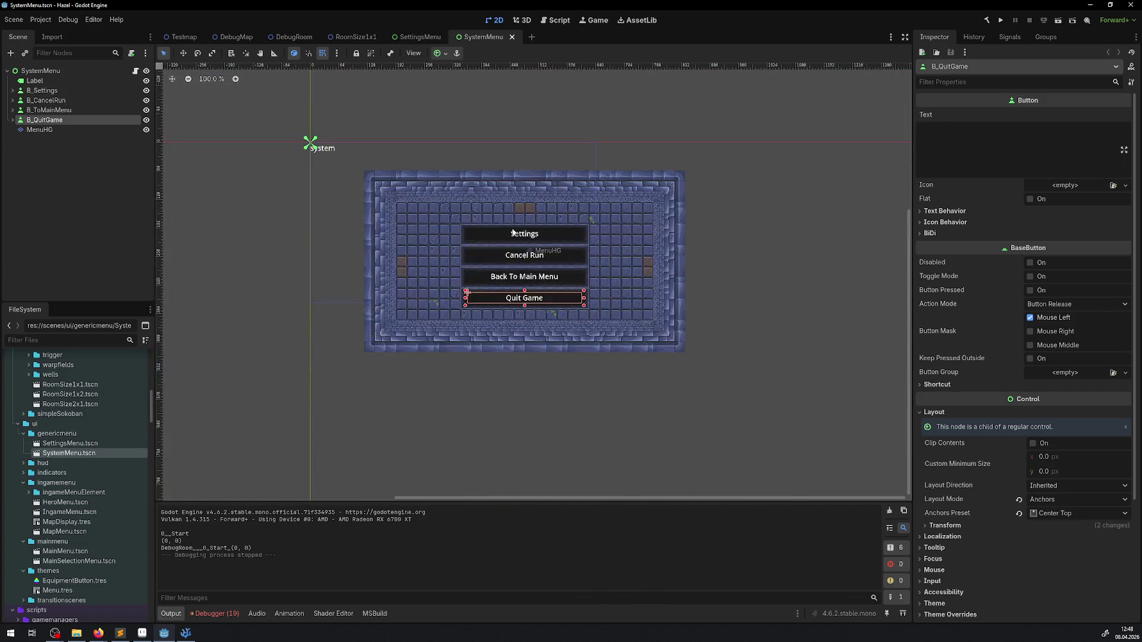
drag(50, 132, 41, 101)
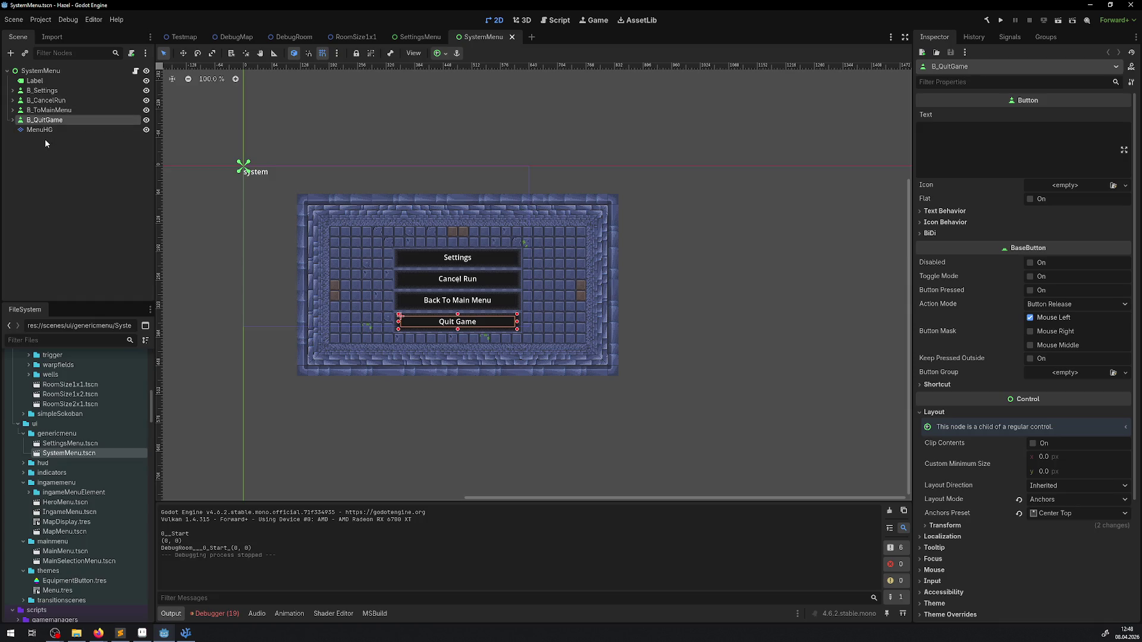
key(ctrl+Up)
key(ctrl+Up)
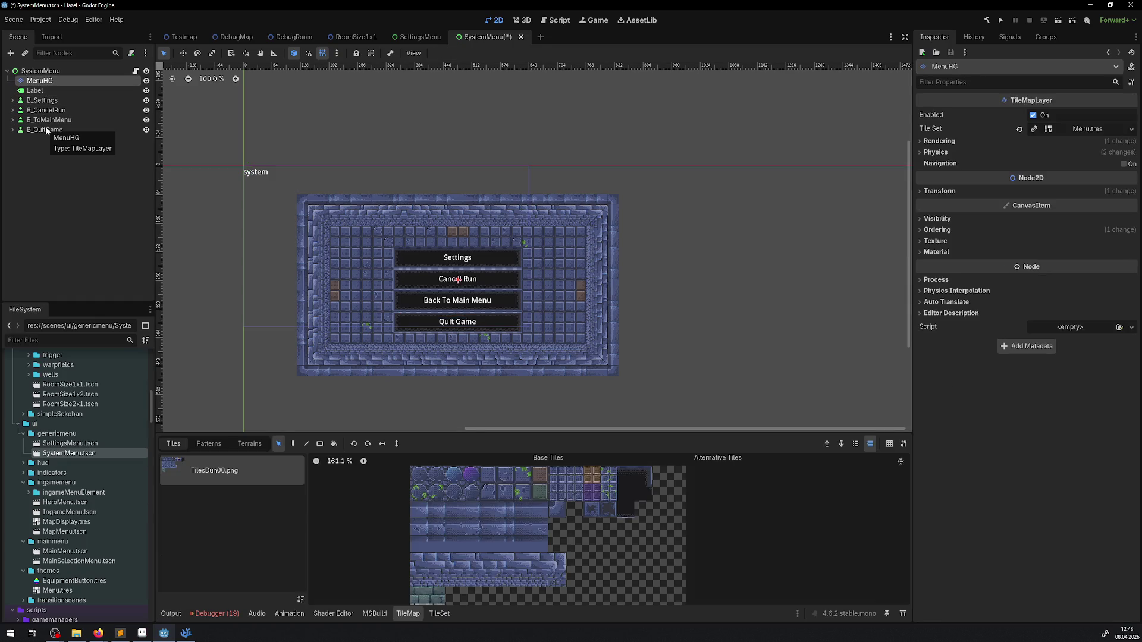
key(ctrl+s)
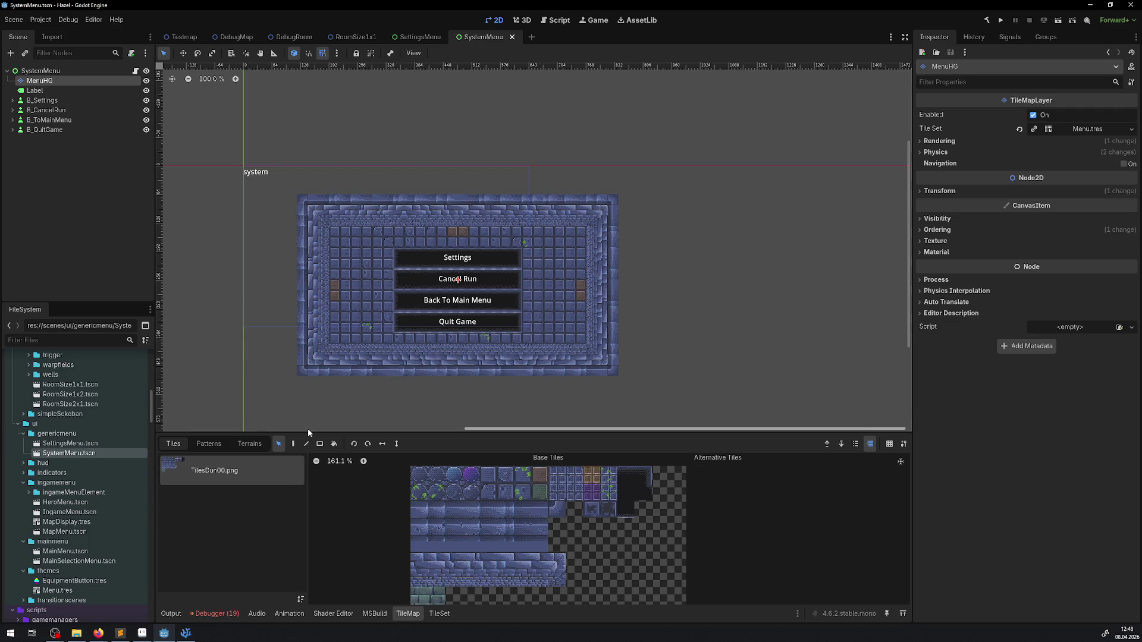
Step: Select the MenuHG frame tiles and shift them up-left to the system label
key(d)
key(e)
drag(307, 373, 574, 216)
key(ctrl+z)
click(279, 444)
drag(297, 374, 552, 185)
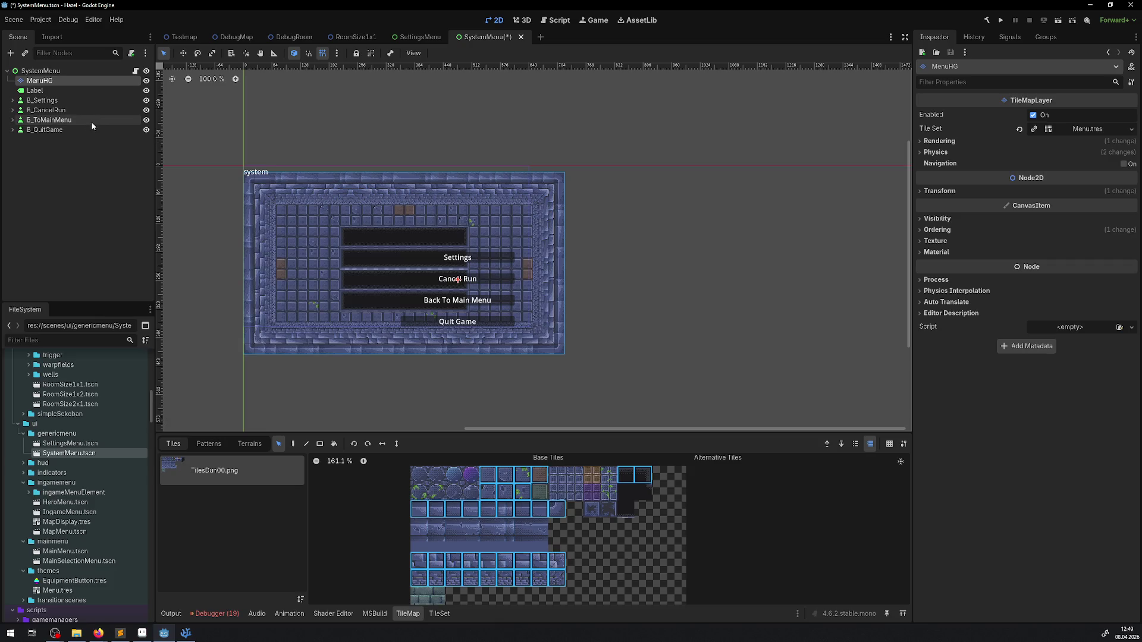
click(935, 191)
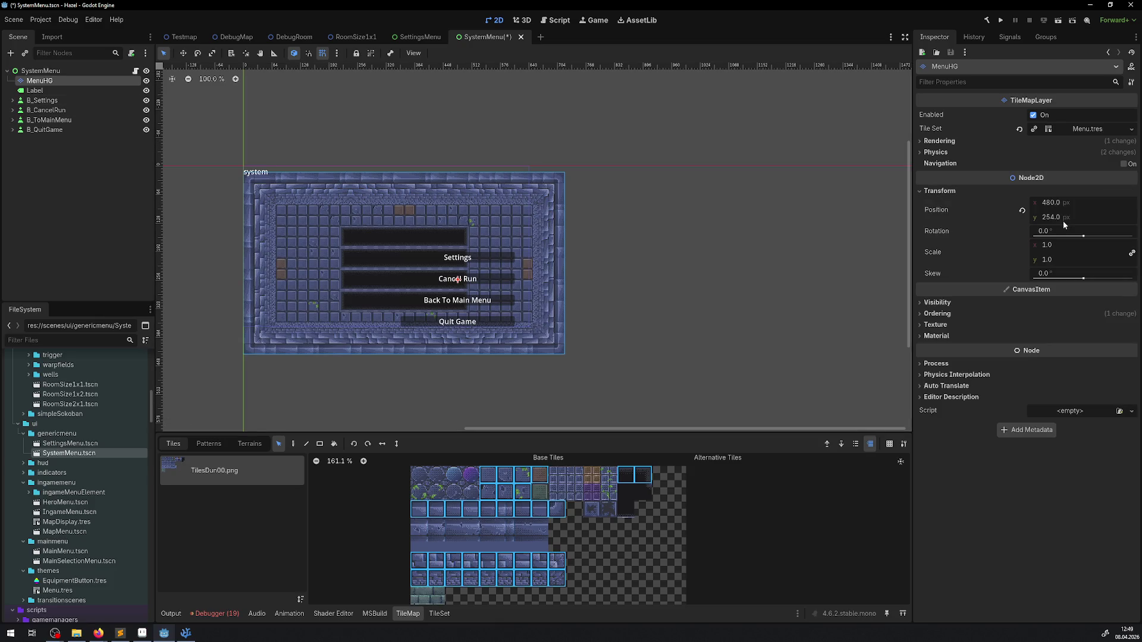
Step: Set MenuHG's Position to 0, 0 and drag its tiles so the map starts at the origin
click(1052, 202)
text(0)
key(Return)
click(1053, 217)
text(0)
key(Return)
drag(321, 233, 581, 293)
drag(401, 183, 344, 177)
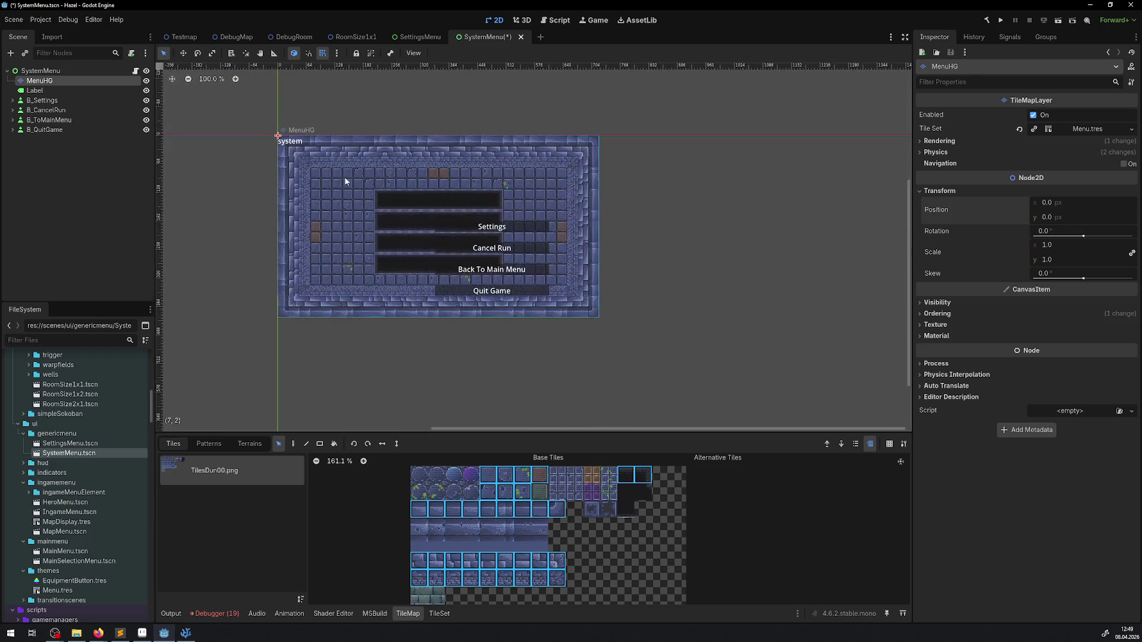
scroll(up, 3)
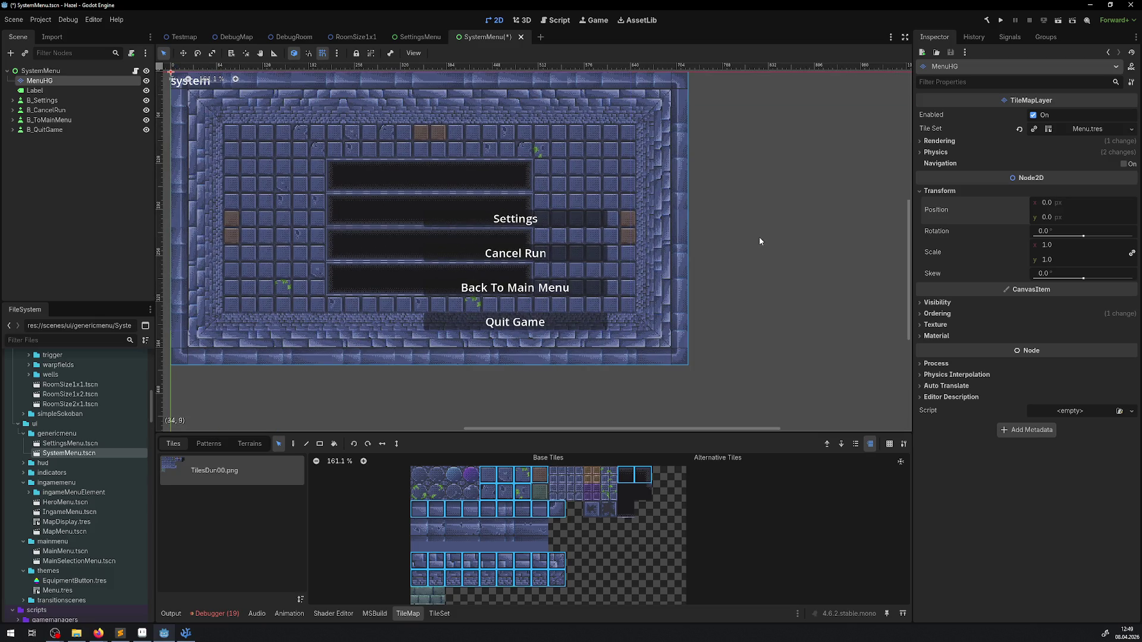
scroll(down, 3)
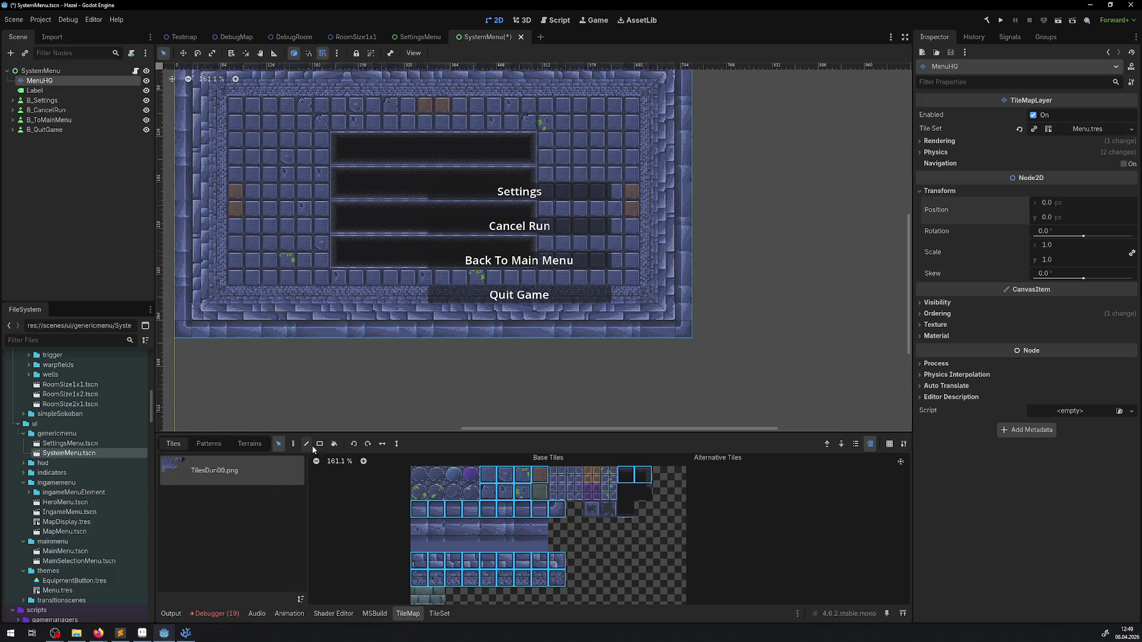
Step: Erase the bottom row of the MenuHG background tiles
click(306, 443)
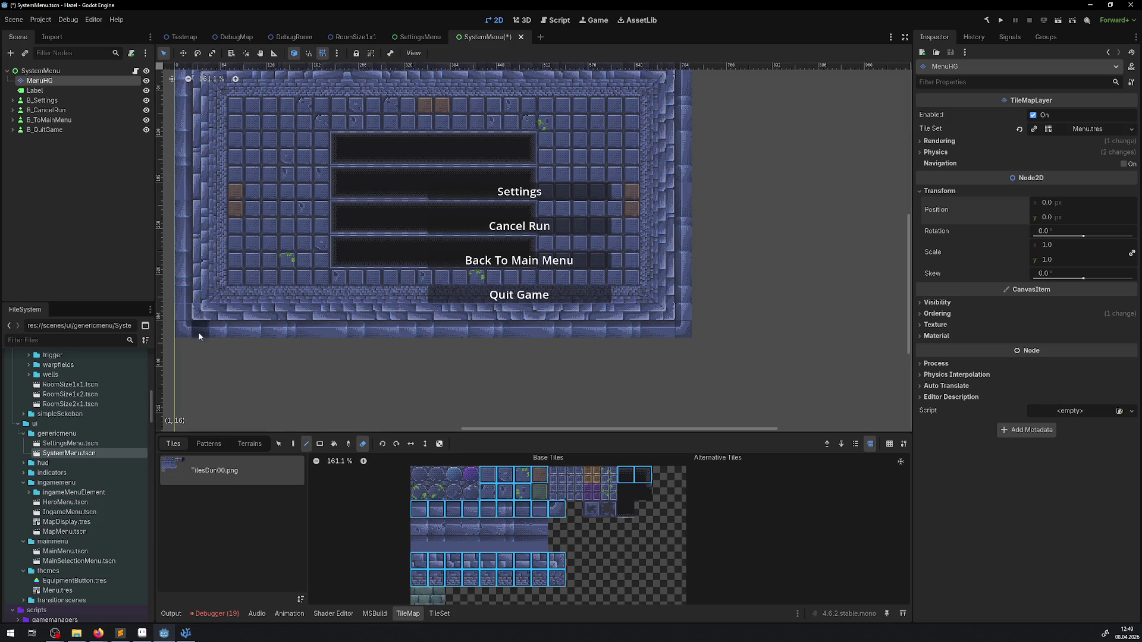
drag(187, 330, 660, 326)
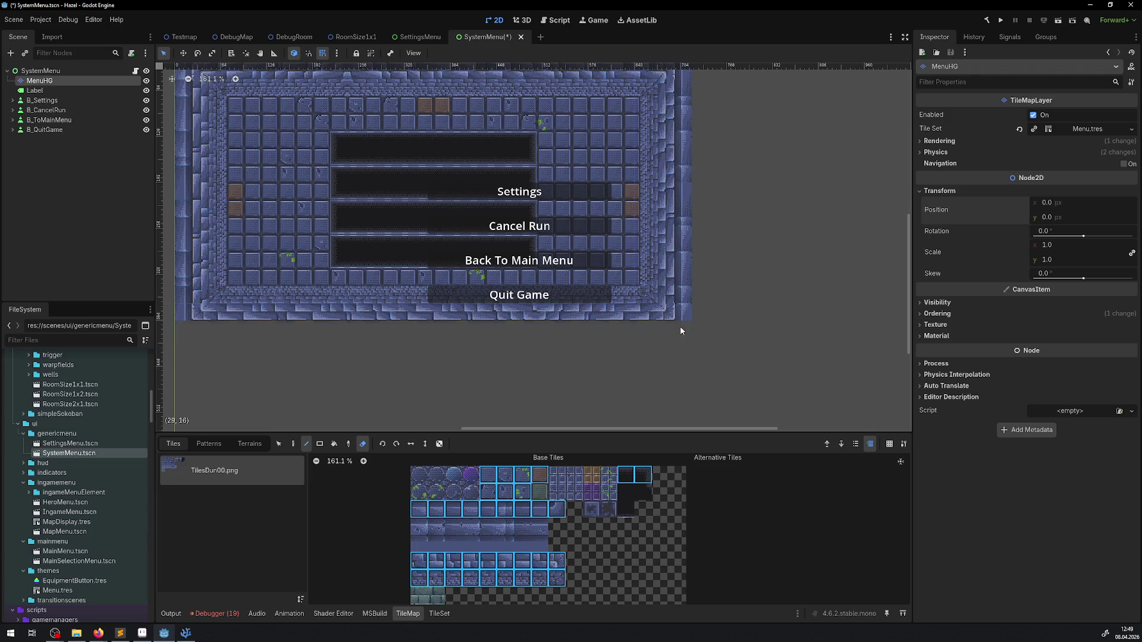
scroll(down, 3)
scroll(right, 3)
scroll(up, 3)
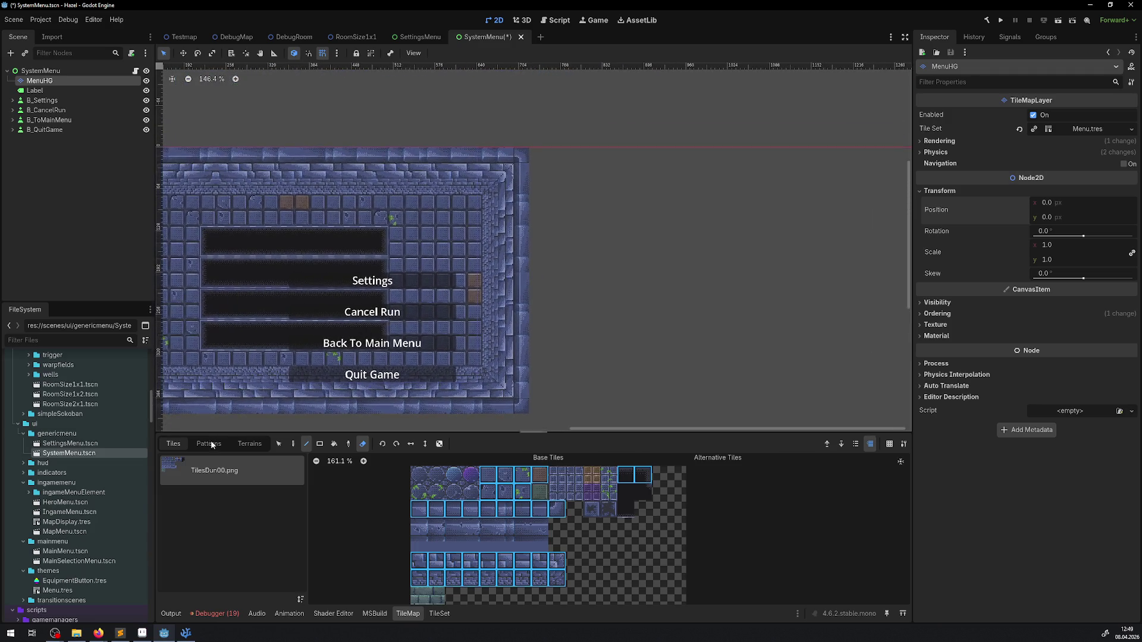
scroll(down, 3)
scroll(down, 3)
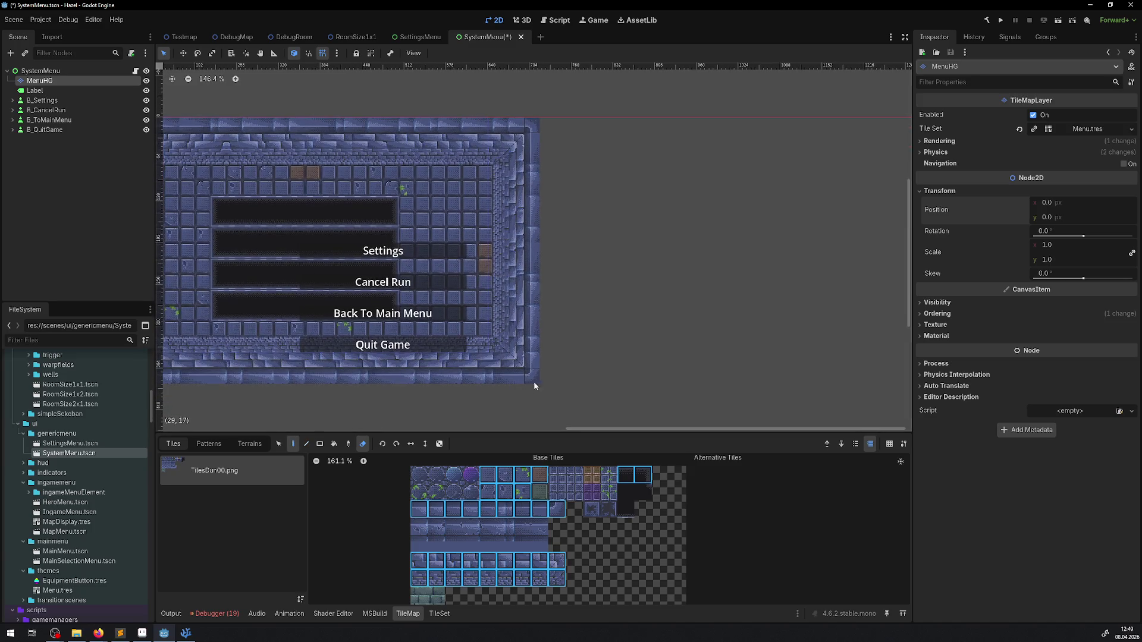
click(362, 444)
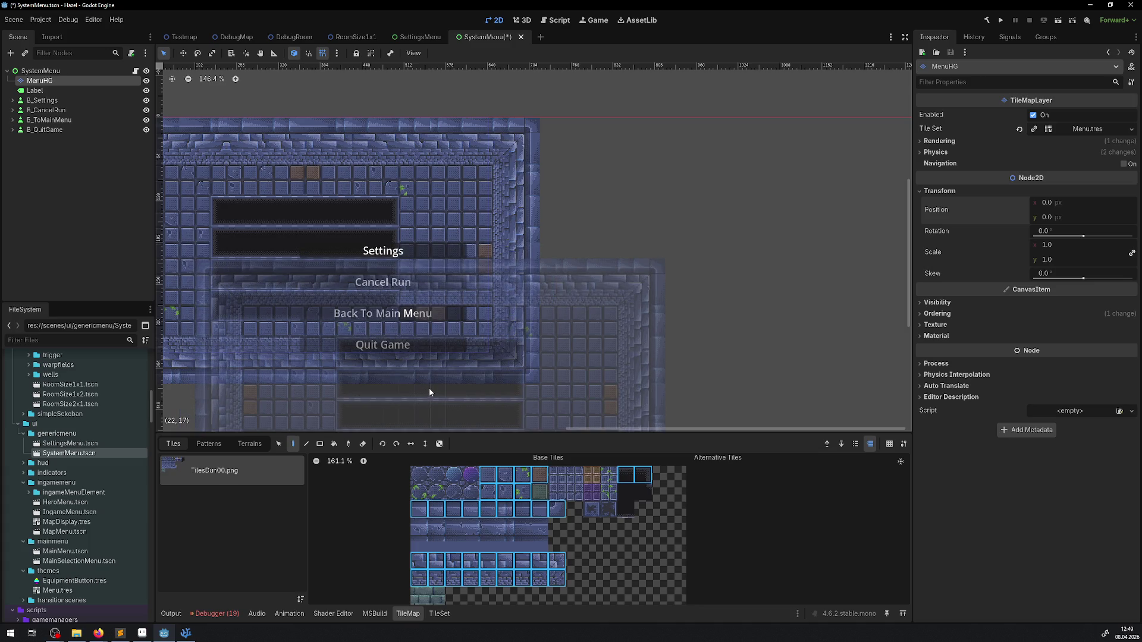
Step: Shift the right-hand tile columns one tile left and select the brown atlas tile
click(278, 444)
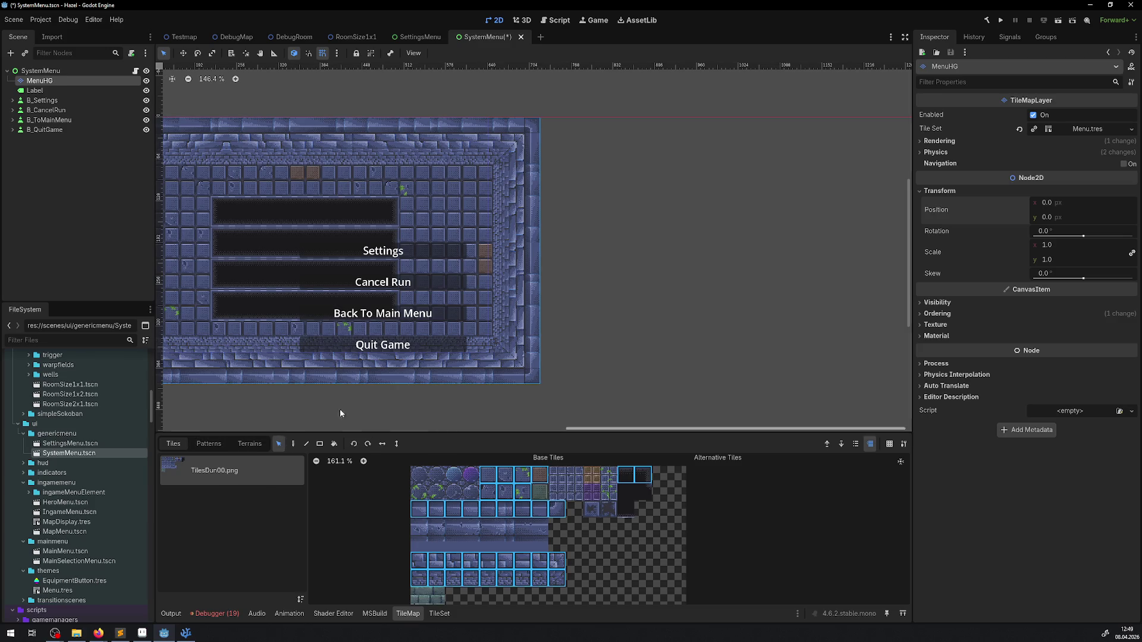
drag(523, 366, 518, 290)
key(Escape)
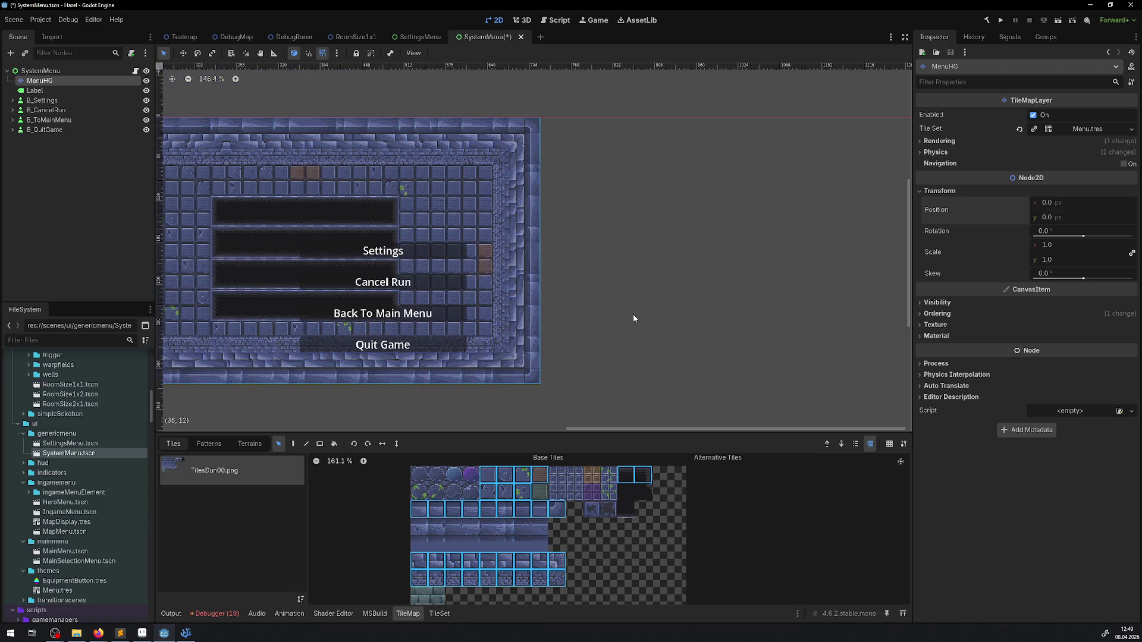
drag(534, 374, 492, 121)
drag(493, 216, 461, 211)
scroll(left, 3)
scroll(left, 3)
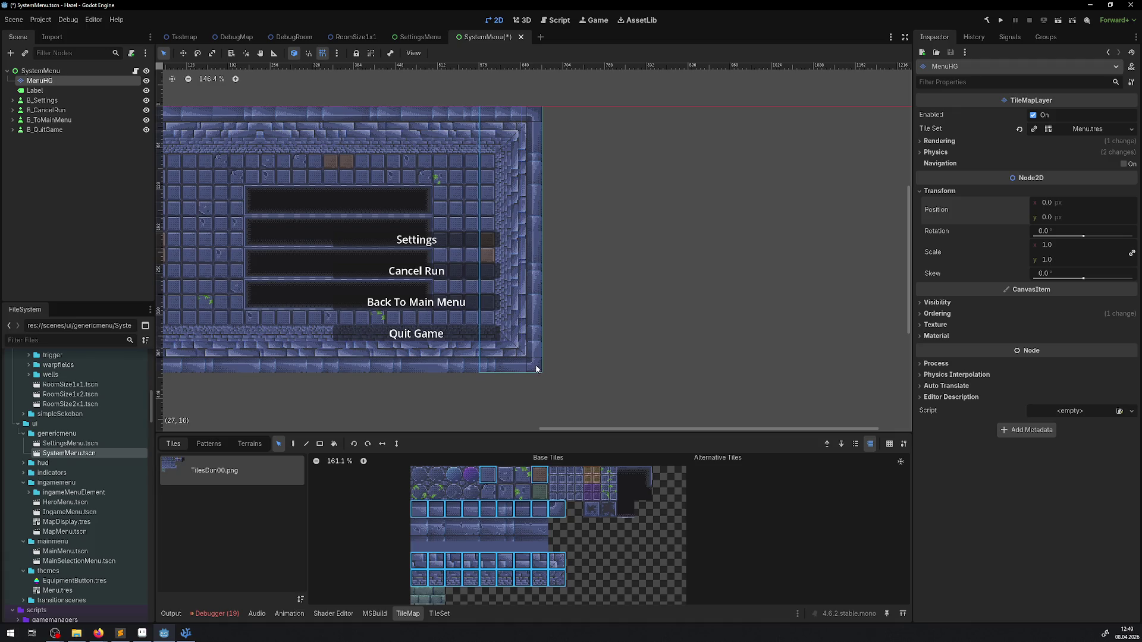
scroll(left, 3)
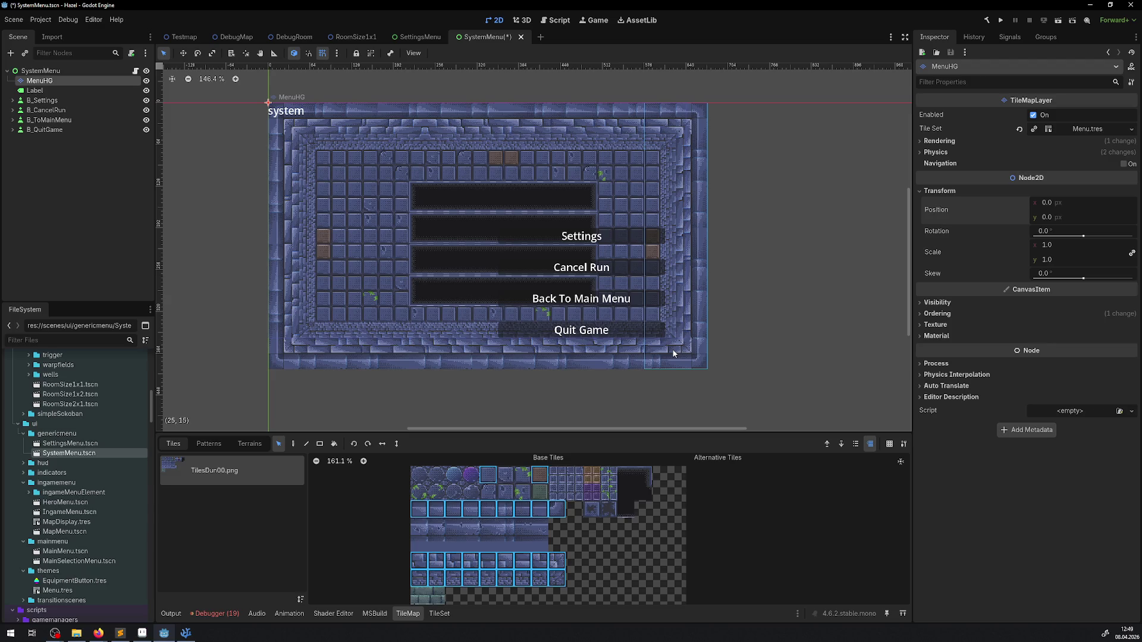
click(540, 475)
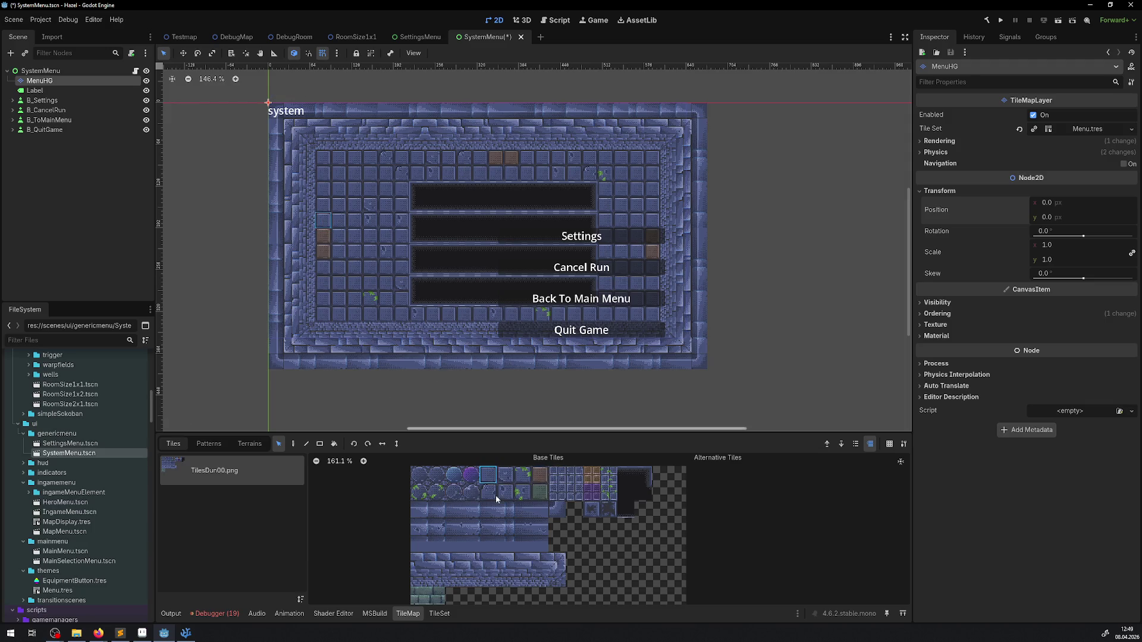
Step: Paint brown tiles in the left and right columns and the top and bottom rows
click(293, 443)
click(323, 220)
click(478, 159)
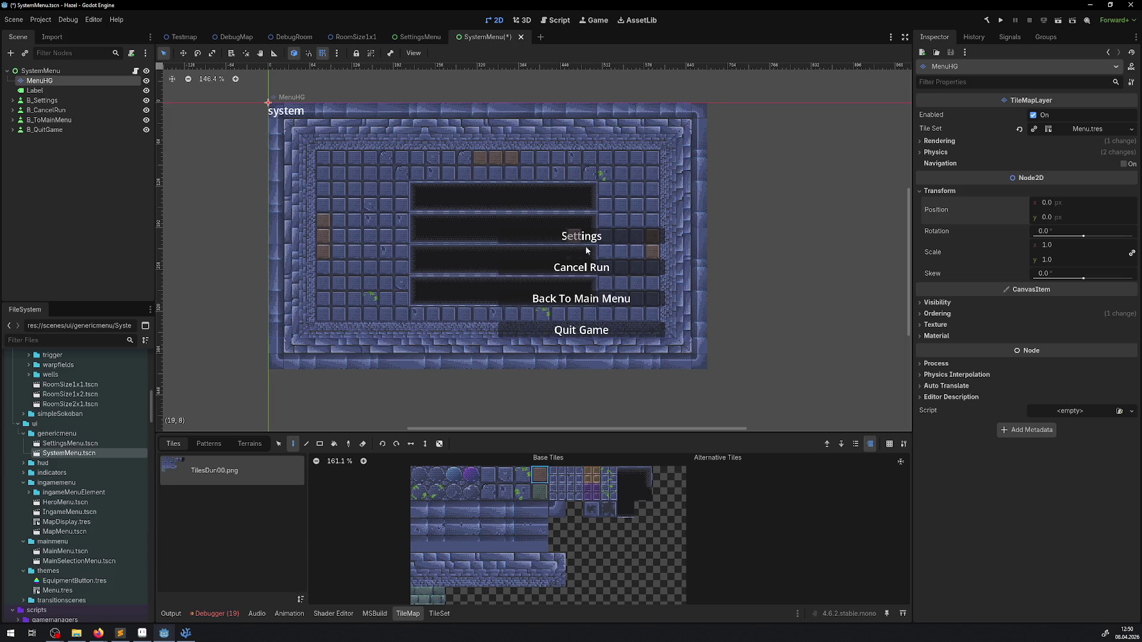
click(651, 222)
click(496, 316)
click(510, 315)
scroll(down, 3)
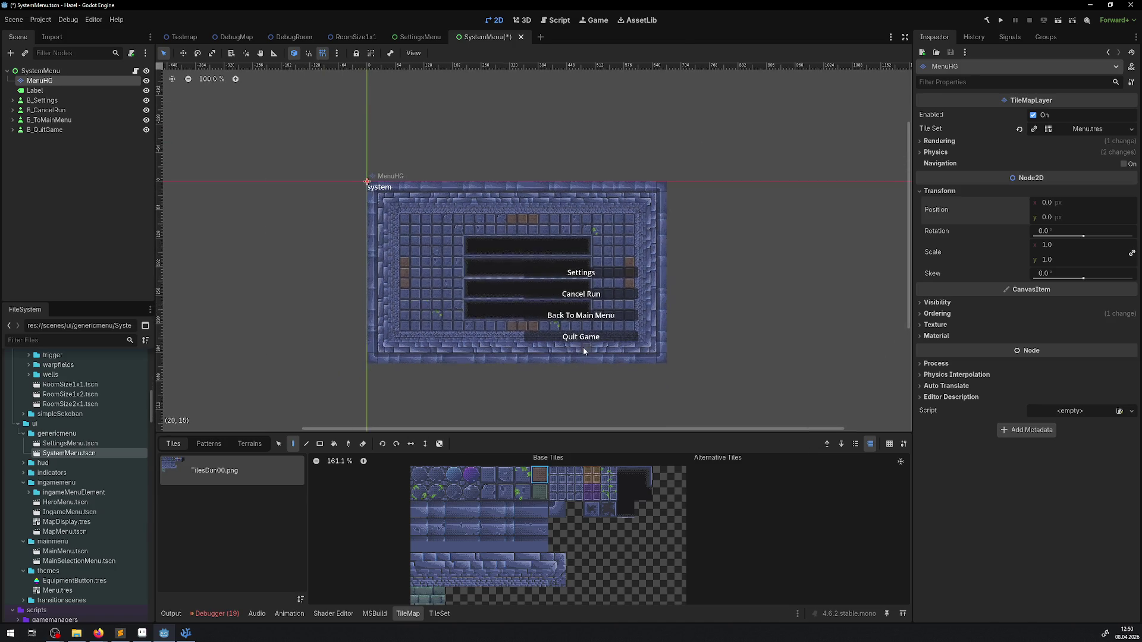
scroll(up, 3)
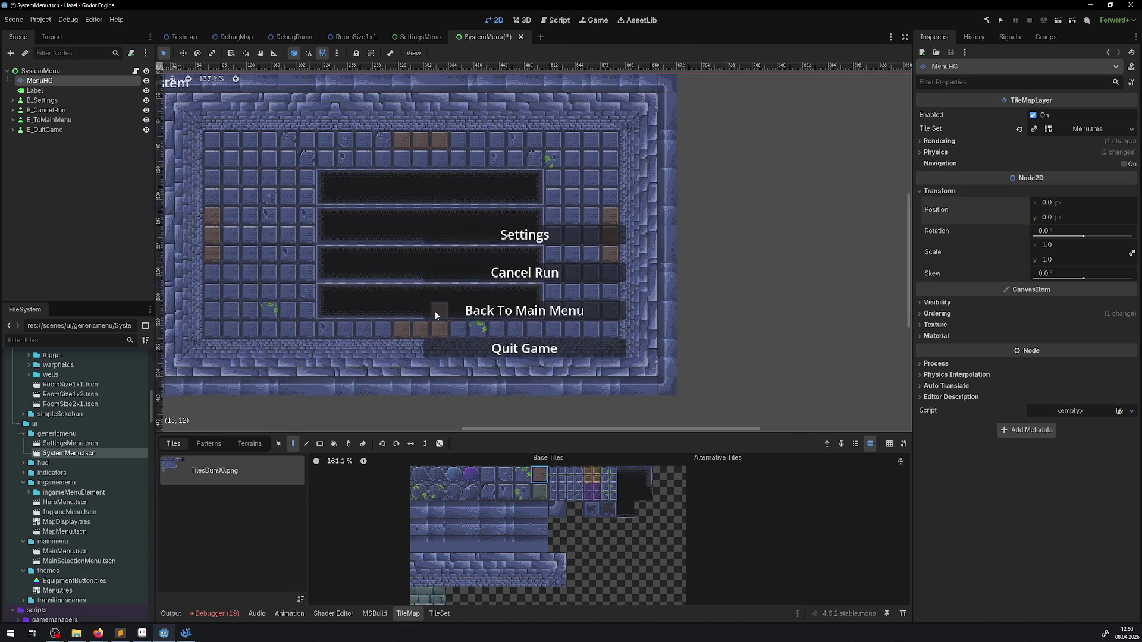
click(382, 329)
click(382, 140)
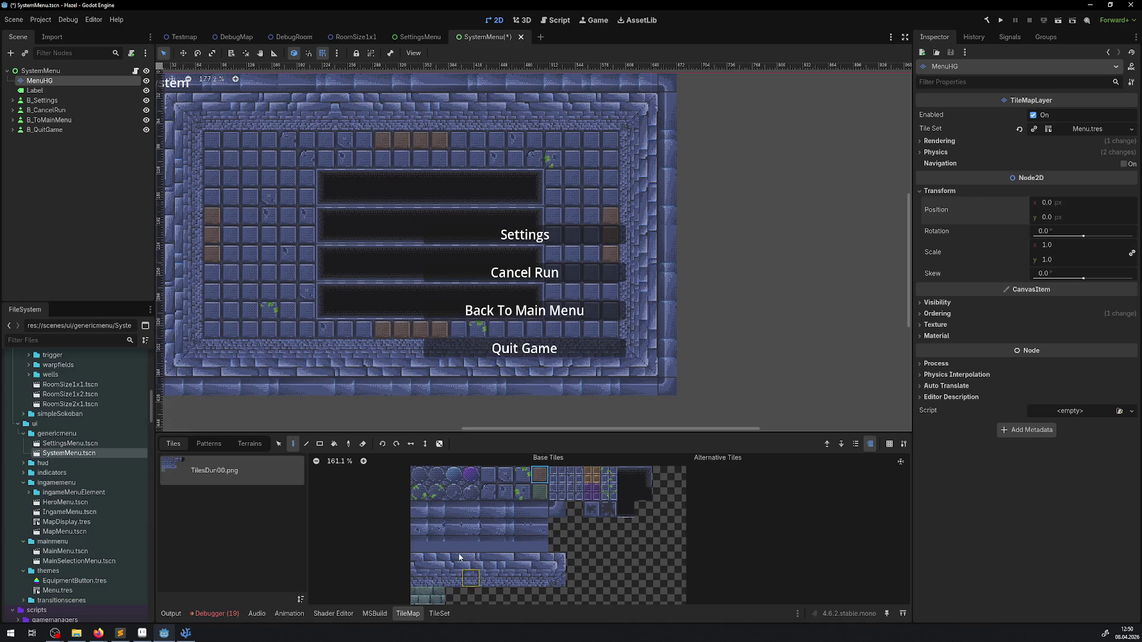
Step: Turn one bottom-row tile back to blue and add more brown tiles along the bottom row
click(488, 474)
click(444, 331)
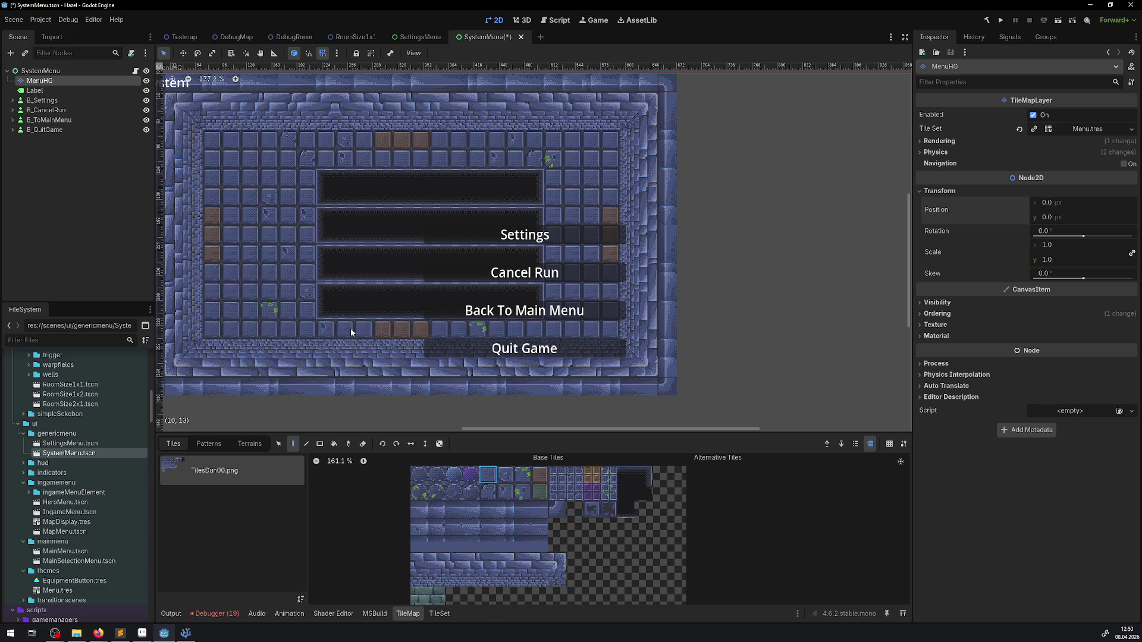
click(540, 474)
click(327, 328)
click(553, 330)
click(475, 332)
click(533, 330)
click(514, 330)
click(250, 331)
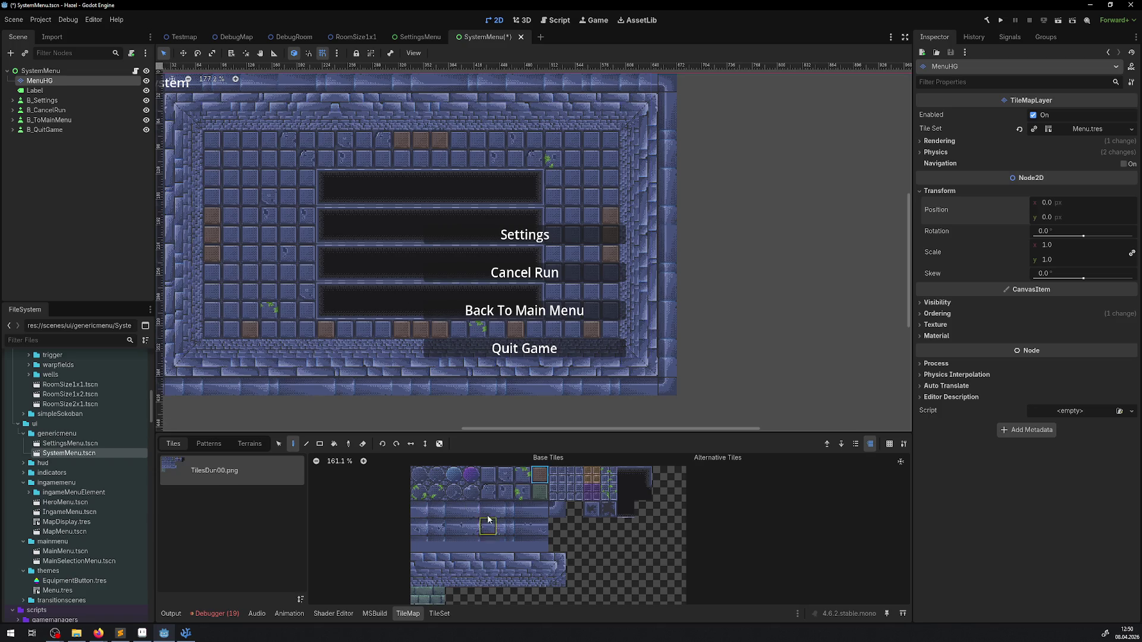
Step: Paint brown tiles at the left ends of the top and bottom rows
click(488, 474)
click(306, 443)
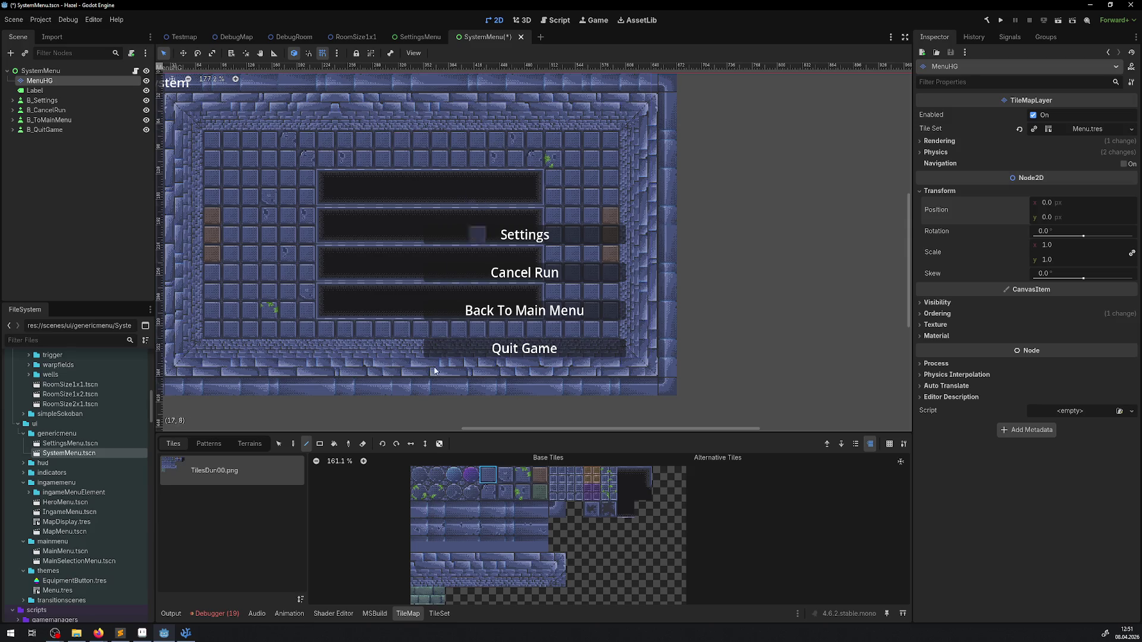
click(539, 474)
click(254, 332)
click(250, 140)
Step: Turn those tiles green and add mossy green tiles along the top and bottom rows
click(540, 492)
click(249, 329)
click(250, 140)
click(565, 145)
click(572, 328)
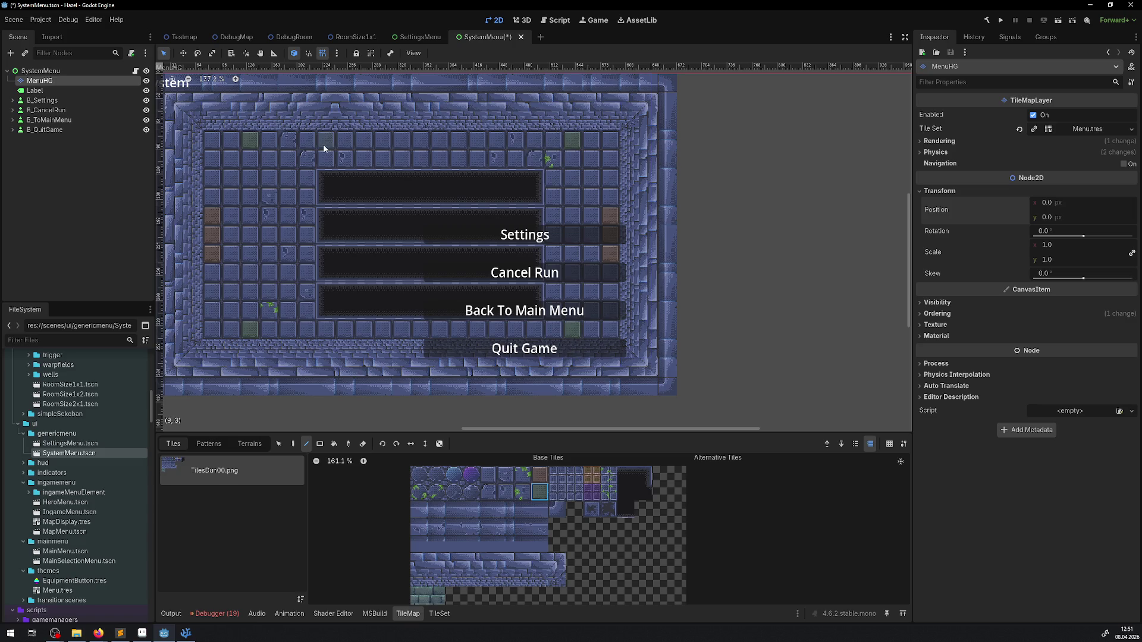
click(313, 144)
click(345, 140)
click(477, 143)
drag(411, 220, 430, 245)
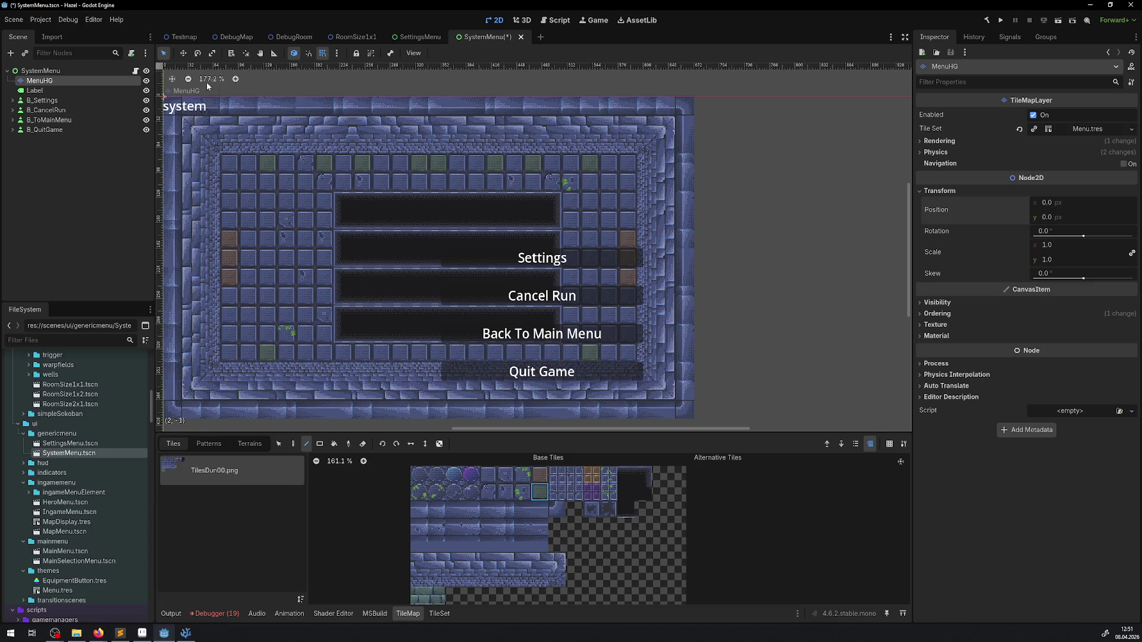
Step: Measure the width of the top tile row with the ruler tool
click(272, 54)
drag(220, 161, 636, 161)
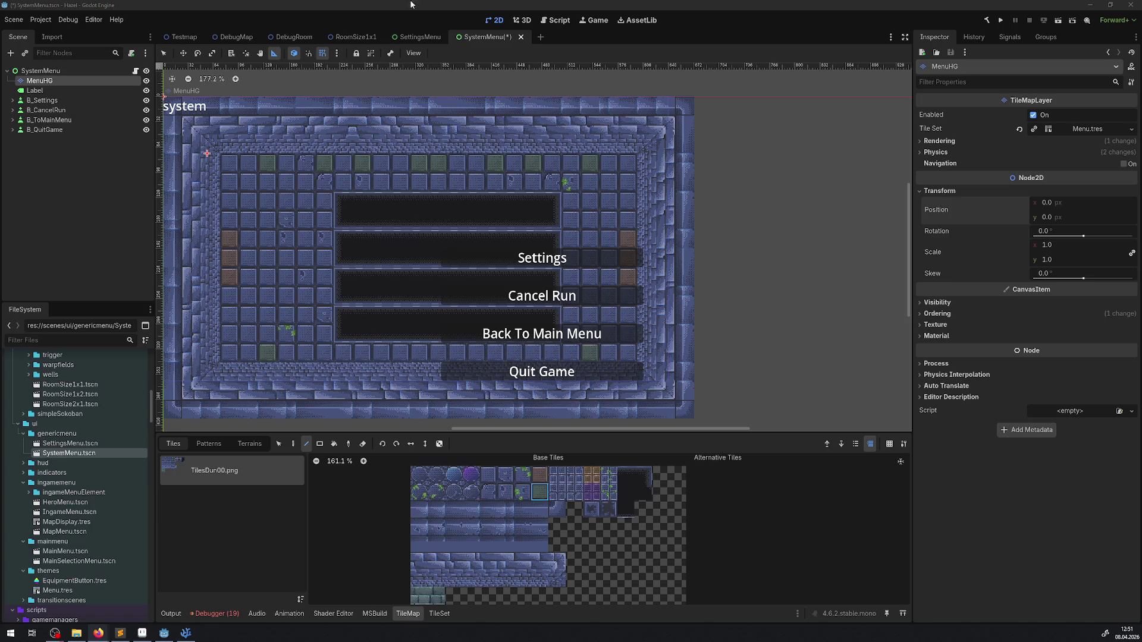
scroll(down, 3)
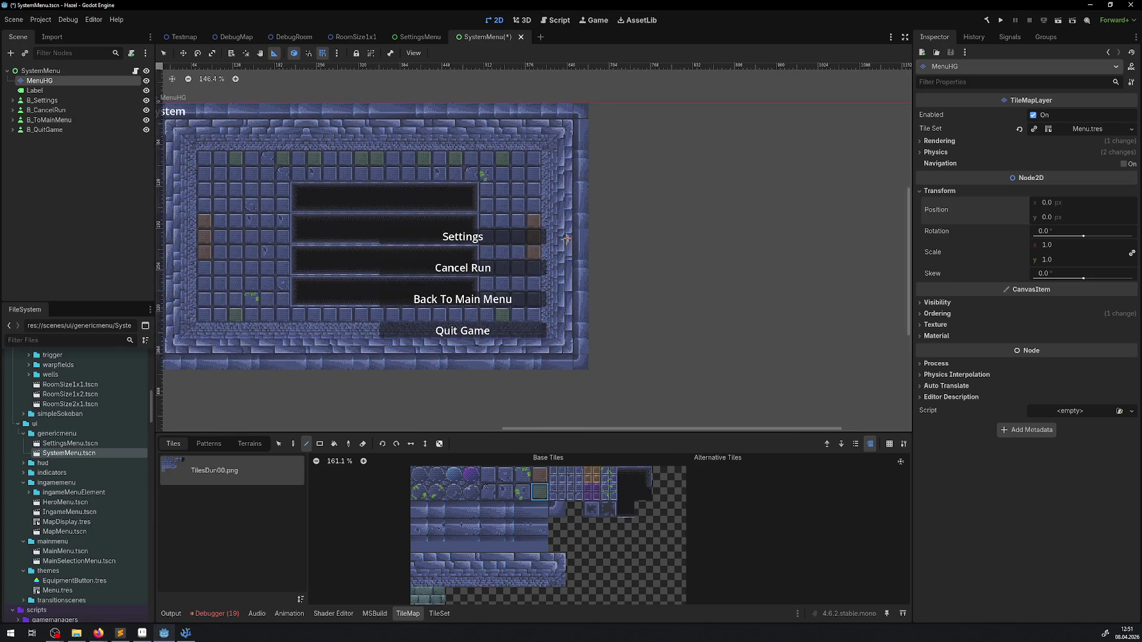
Step: Narrow the SystemMenu background by moving its right-edge tile column inward
scroll(up, 3)
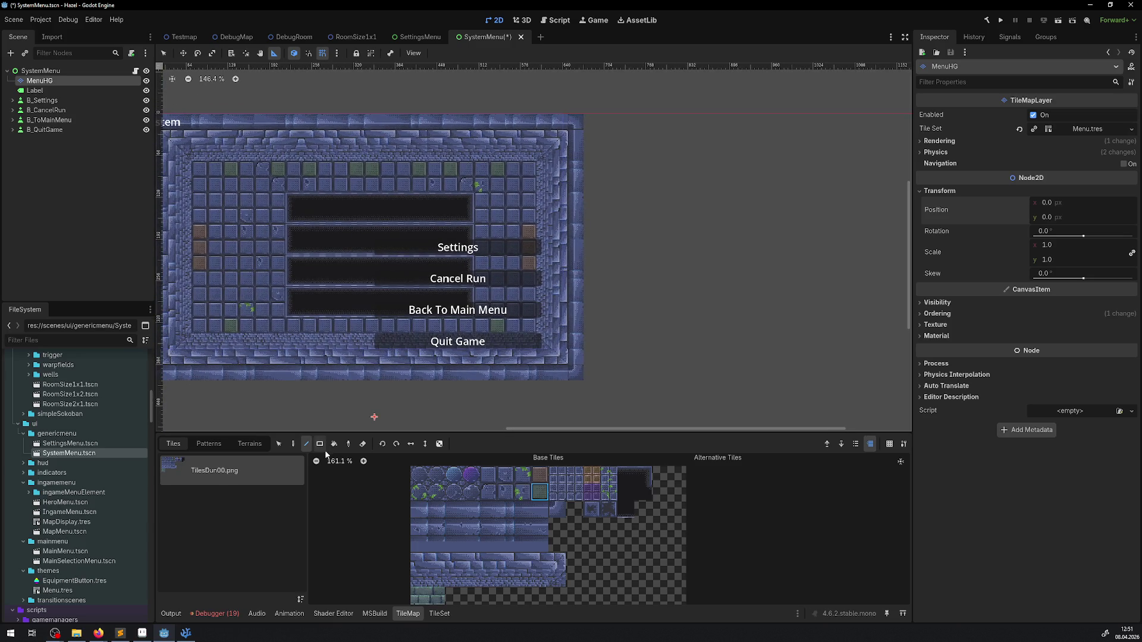
click(278, 444)
drag(574, 371, 522, 146)
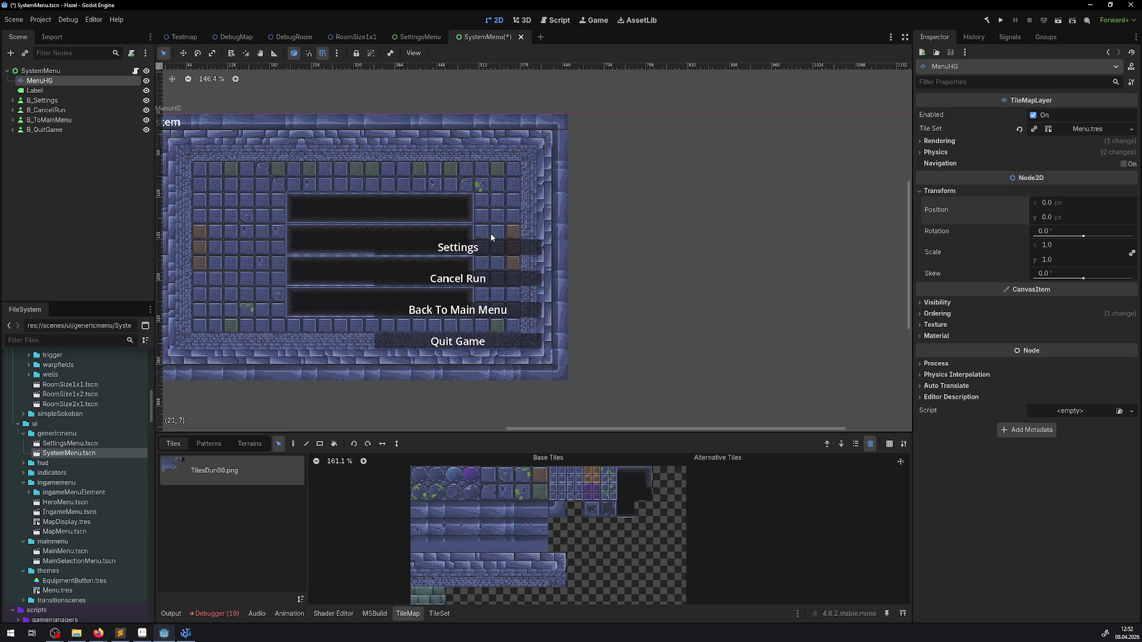
scroll(up, 3)
Step: Line-paint the top inner row of the background with the plain blue floor tile
click(488, 474)
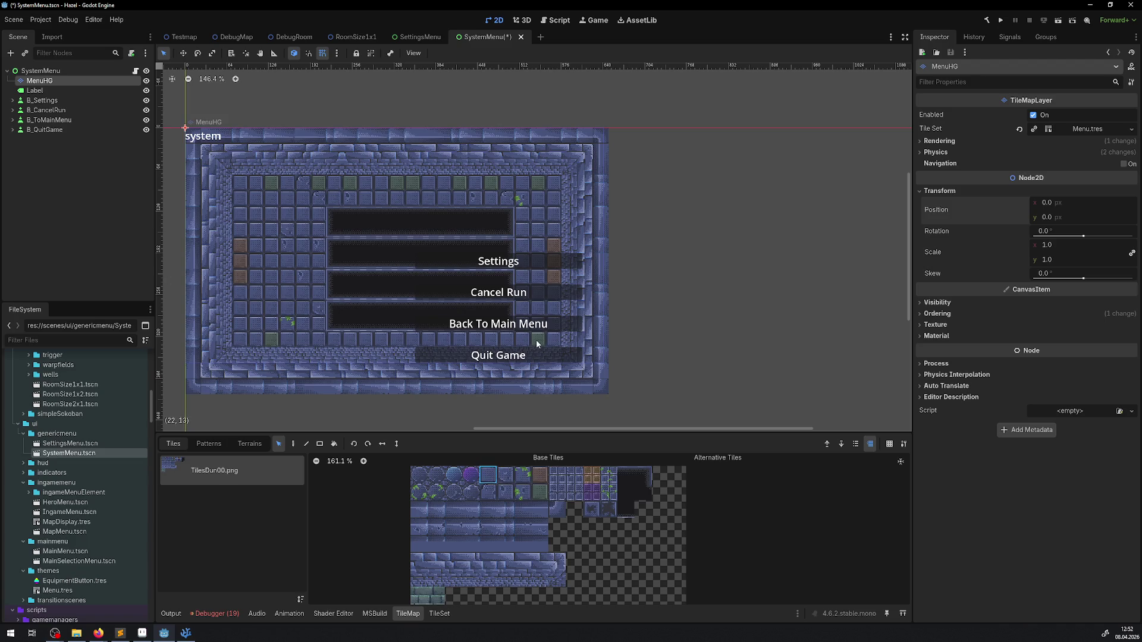
click(537, 340)
click(293, 444)
click(487, 474)
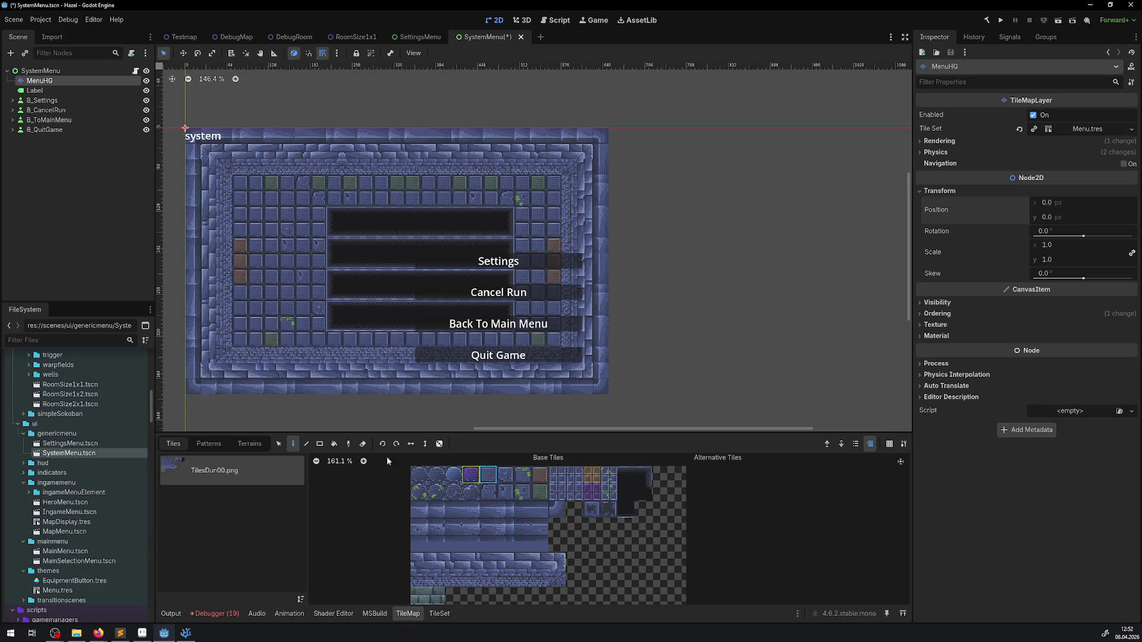
click(306, 444)
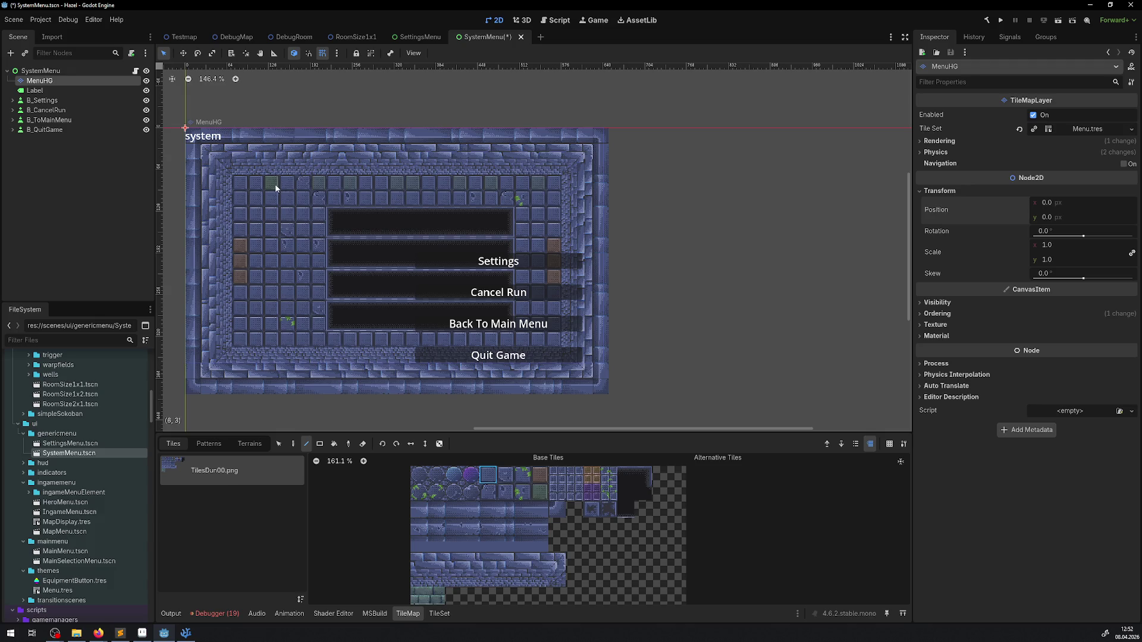
drag(237, 185, 553, 183)
Step: Select the dark panel tiles and shift them one column left
click(279, 443)
drag(328, 214, 514, 334)
drag(454, 294, 380, 269)
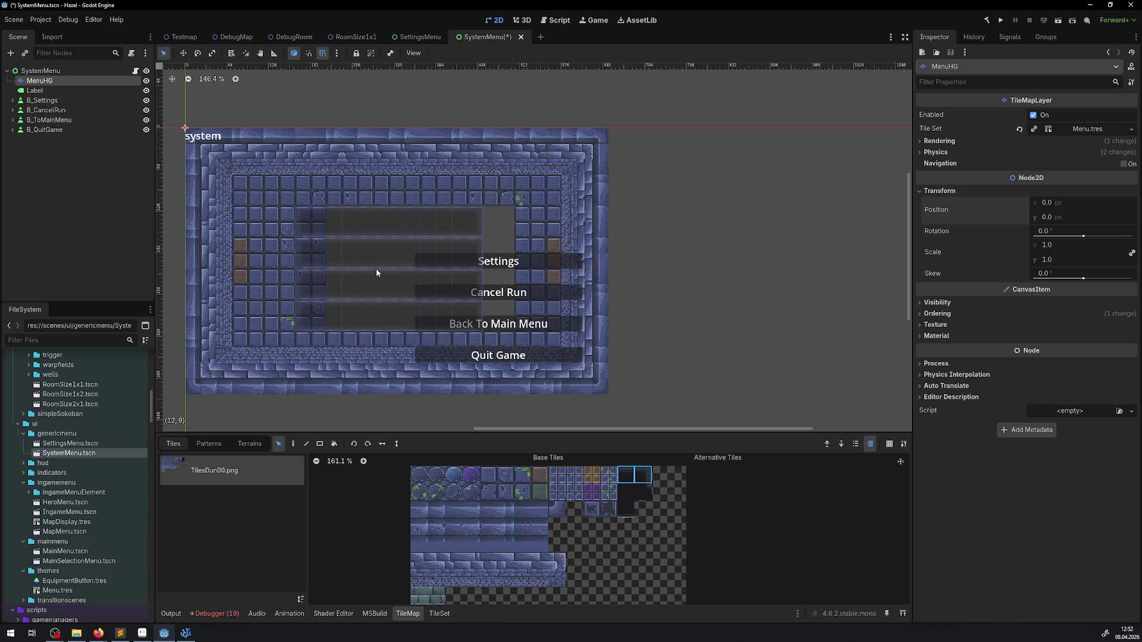
click(383, 269)
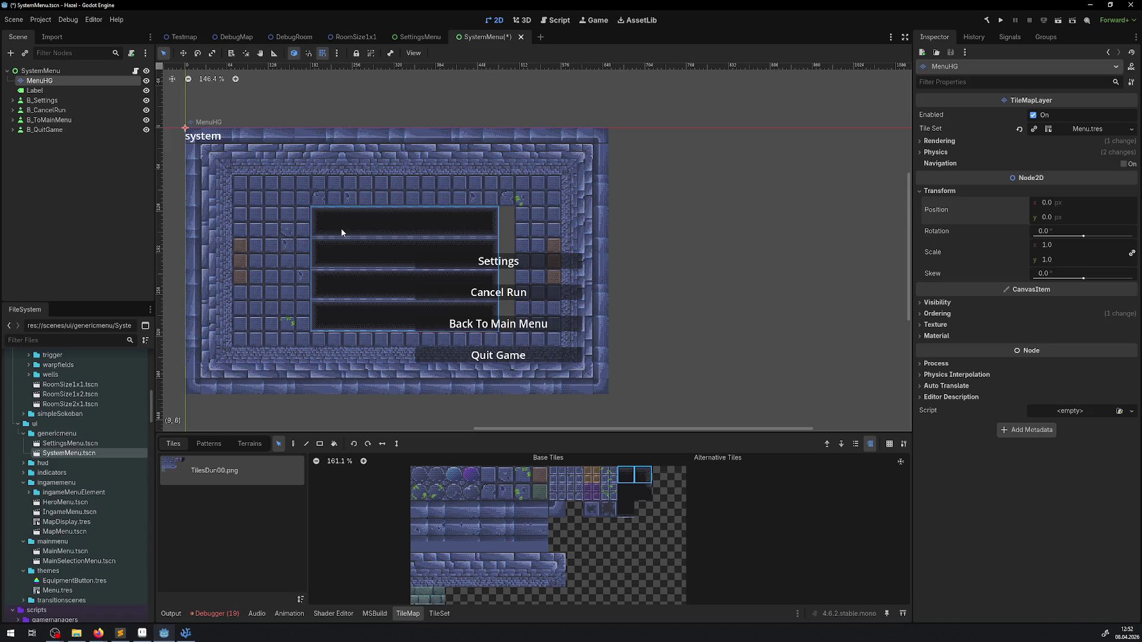
click(697, 219)
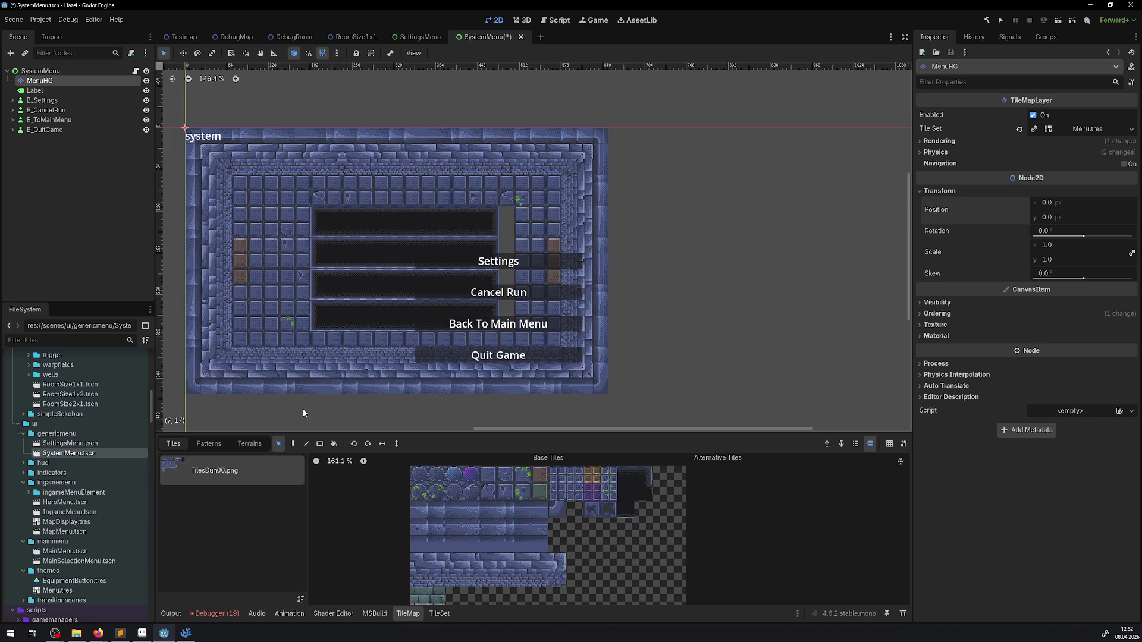
Step: Pick the dark panel tiles as a pattern and repaint them one column further left
click(319, 444)
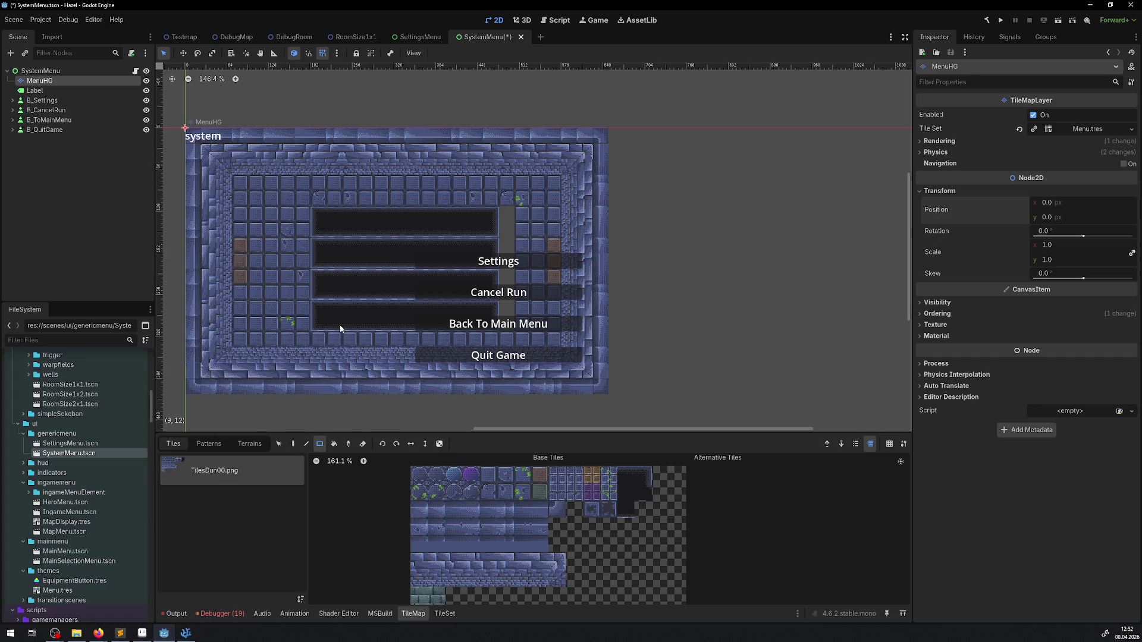
key(ctrl)
drag(316, 322, 341, 216)
click(294, 445)
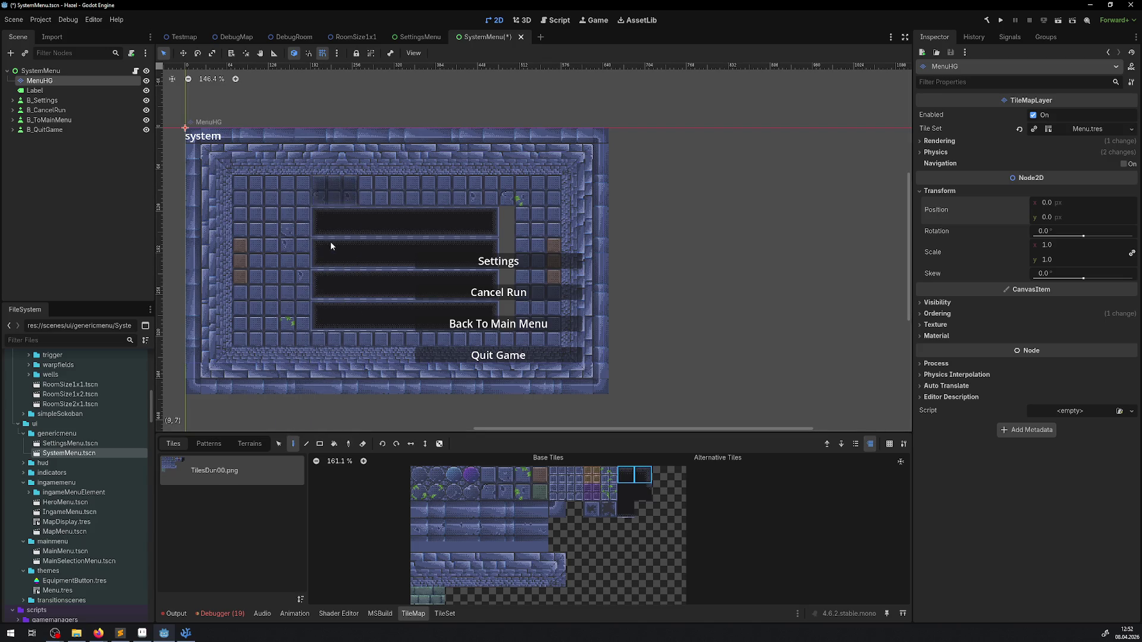
click(323, 269)
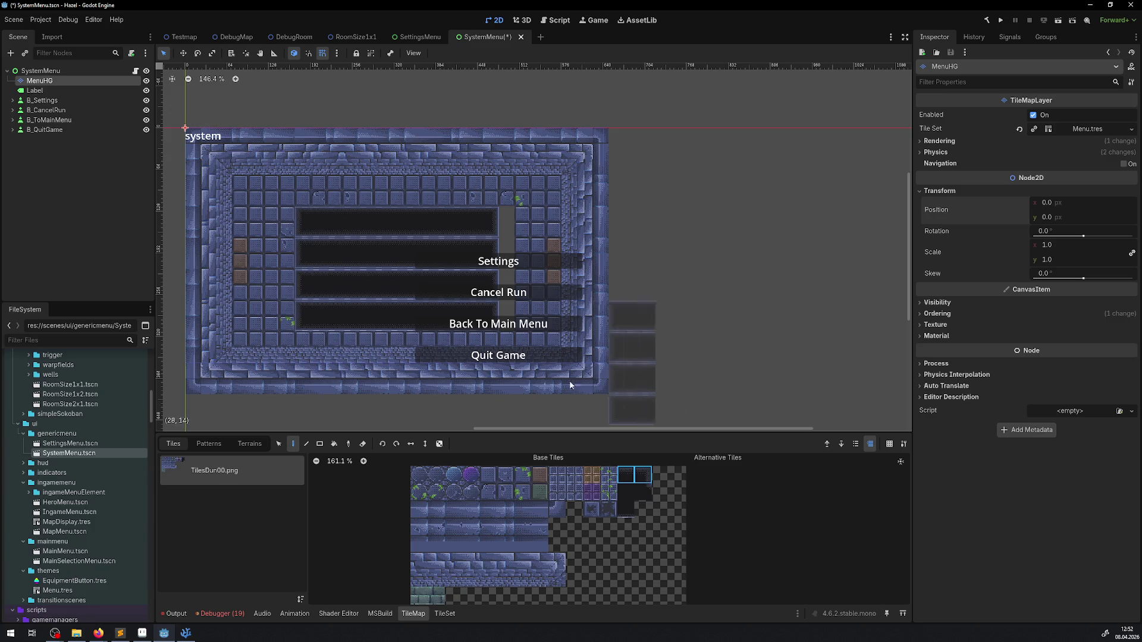
drag(480, 309, 364, 287)
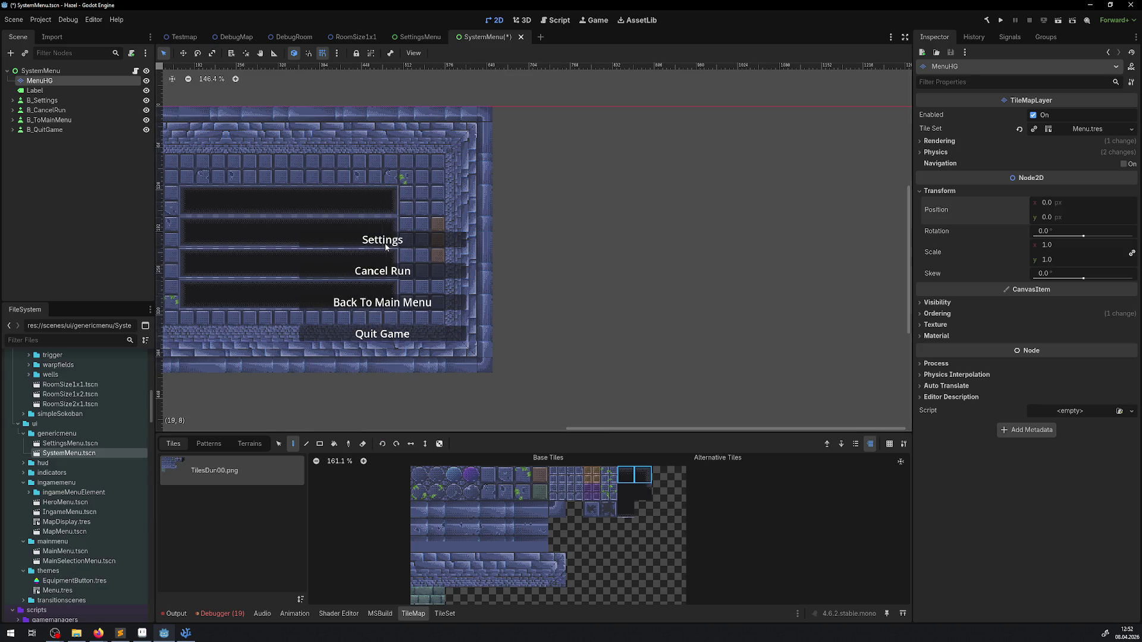
drag(571, 268, 622, 274)
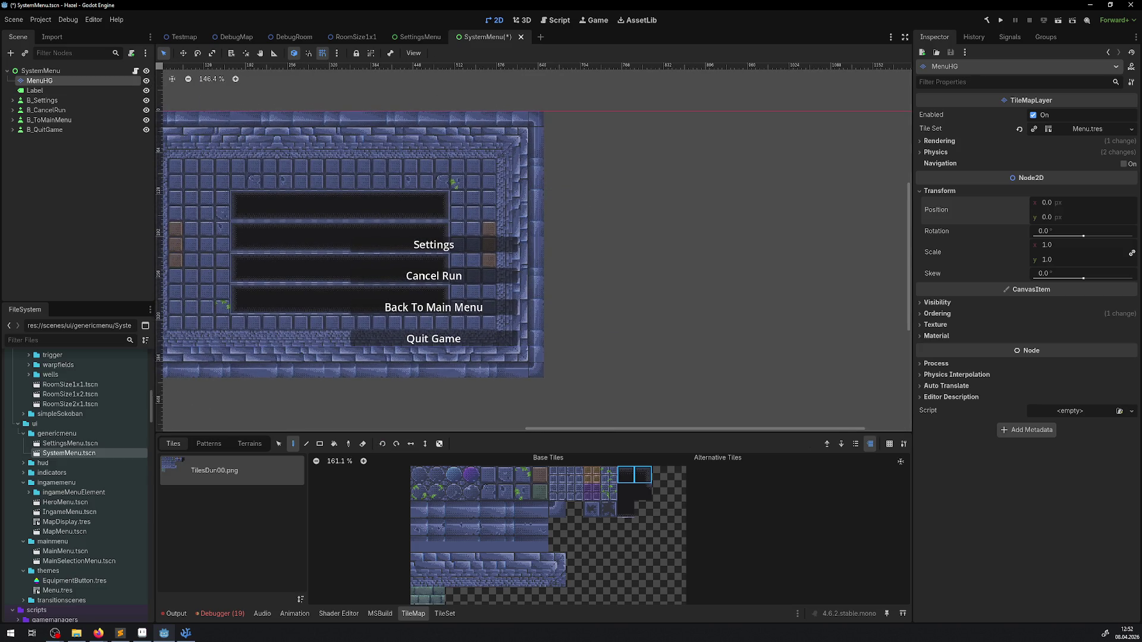
key(alt+Tab)
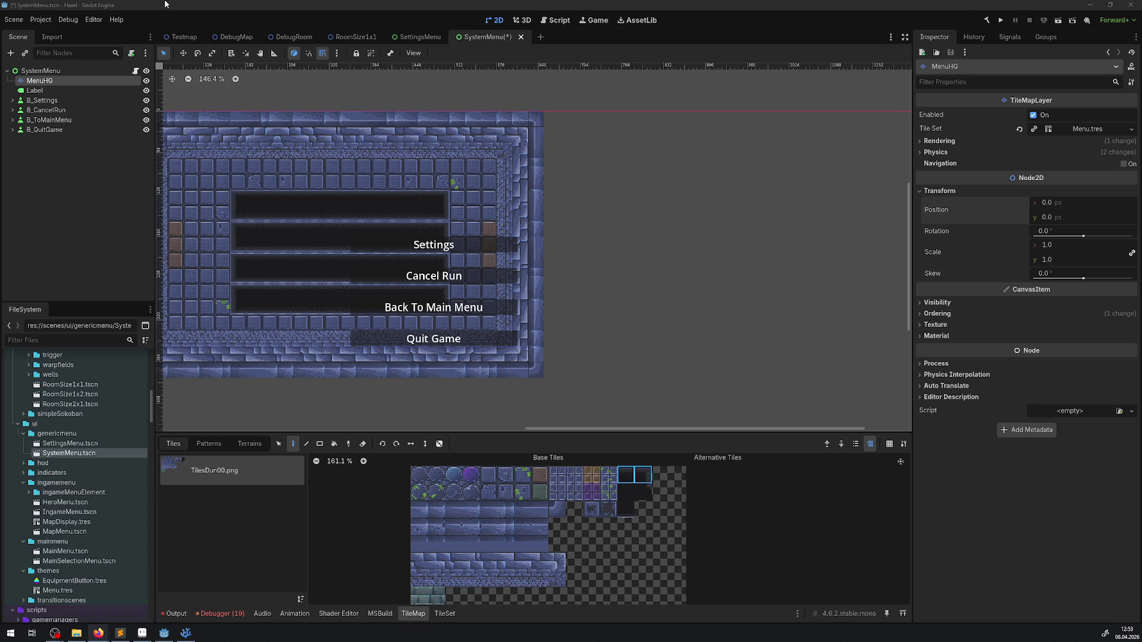
Step: Try moving the Settings label into the top dark panel, undo it, and save
click(45, 129)
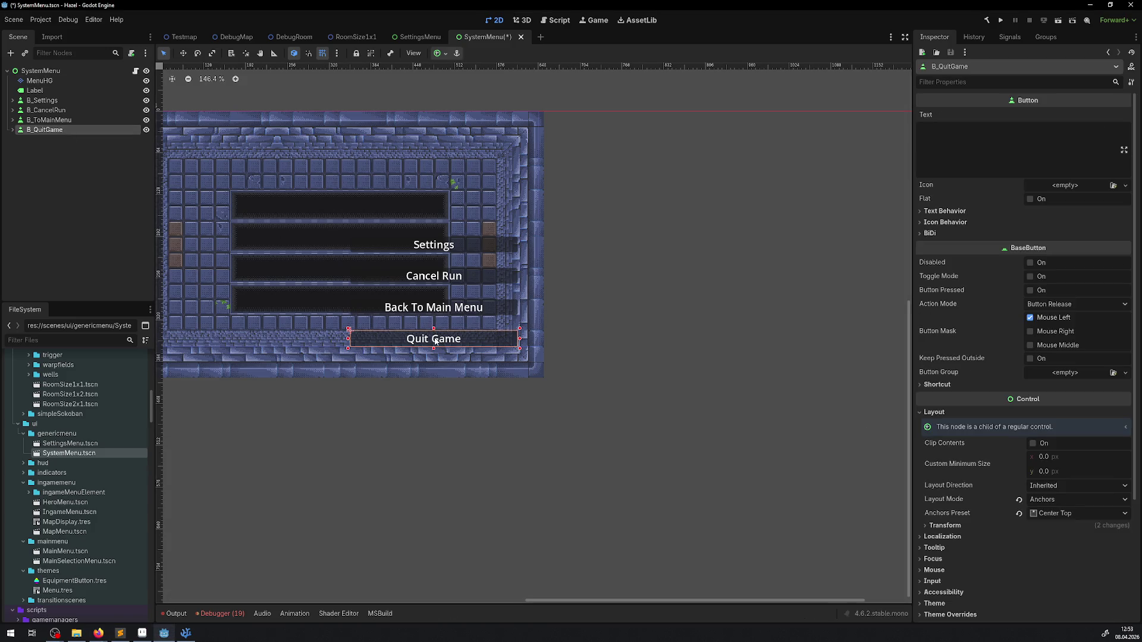
click(431, 244)
drag(424, 249, 325, 198)
scroll(up, 3)
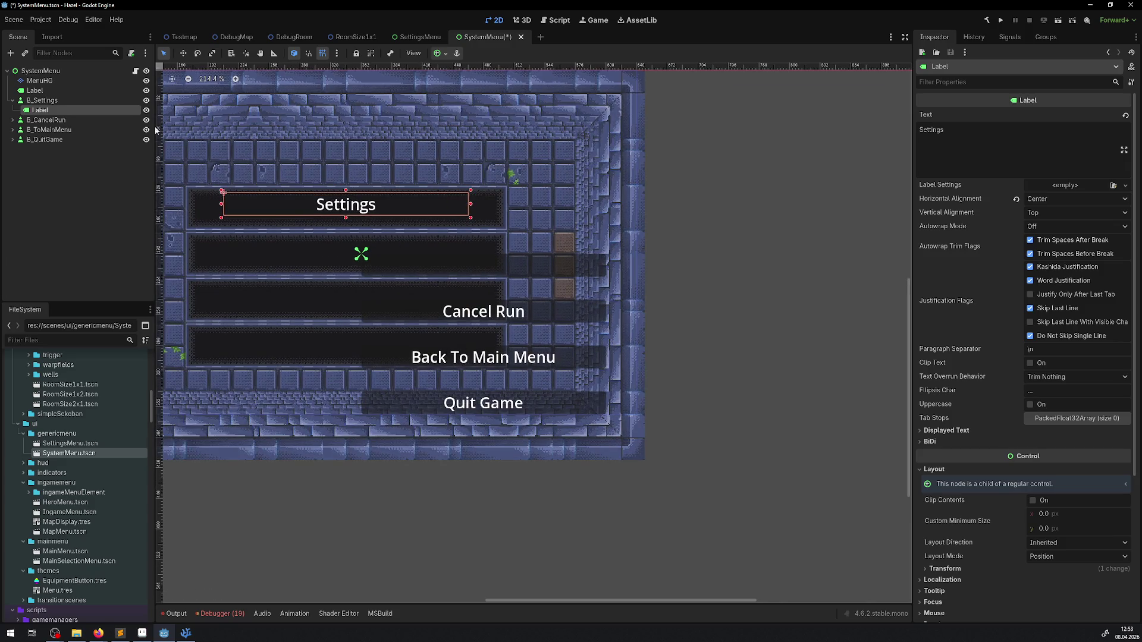
click(114, 119)
click(42, 110)
key(ctrl+z)
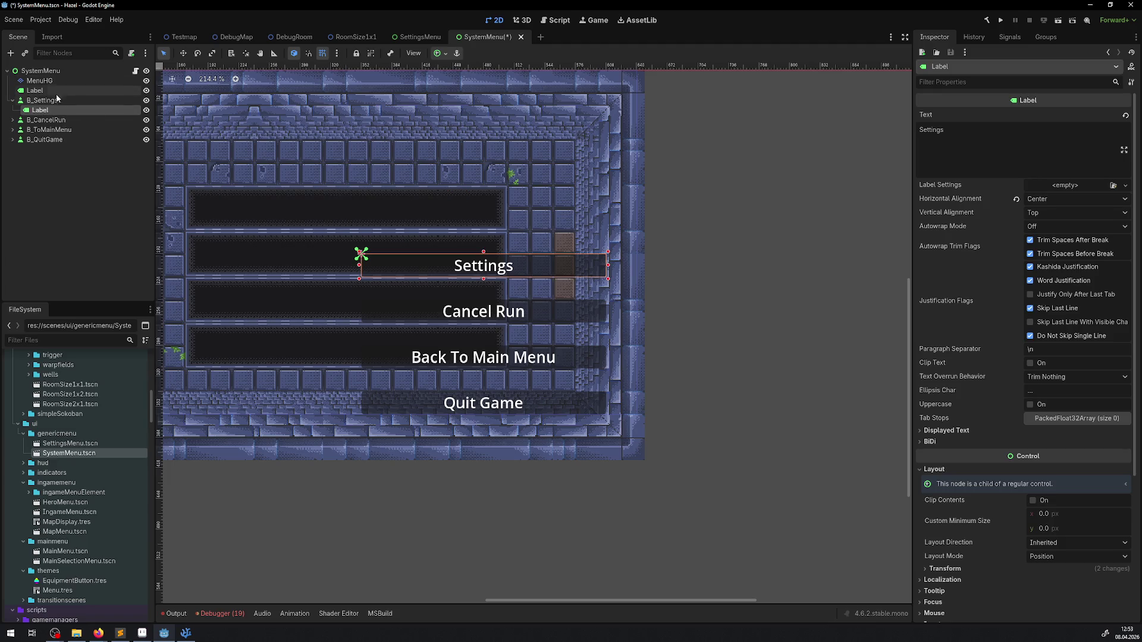
key(ctrl+s)
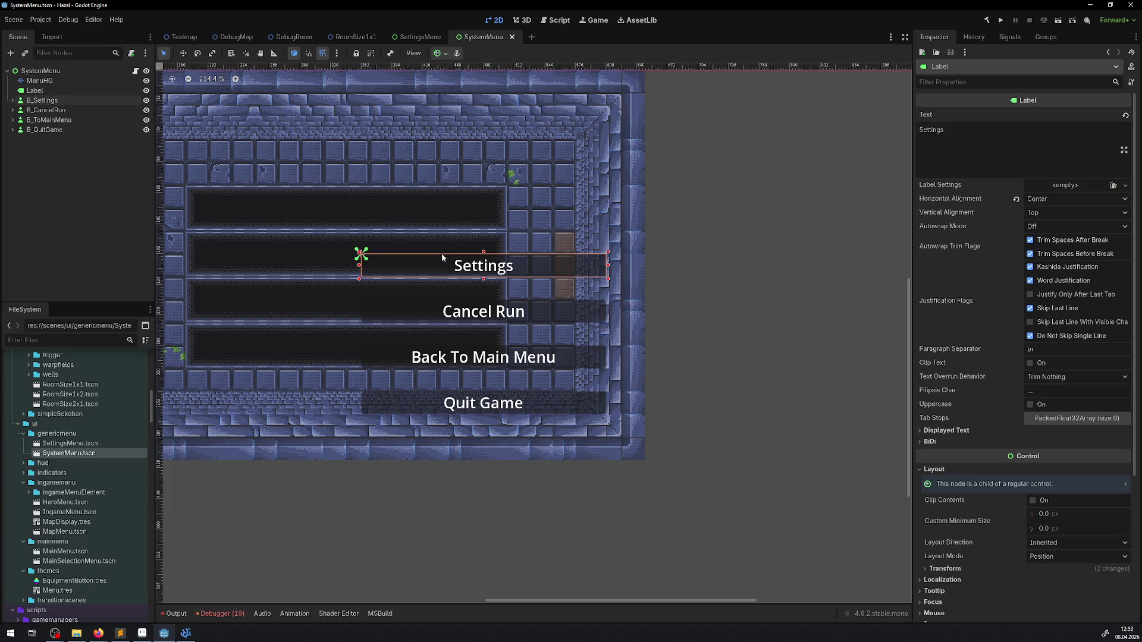
drag(367, 274, 325, 224)
key(ctrl+z)
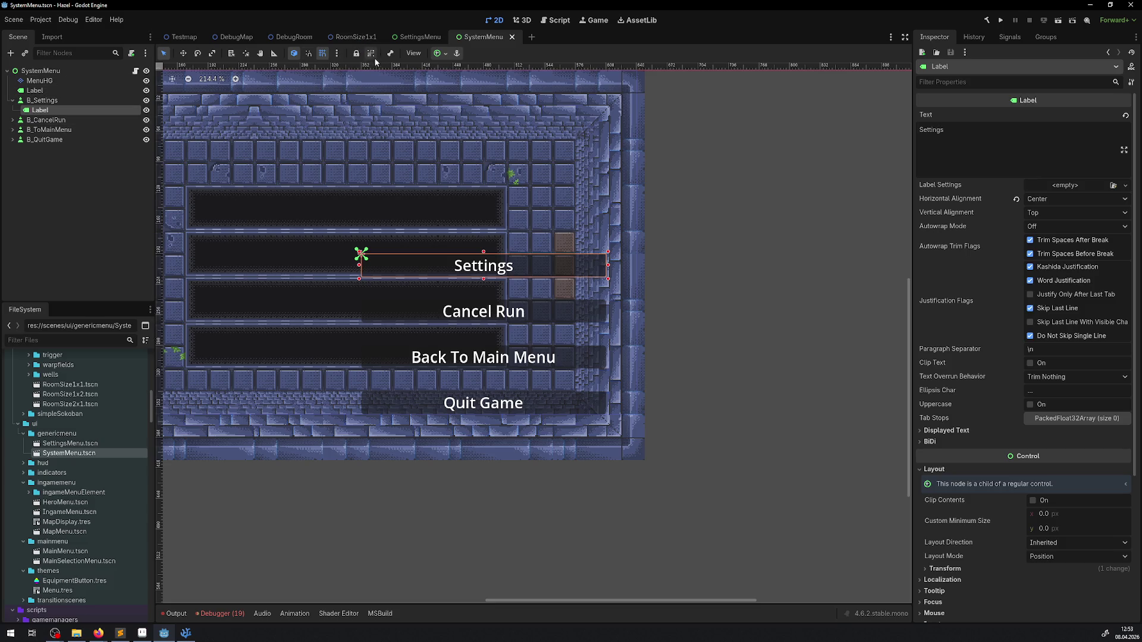
Step: Lock the Settings, Cancel Run, Back To Main Menu and Quit Game labels
click(356, 52)
click(12, 139)
click(13, 129)
click(12, 119)
click(40, 130)
click(356, 53)
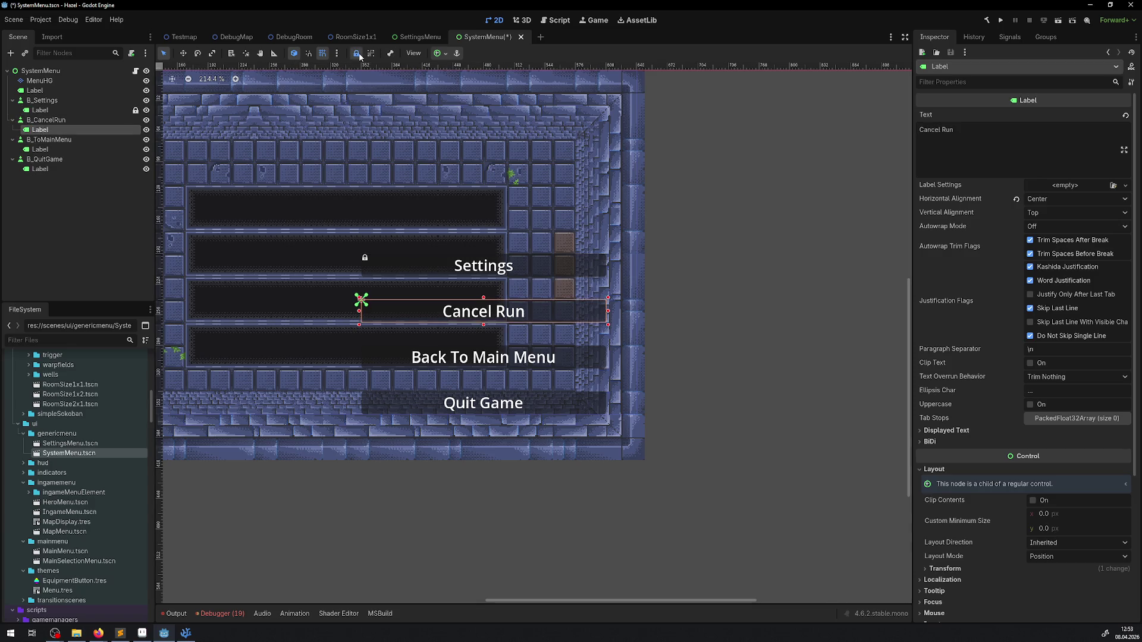
click(40, 149)
click(356, 53)
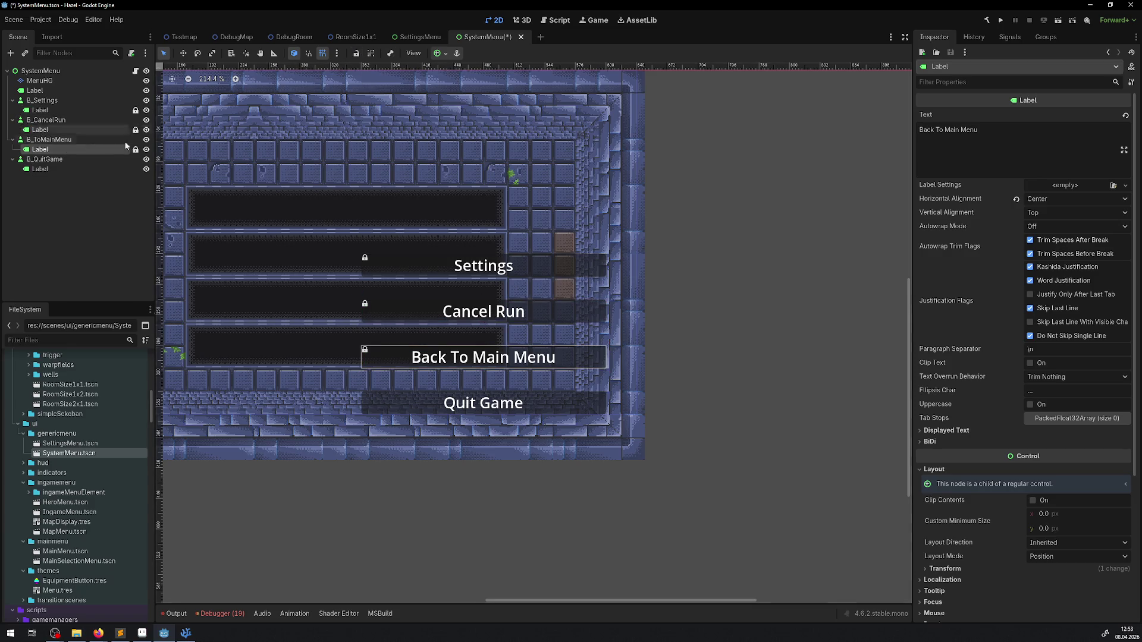
click(41, 169)
click(356, 53)
click(13, 159)
click(13, 139)
click(13, 119)
click(12, 100)
Step: Move the four buttons into their own dark panels and save SystemMenu
click(36, 102)
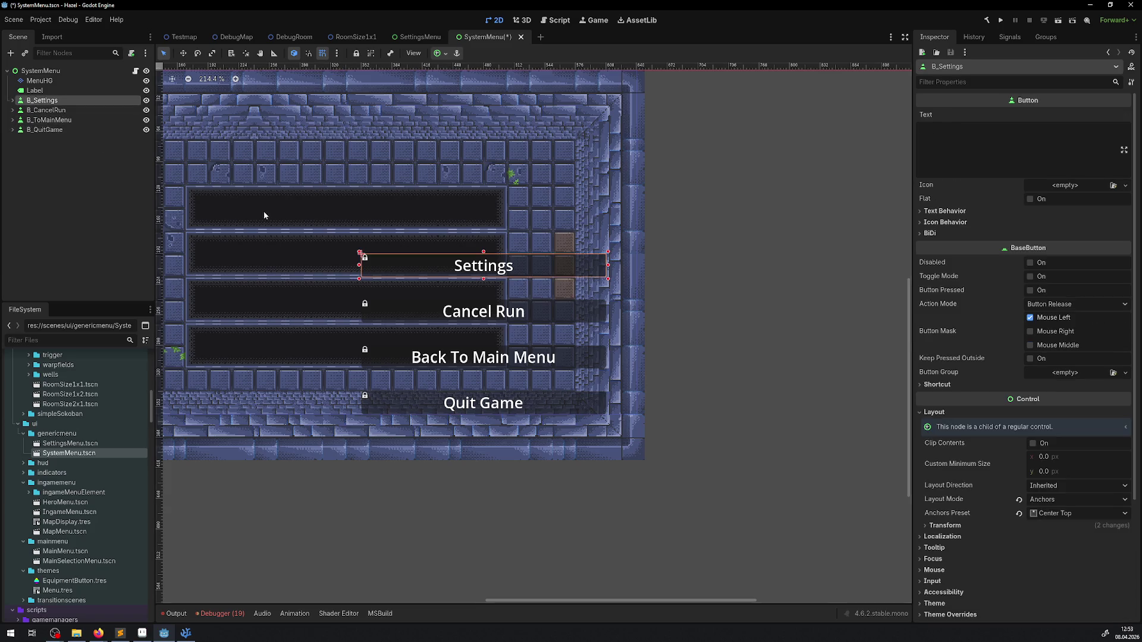
drag(407, 265, 269, 203)
click(44, 110)
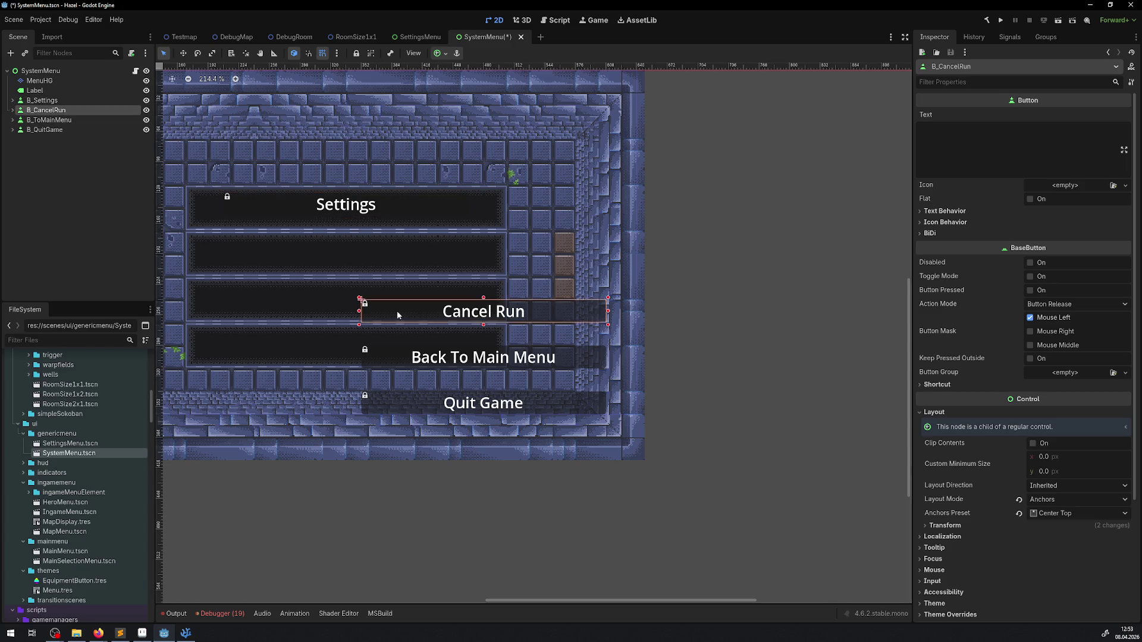
drag(406, 316, 267, 252)
click(49, 120)
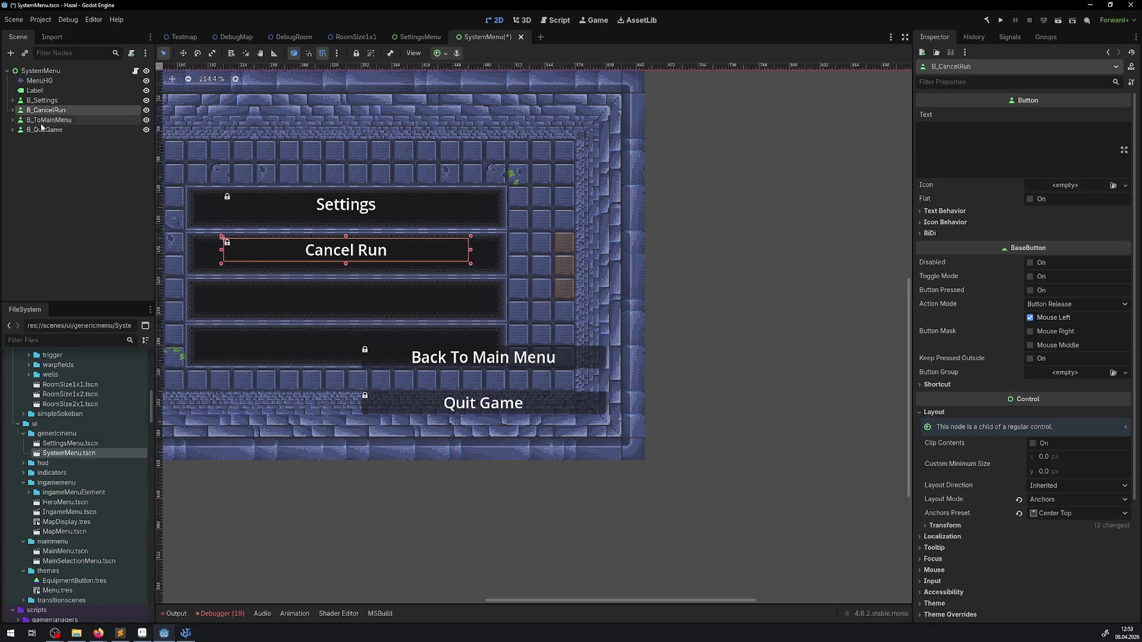
drag(383, 355, 245, 296)
drag(412, 405, 291, 342)
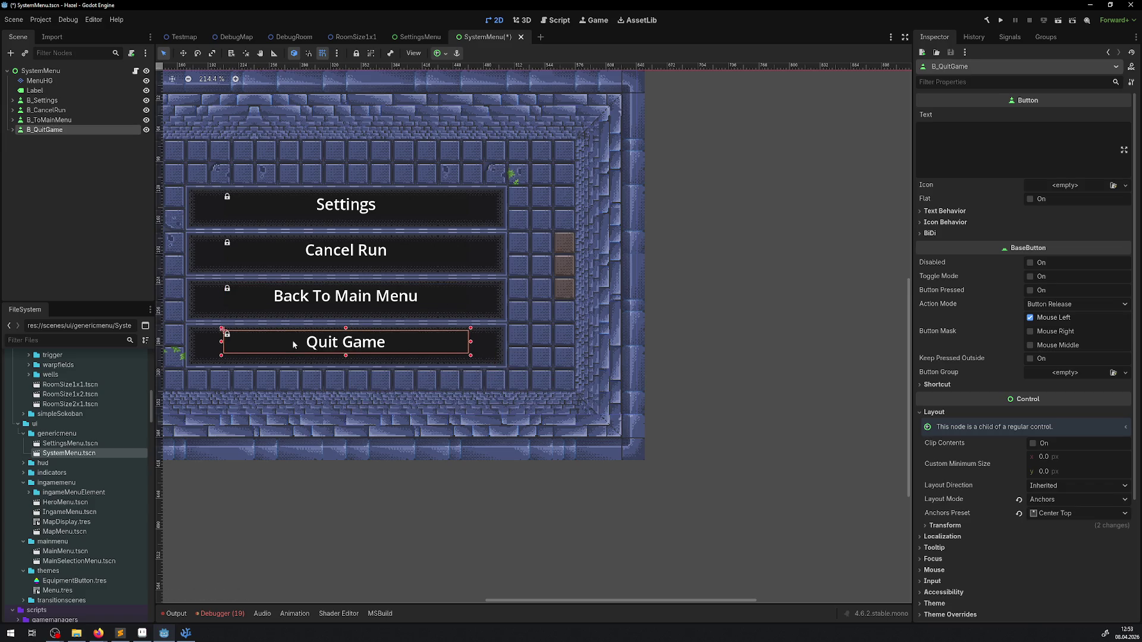
scroll(down, 3)
key(ctrl+s)
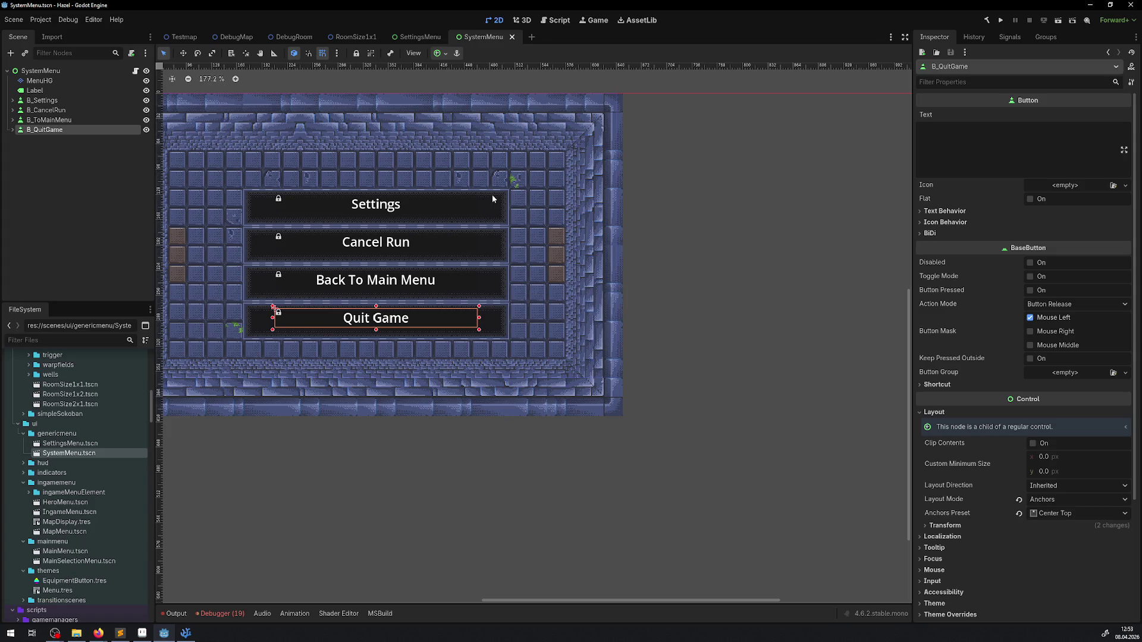
Step: Select the MenuHG tile background and bring up the SettingsMenu scene
scroll(up, 3)
scroll(left, 3)
scroll(down, 3)
scroll(left, 3)
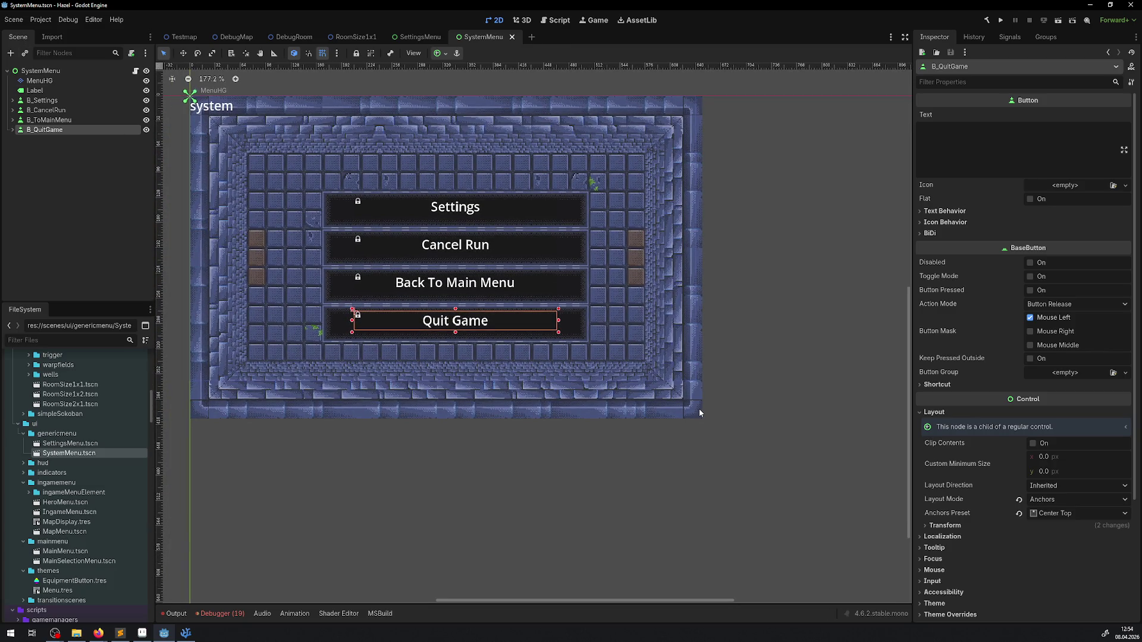
scroll(up, 3)
scroll(right, 3)
click(616, 373)
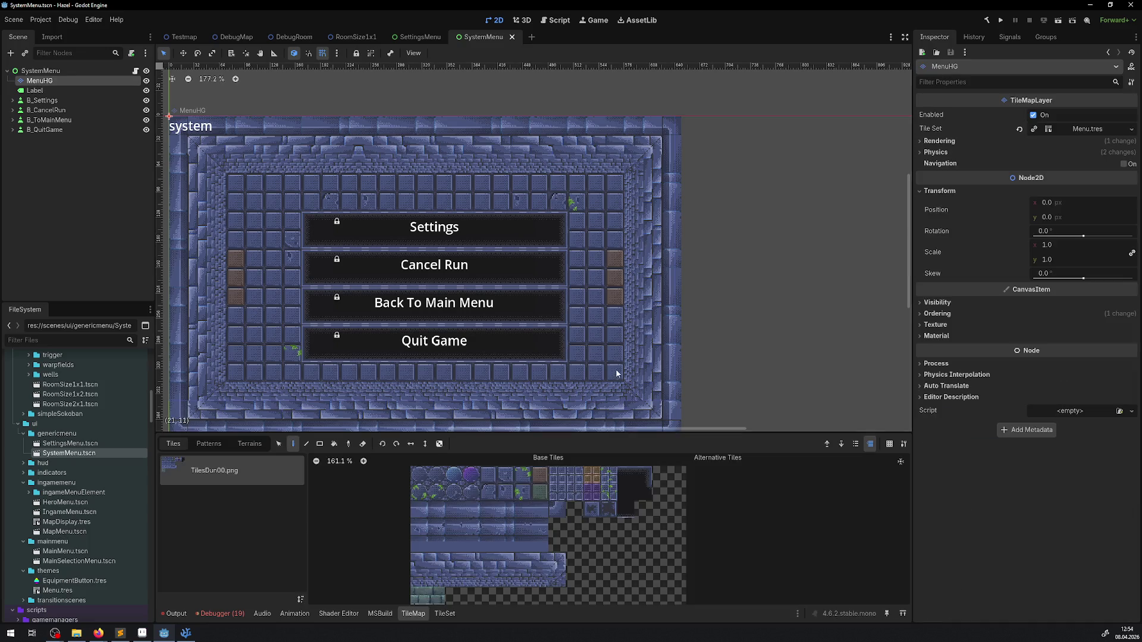
scroll(down, 3)
scroll(right, 3)
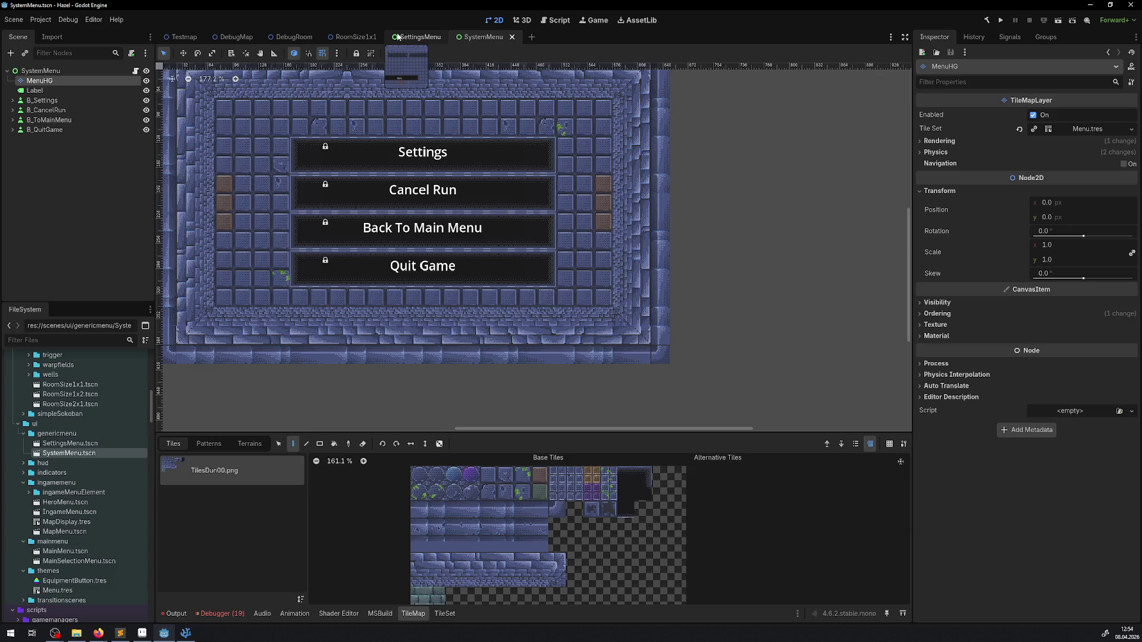
click(417, 37)
Step: Select the SettingsMenu's MenuHG layer and its rightmost column of background tiles
click(684, 399)
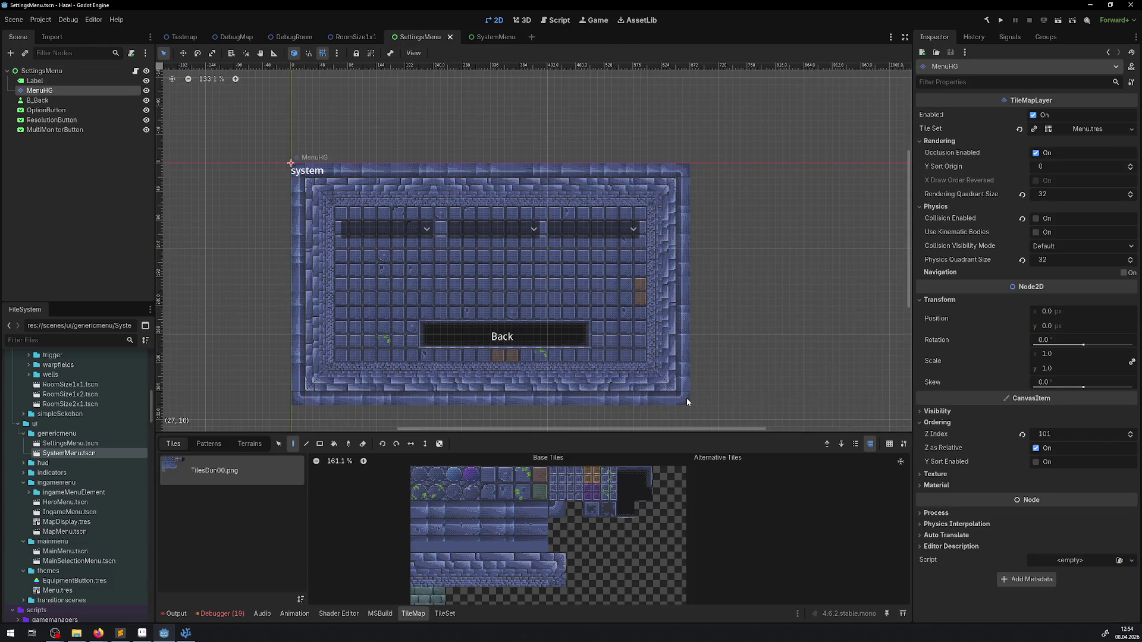
drag(686, 398, 568, 321)
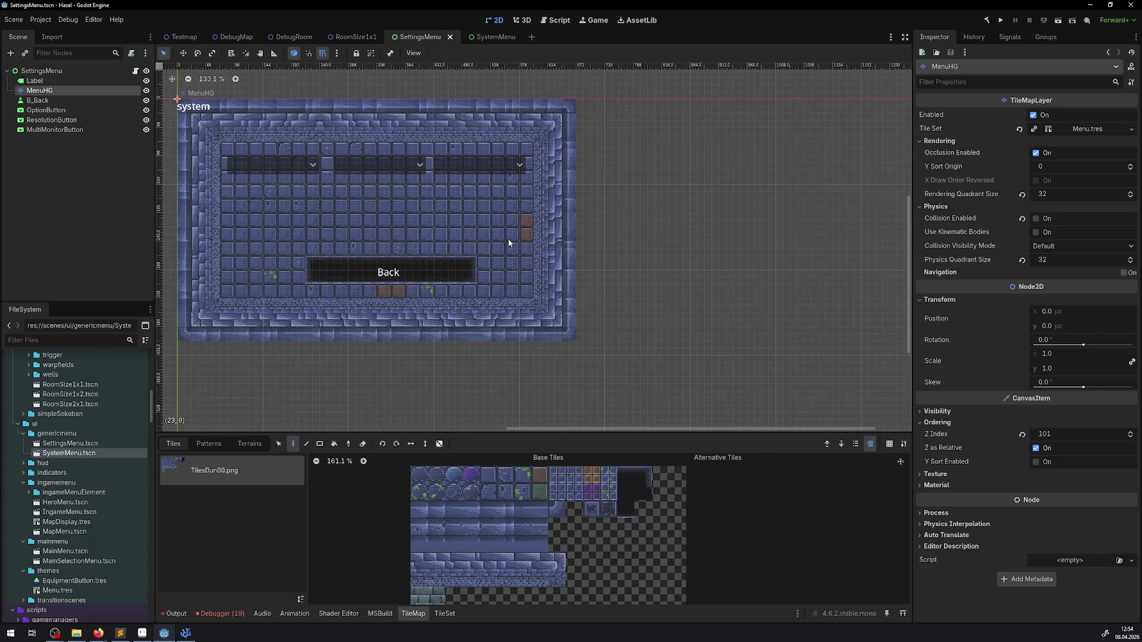
drag(507, 242, 511, 274)
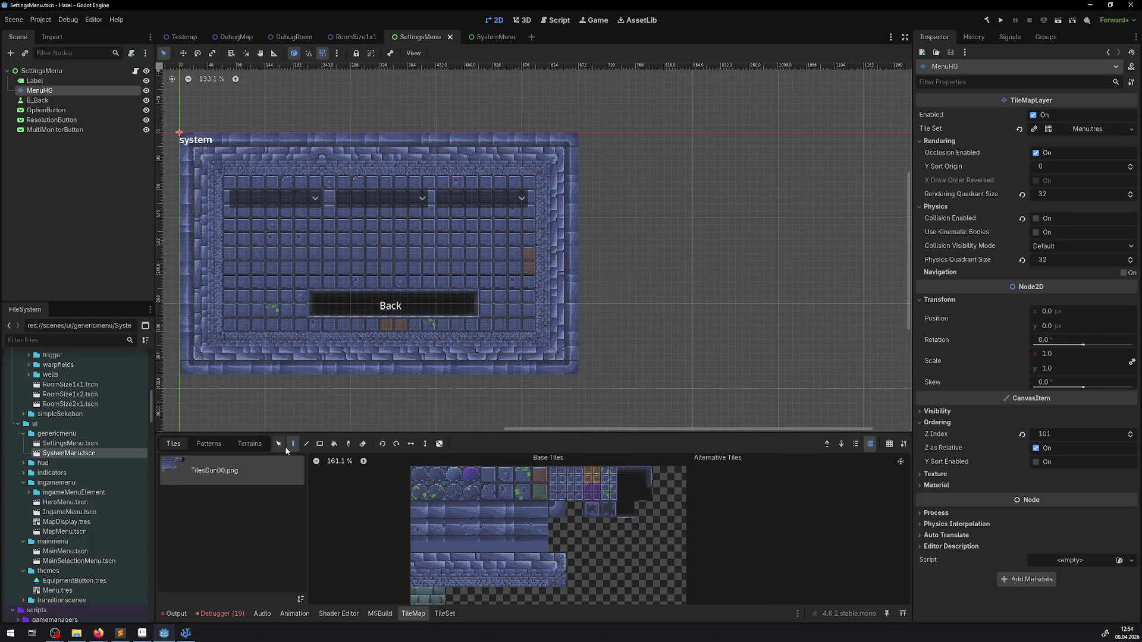
click(279, 443)
drag(571, 362, 523, 252)
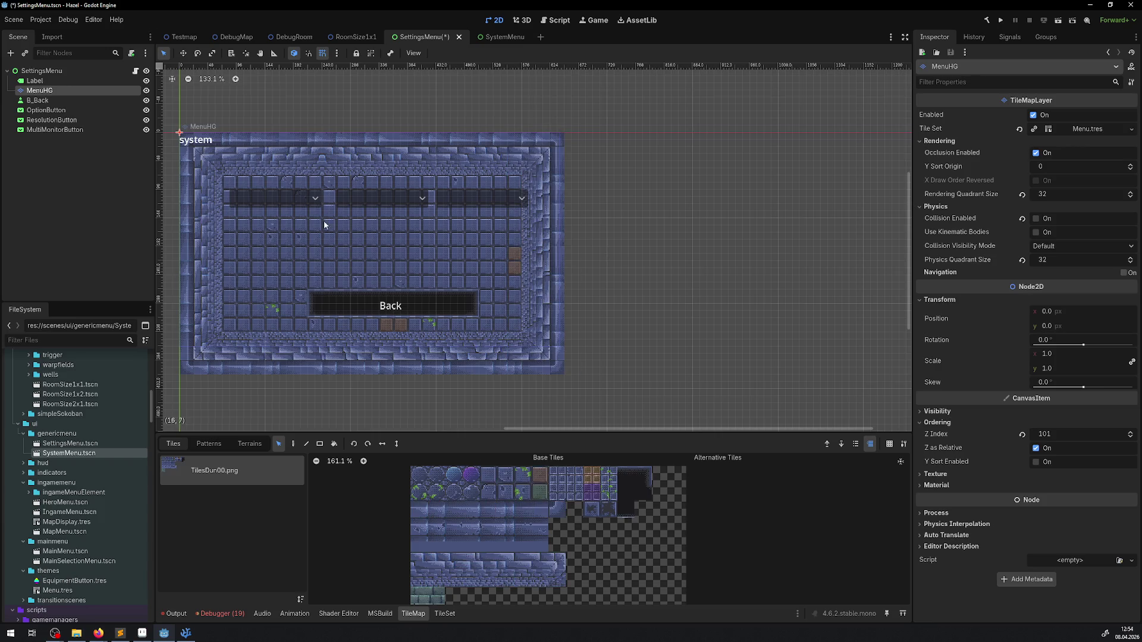
Step: Reorder MultiMonitorButton above ResolutionButton in the Scene tree
click(46, 110)
scroll(up, 3)
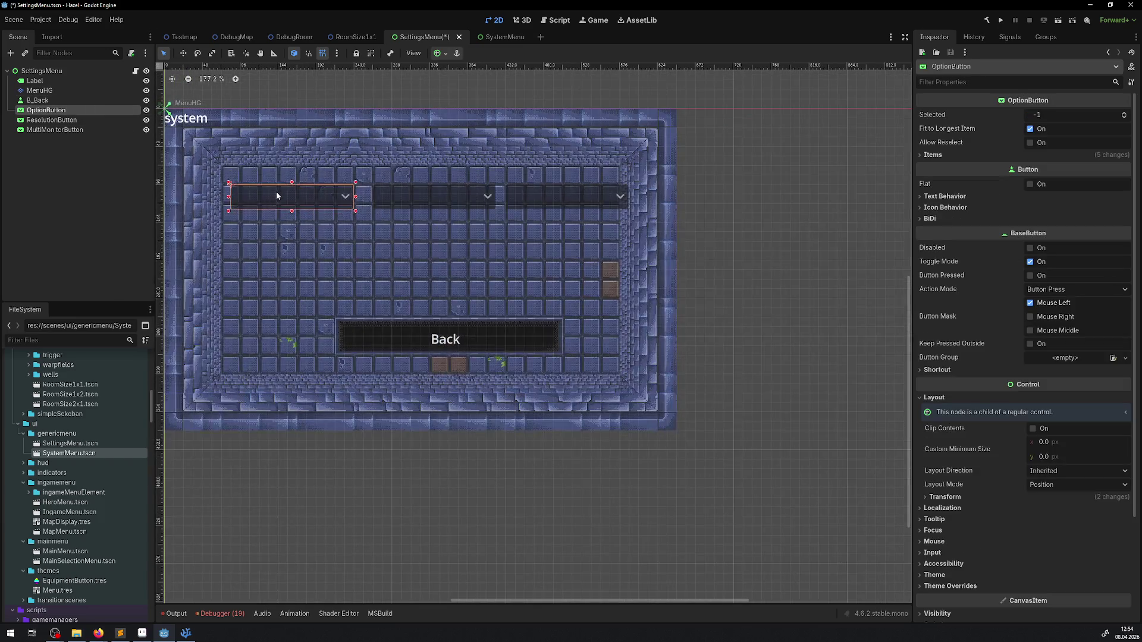
click(48, 119)
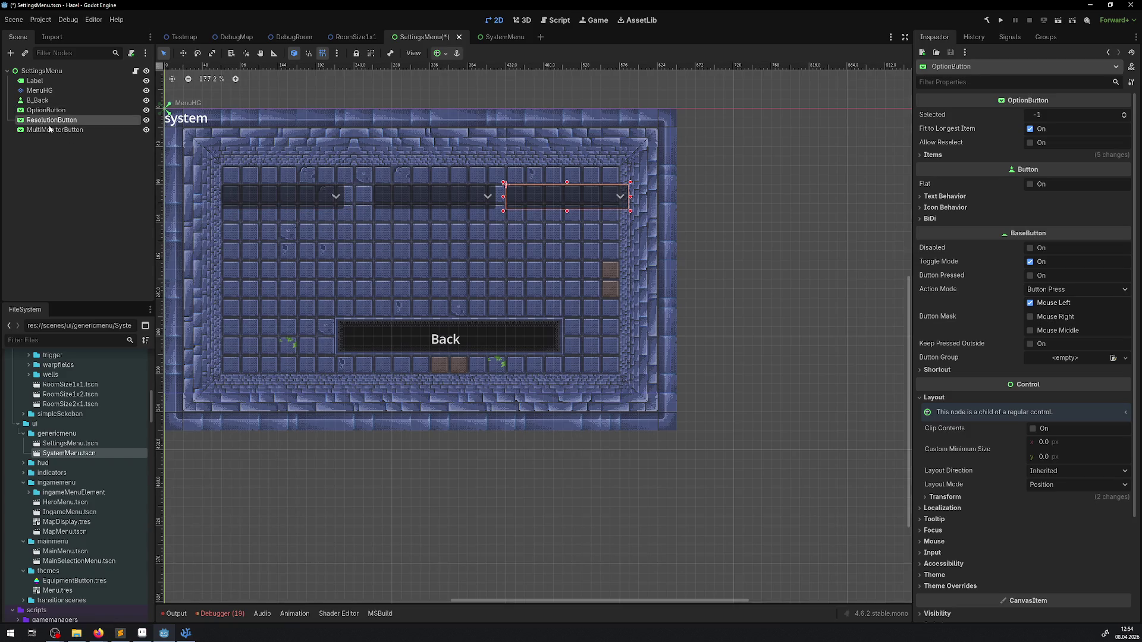
drag(53, 129, 54, 117)
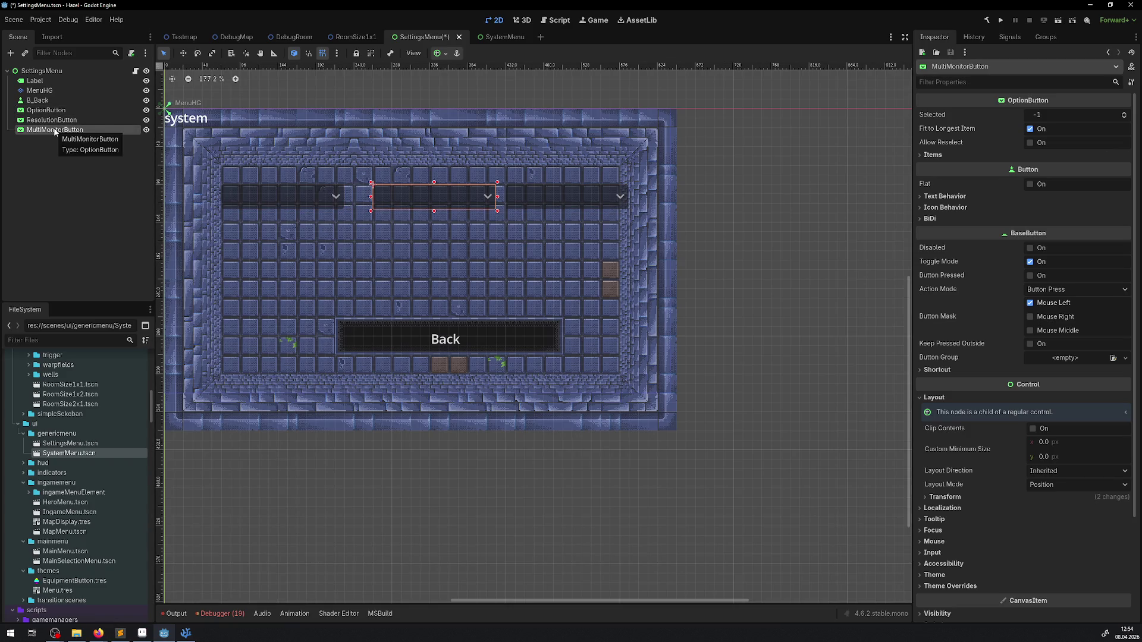
Step: Respace the MultiMonitorButton and ResolutionButton dropdowns horizontally and save the scene
scroll(up, 3)
drag(409, 183, 384, 174)
click(52, 130)
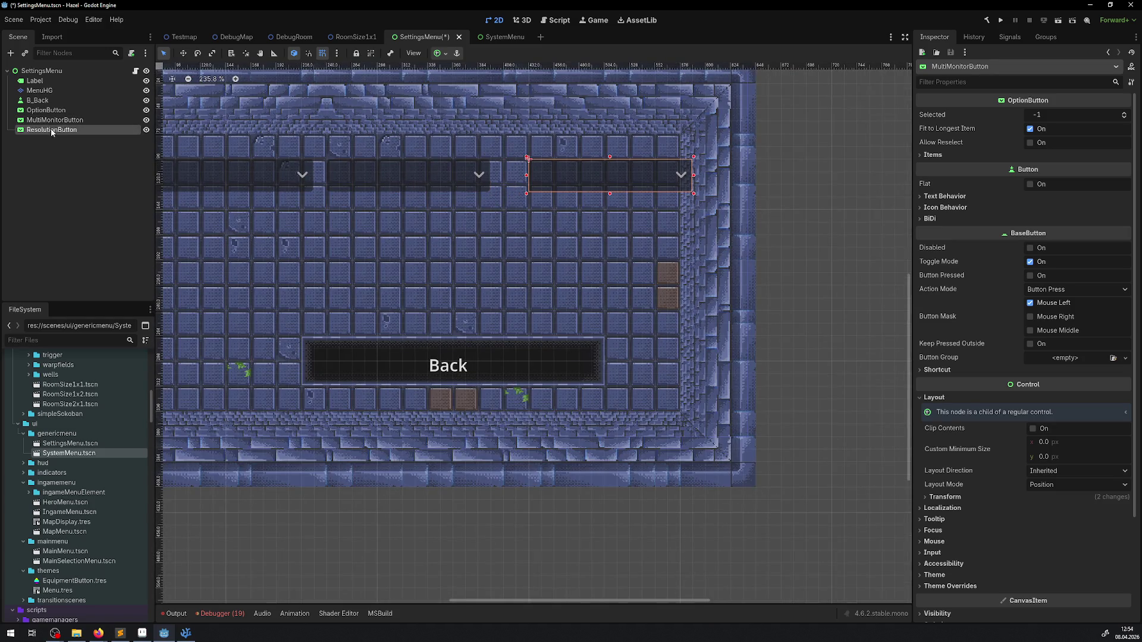
drag(579, 162, 551, 169)
scroll(left, 3)
scroll(right, 3)
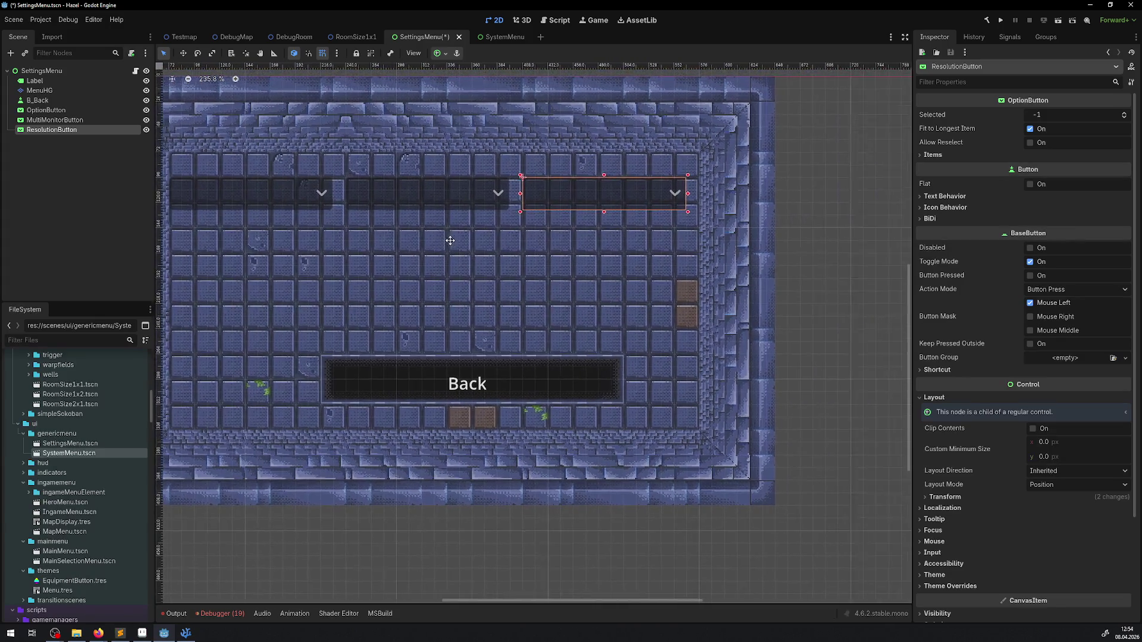
drag(562, 201, 574, 202)
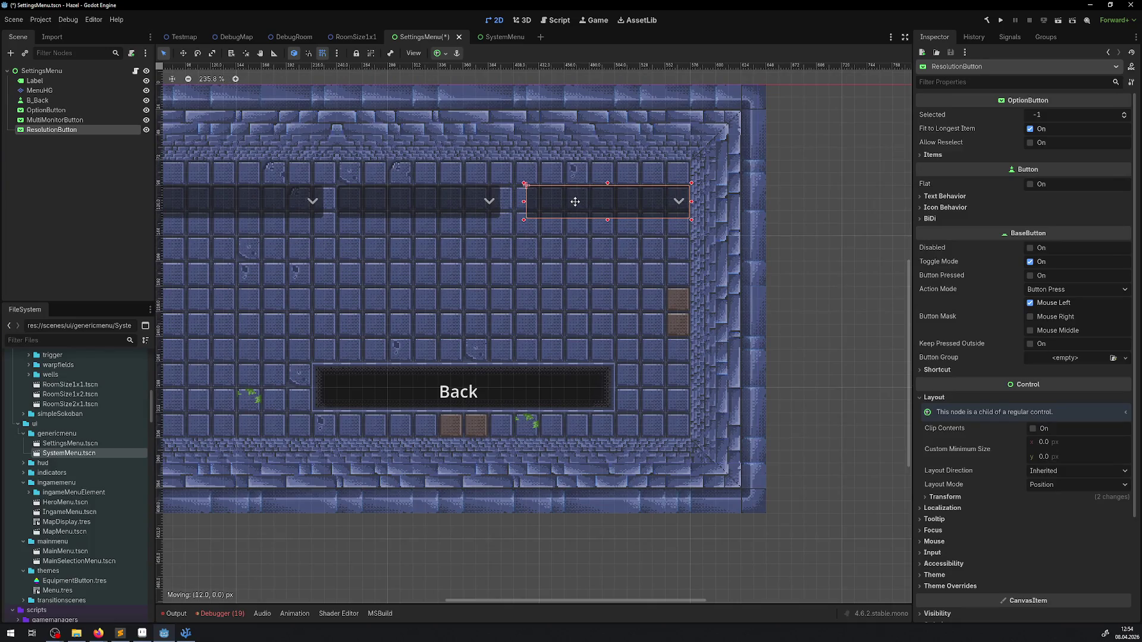
click(54, 119)
drag(394, 194, 399, 195)
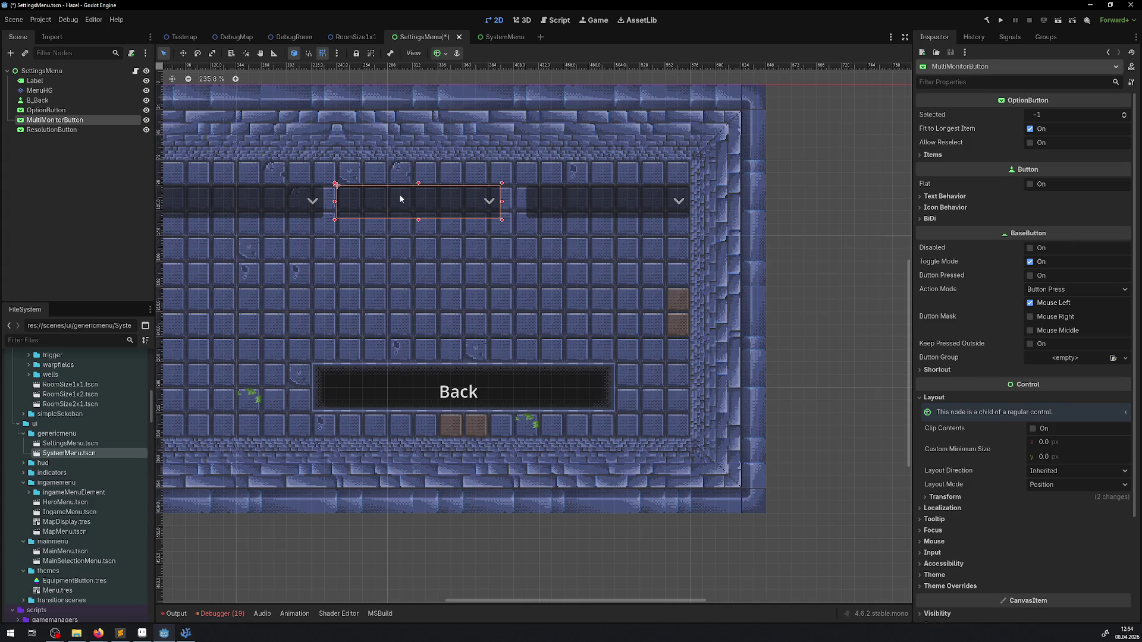
key(ctrl+s)
Step: Cut the Back-button tiles from MenuHG and paste them at Quit Game in SystemMenu
scroll(left, 3)
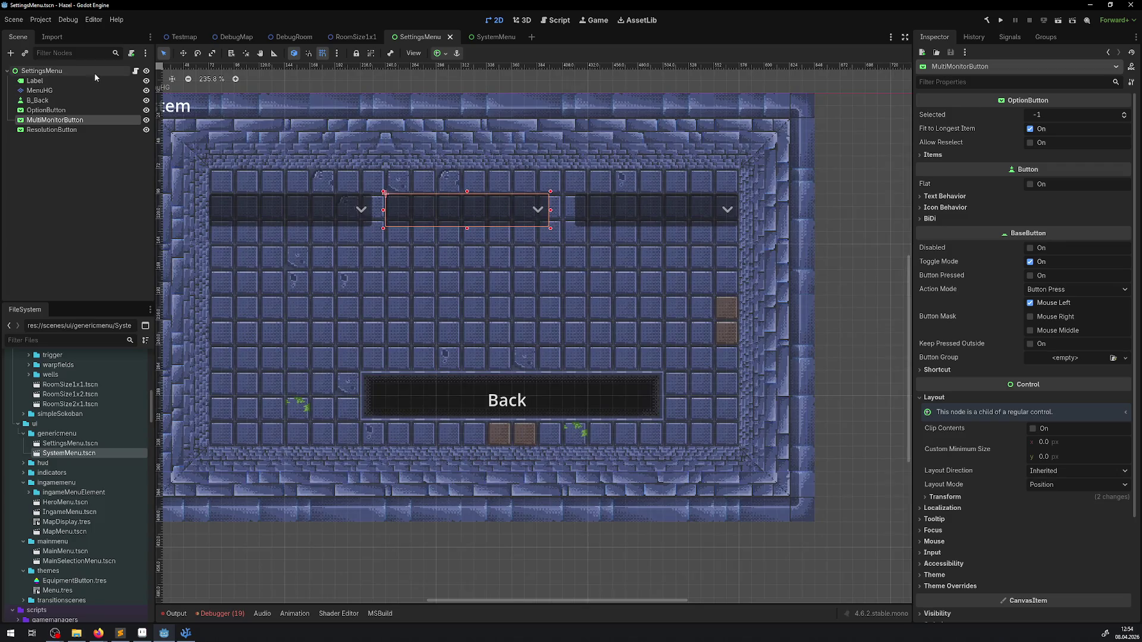
click(43, 91)
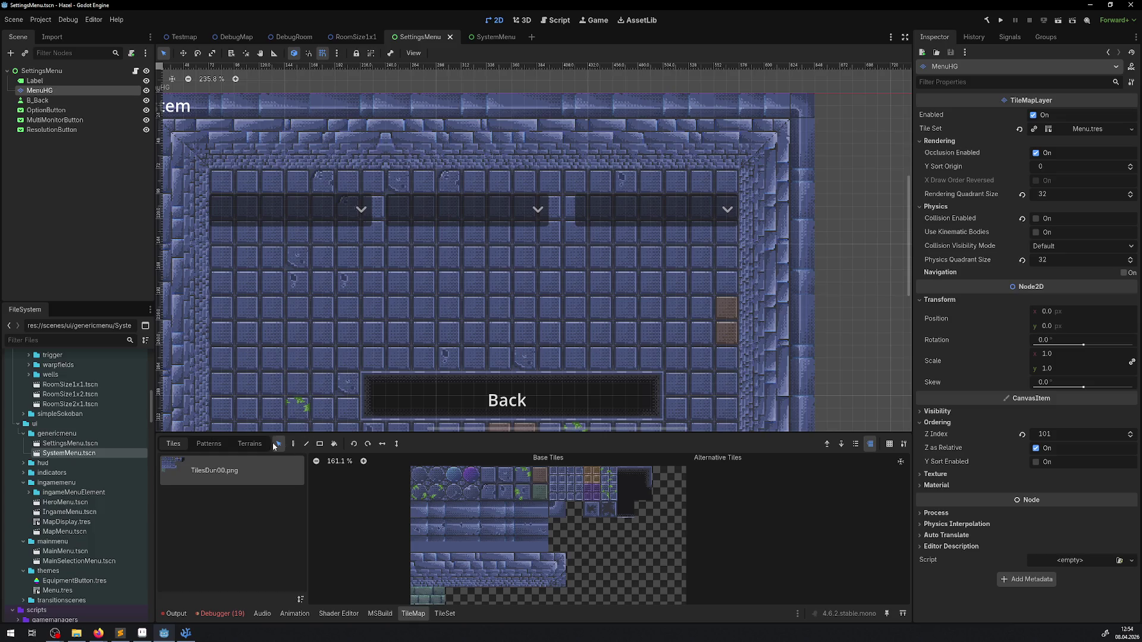
drag(371, 380, 659, 416)
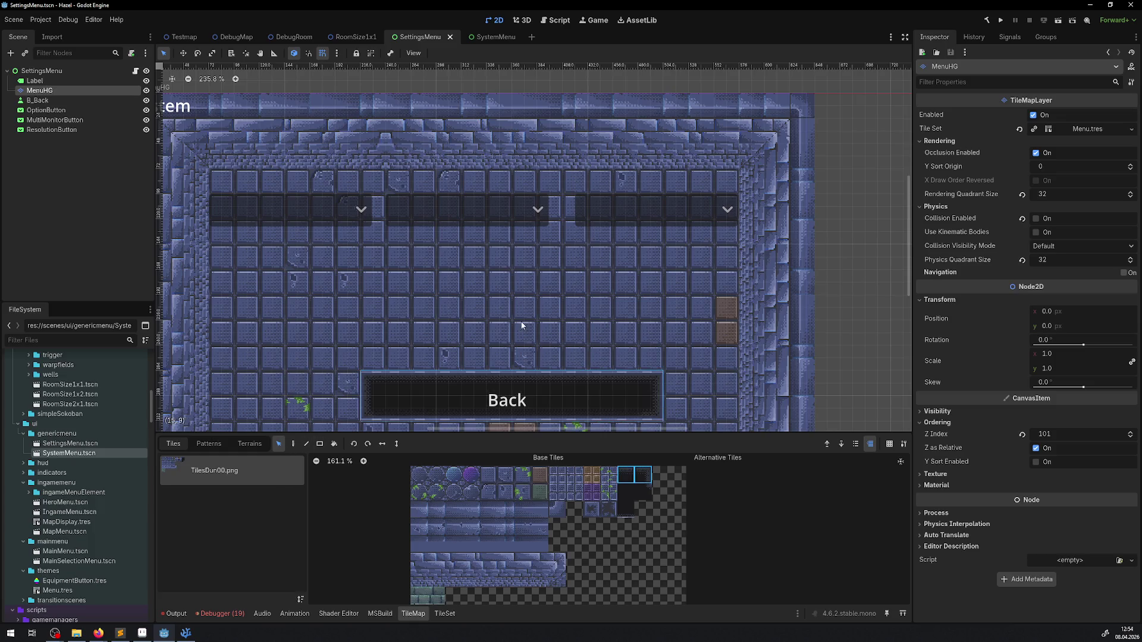
scroll(down, 3)
key(ctrl+x)
click(491, 37)
key(ctrl+v)
click(333, 284)
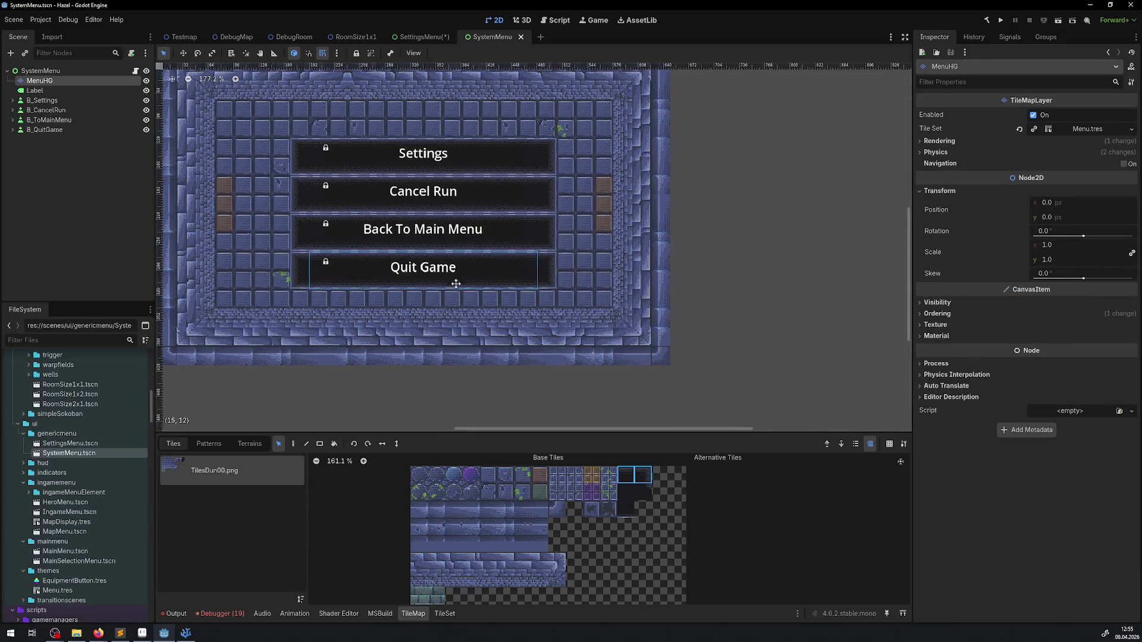
Step: Pick the button rows' tiles and test-paint them beside the buttons, then undo
scroll(up, 3)
click(776, 276)
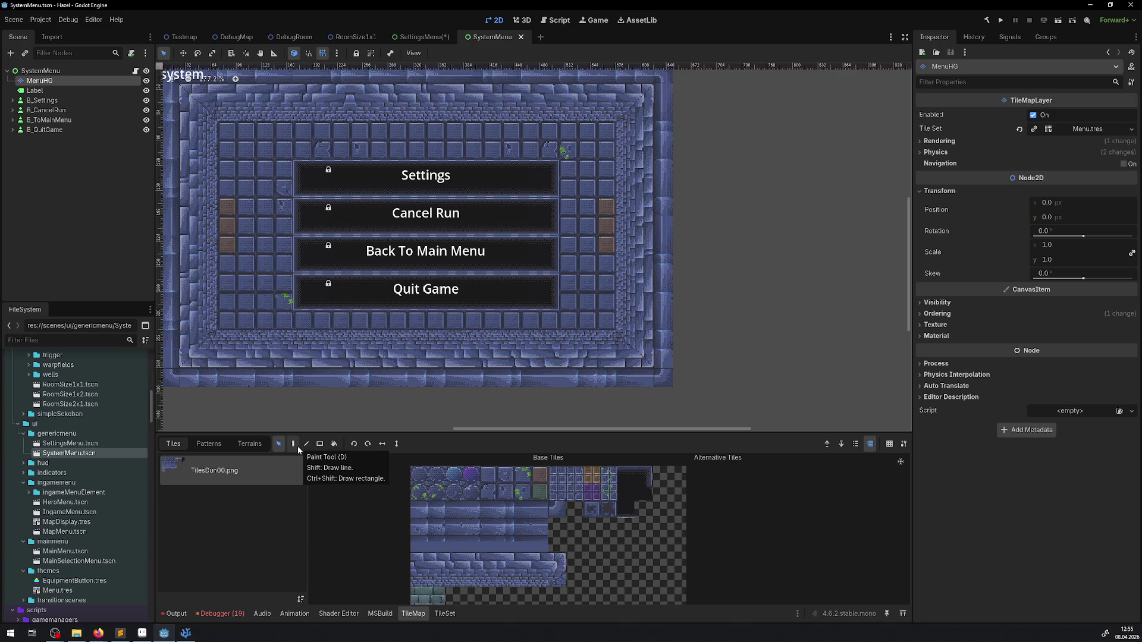
click(297, 446)
click(319, 443)
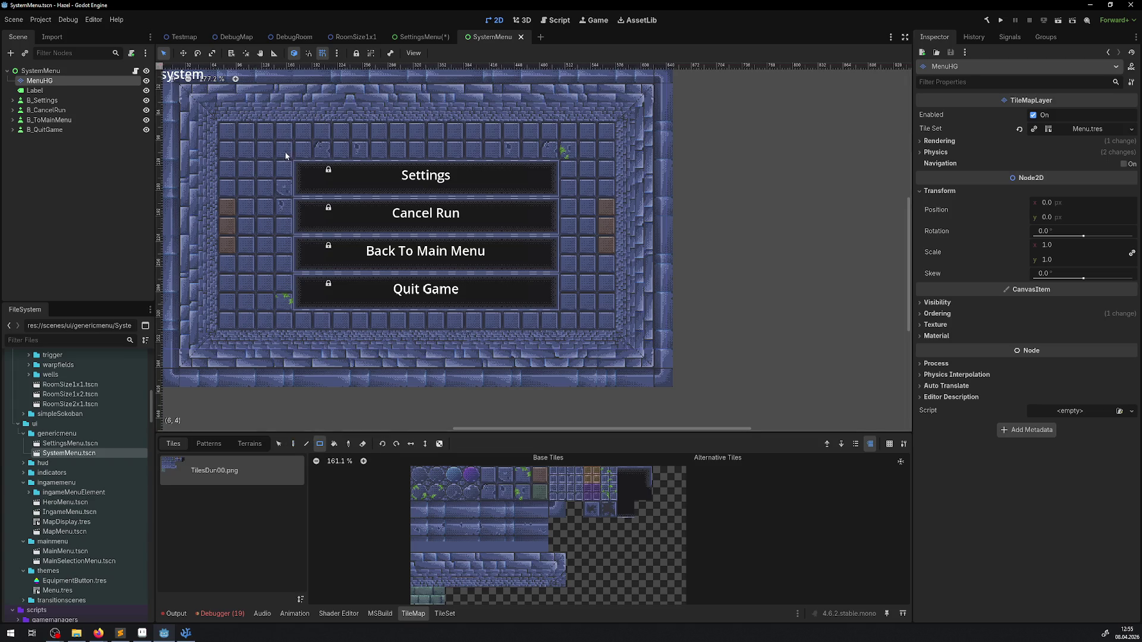
key(p)
drag(285, 302, 307, 173)
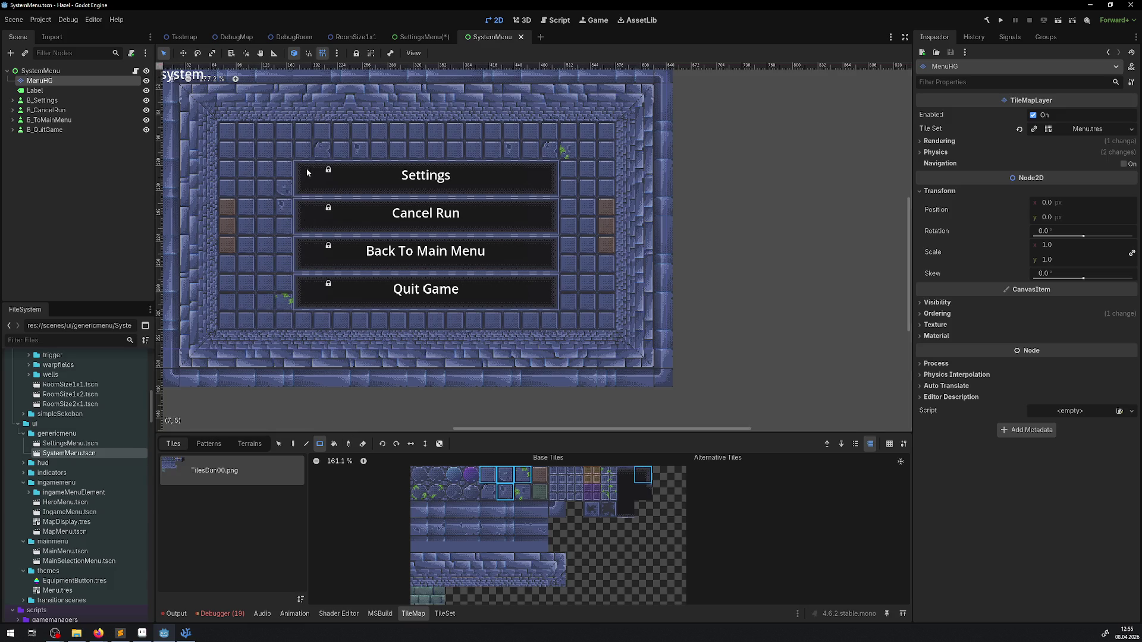
click(294, 443)
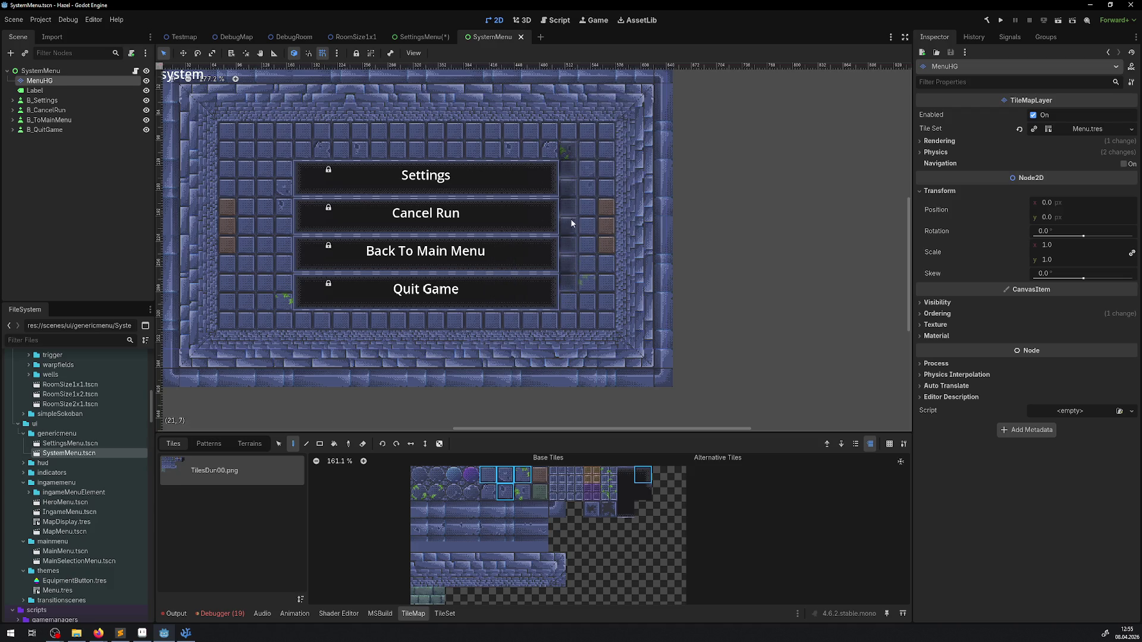
click(572, 235)
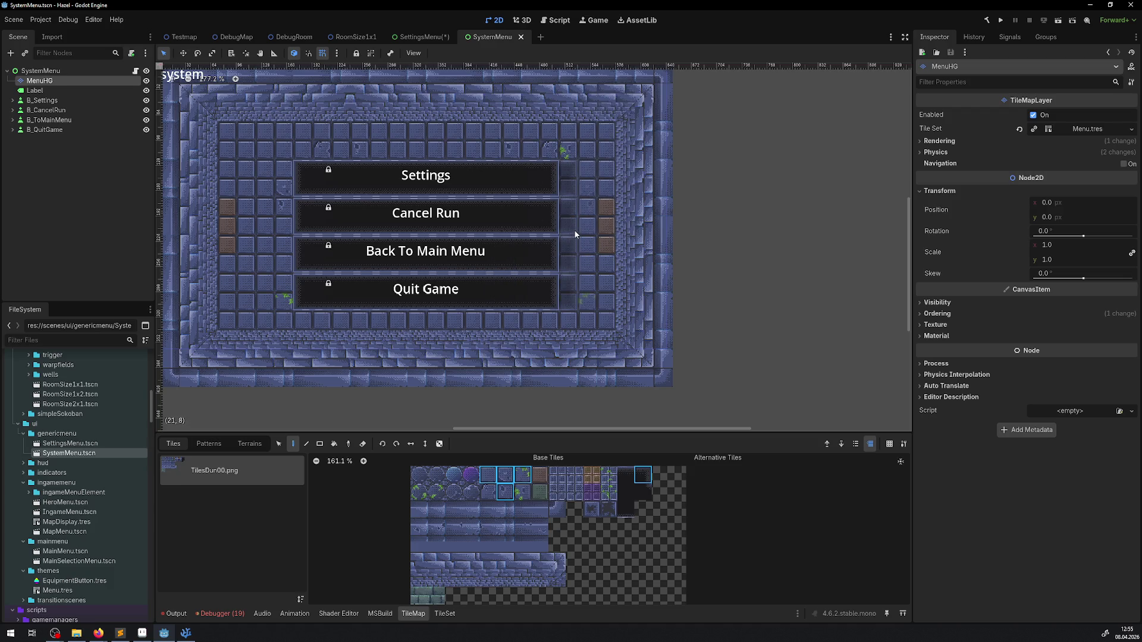
click(574, 231)
key(ctrl+z)
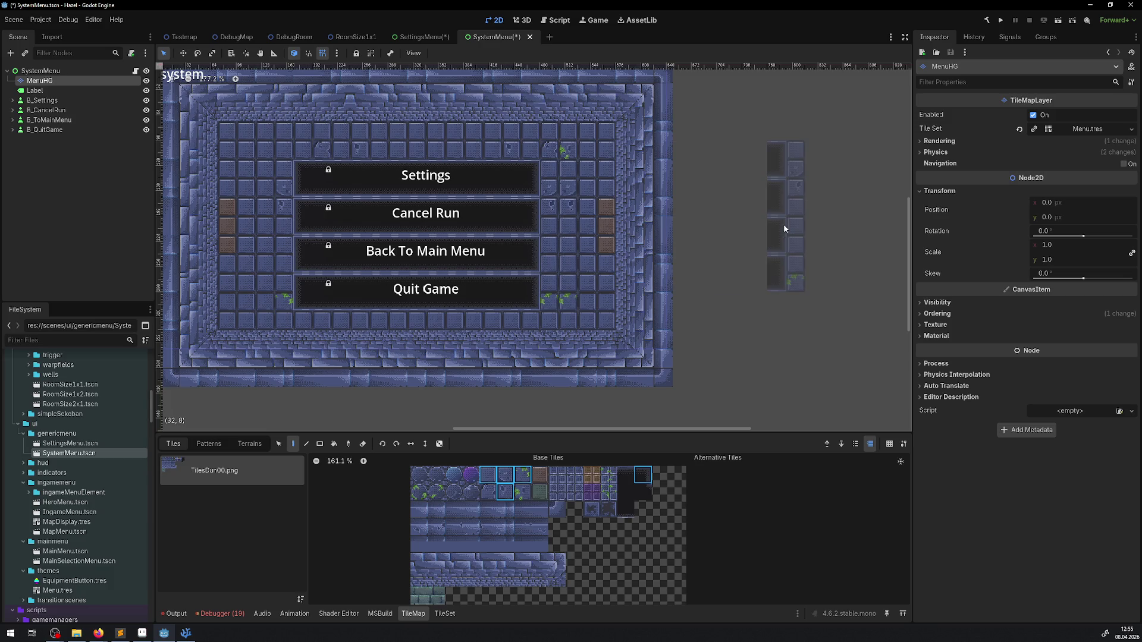
Step: Rectangle-pick the Quit Game button's two tile rows as a paint pattern
scroll(down, 3)
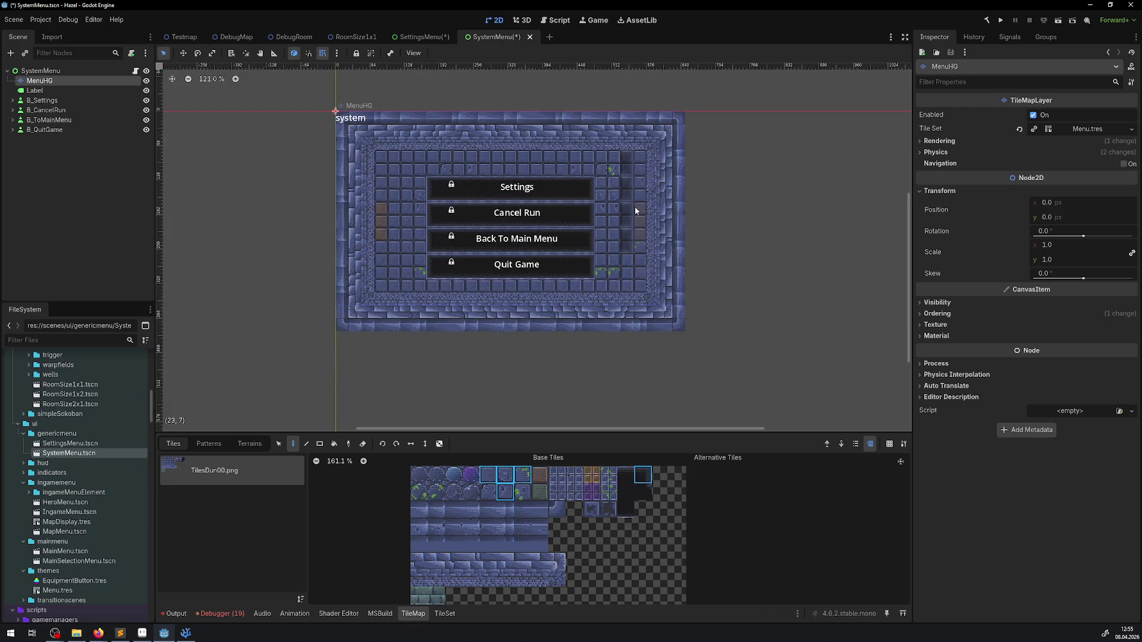
scroll(right, 3)
click(349, 446)
click(322, 444)
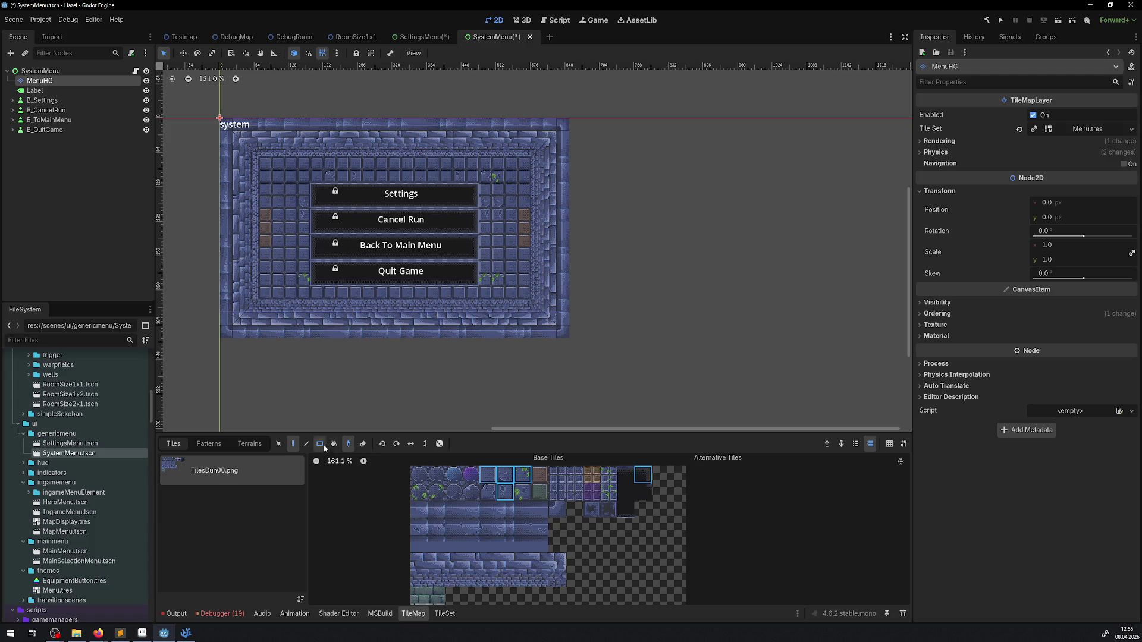
drag(271, 285, 511, 265)
click(293, 444)
click(425, 37)
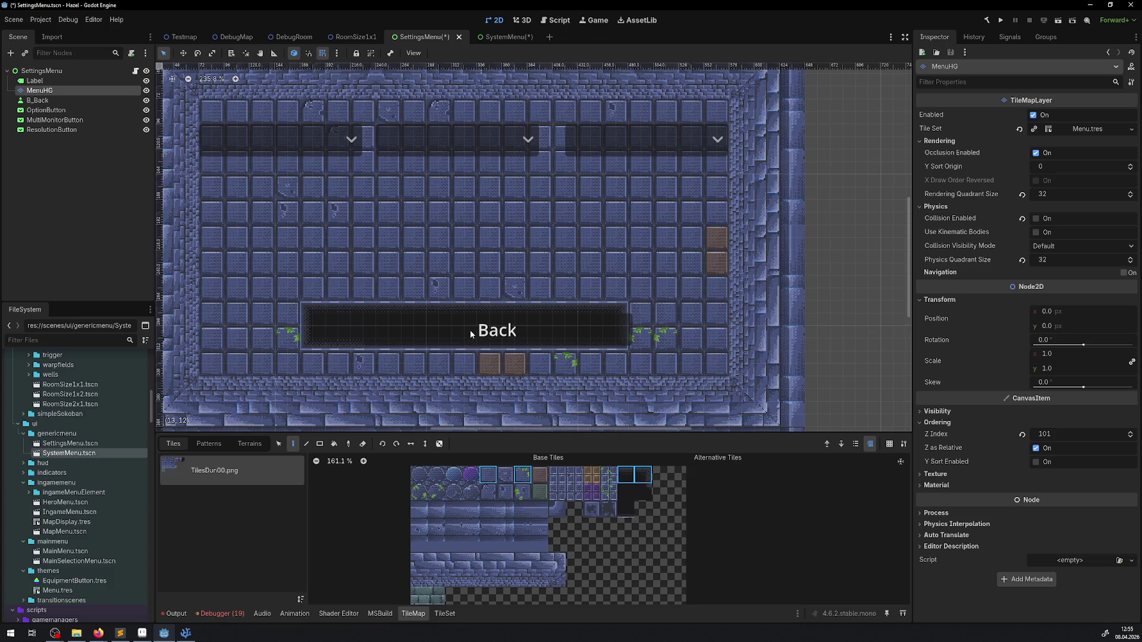
Step: Move the Back button 48 px left and save the SettingsMenu scene
scroll(down, 3)
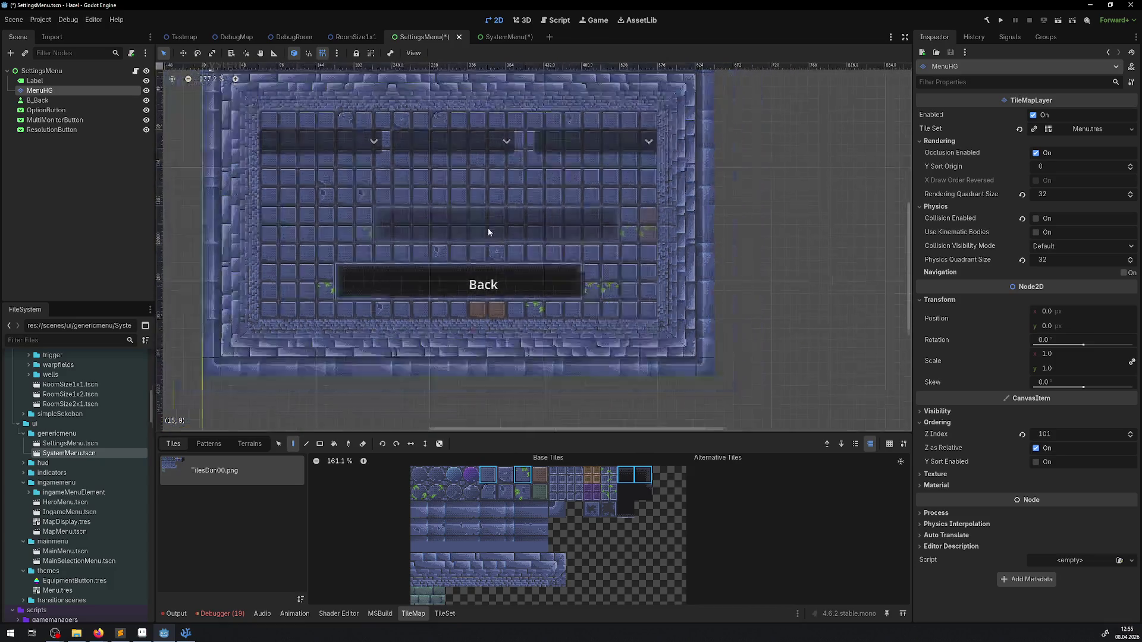
scroll(down, 3)
scroll(down, 3)
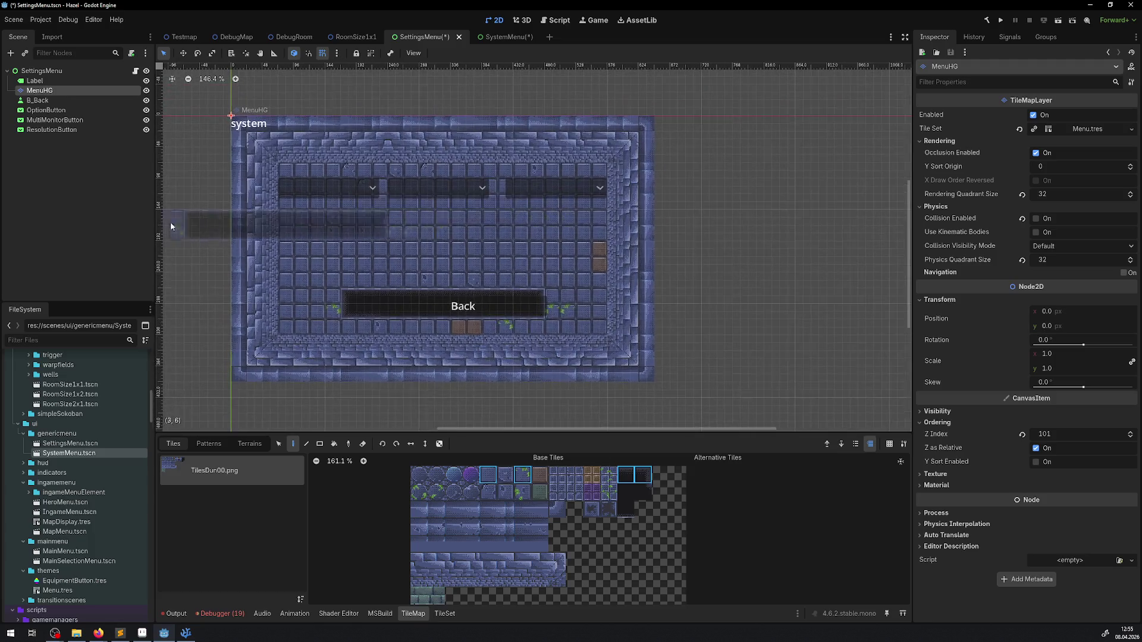
click(38, 99)
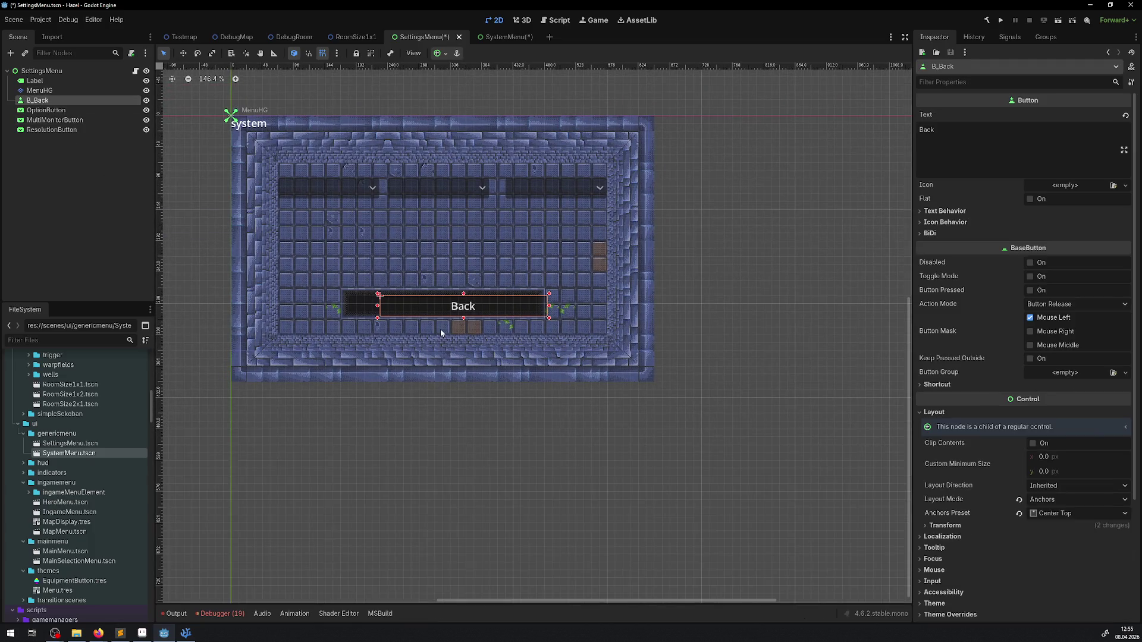
scroll(up, 3)
drag(417, 297, 377, 296)
key(ctrl+s)
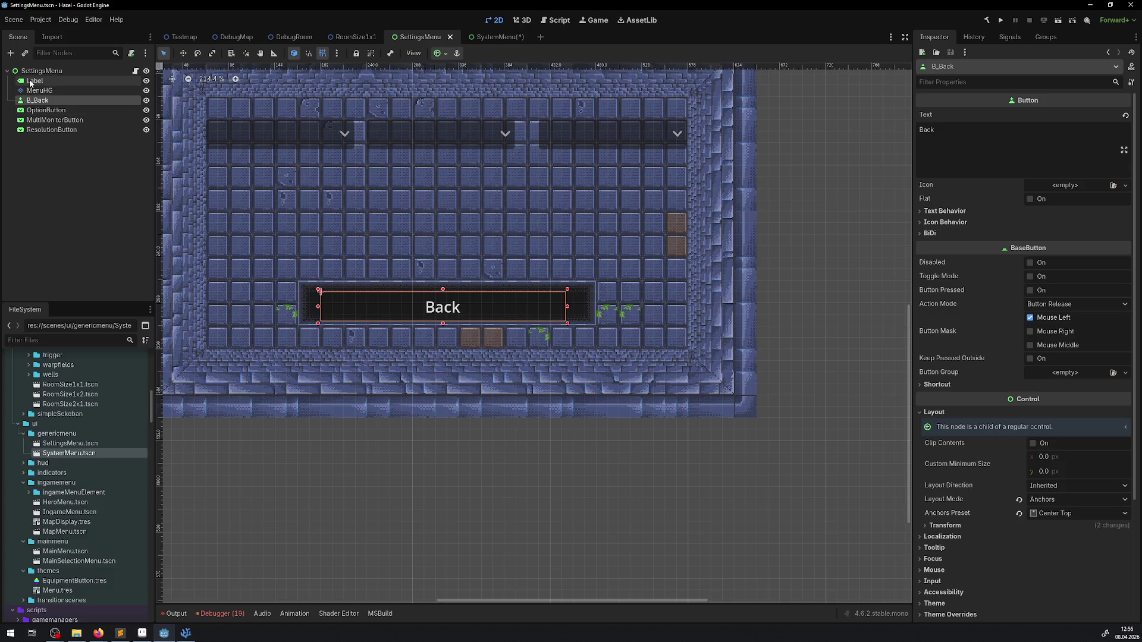
Step: Paint brown tiles into the MenuHG background and save again
click(43, 90)
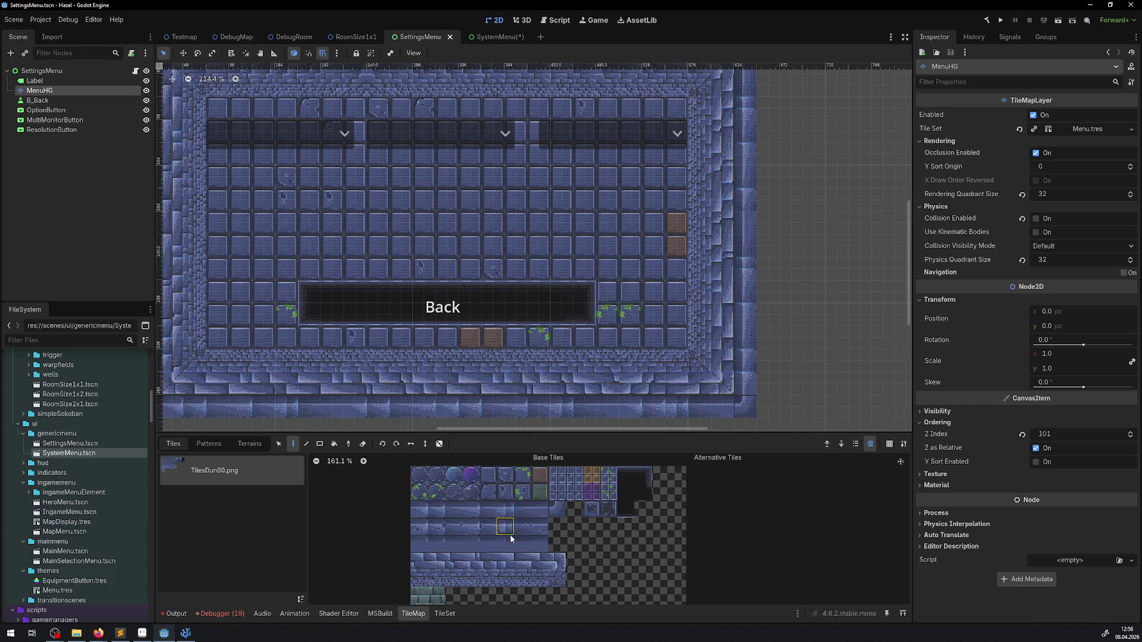
click(507, 477)
click(540, 475)
click(682, 202)
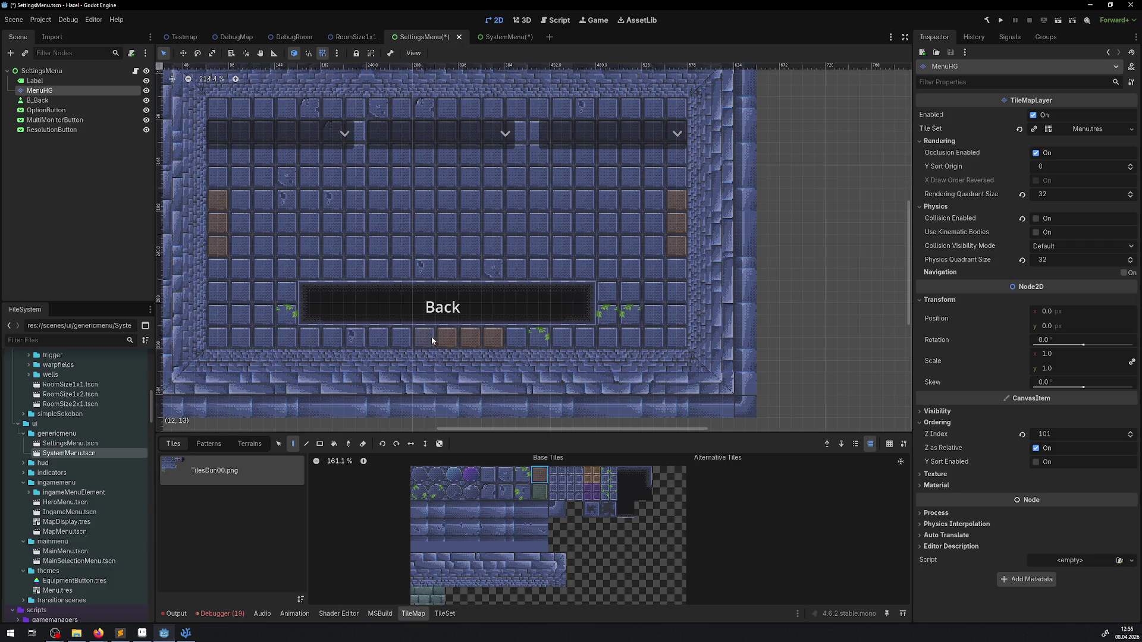
click(487, 474)
scroll(down, 3)
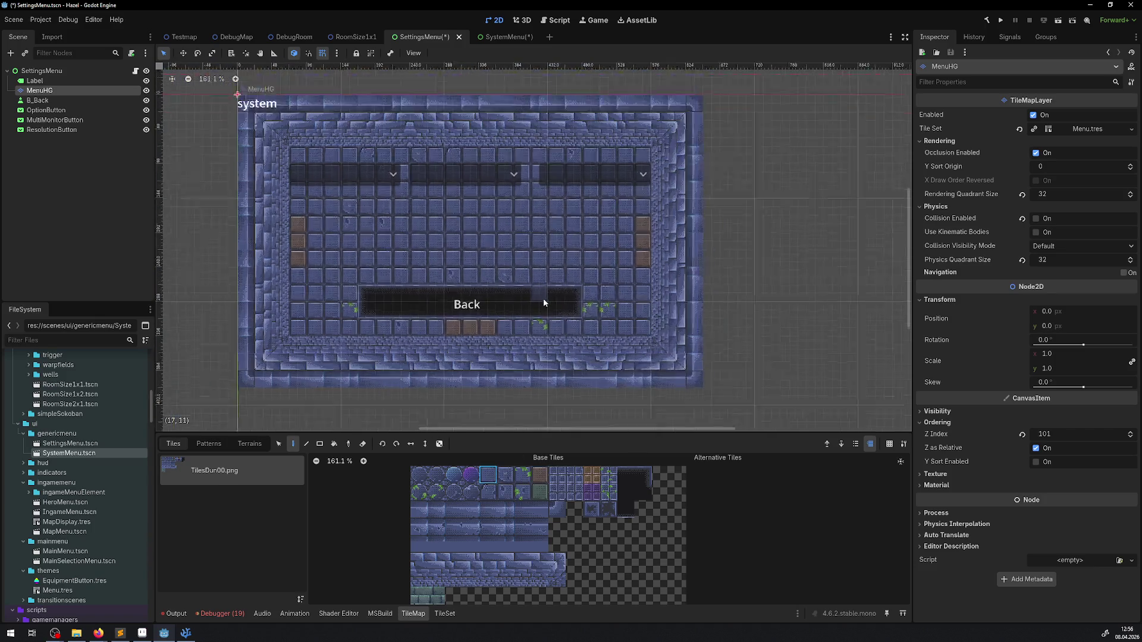
scroll(up, 3)
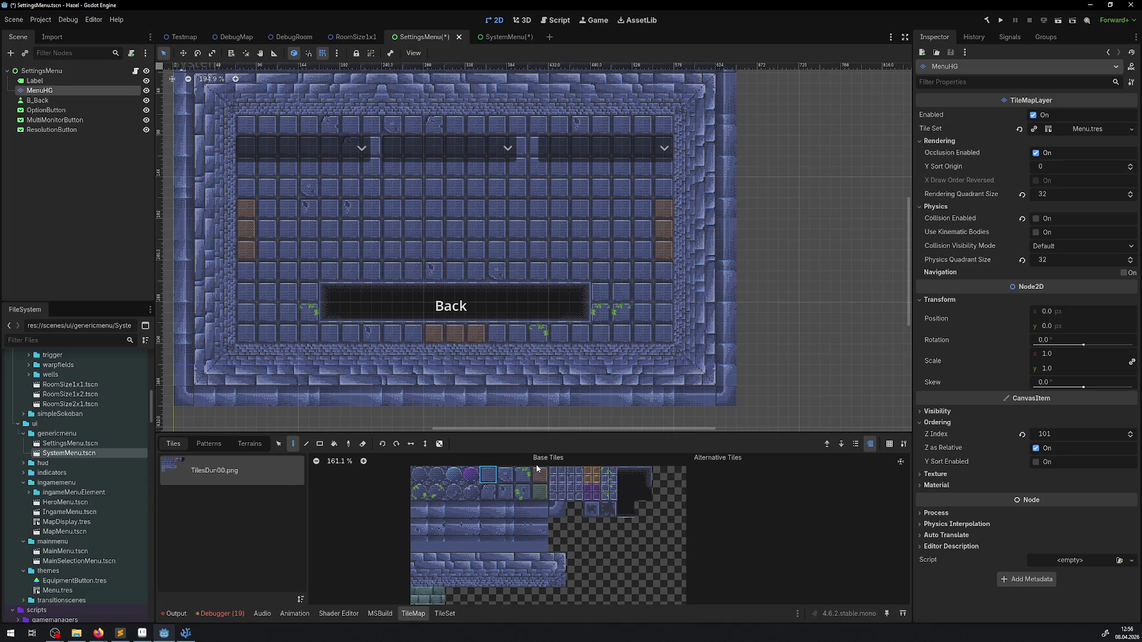
click(539, 474)
click(626, 335)
key(ctrl+s)
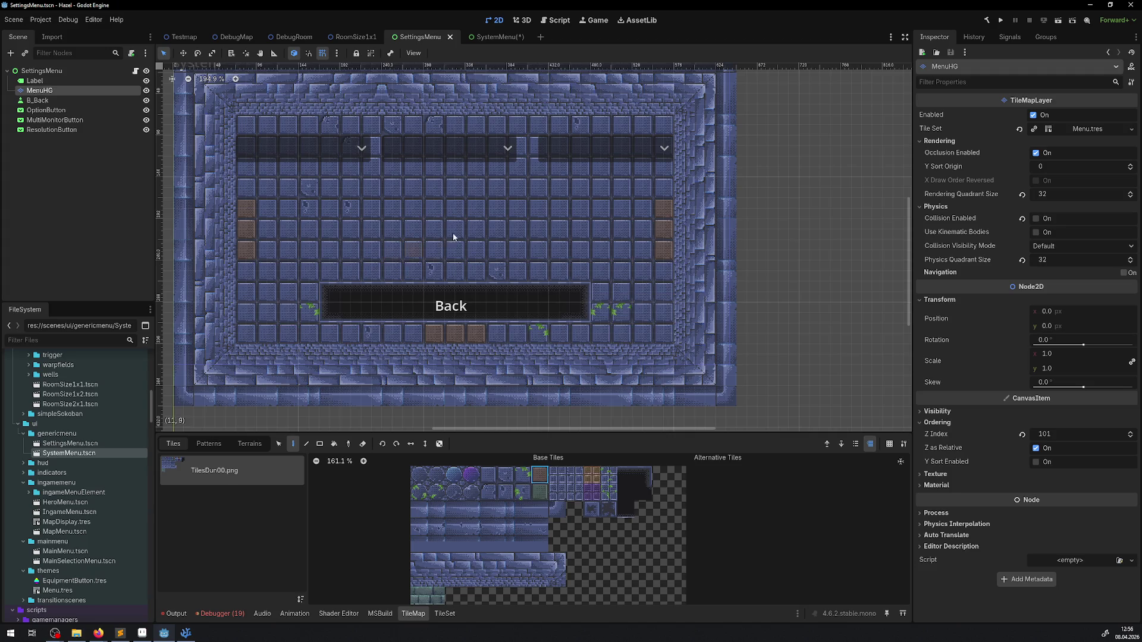
scroll(down, 3)
Step: Select B_Back, zoom in and out to inspect it, then return to SystemMenu
scroll(up, 3)
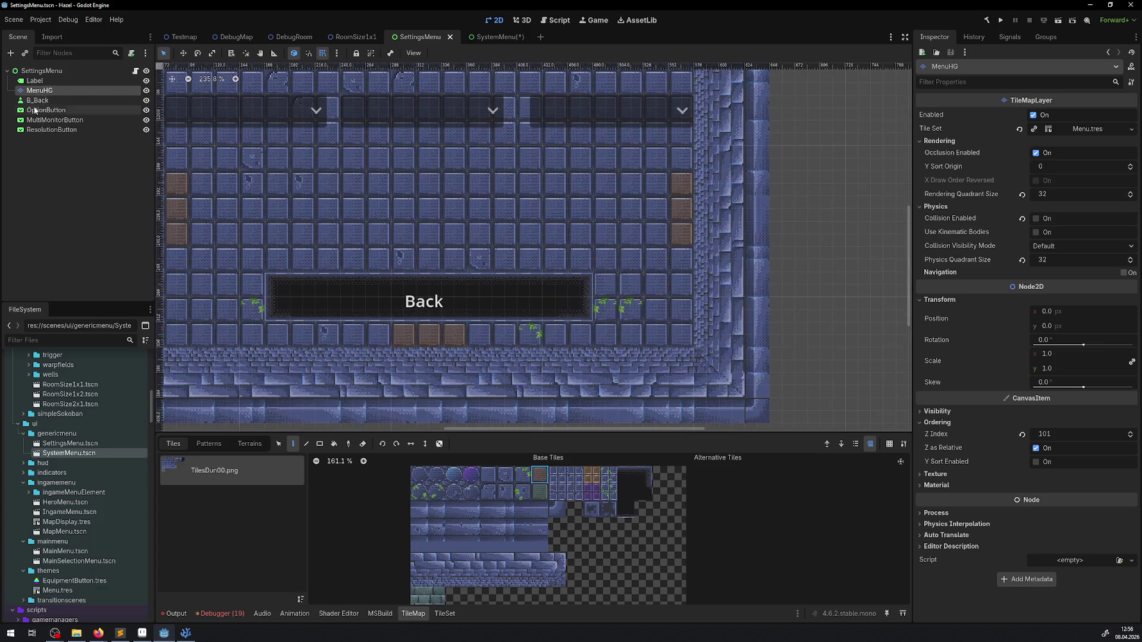
click(38, 100)
scroll(up, 3)
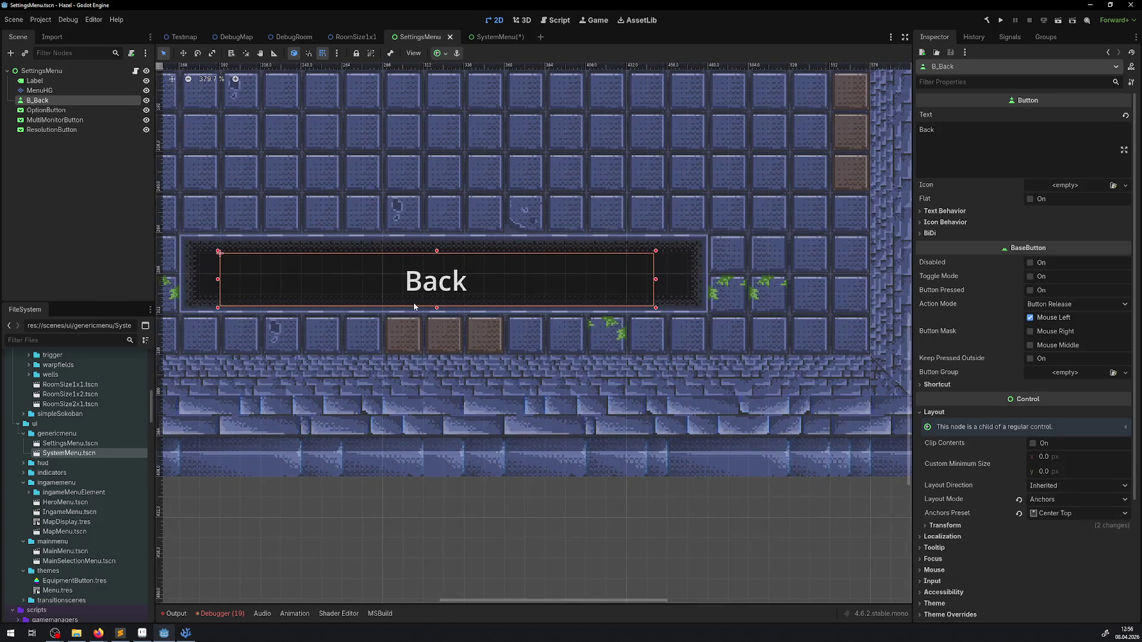
scroll(up, 3)
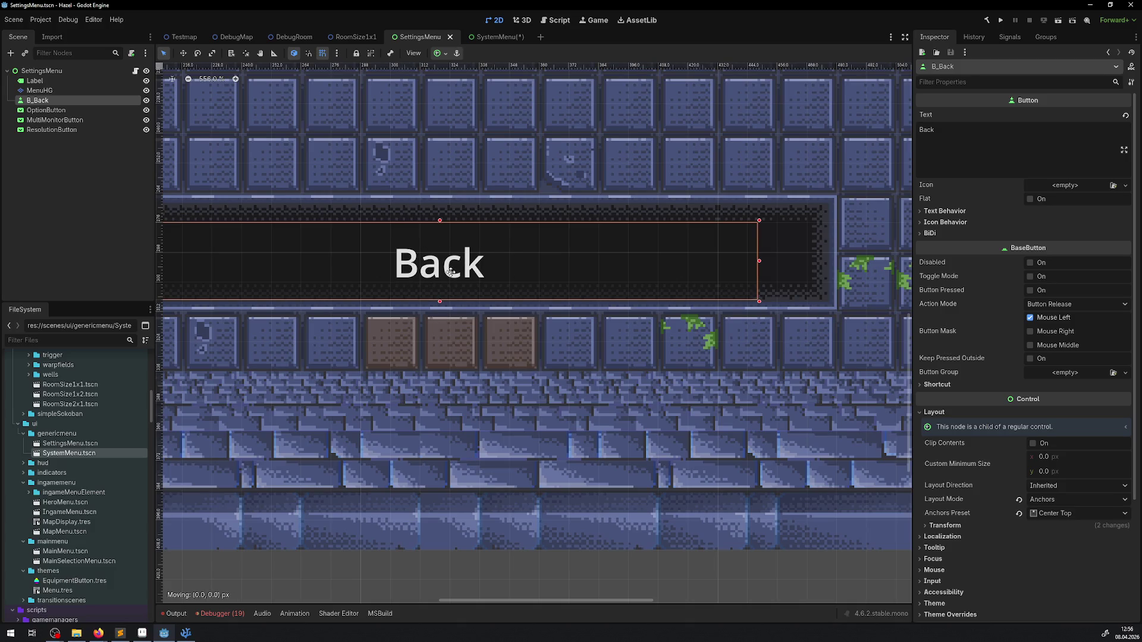
scroll(down, 3)
scroll(down, 3)
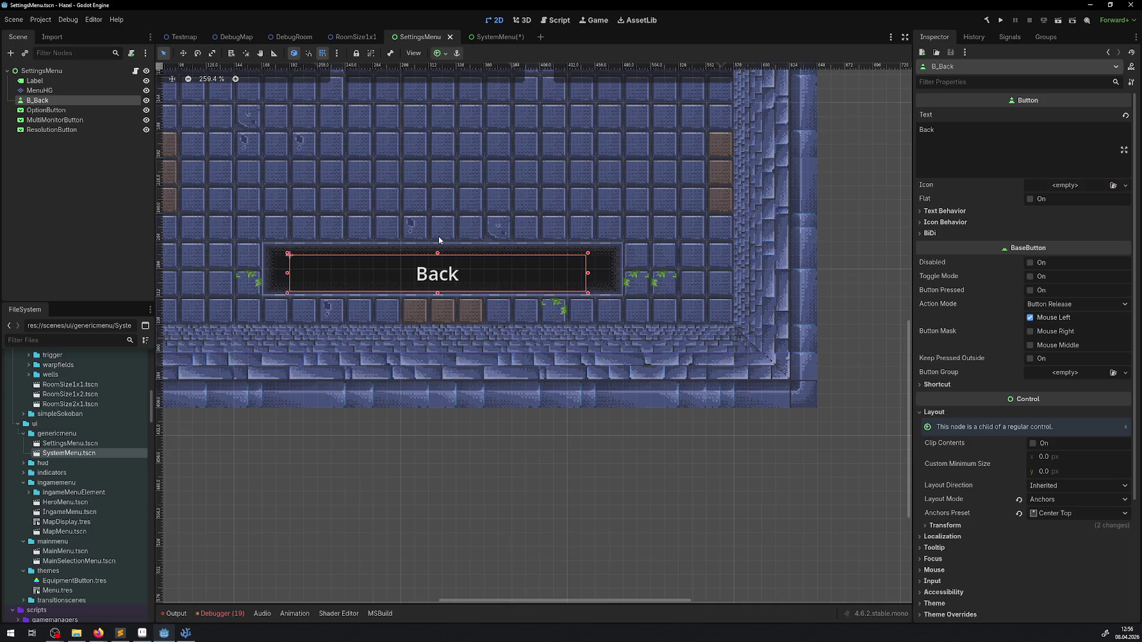
scroll(down, 3)
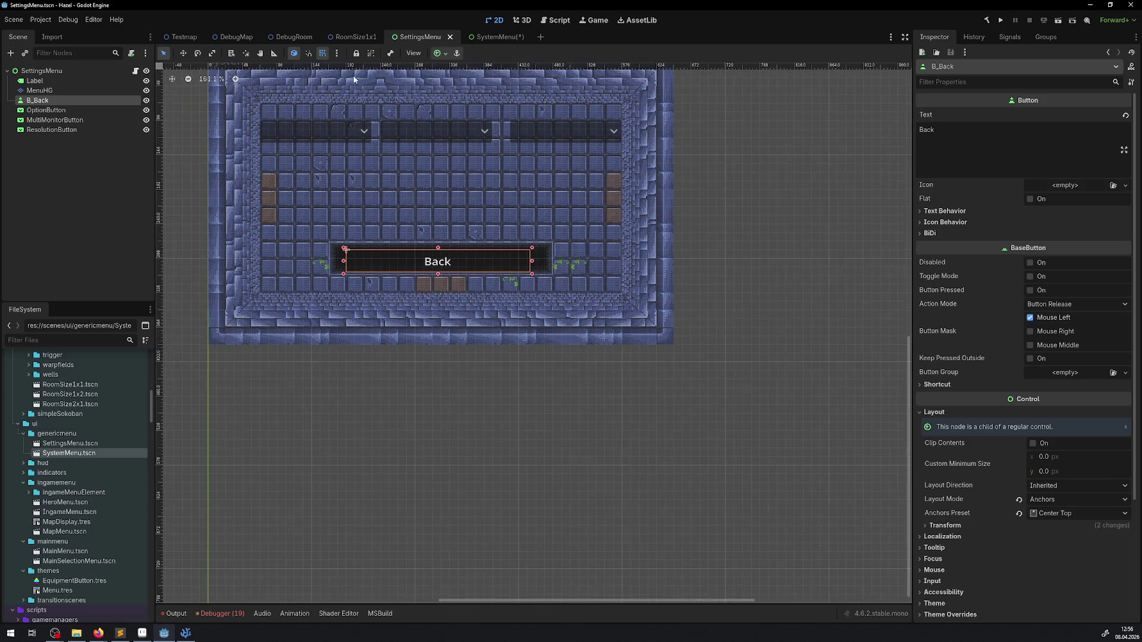
click(500, 37)
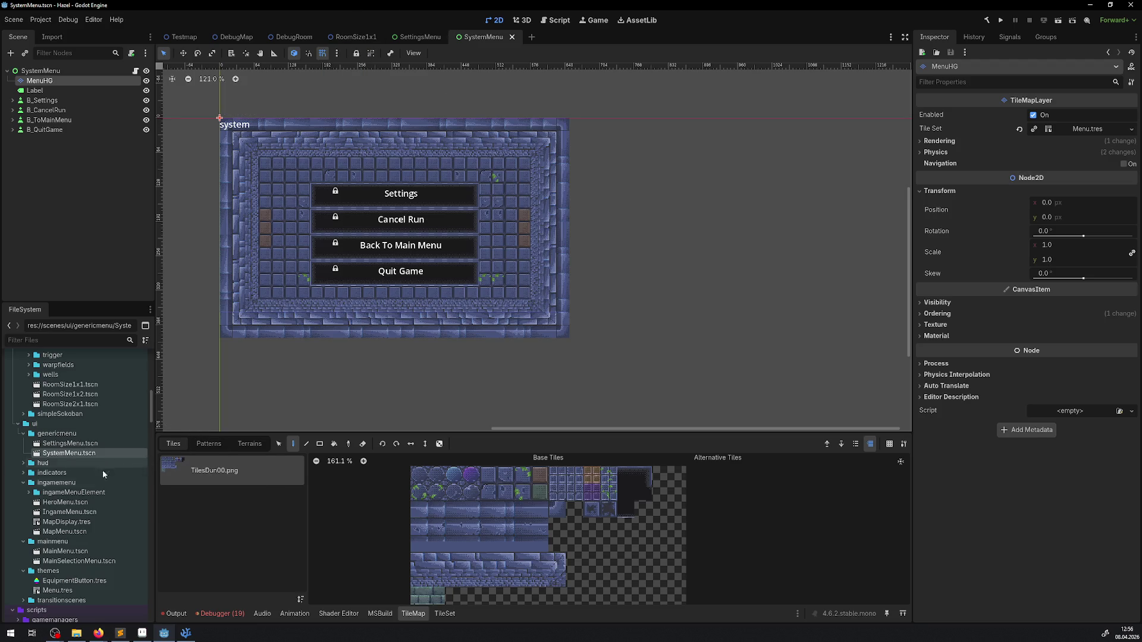
Step: Open and close MapMenu.tscn, then open IngameMenu.tscn and HeroMenu.tscn from FileSystem
double_click(62, 531)
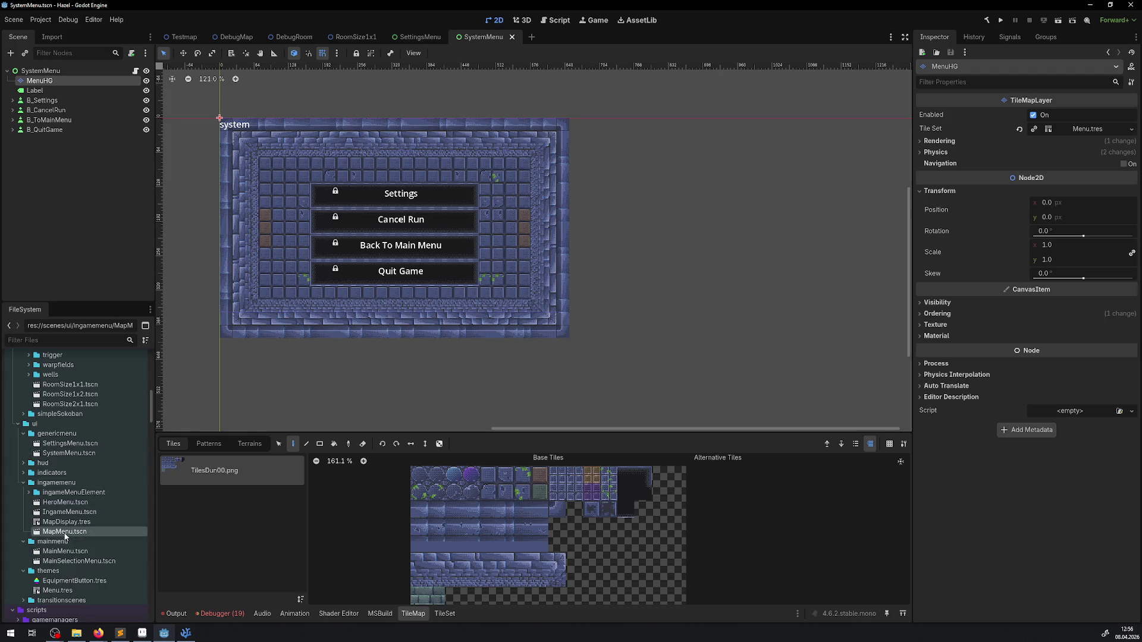
scroll(down, 3)
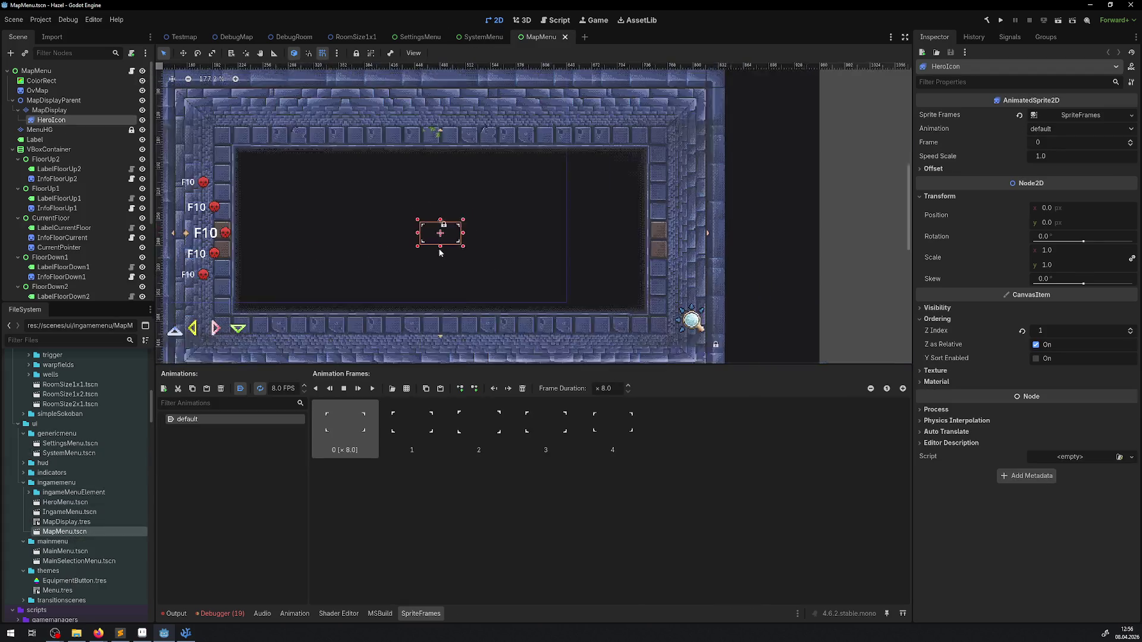
scroll(down, 3)
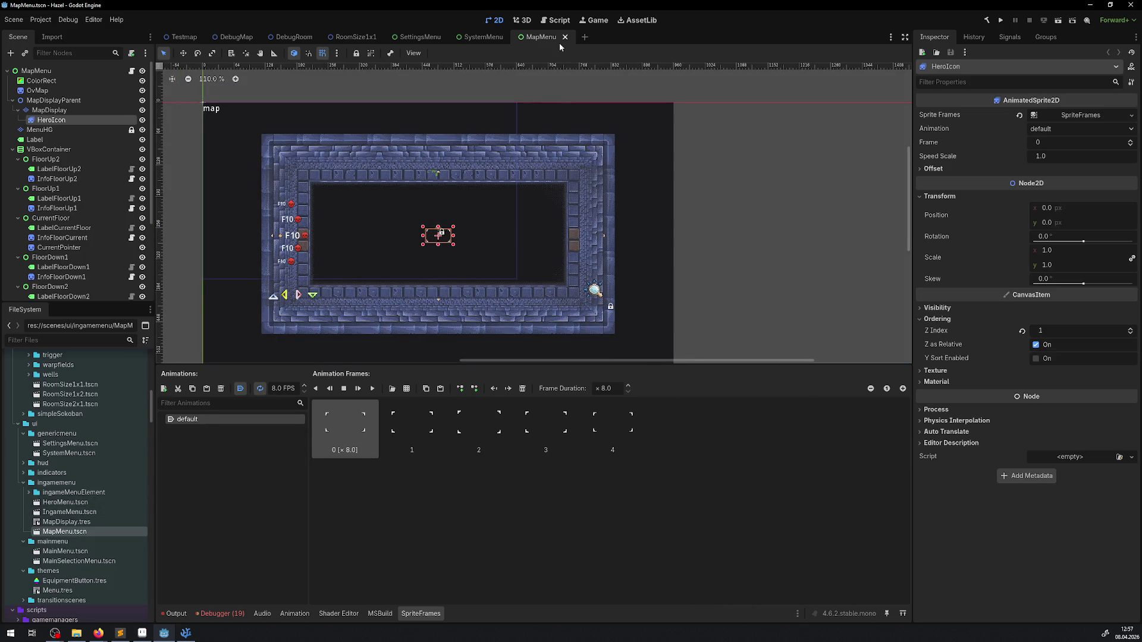
click(565, 38)
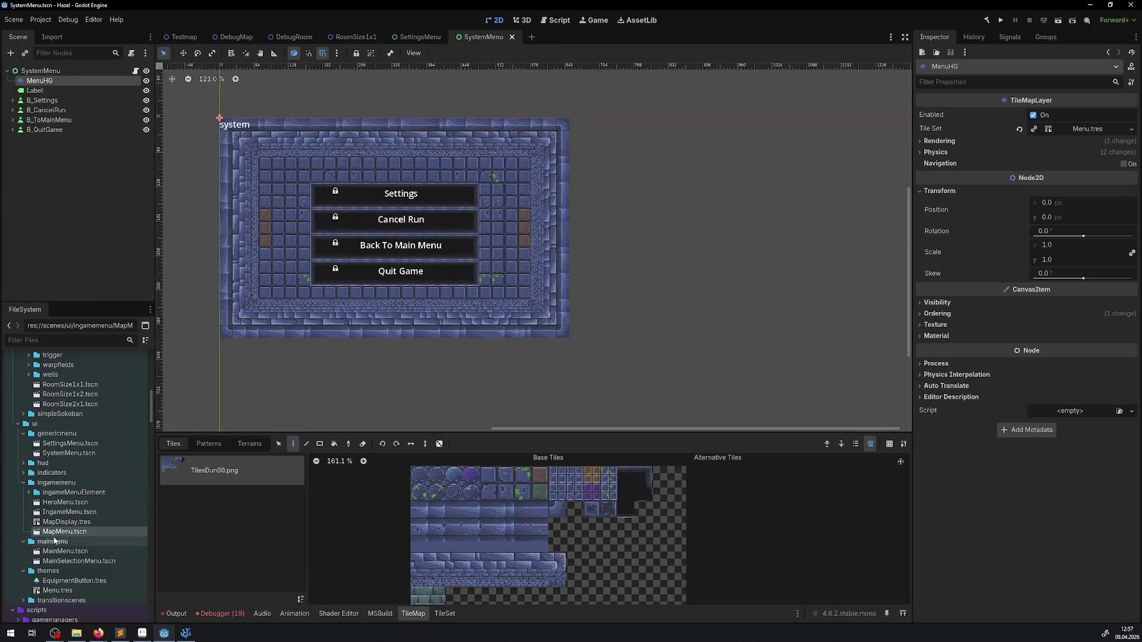
double_click(68, 512)
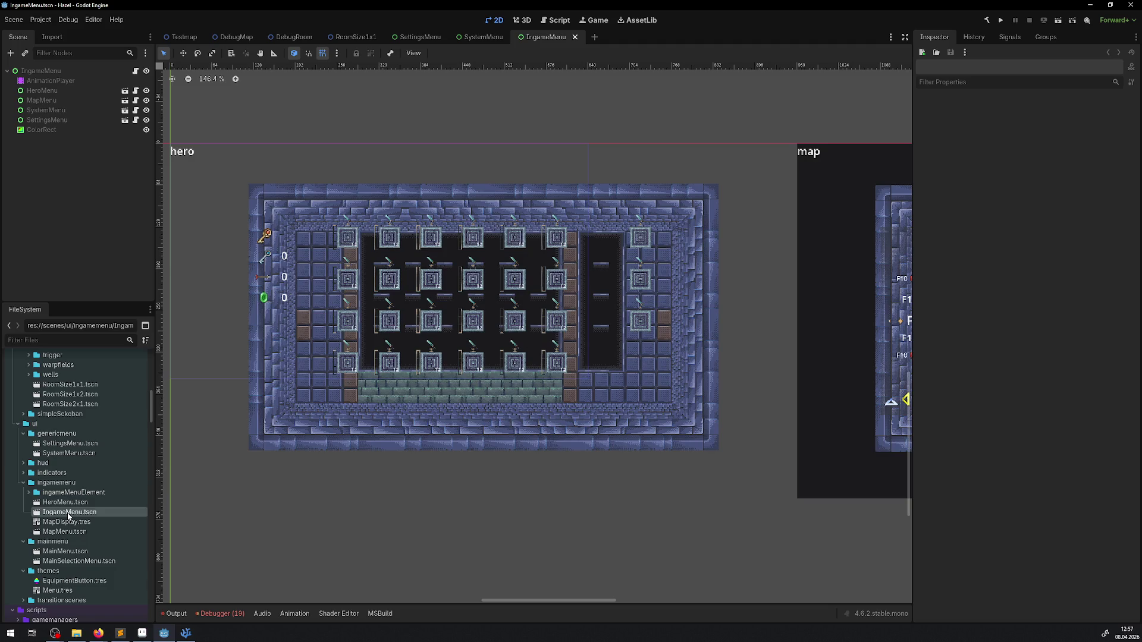
double_click(70, 503)
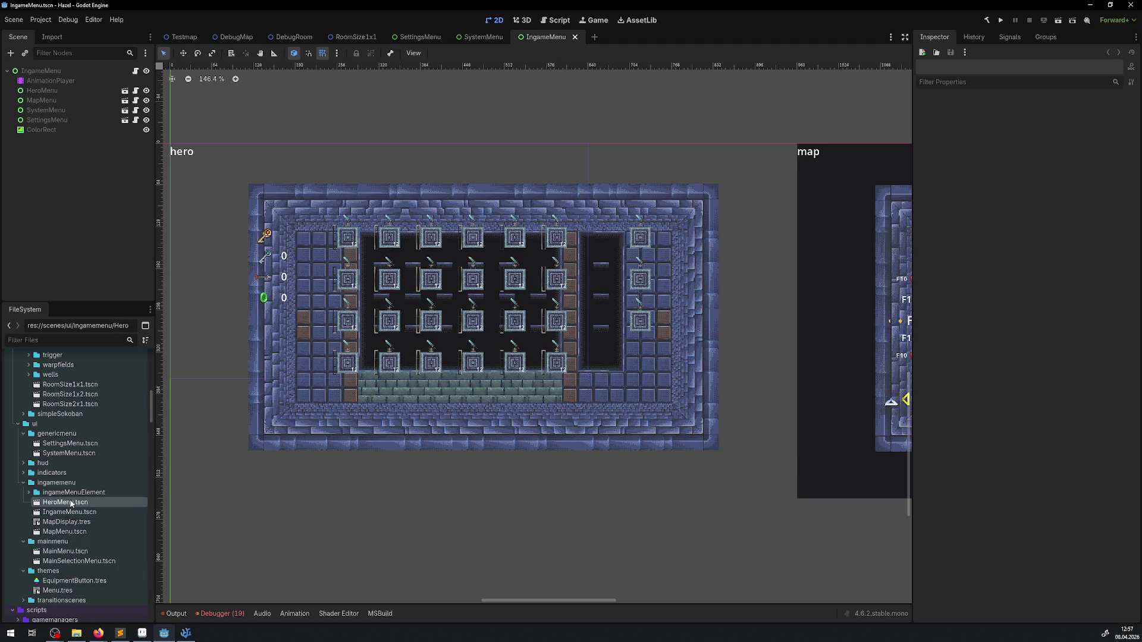
Step: Set the MenuHG tile background's Transform Position to x 0, y 0
drag(426, 300, 493, 327)
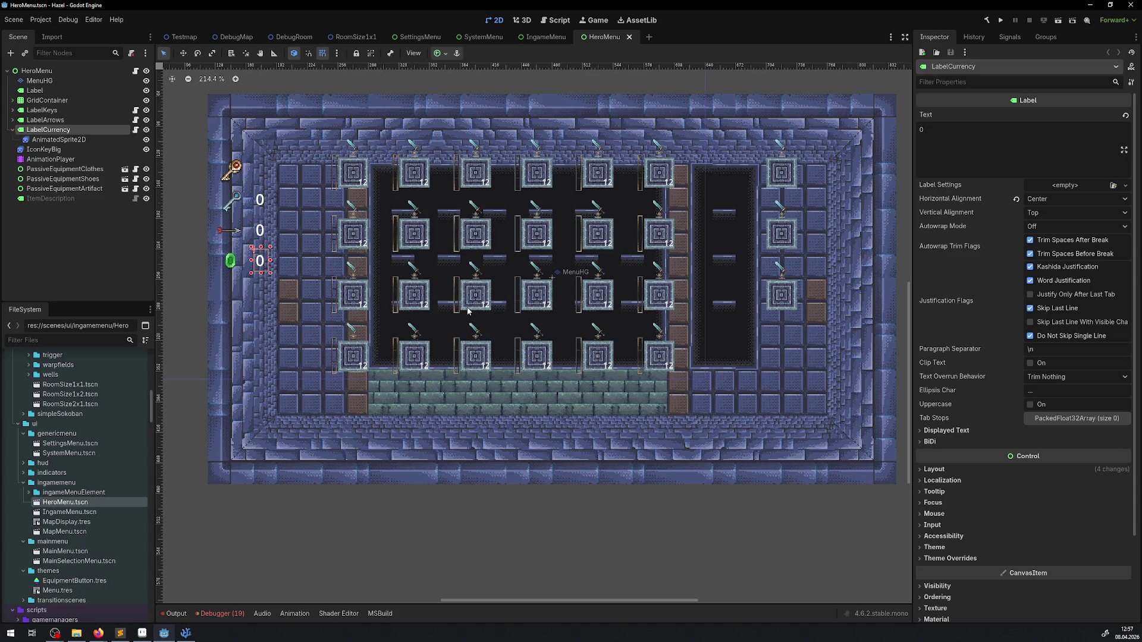
scroll(down, 3)
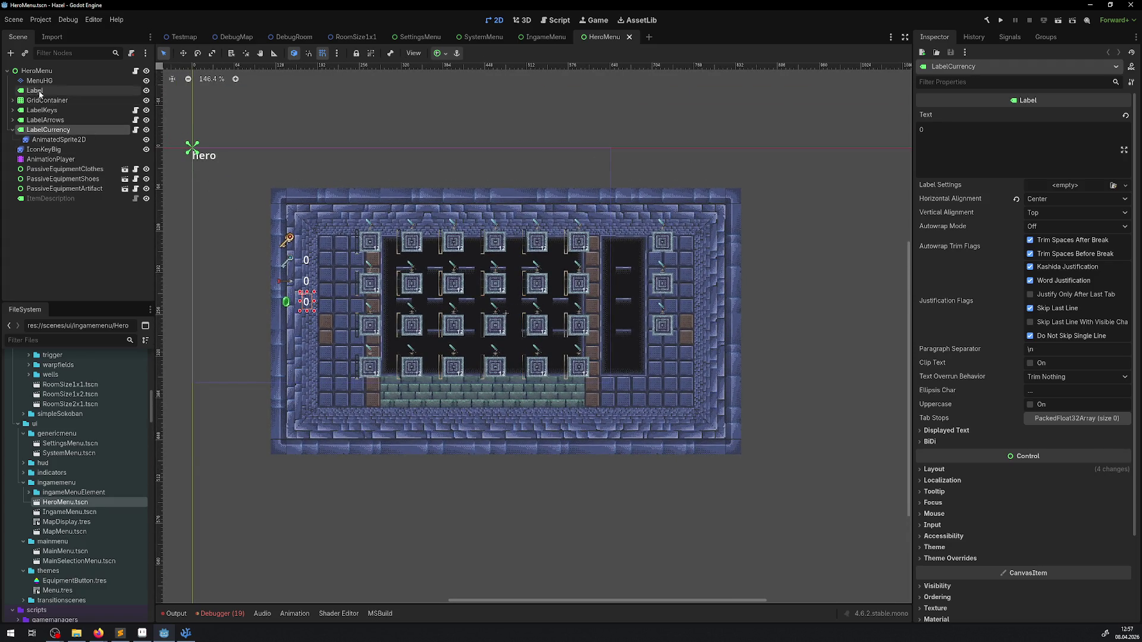
click(48, 81)
click(940, 190)
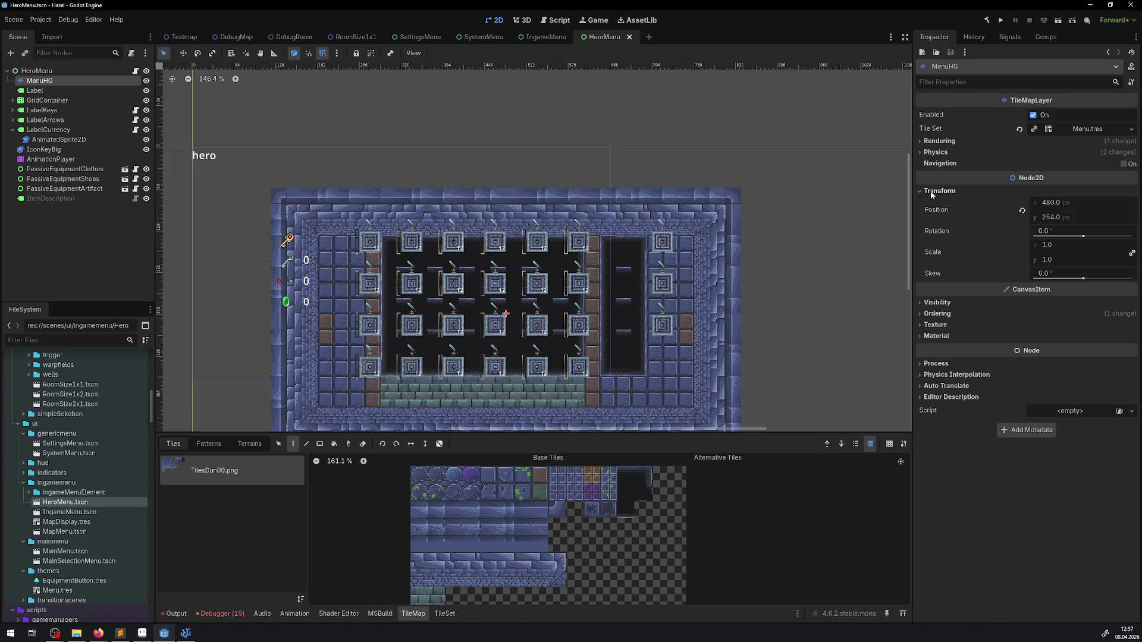
click(1054, 216)
text(0)
click(1056, 202)
text(0)
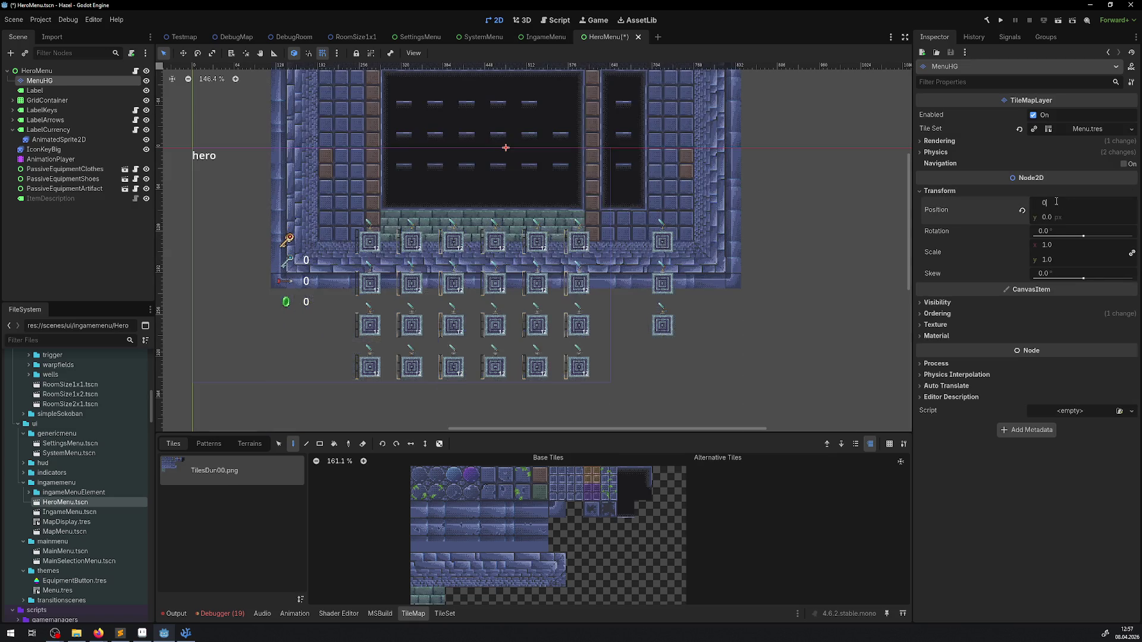
key(Return)
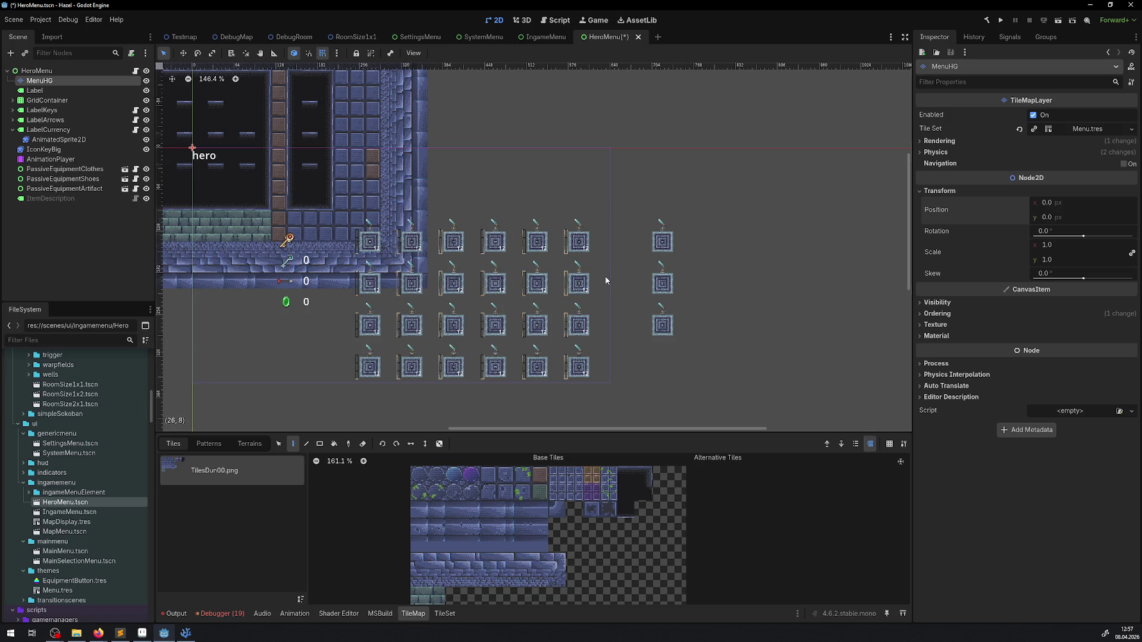
Step: Select the MenuHG frame tiles and move them down and right around the inventory grid
key(f)
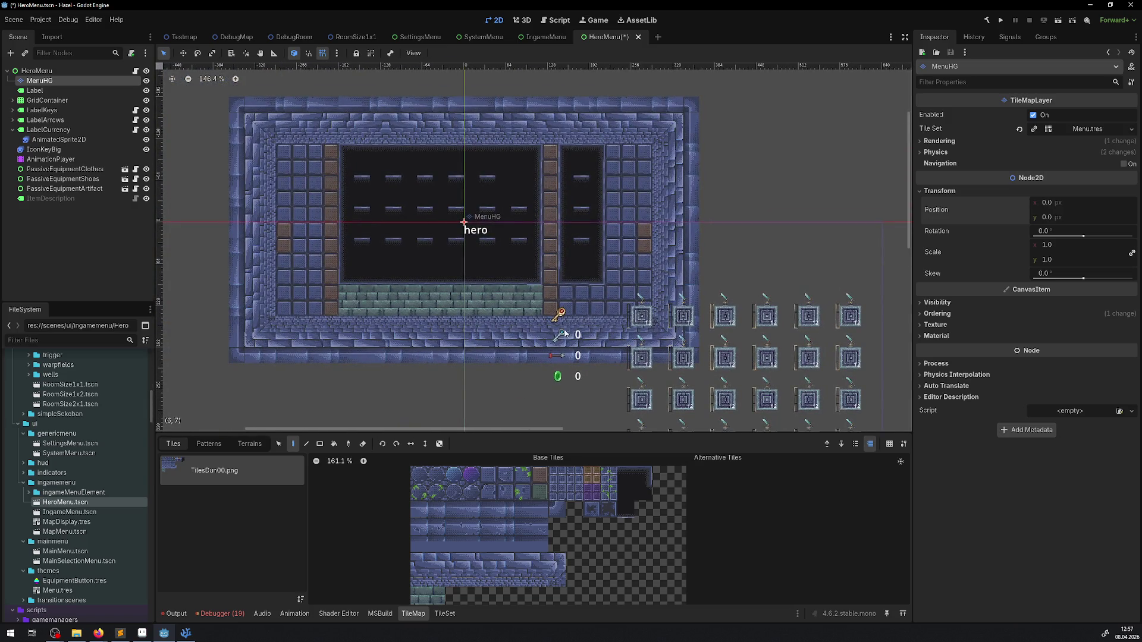
scroll(down, 3)
scroll(right, 3)
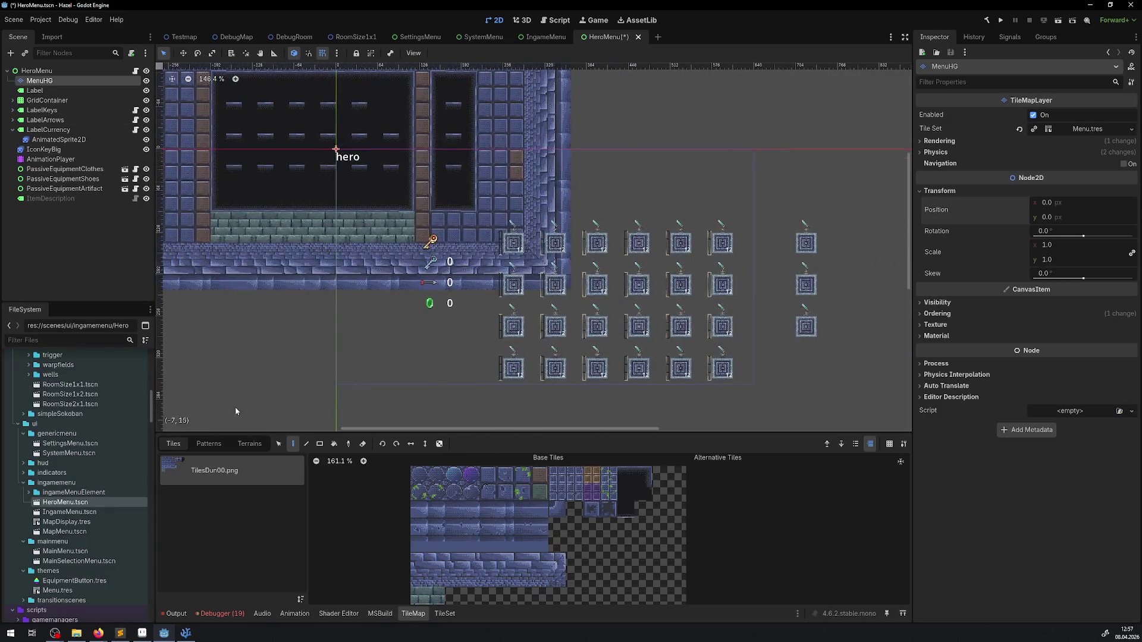
click(279, 446)
scroll(down, 3)
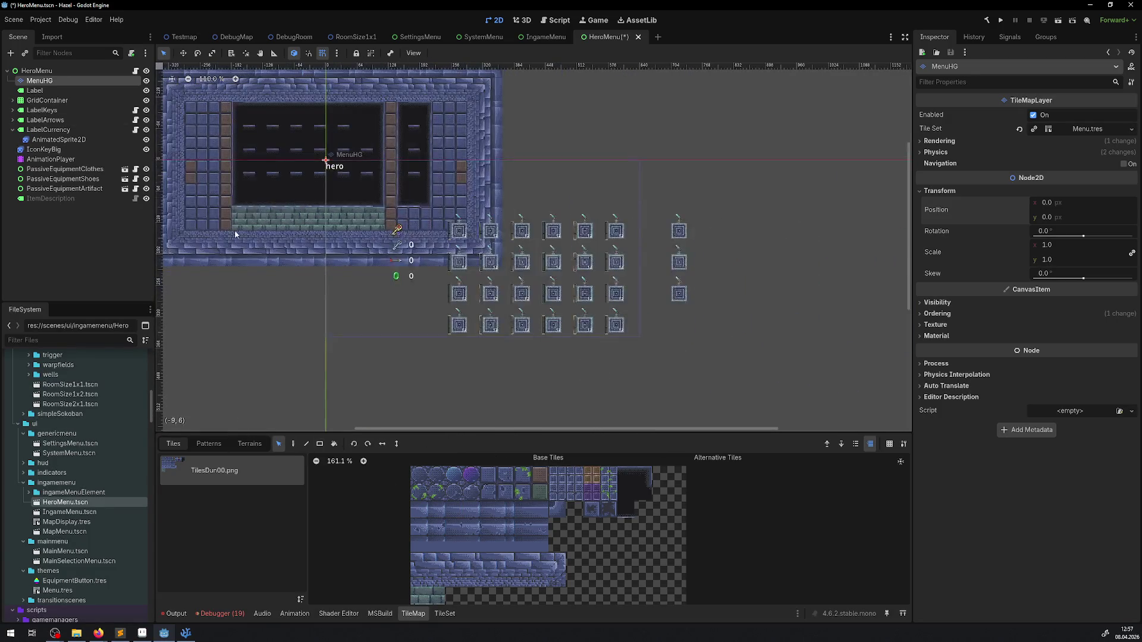
drag(188, 288, 535, 95)
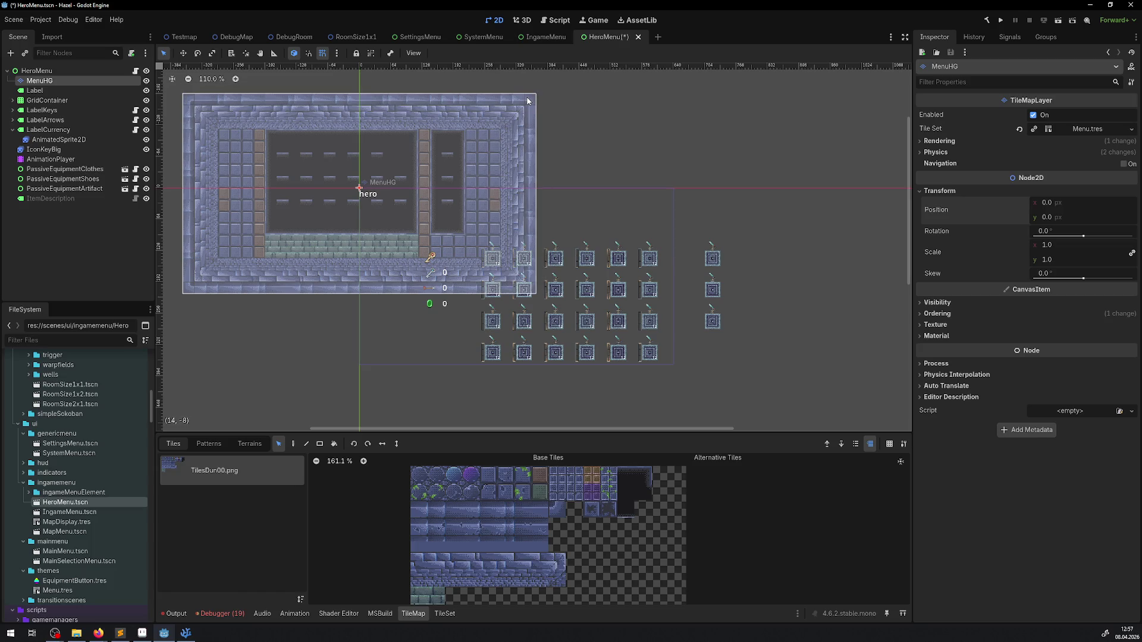
drag(434, 105, 612, 201)
click(255, 347)
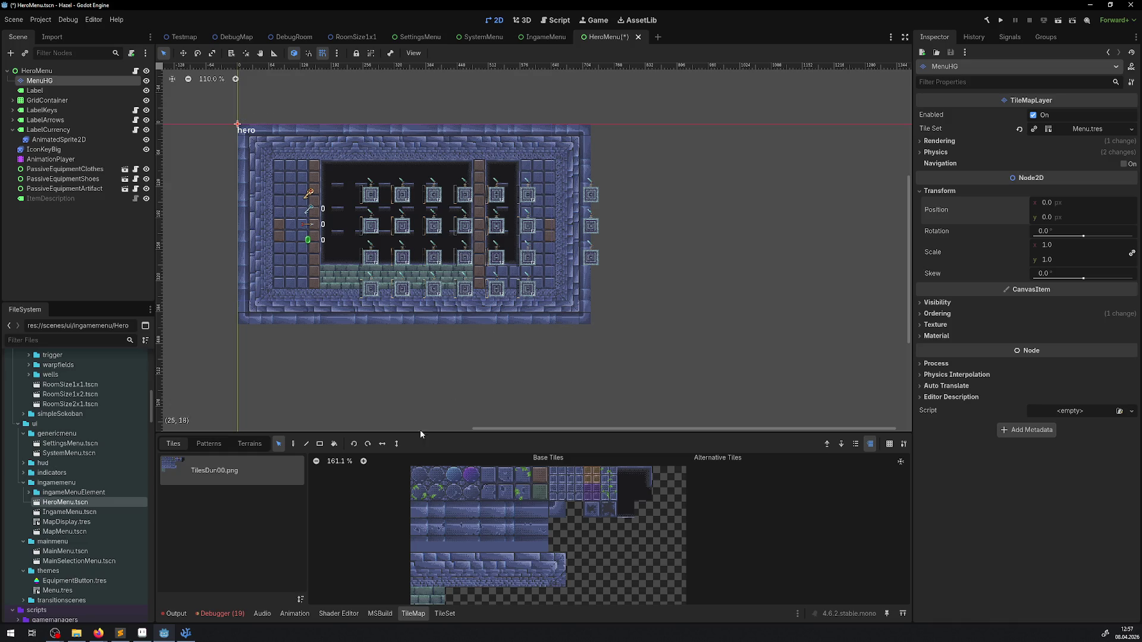
click(293, 445)
Step: Select all MenuHG frame tiles, shift them one tile left, and save with Ctrl+S
click(277, 444)
drag(582, 322, 538, 137)
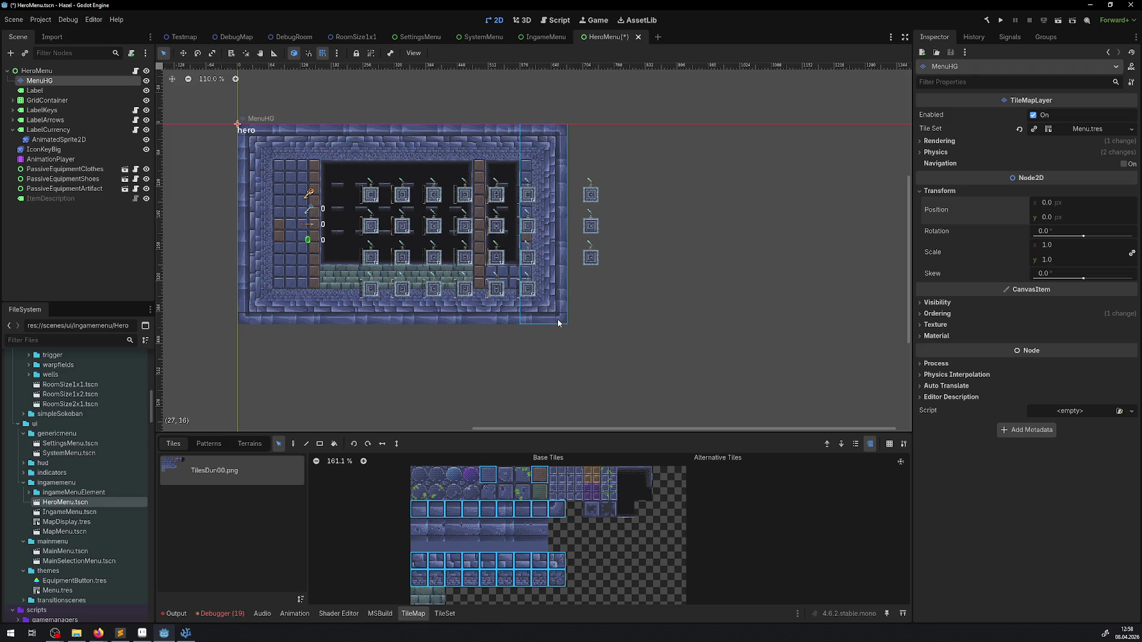
drag(244, 131, 271, 319)
drag(562, 315, 250, 136)
click(535, 370)
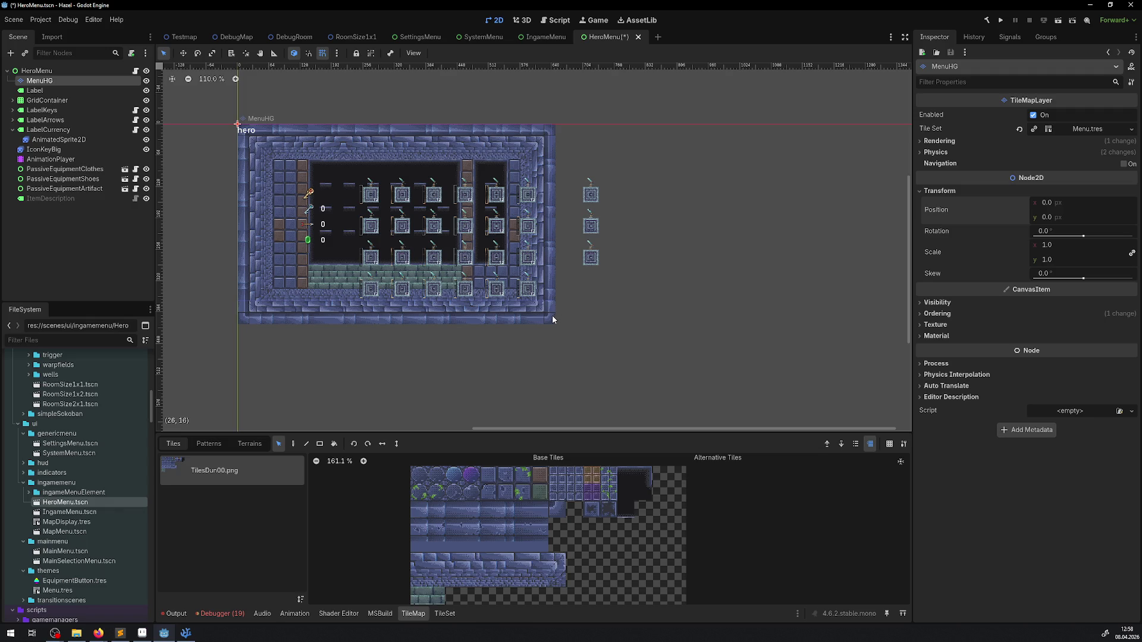
scroll(up, 3)
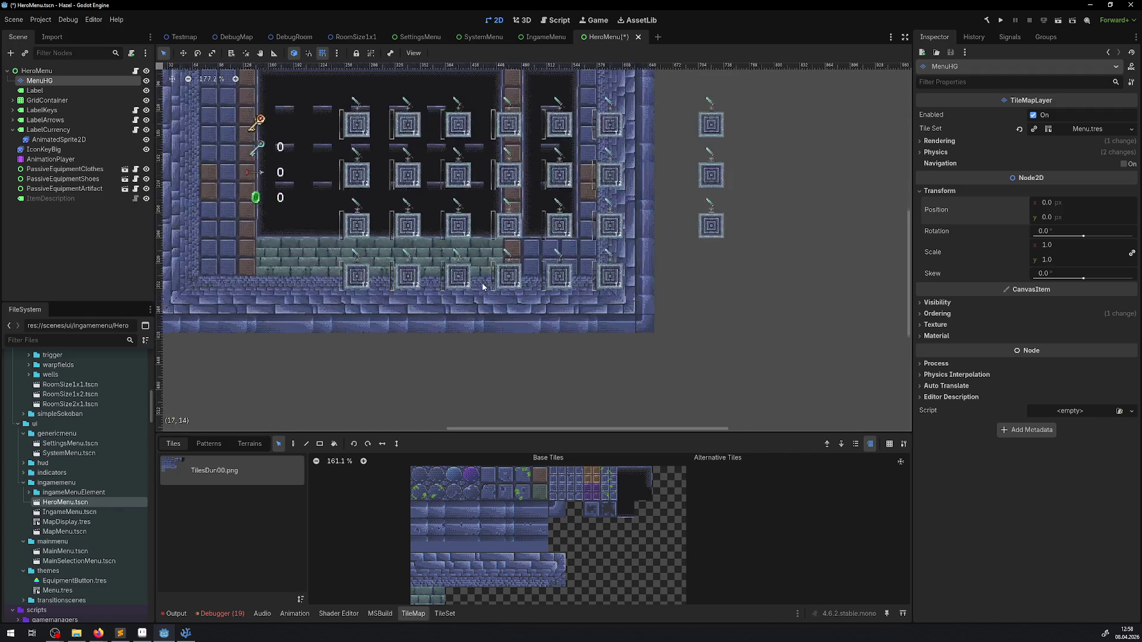
scroll(up, 3)
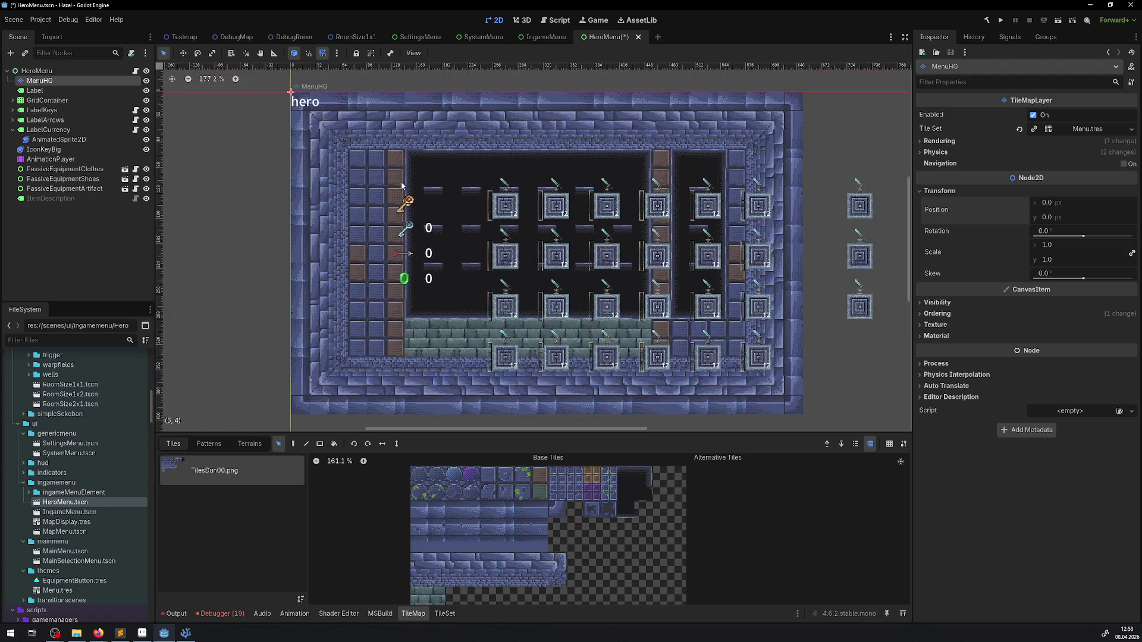
key(ctrl+s)
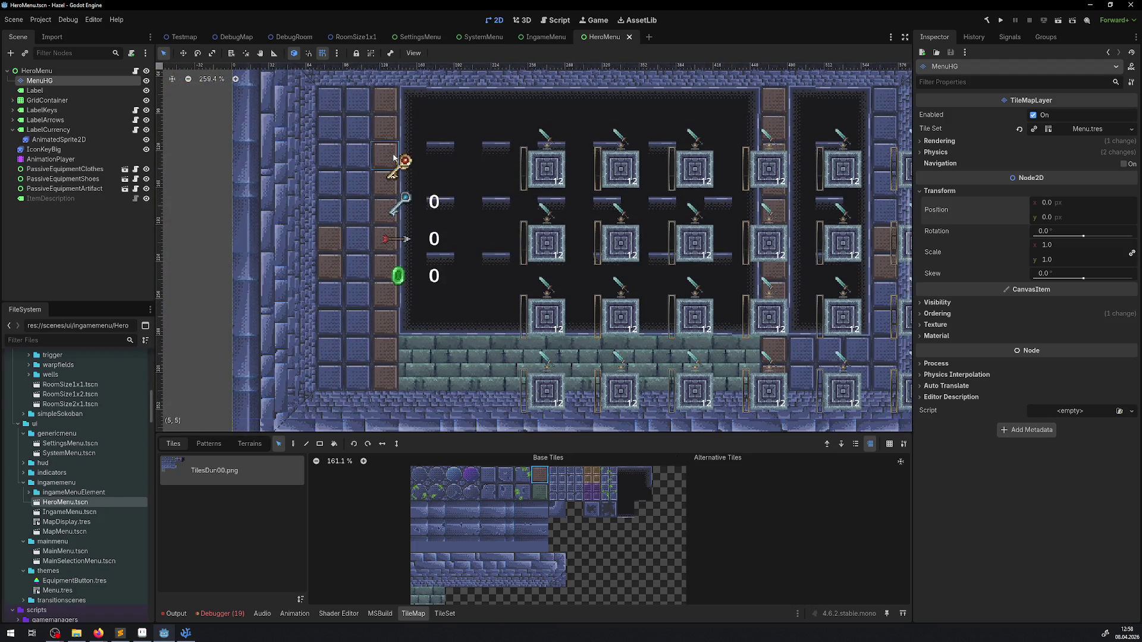
Step: Move LabelKeys, LabelArrows, LabelCurrency and IconKeyBig together by (-52, -50) px, then save
click(35, 90)
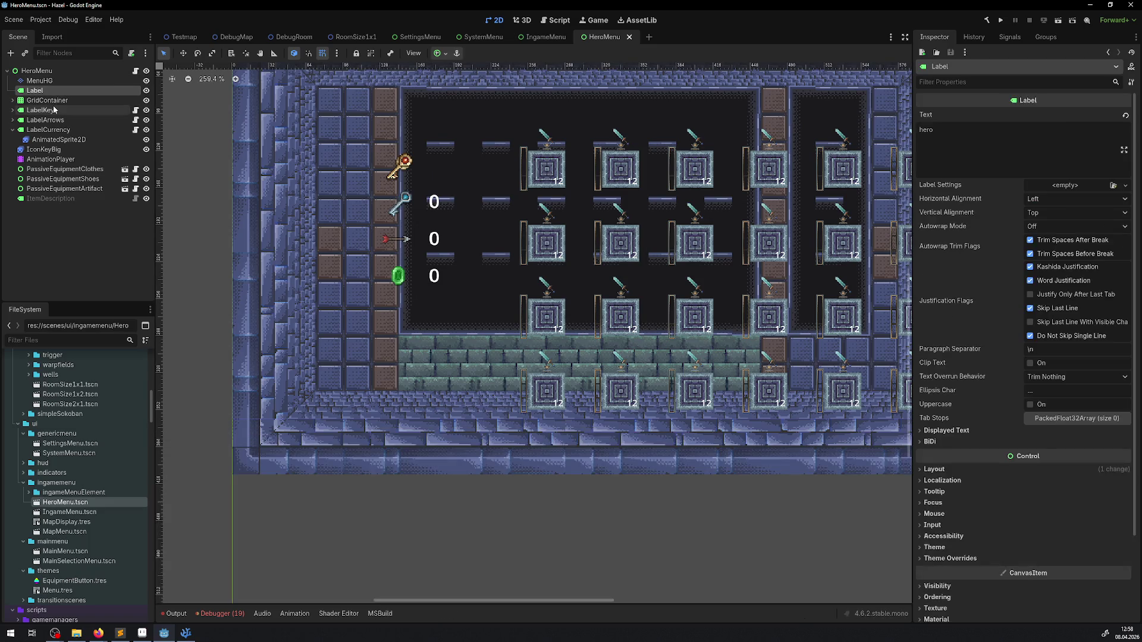
scroll(down, 3)
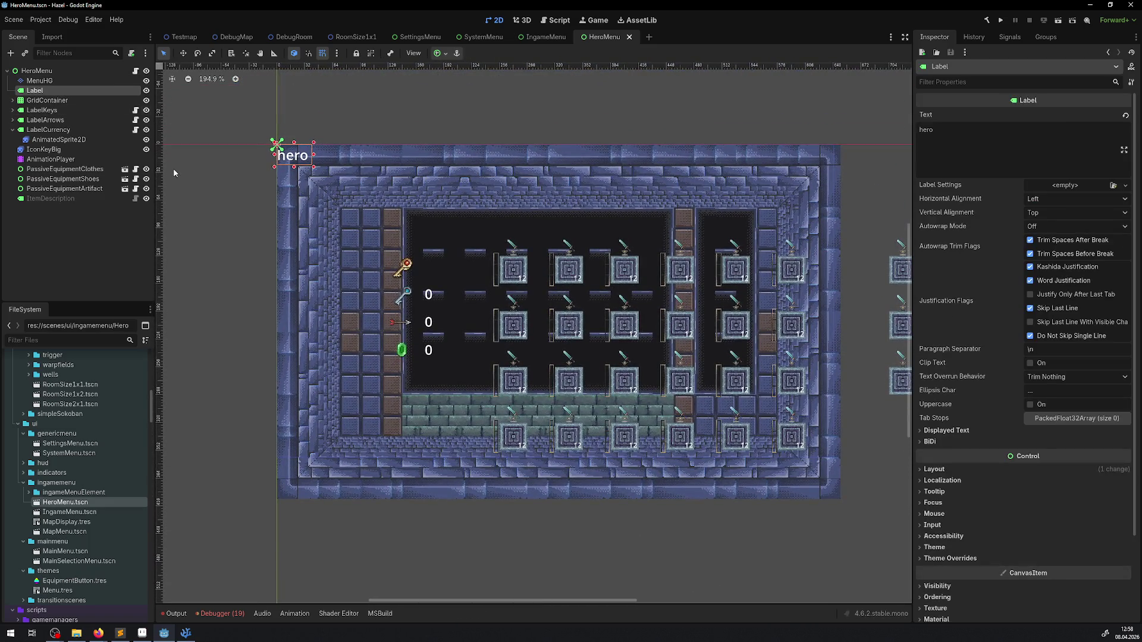
click(48, 100)
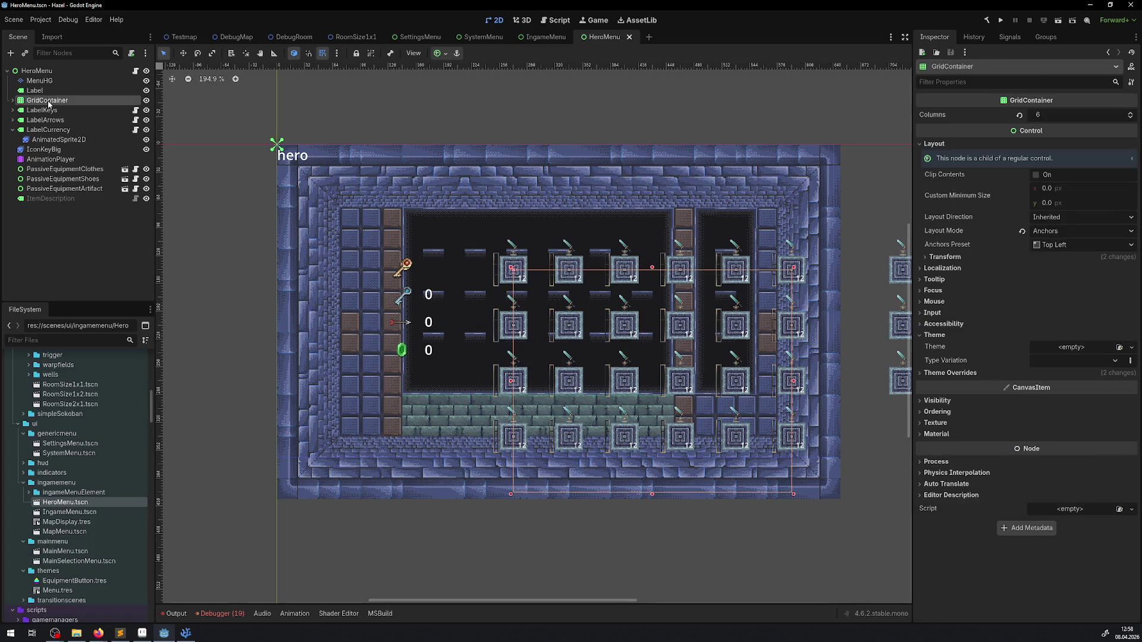
click(53, 111)
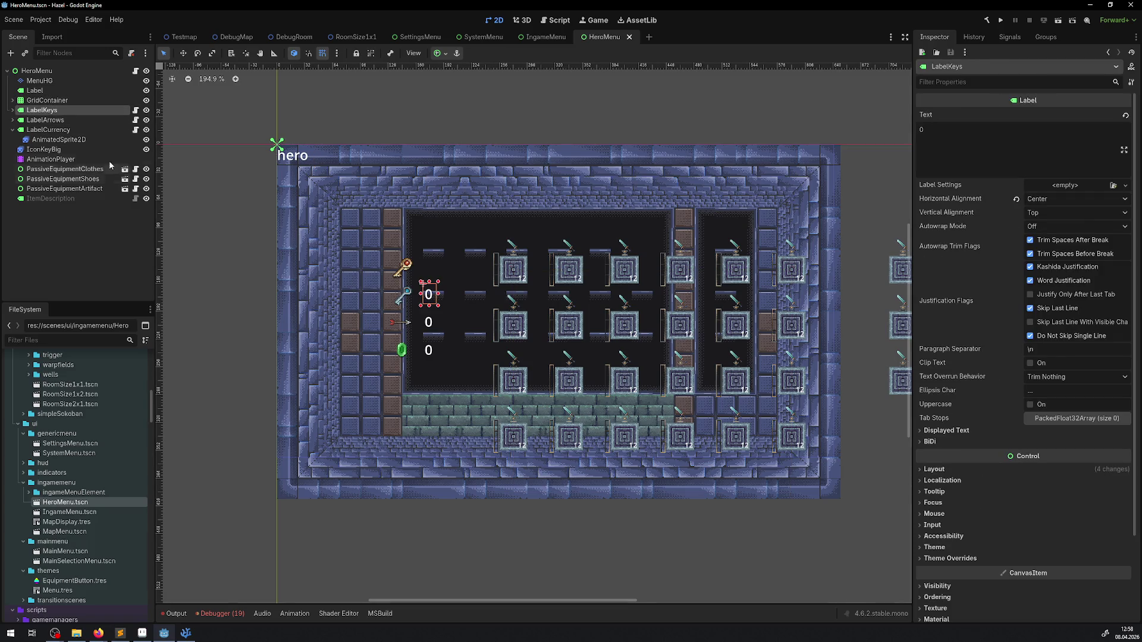
click(50, 129)
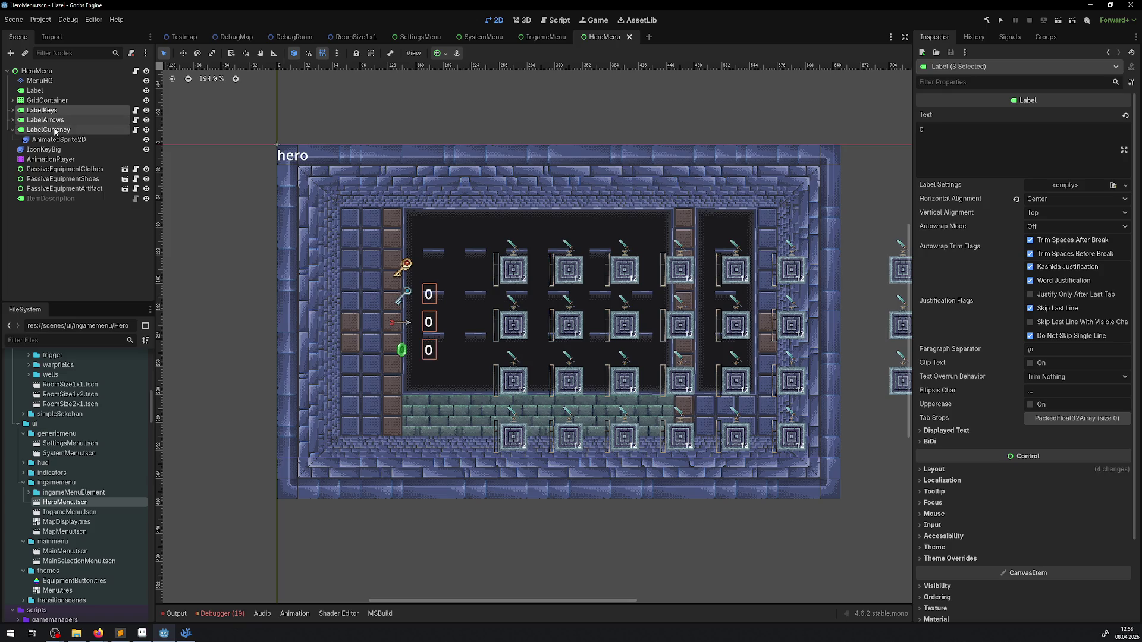
click(48, 149)
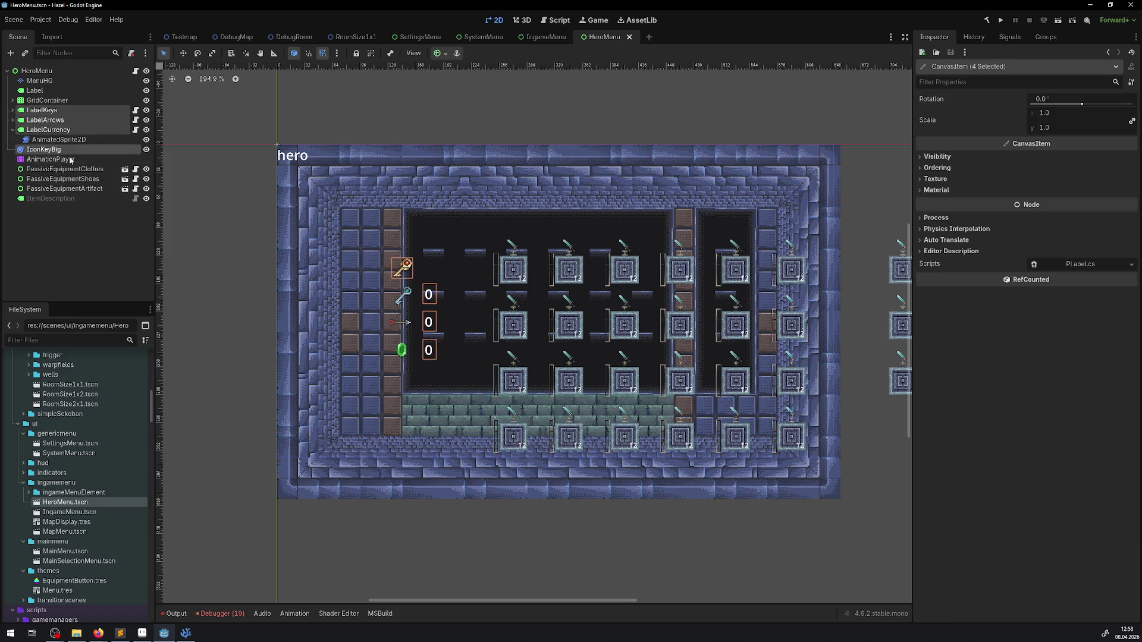
click(183, 53)
drag(402, 267, 360, 221)
scroll(right, 3)
key(ctrl+s)
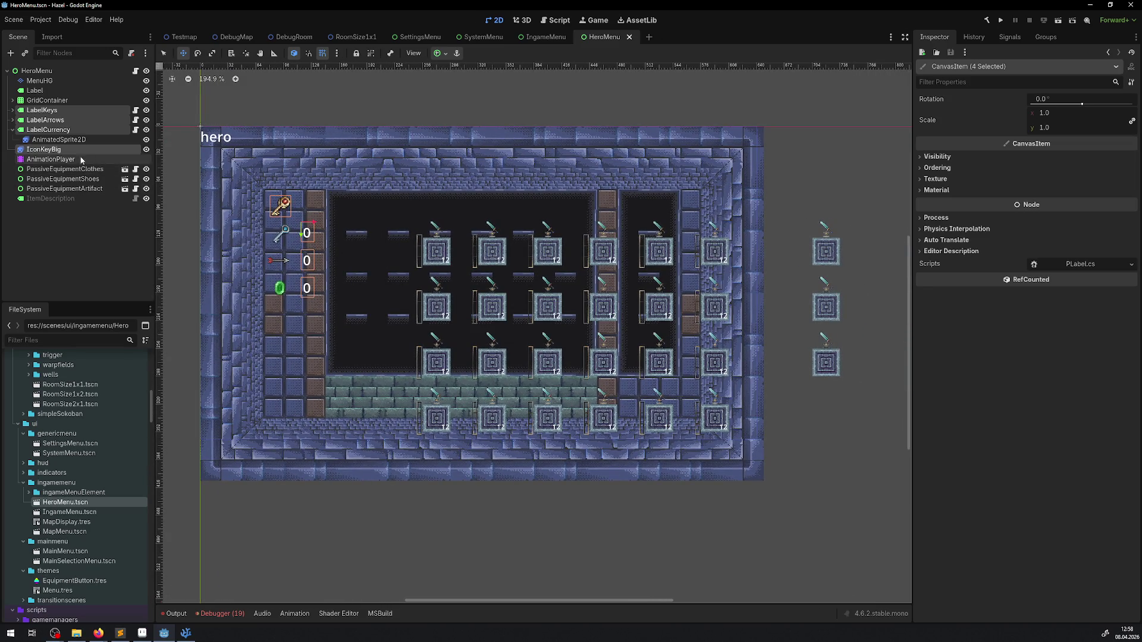
Step: Check the currency sprite and IconKeyBig transforms, then drag the GridContainer up and left
click(57, 140)
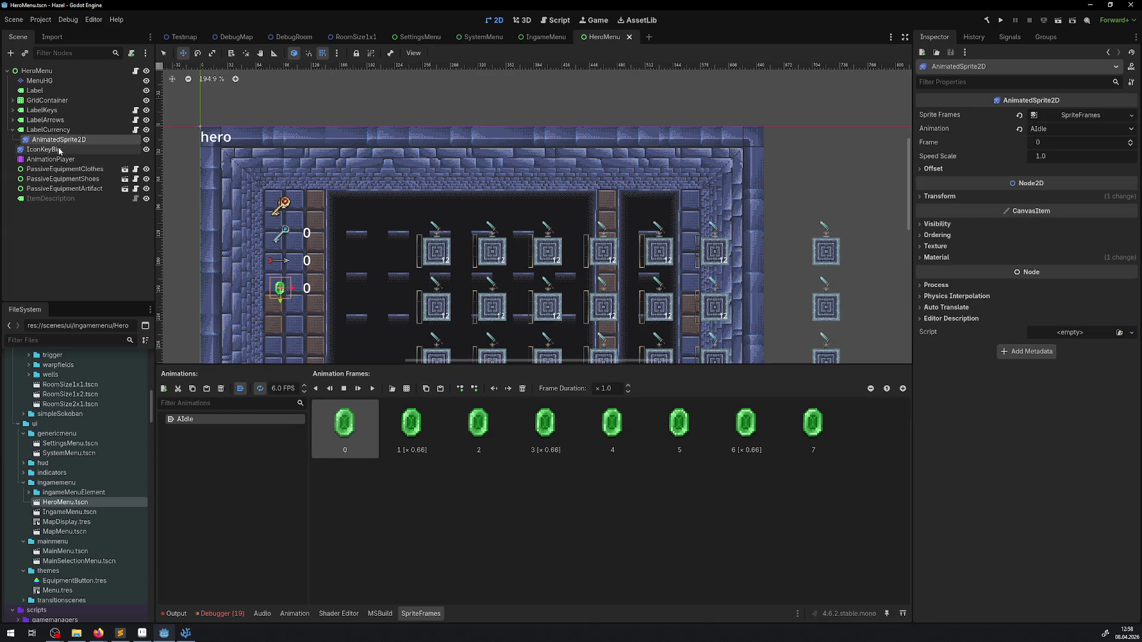
click(12, 130)
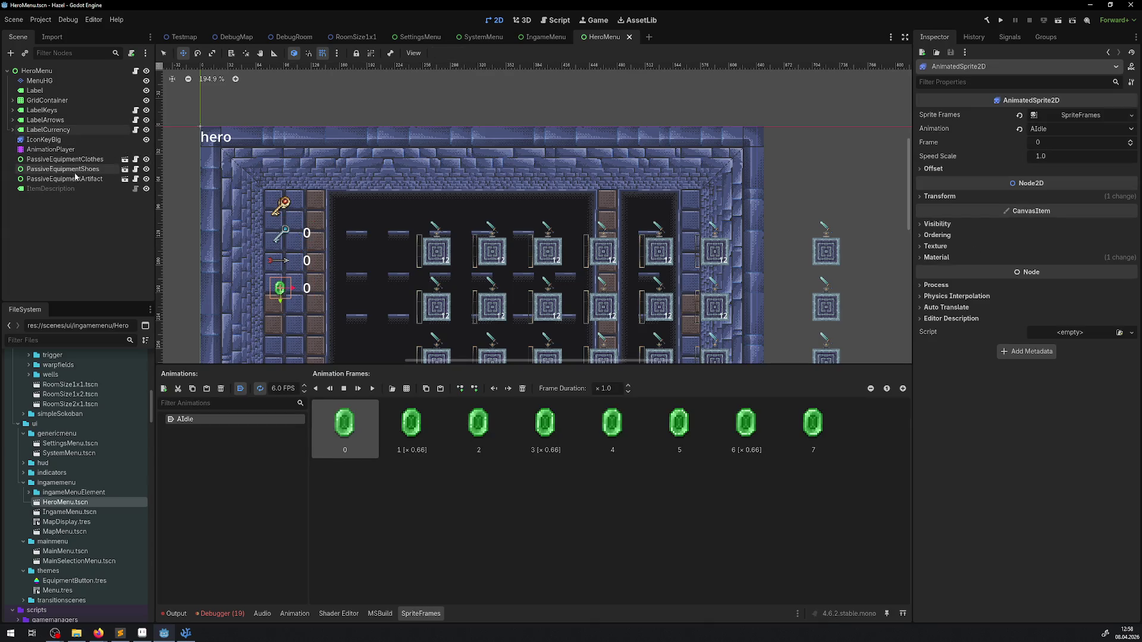
click(56, 139)
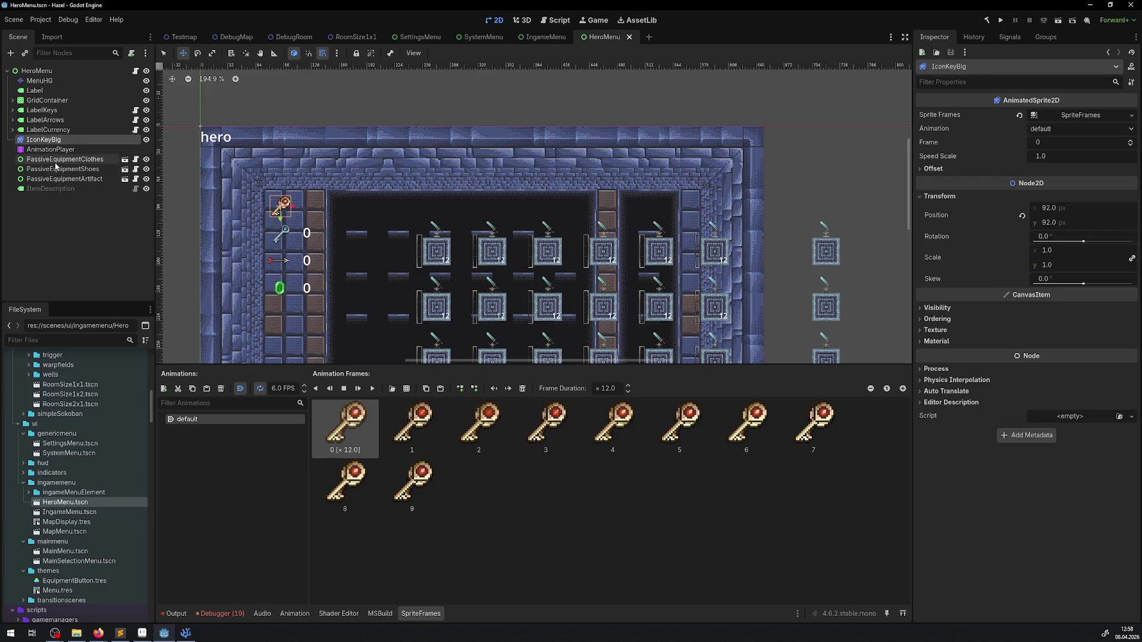
click(59, 160)
scroll(down, 3)
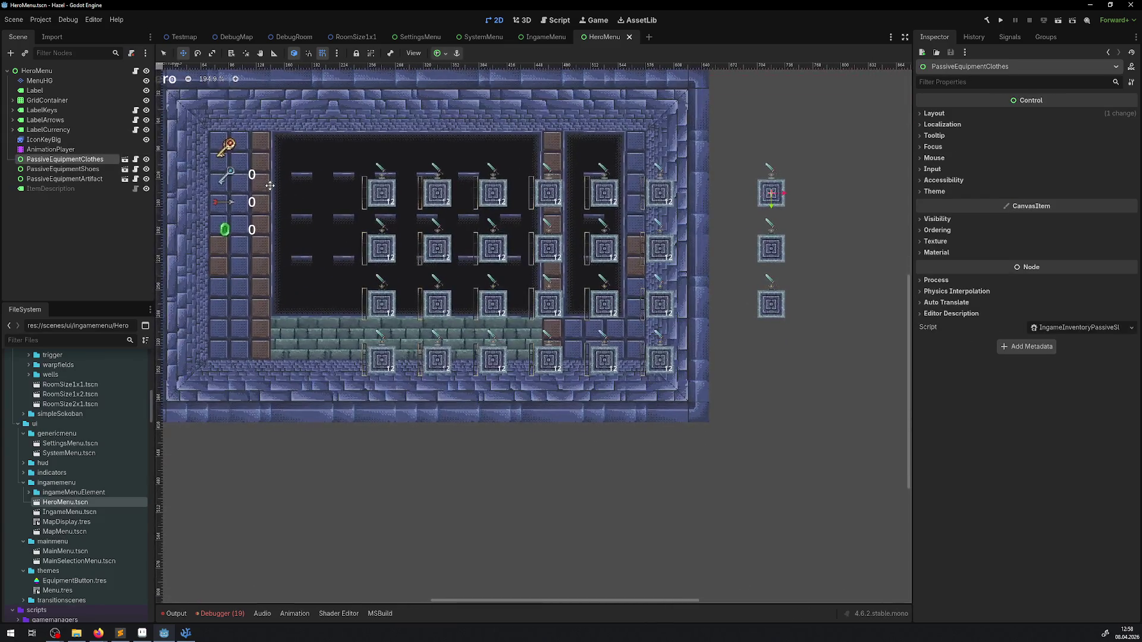
scroll(up, 3)
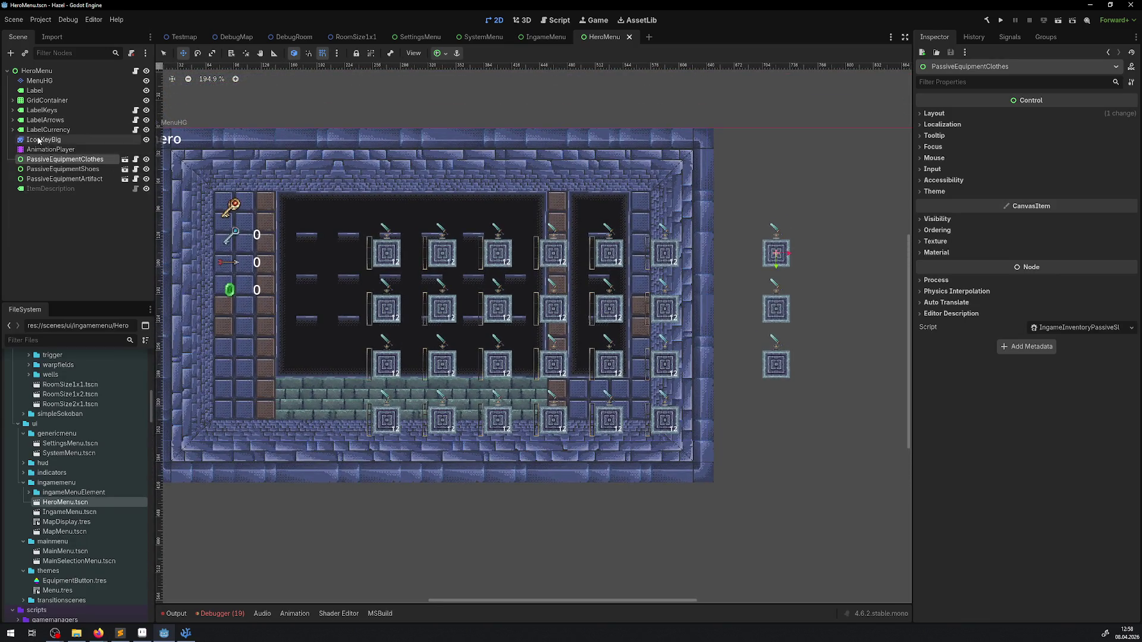
click(47, 100)
drag(364, 261, 311, 227)
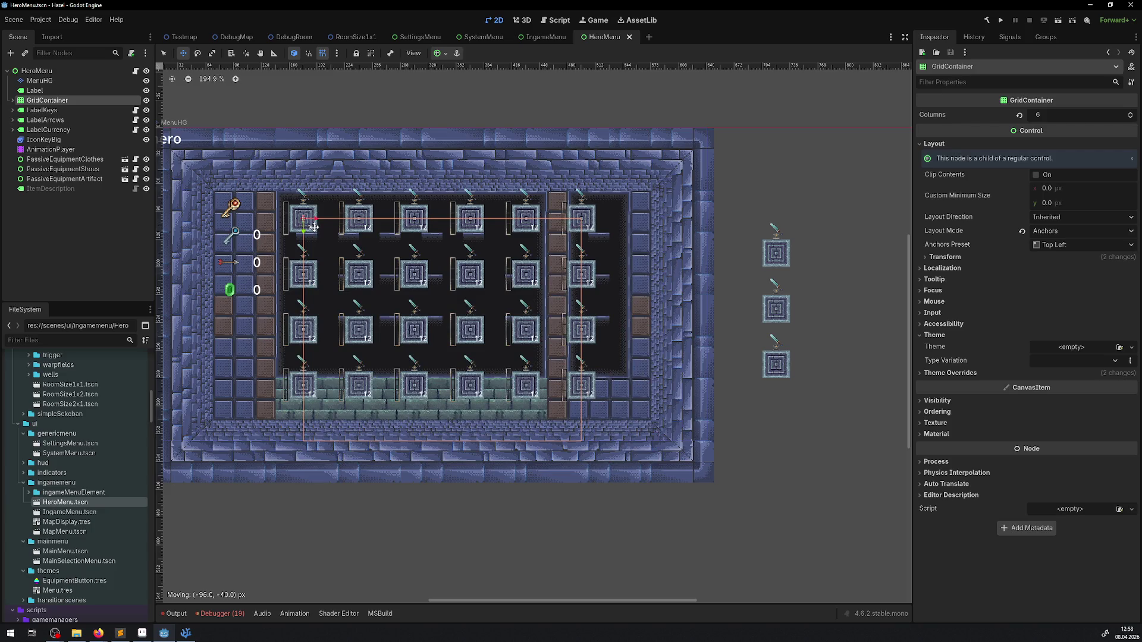
Step: Drop the grid inside the dark panel and inspect IngameInventorySlot00's size and position
drag(314, 226, 312, 225)
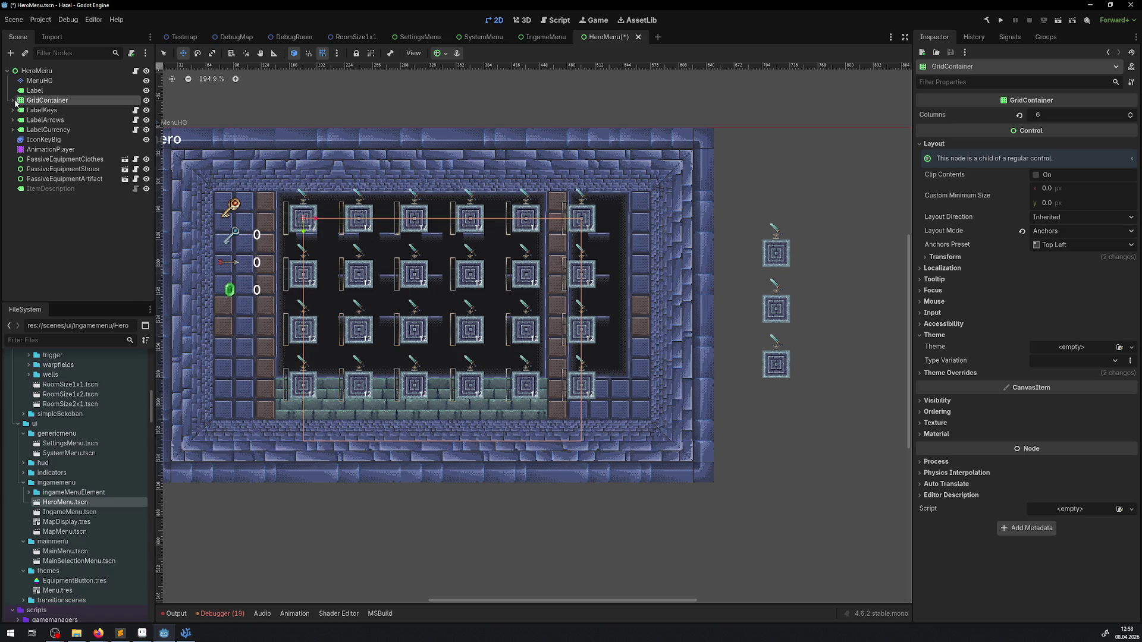
click(12, 99)
click(56, 113)
click(947, 114)
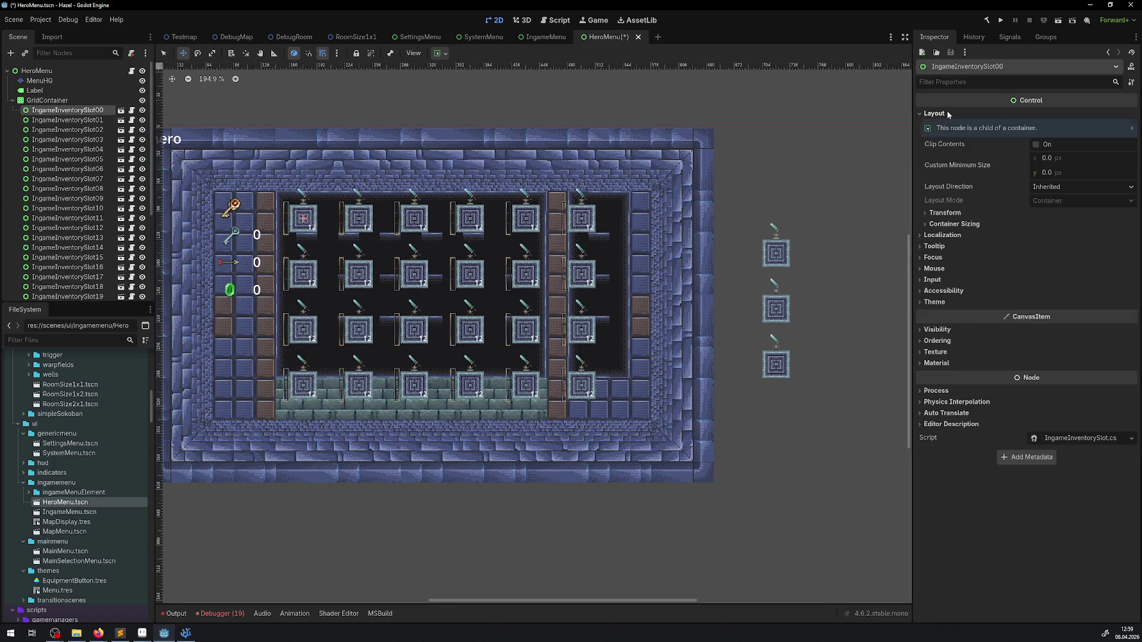
click(947, 215)
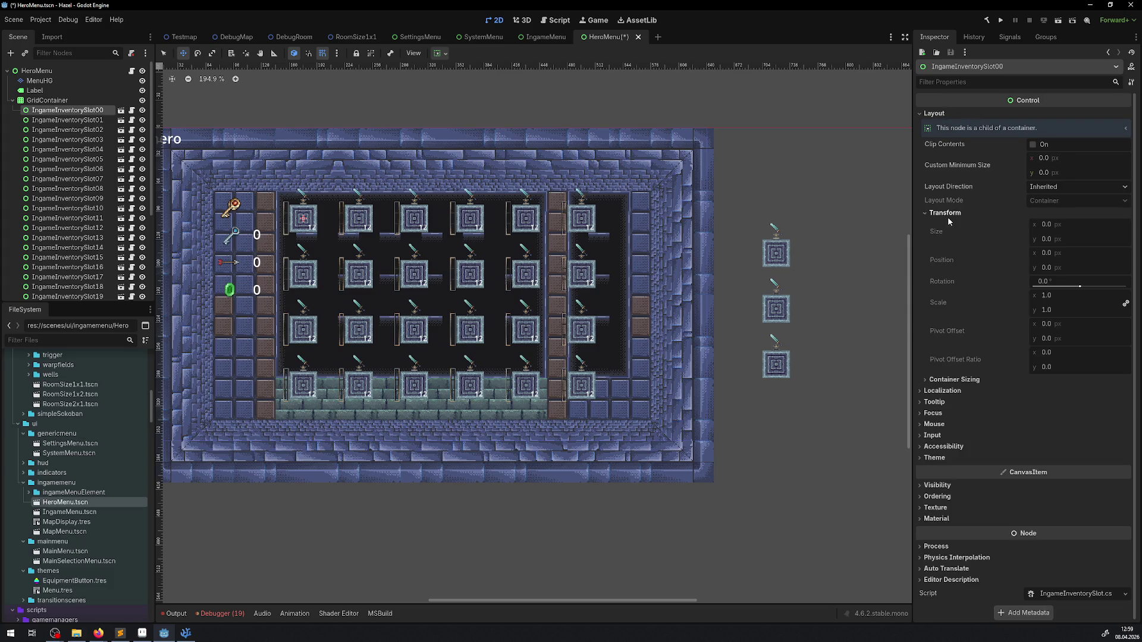
Step: Inspect IngameInventorySlot03's position values, then switch over to Aseprite
click(67, 139)
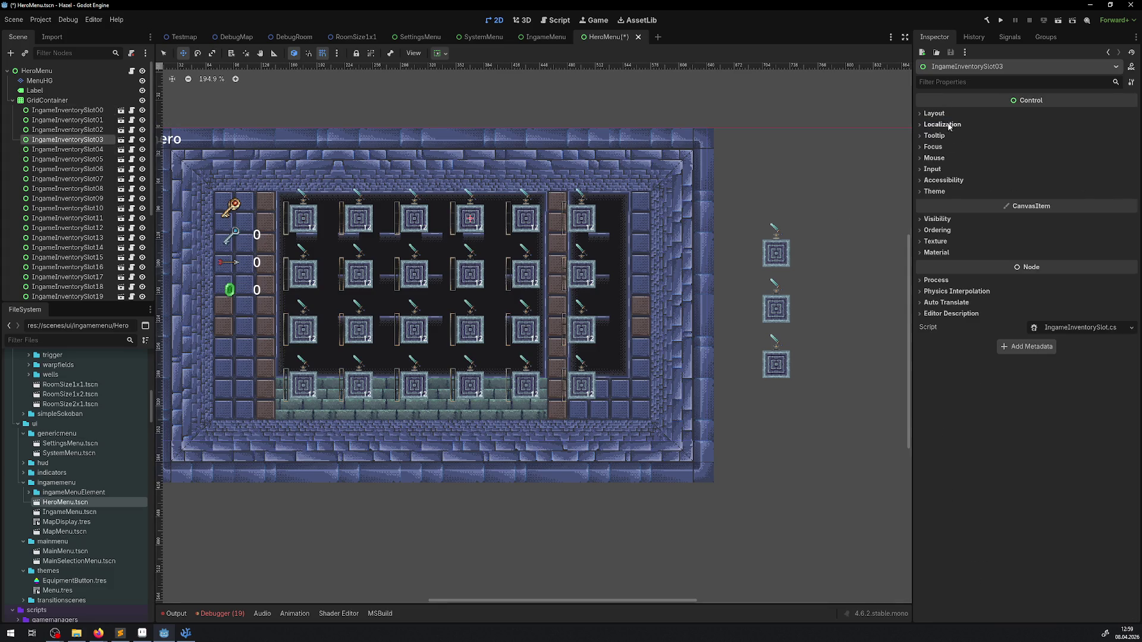
click(946, 114)
click(951, 214)
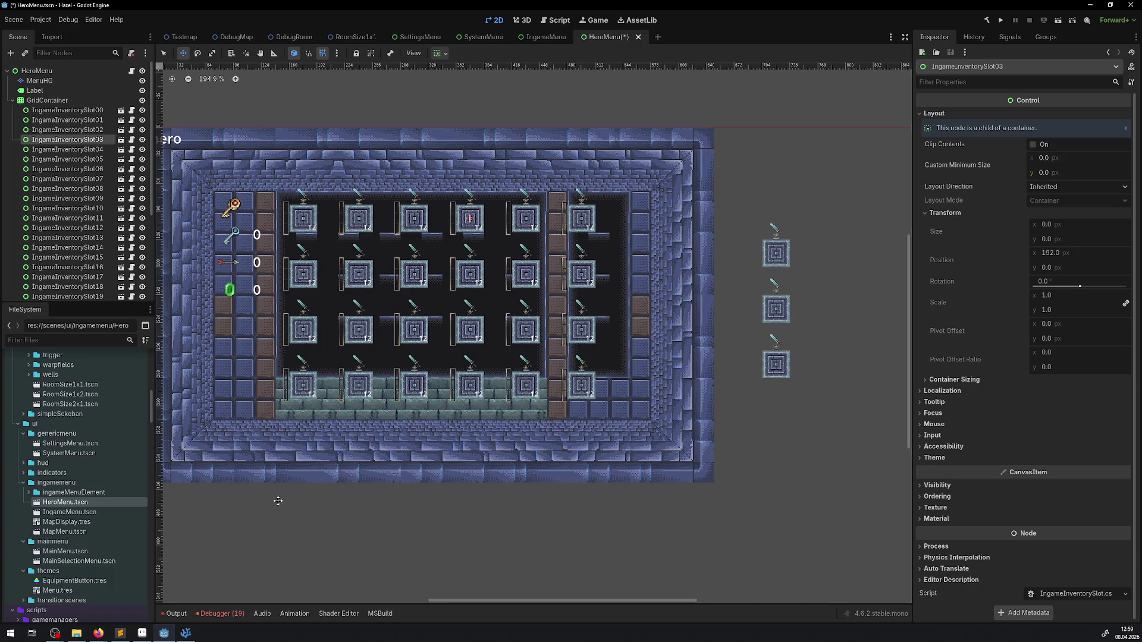
click(143, 633)
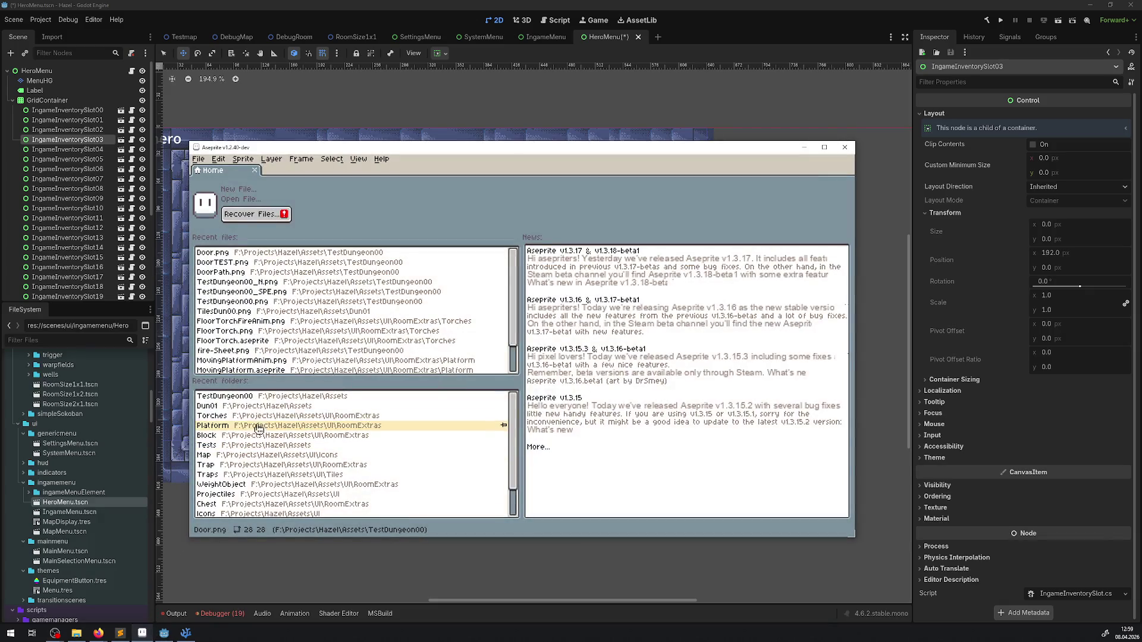
Step: Open buttonEQ.png and resize the sprite to 48×48 px with Sprite Size
key(ctrl+o)
double_click(516, 399)
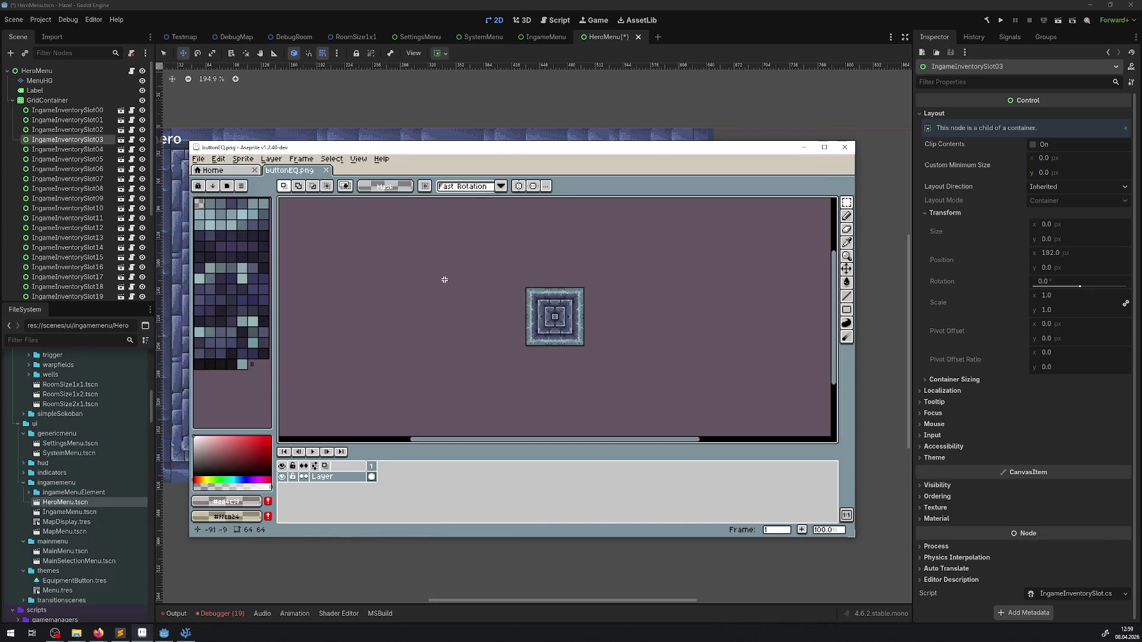
click(269, 160)
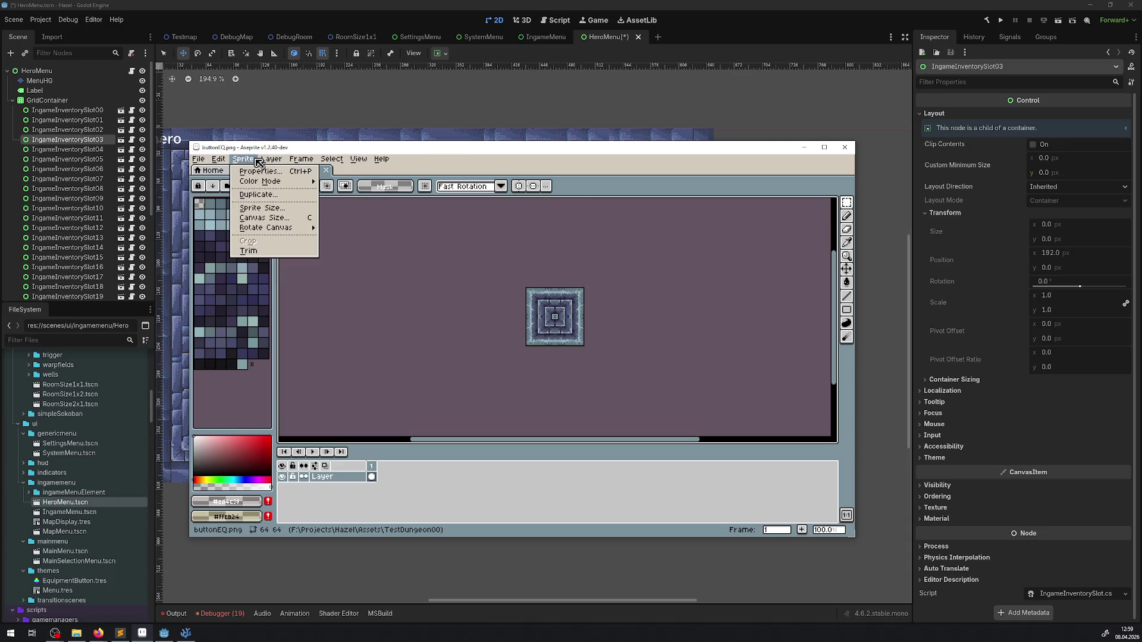
click(262, 208)
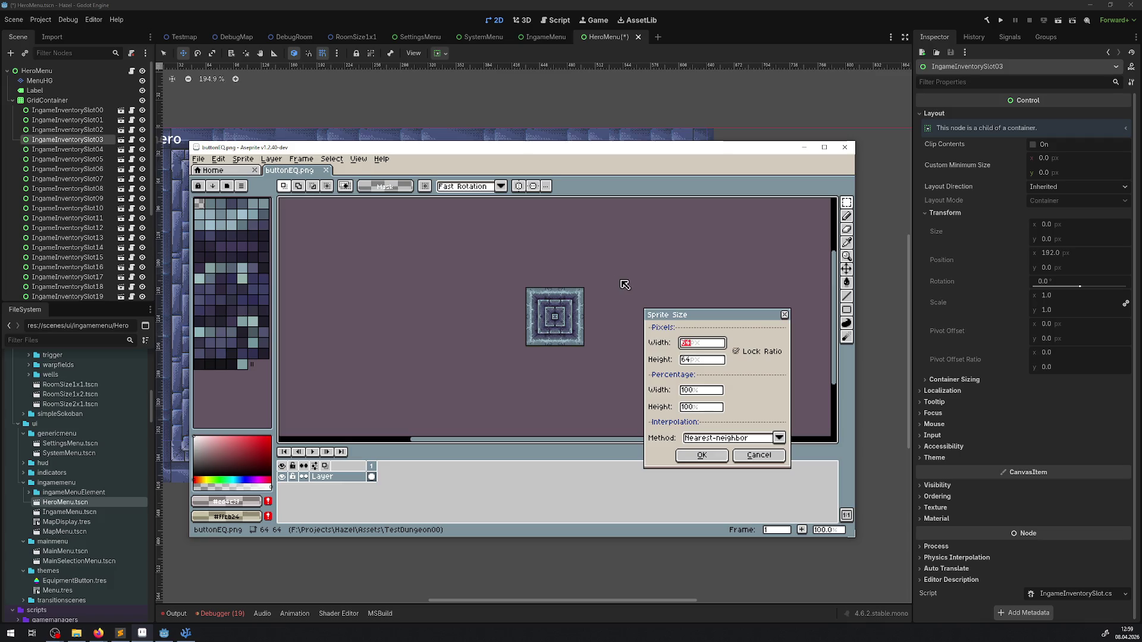
text(48)
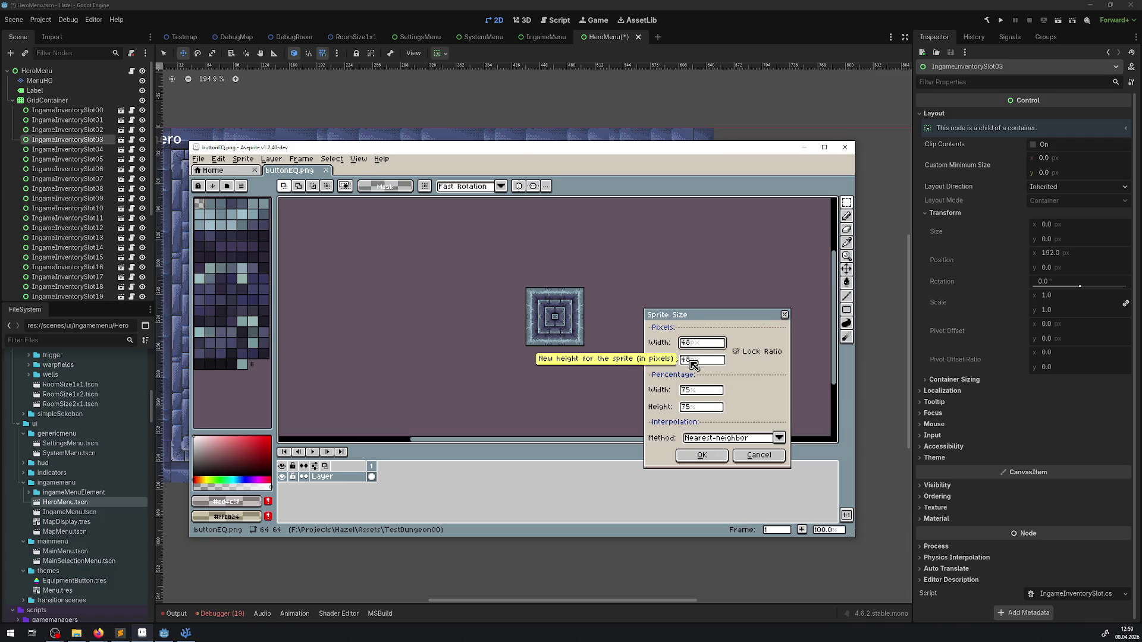
click(705, 456)
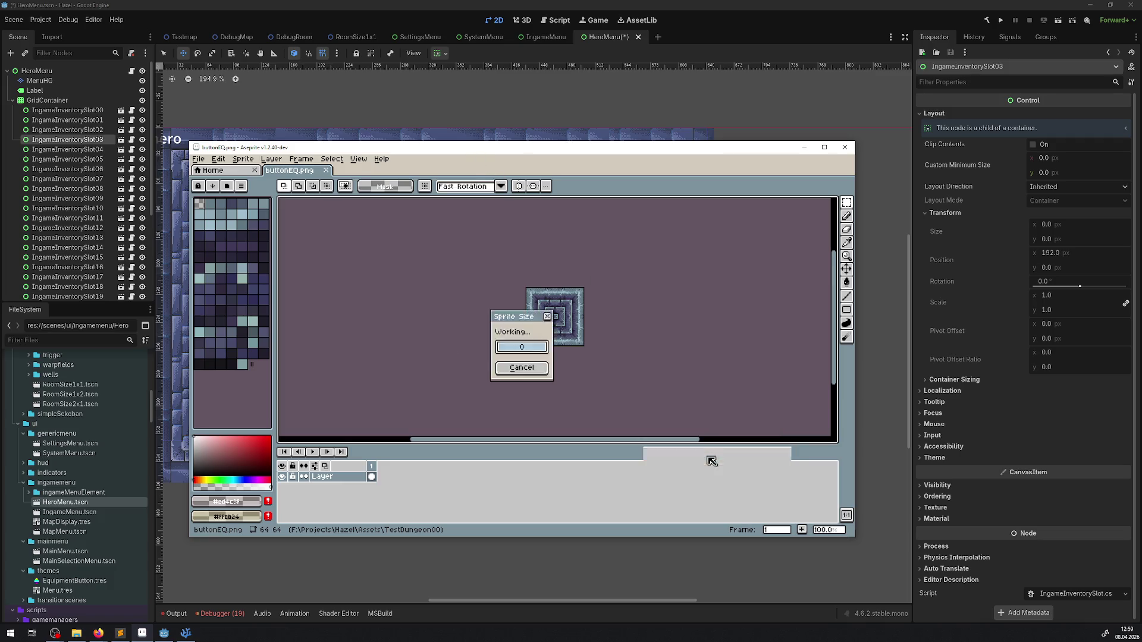
Step: Close the buttonEQ.png tab and return to Godot
click(331, 171)
click(331, 171)
scroll(down, 3)
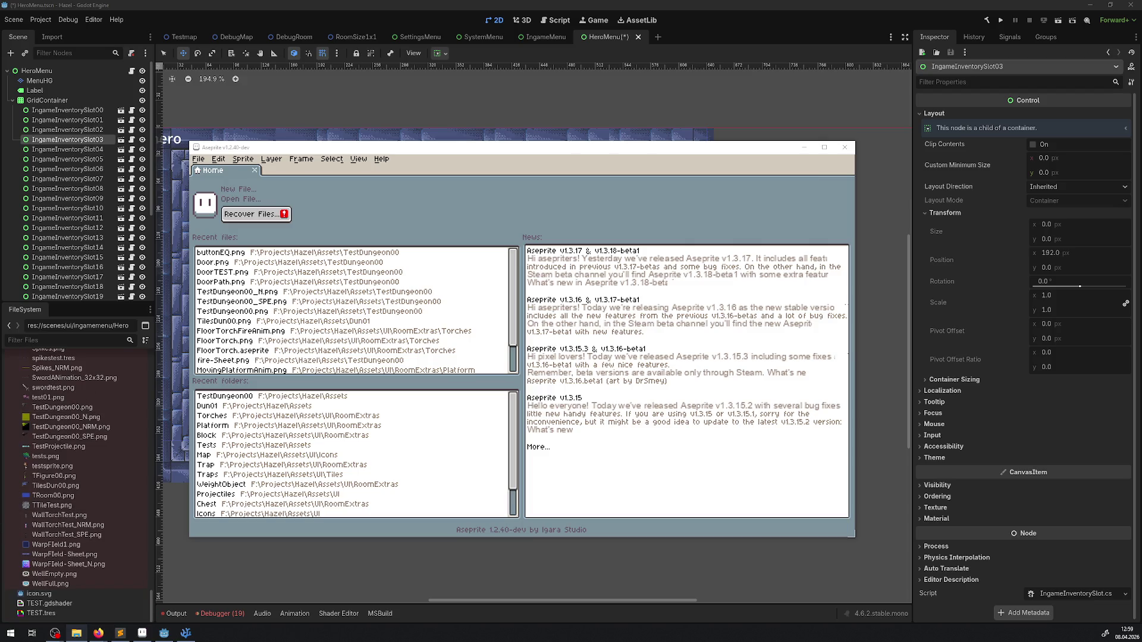
click(264, 547)
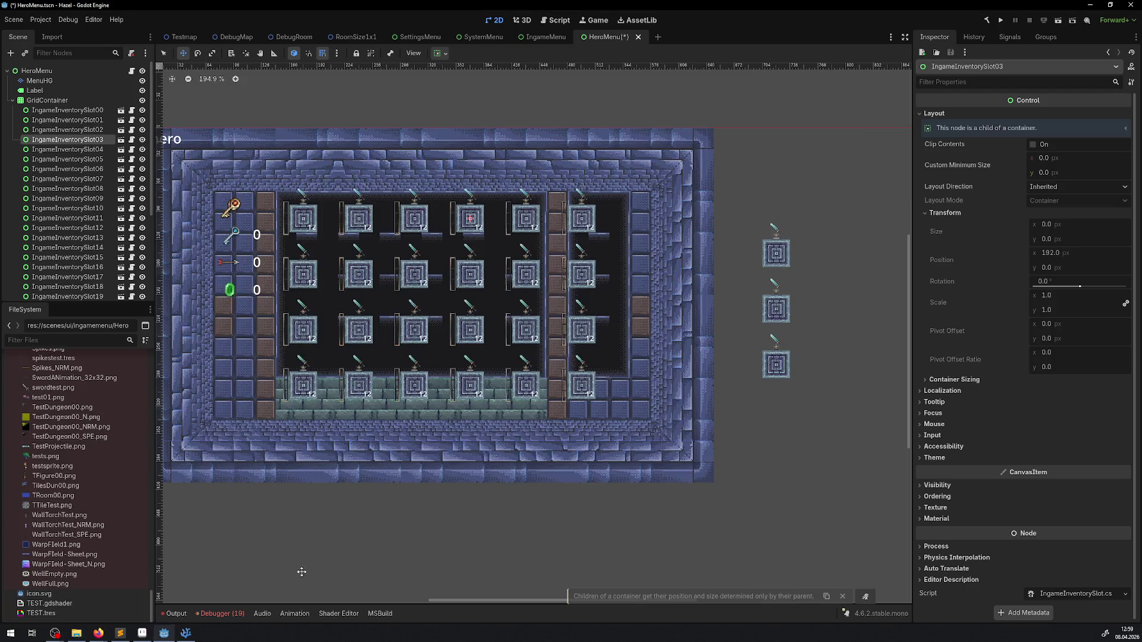
Step: Save the HeroMenu scene with Ctrl+S, then run Project > Reload Current Project
key(ctrl+s)
click(32, 21)
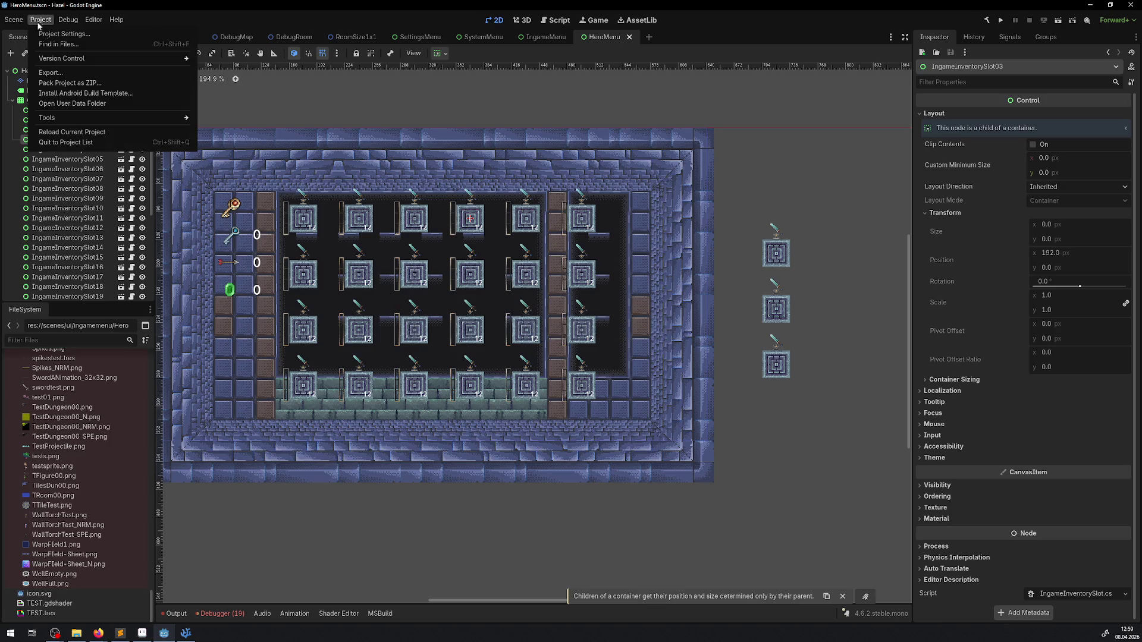
click(59, 143)
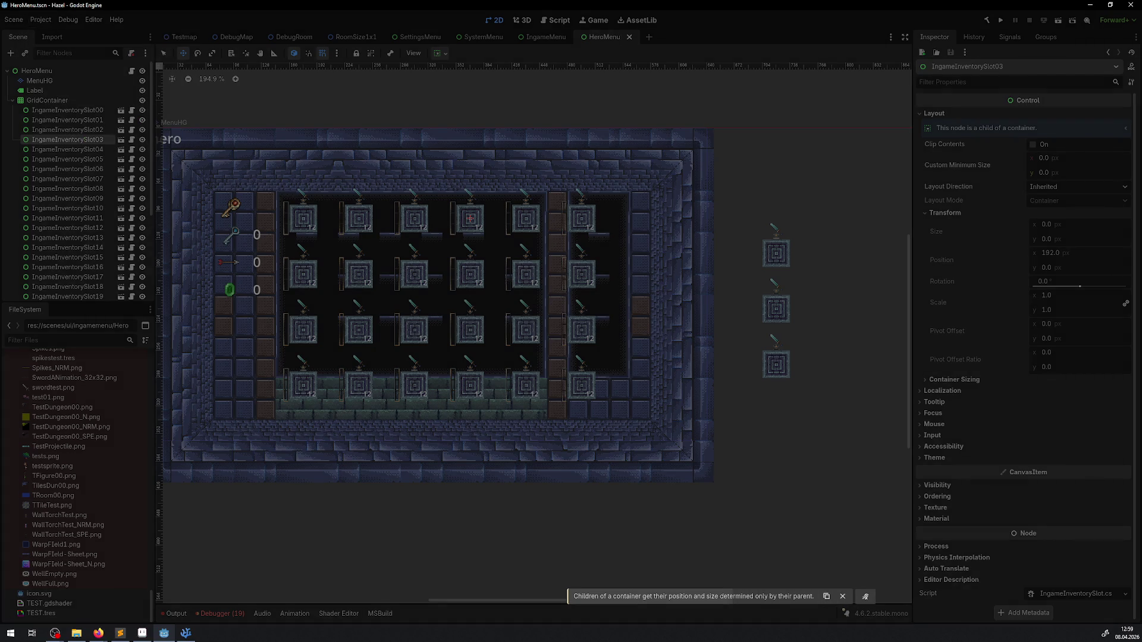
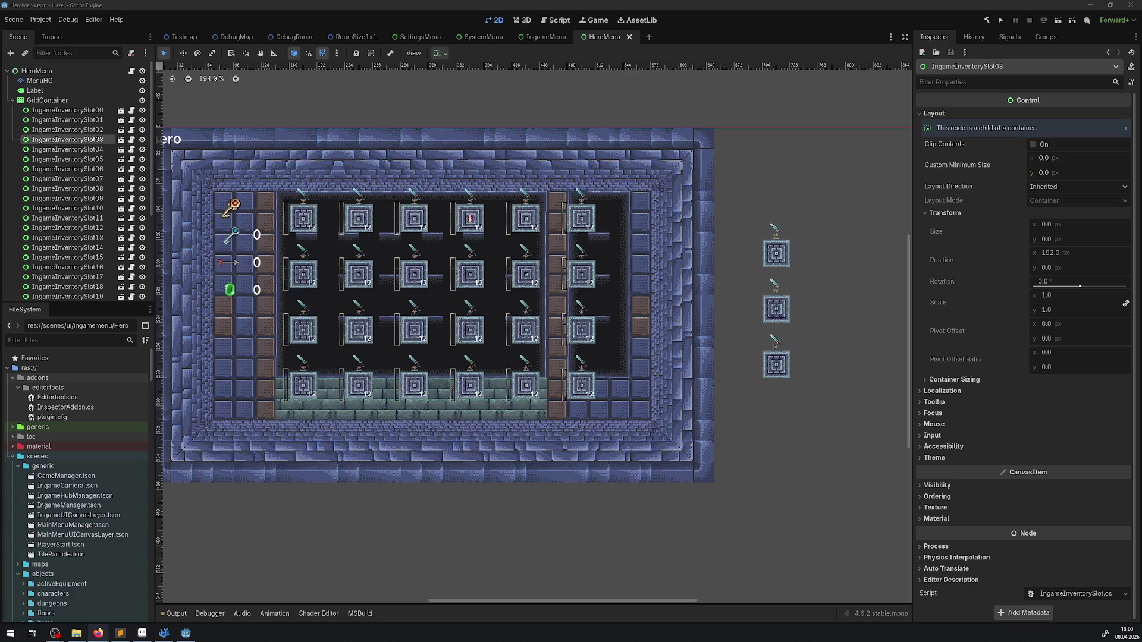
Step: Open IngameInventorySlot.tscn and show its Button node's Layout > Transform values
click(357, 210)
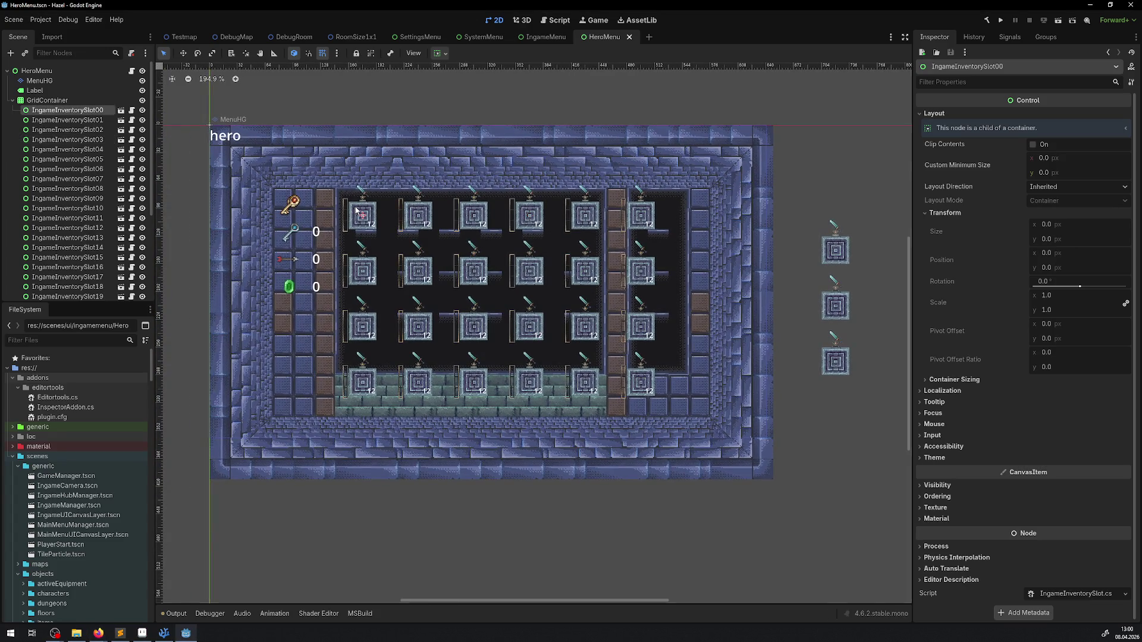
click(121, 110)
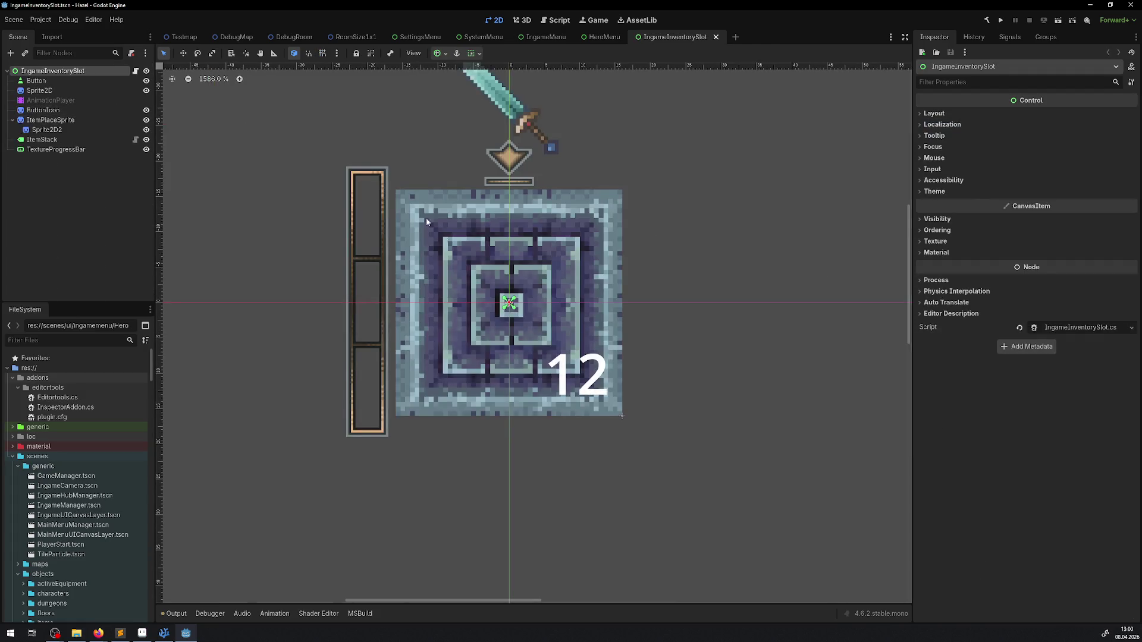
click(571, 231)
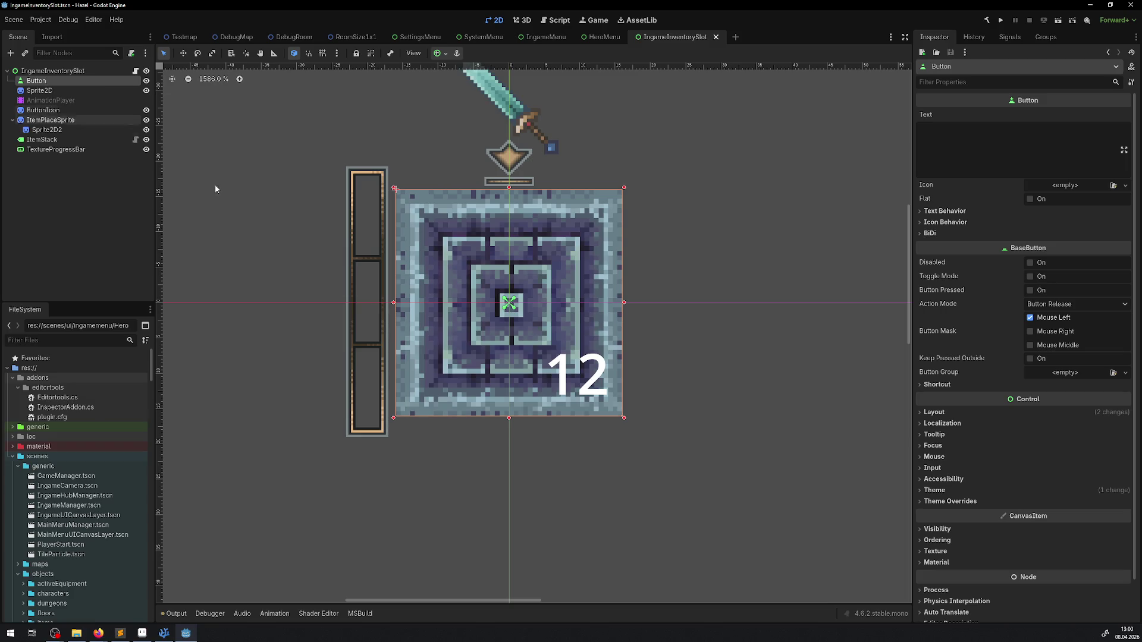
click(931, 412)
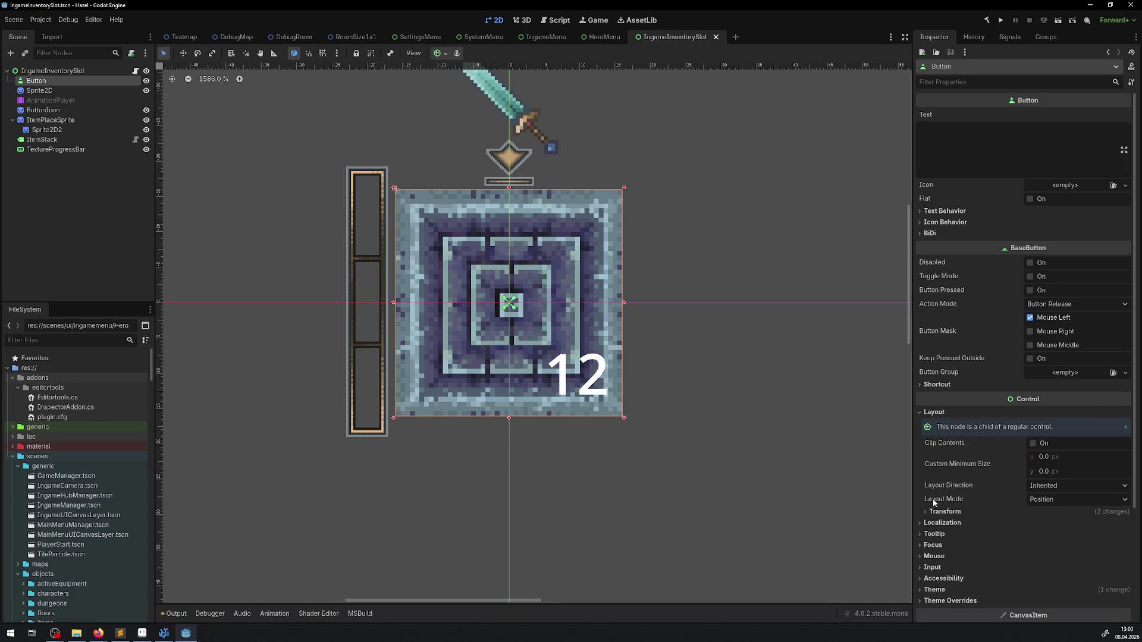
click(939, 512)
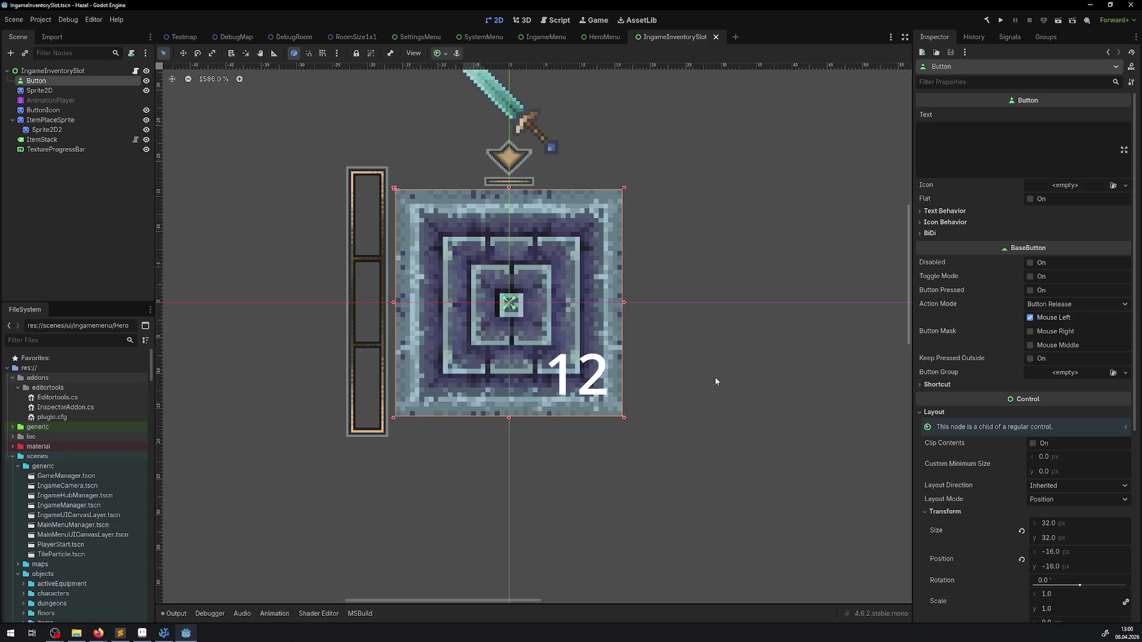
drag(717, 381, 667, 334)
Step: Resize the Button to 24×24 and position it at -12, -12
click(1057, 525)
text(24)
click(1053, 537)
text(24)
click(1053, 552)
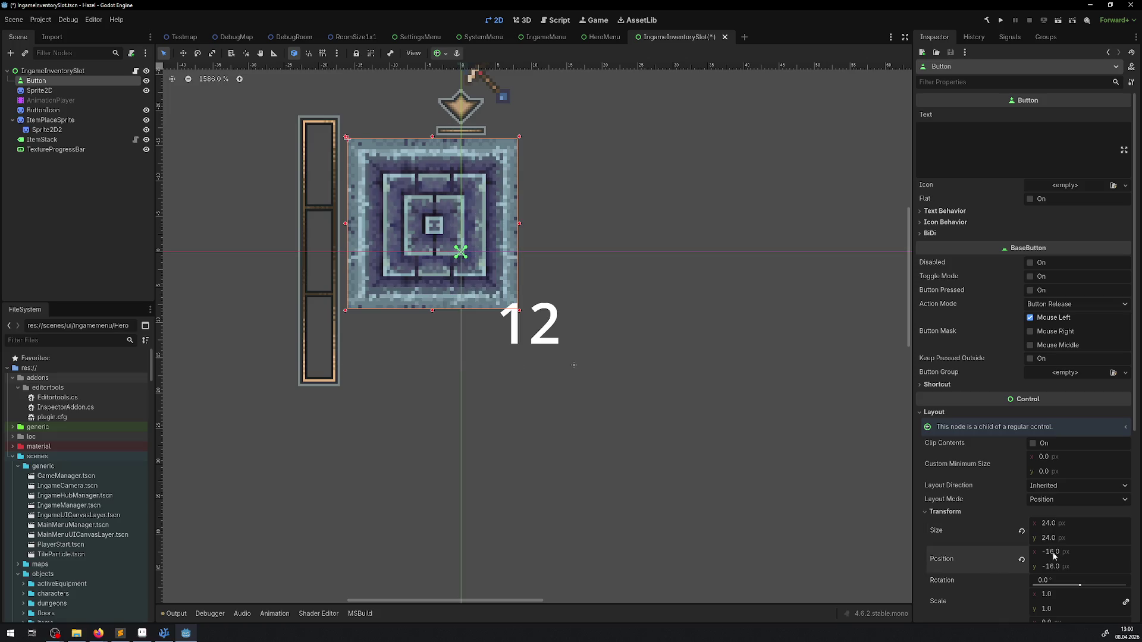
text(-12)
key(Return)
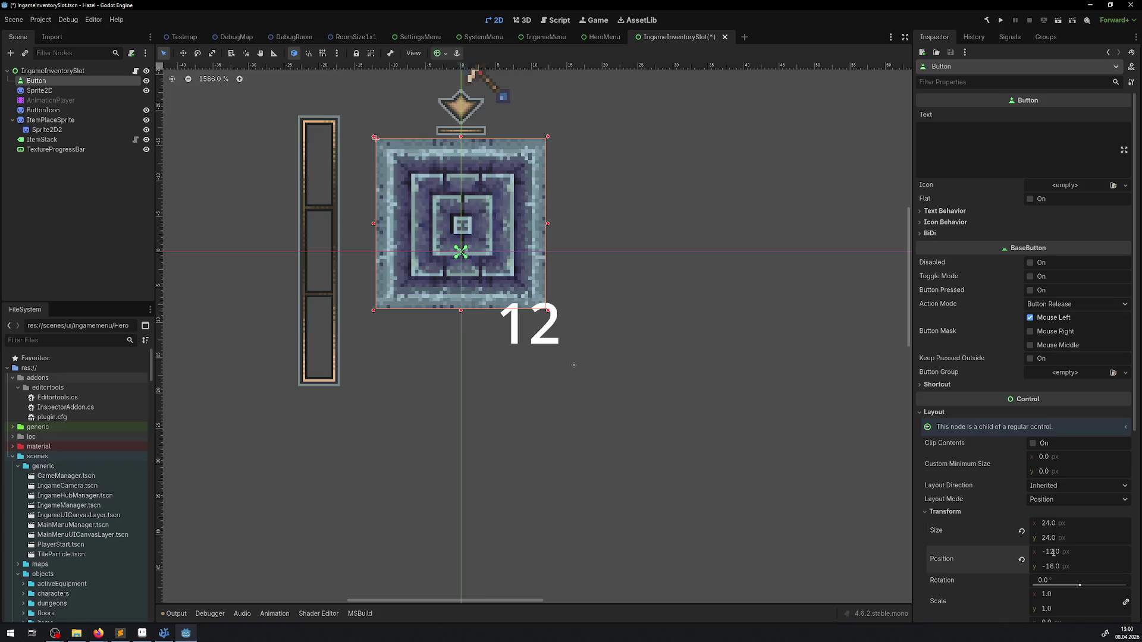
click(1050, 566)
text(-12)
key(Return)
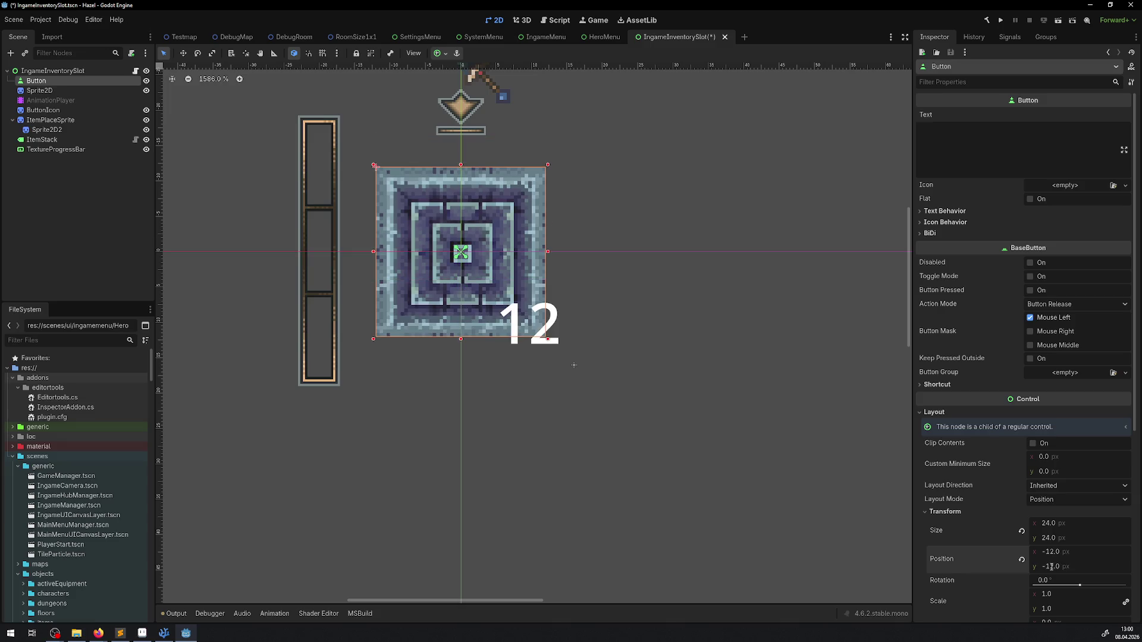
click(330, 220)
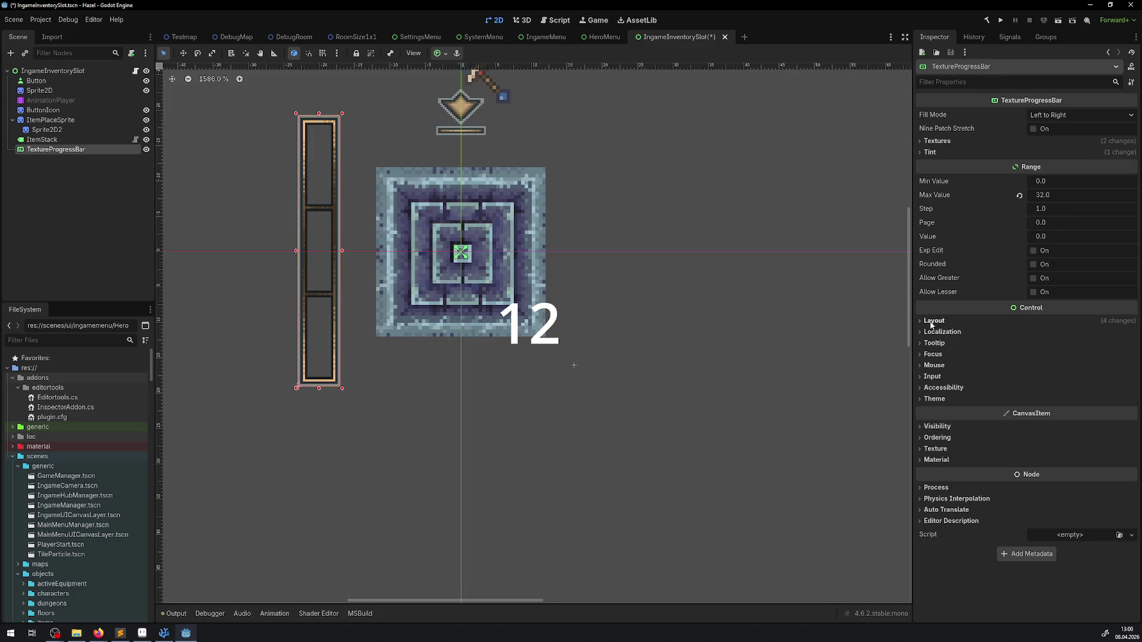
Step: Drag the TextureProgressBar 5 px right to x -18
click(933, 321)
click(937, 421)
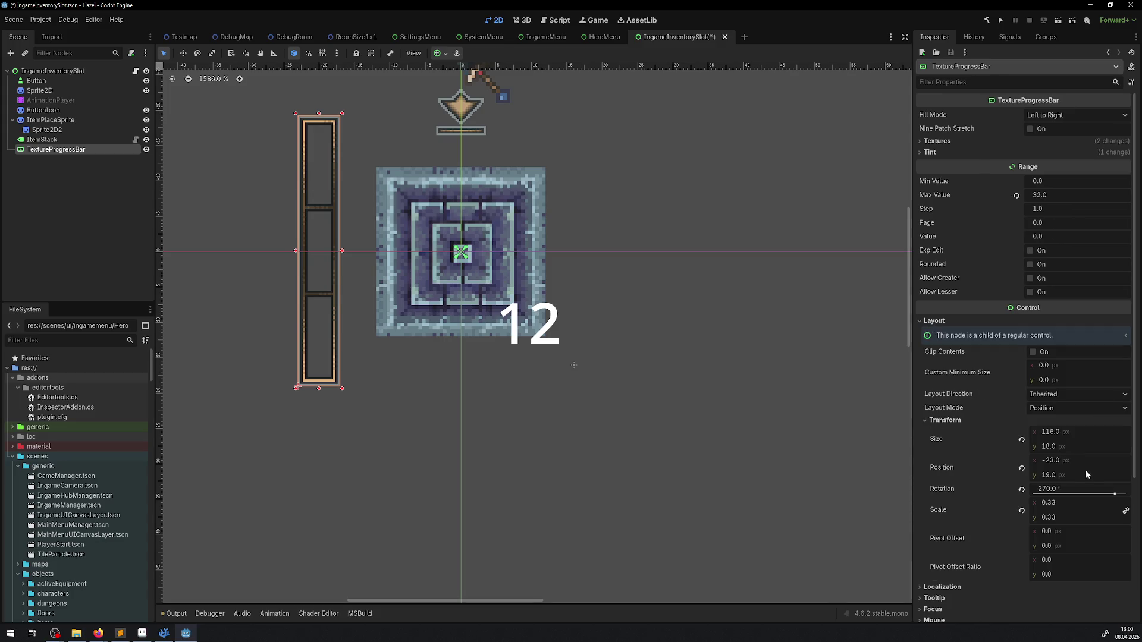
drag(331, 241, 366, 237)
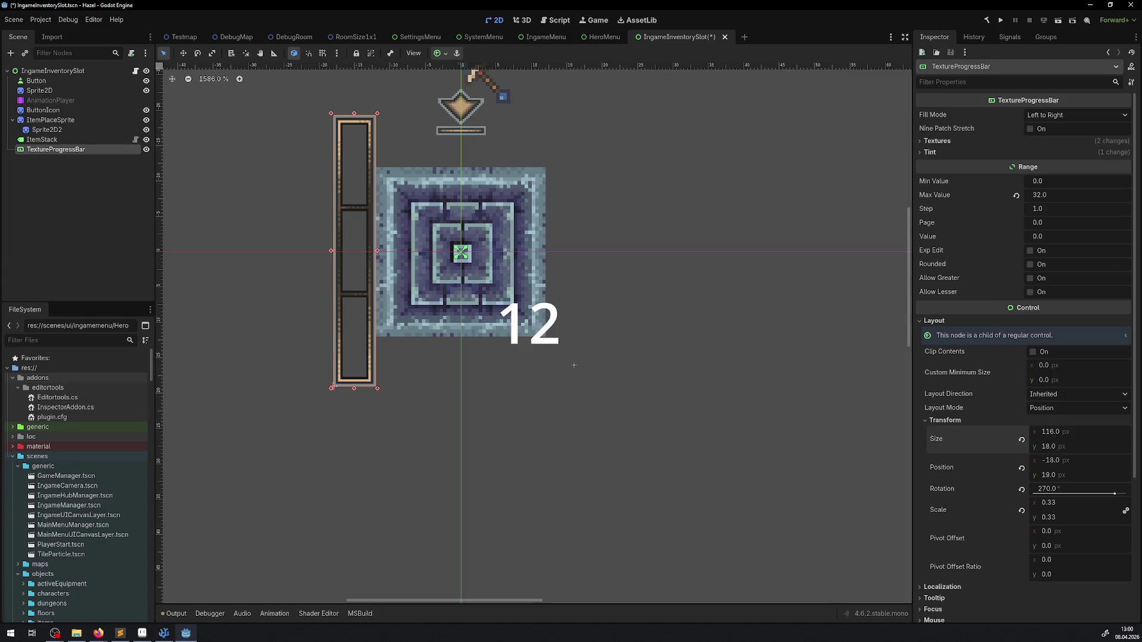
Step: Keep the progress bar's width at 116 and save the slot scene
click(1057, 436)
click(1058, 431)
key(Return)
click(1058, 431)
key(Return)
click(1083, 429)
click(1088, 435)
key(Return)
key(ctrl+s)
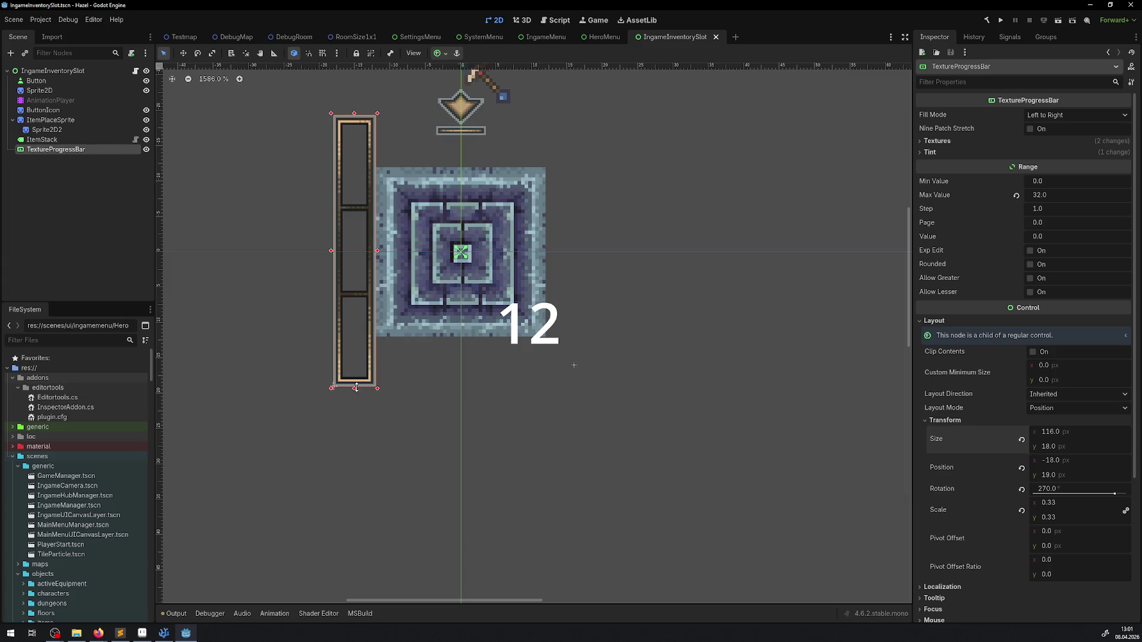
Step: Try moving and rescaling the progress bar, reverting it to scale 0.3
drag(359, 321, 359, 509)
key(ctrl+z)
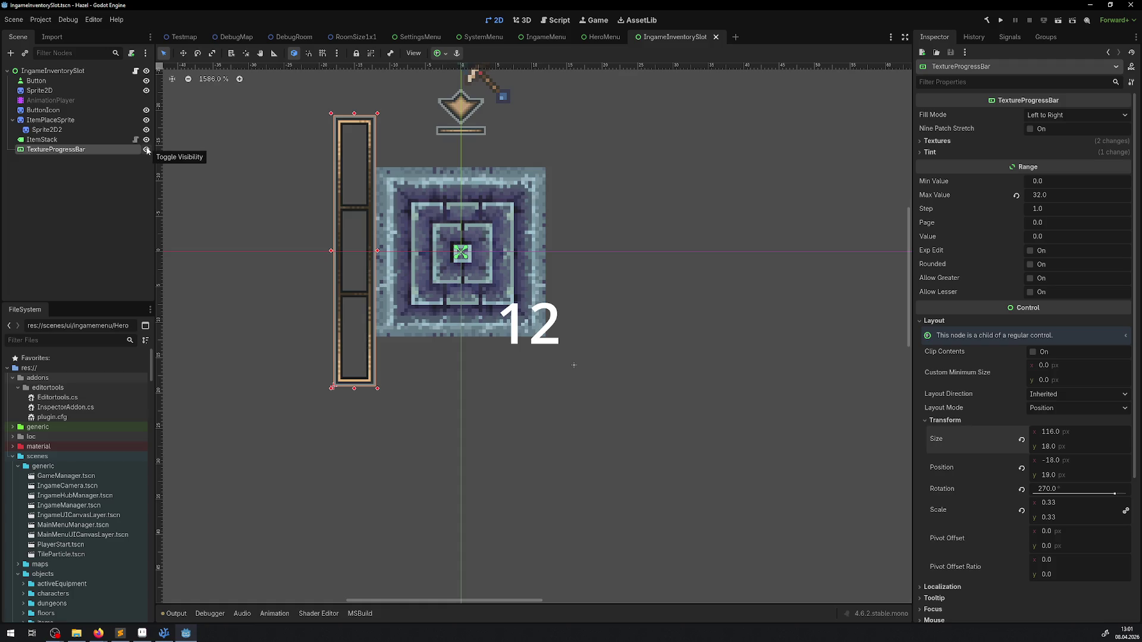
scroll(down, 3)
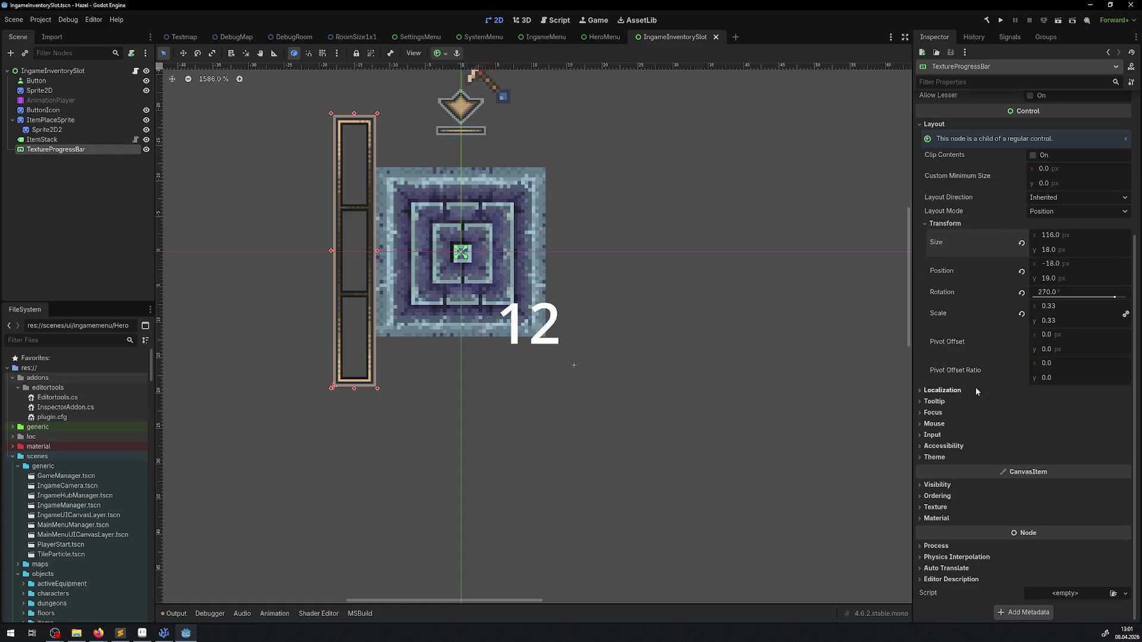
scroll(up, 3)
click(1048, 454)
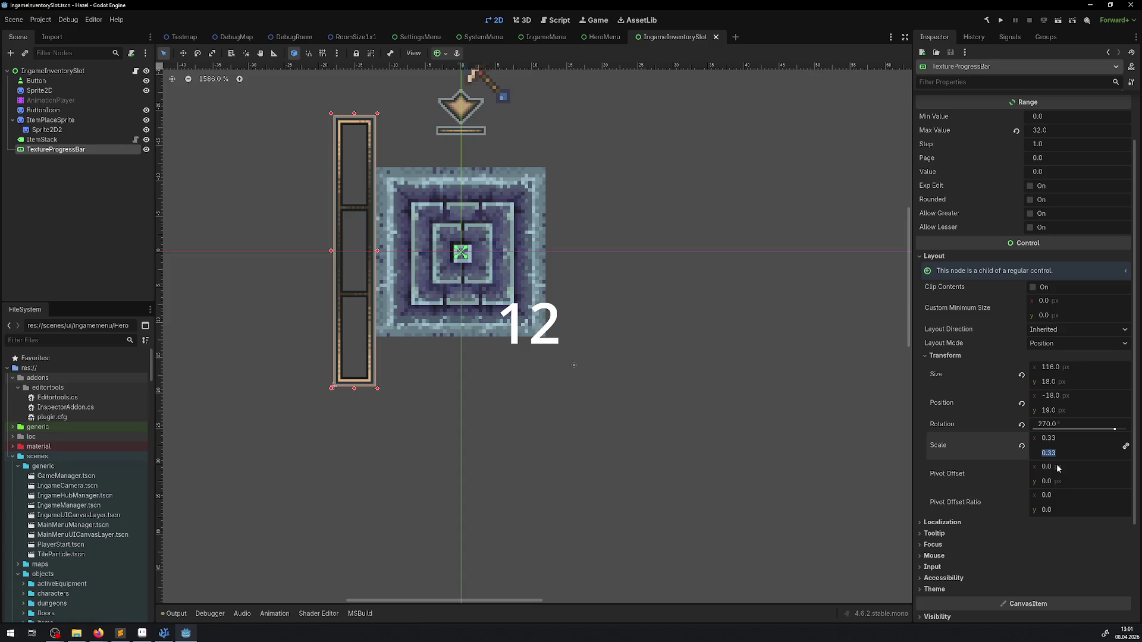
text(1)
key(Return)
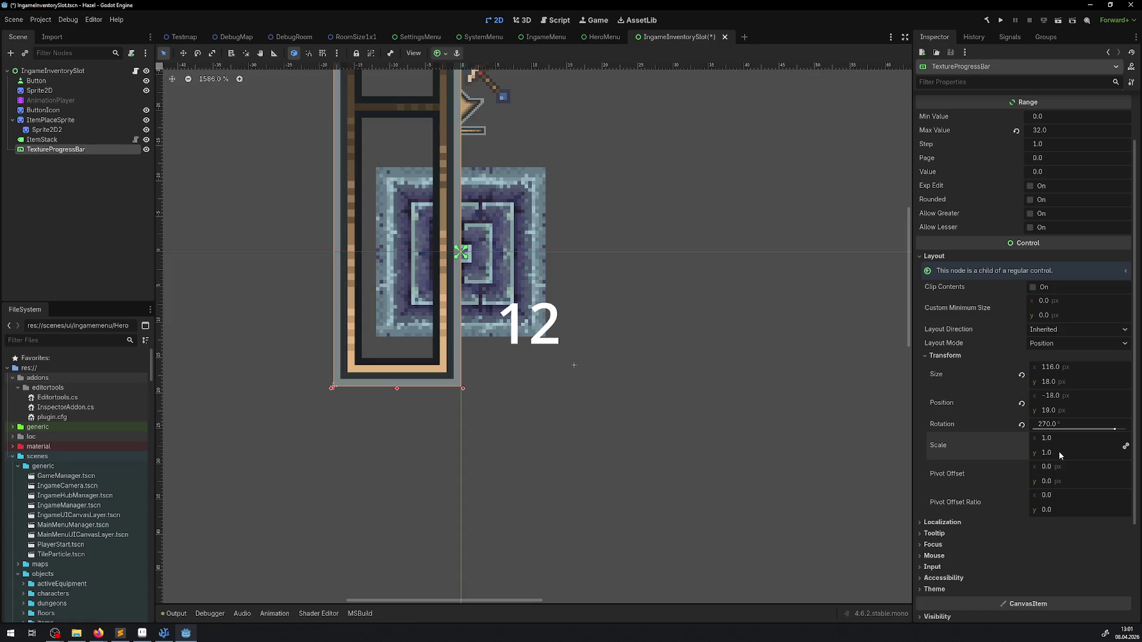
key(ctrl+z)
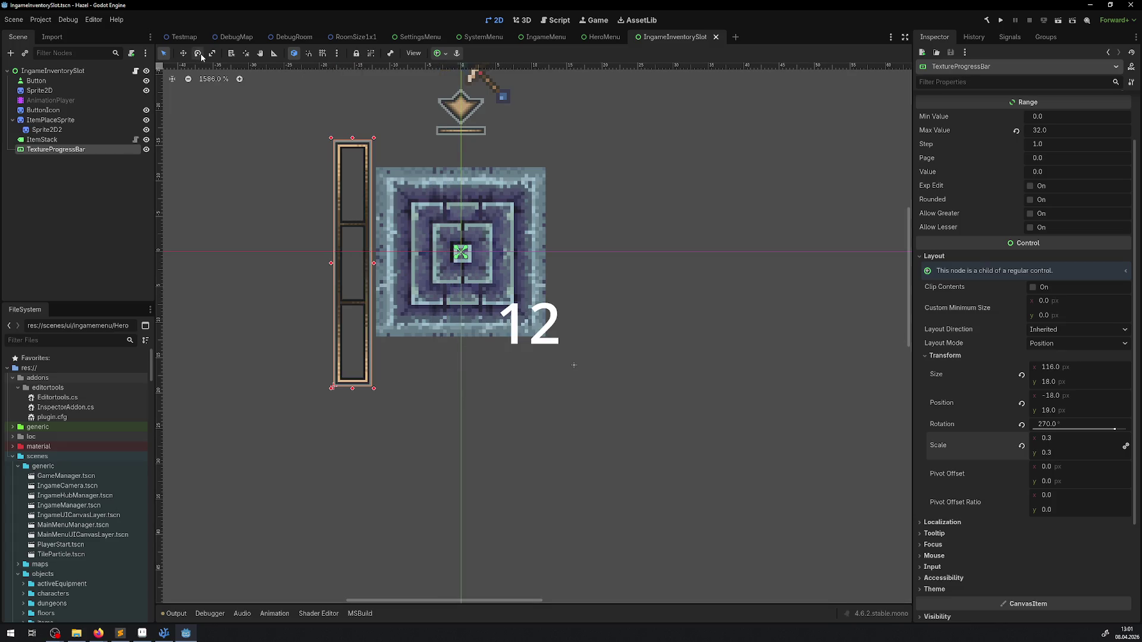
click(212, 54)
Step: Undo trial stretches and set the progress bar's scale to 0.2
drag(333, 388, 349, 385)
key(ctrl+z)
drag(1050, 384, 1050, 386)
key(ctrl+z)
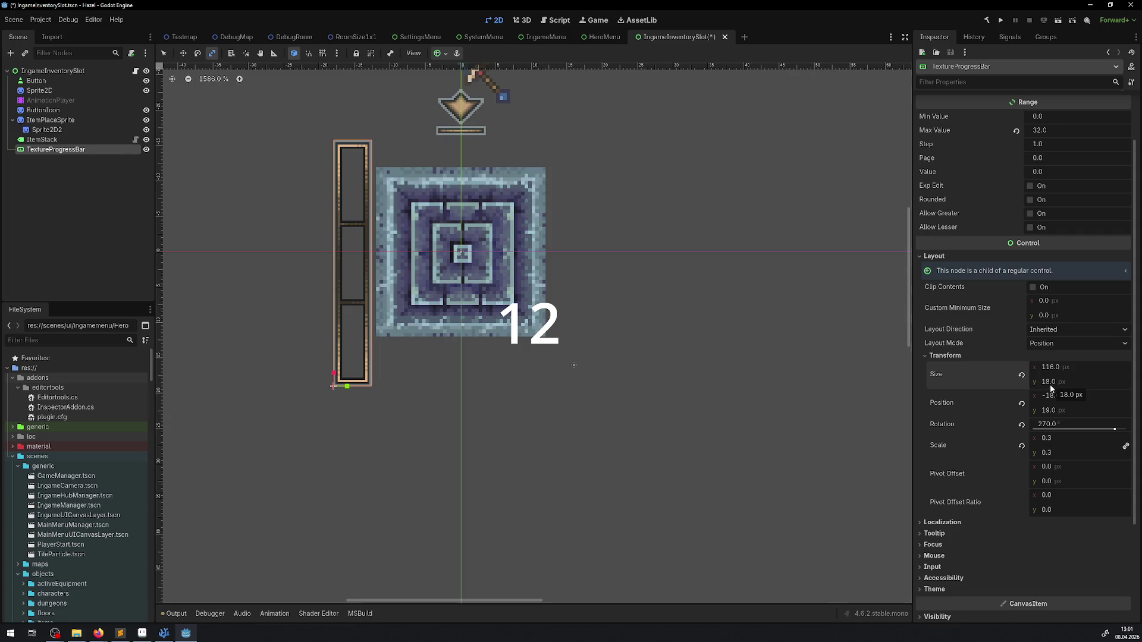
click(1051, 456)
text(0.2)
key(Return)
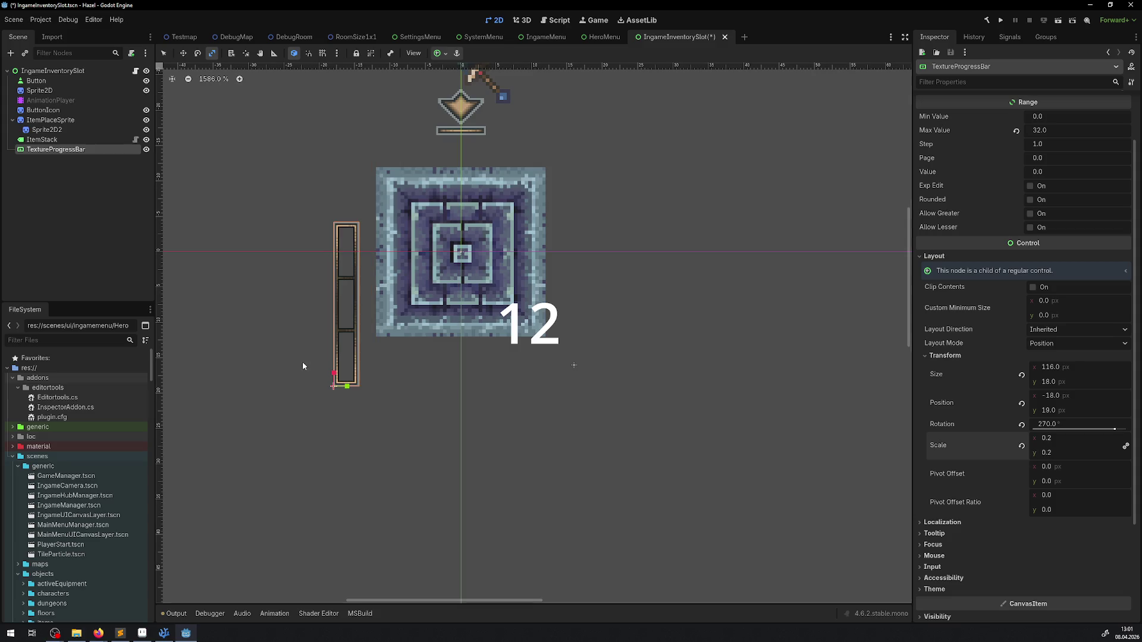
Step: Restore both progress bar scale axes to 0.2 and save the scene
drag(356, 339, 353, 332)
click(1048, 453)
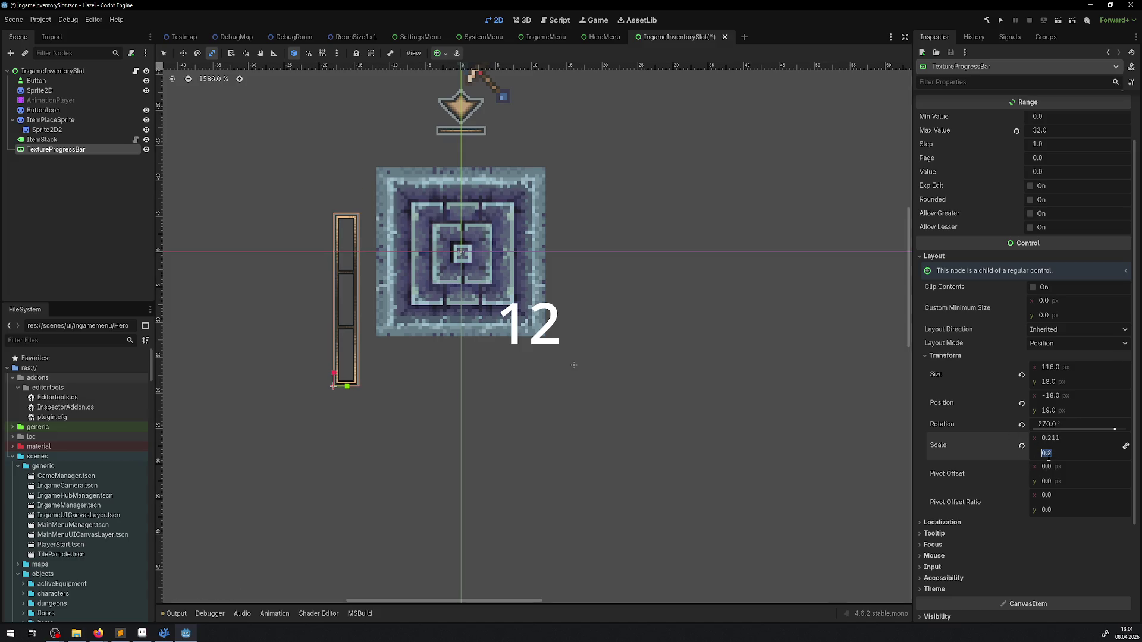
key(Return)
click(1074, 443)
text(0.2)
key(Return)
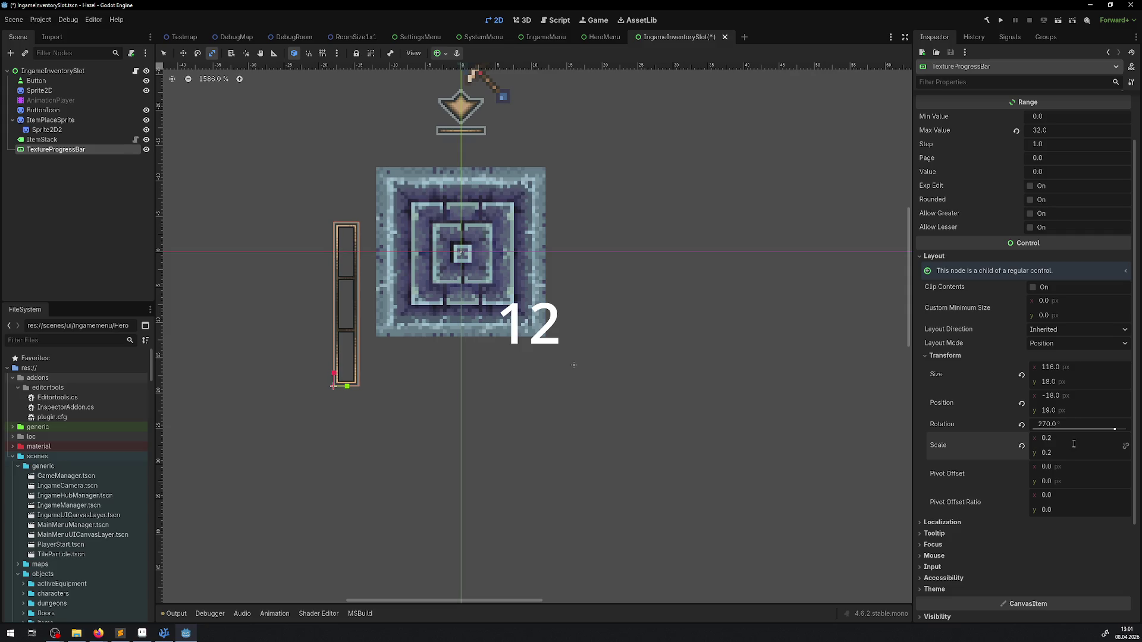
key(ctrl+s)
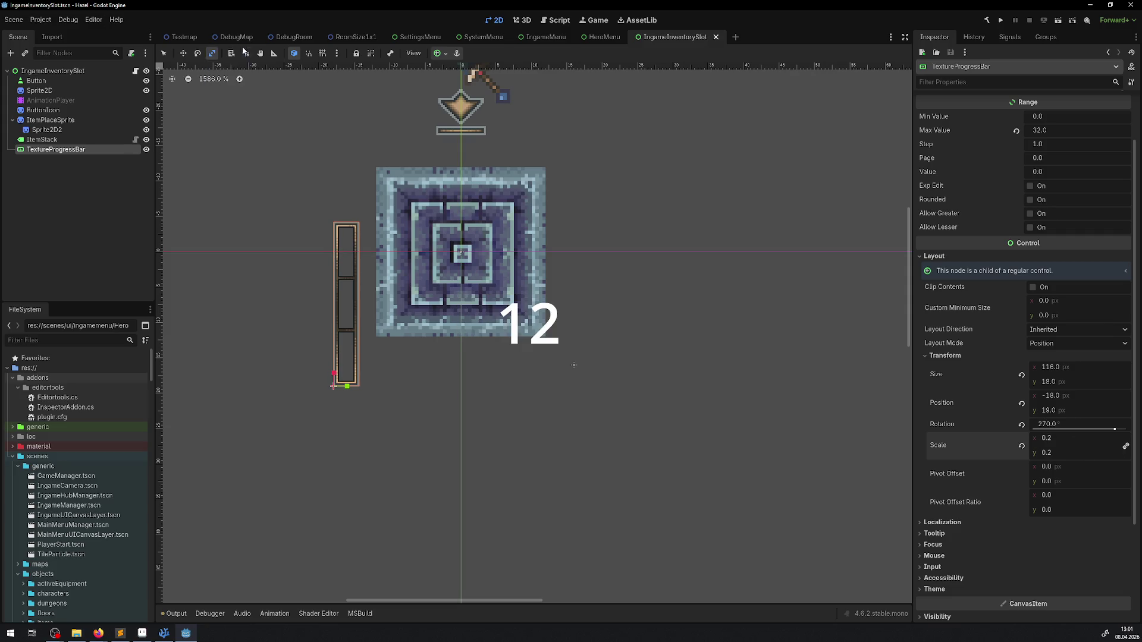
Step: Move the progress bar beside the slot, keeping its height at 18
click(183, 53)
drag(348, 275, 364, 225)
click(1047, 383)
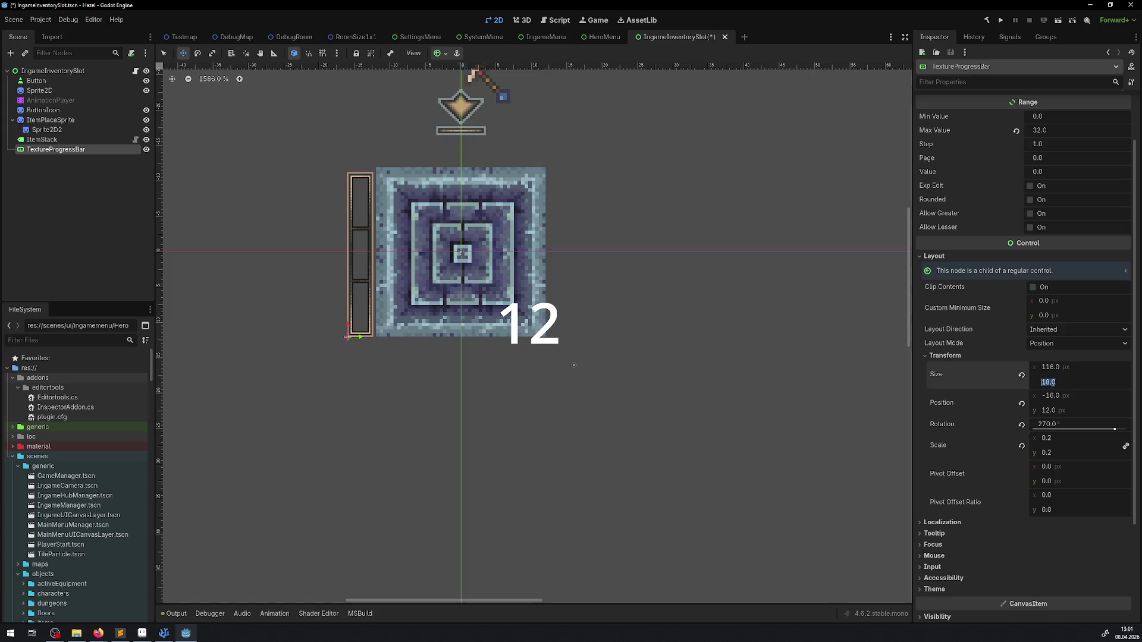
text(18)
key(Return)
Step: Try progress bar y positions 16, 8, -8, then back to 16
click(1057, 410)
text(16)
key(Return)
click(1057, 411)
text(8)
key(Return)
click(1057, 411)
text(-8)
key(Return)
click(1058, 410)
text(16)
key(Return)
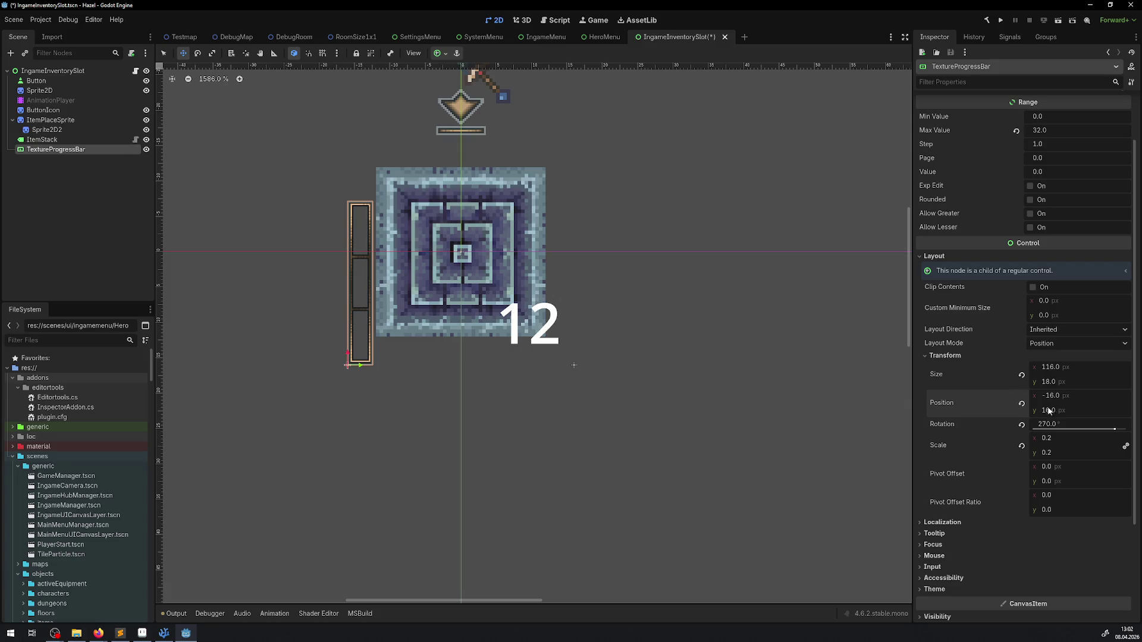
Step: Set the progress bar's y position to 12 and save the scene
drag(1065, 413, 1043, 413)
click(1061, 416)
text(12)
key(Return)
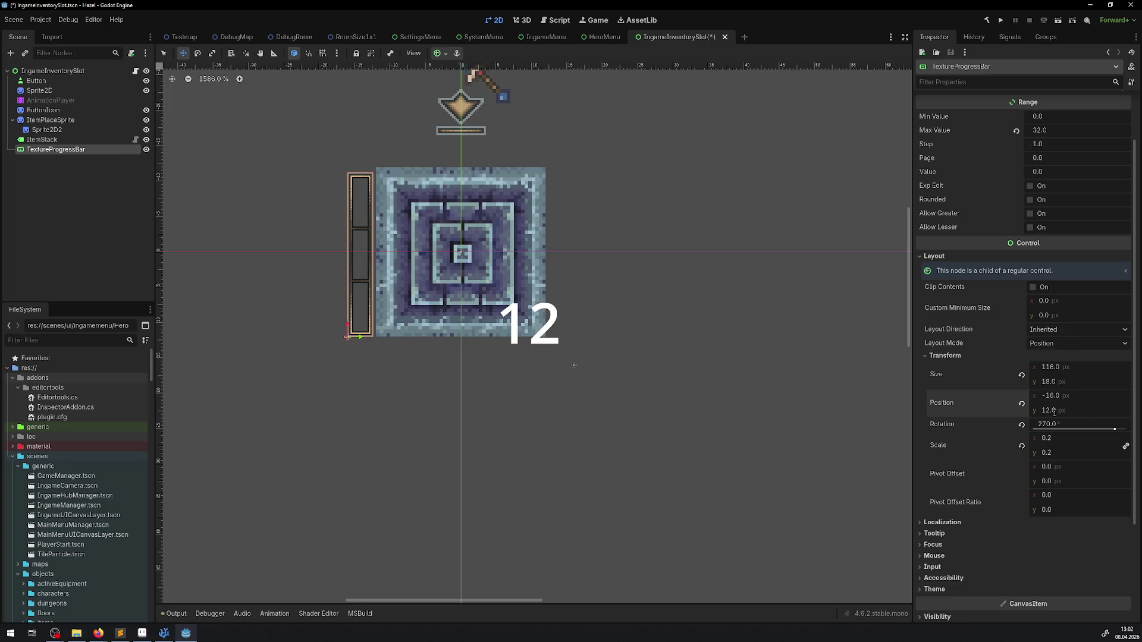
key(ctrl+s)
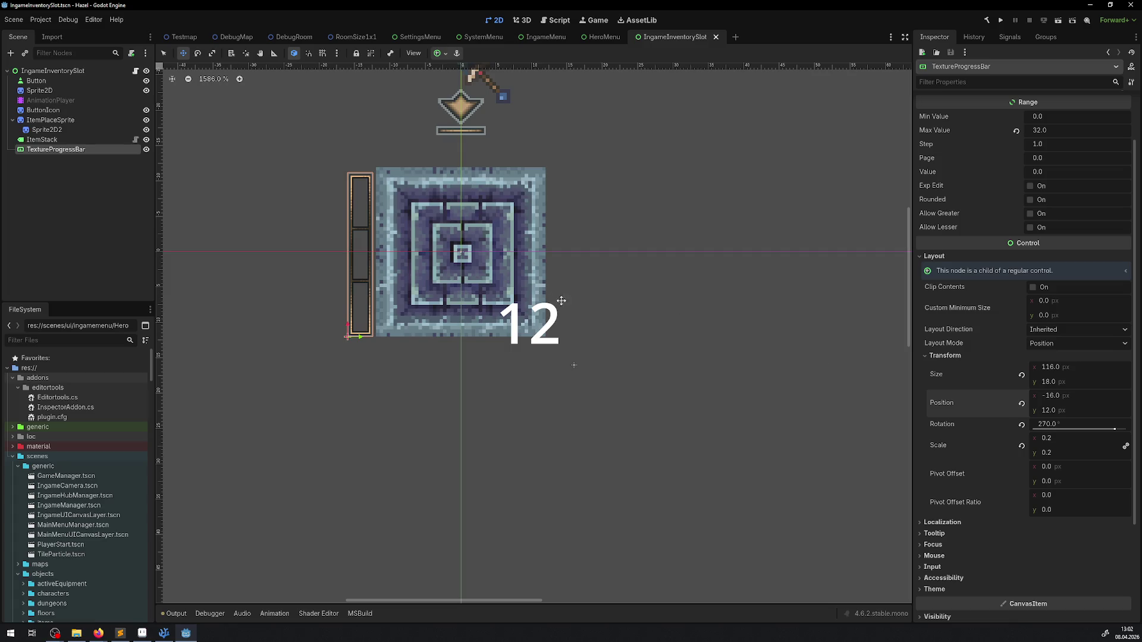
click(42, 139)
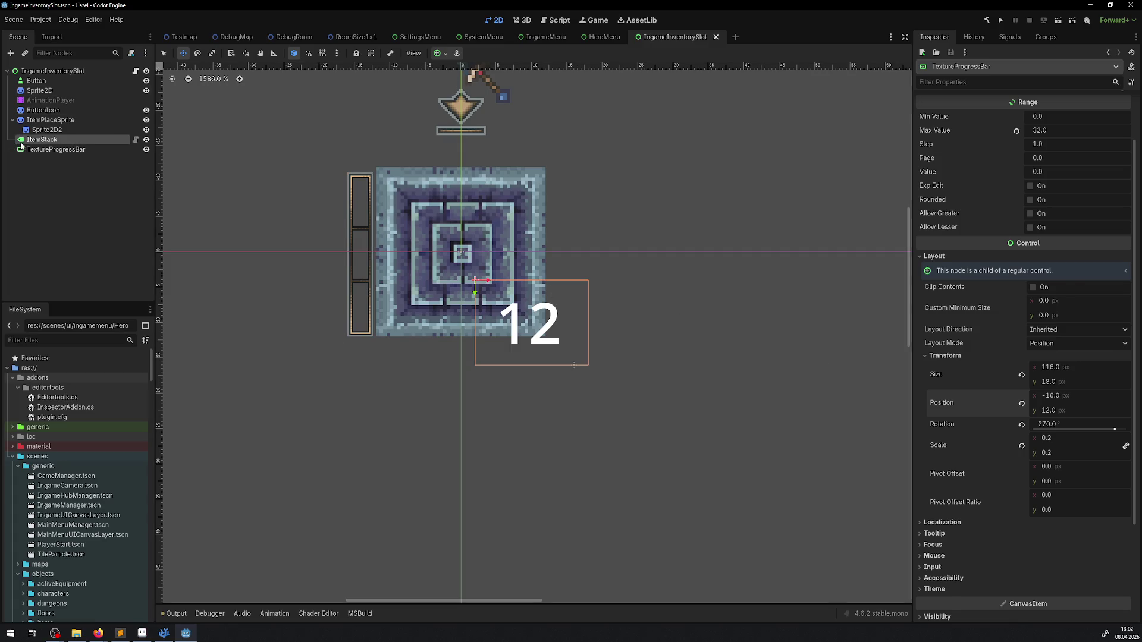
Step: Drag the ItemPlaceSprite sword down about 6 px, then return to the HeroMenu scene
scroll(up, 3)
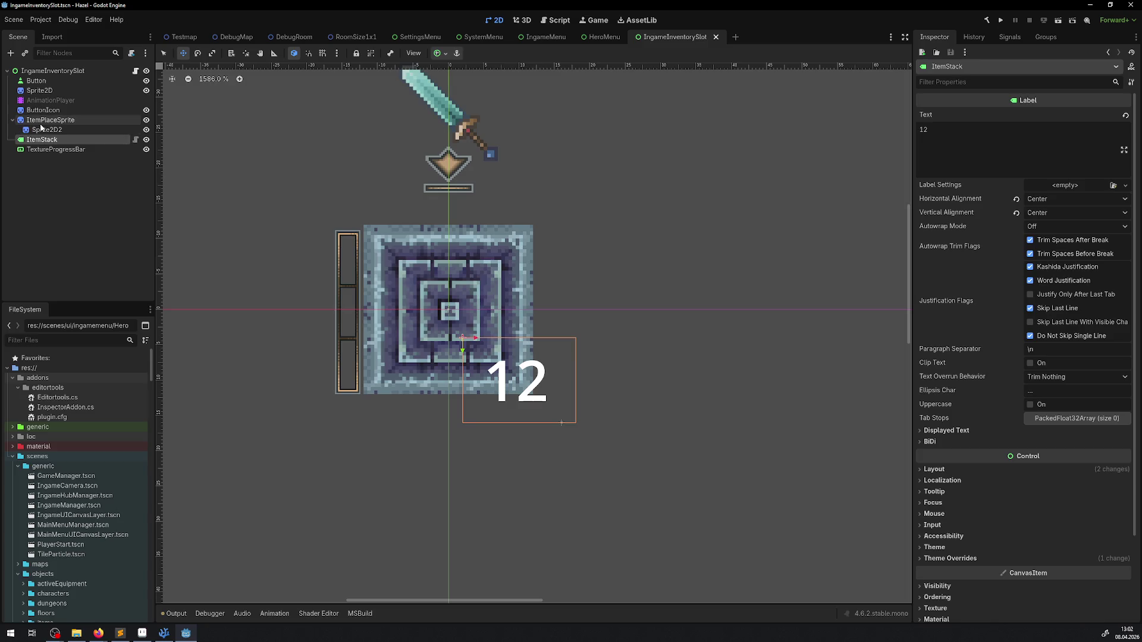
click(51, 120)
click(66, 112)
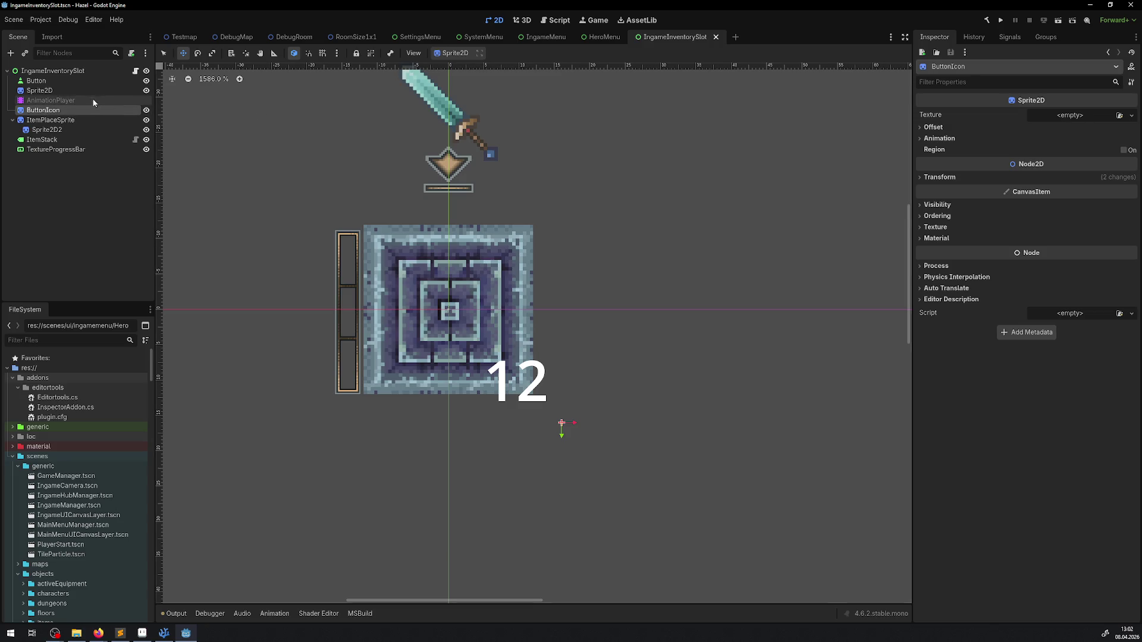
click(55, 120)
drag(454, 125, 455, 169)
scroll(up, 3)
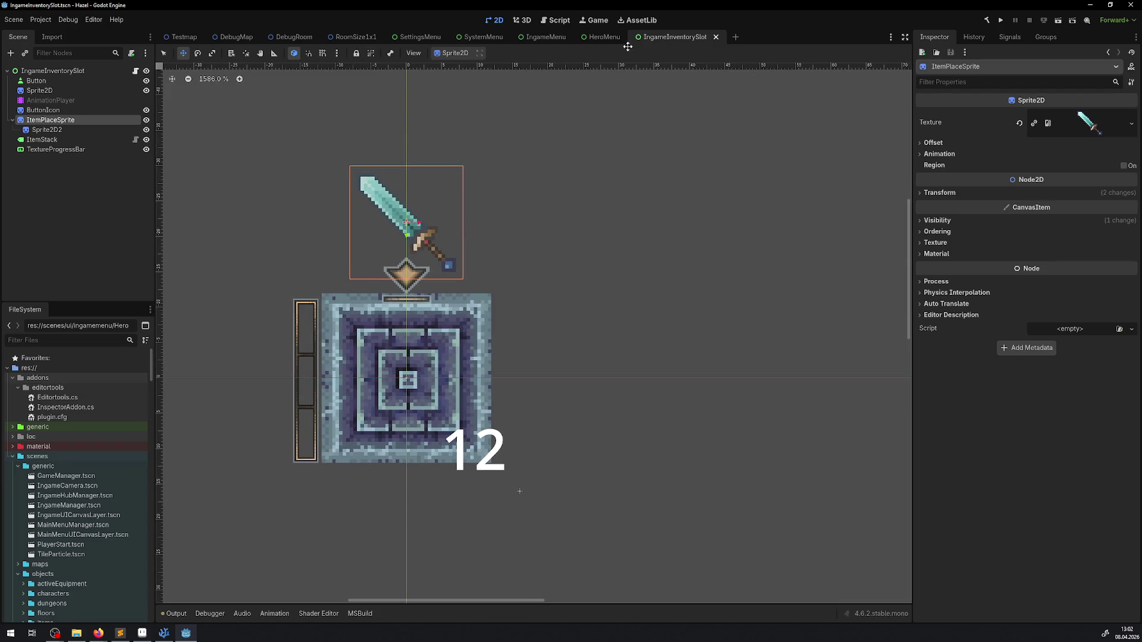
click(601, 41)
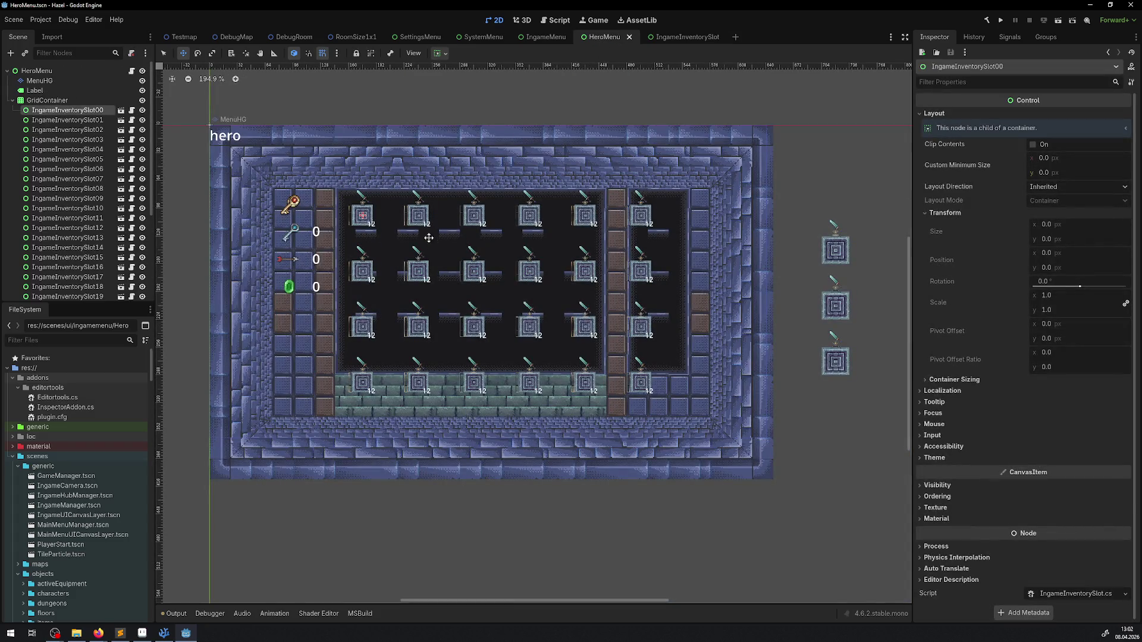
Step: Drag the GridContainer 8 px left and zoom out to view the whole menu
scroll(up, 3)
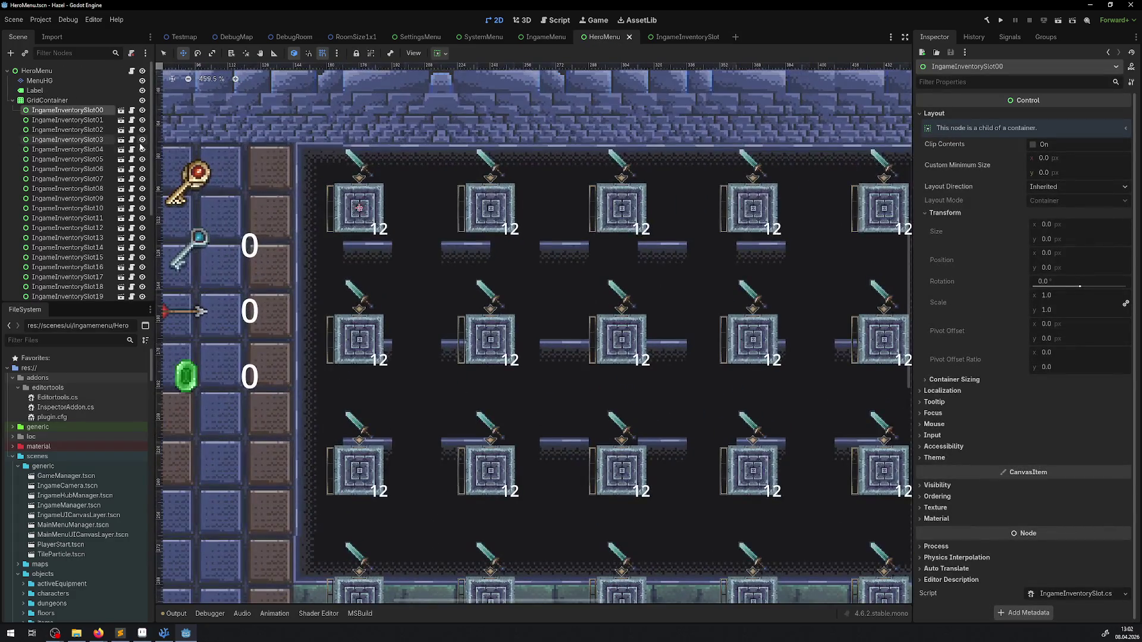
click(47, 101)
drag(363, 206, 302, 149)
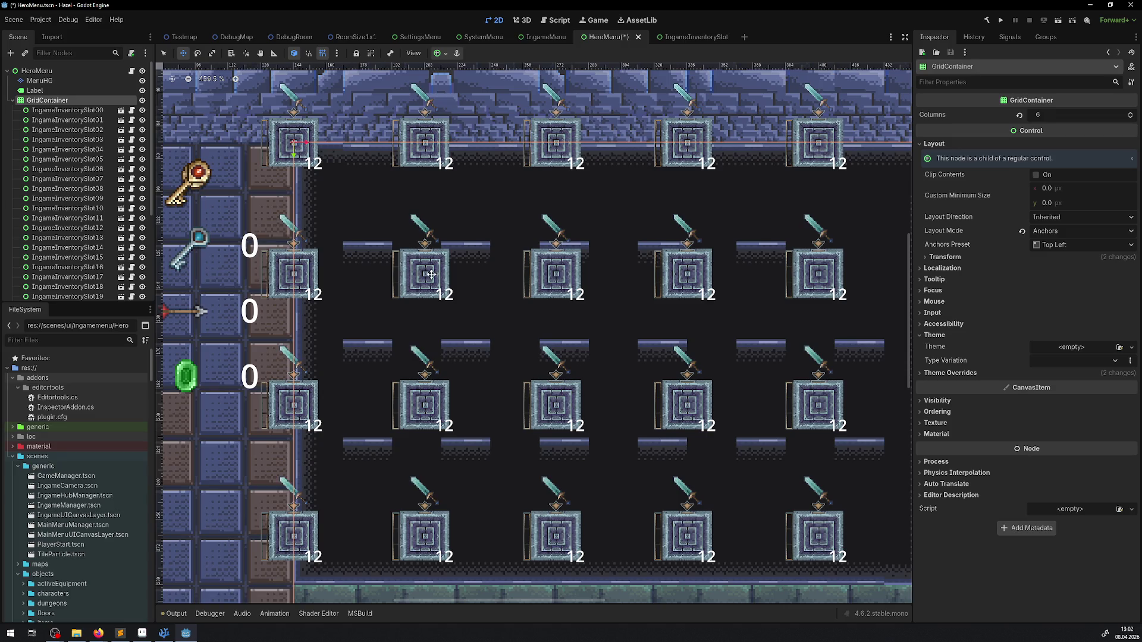
scroll(down, 3)
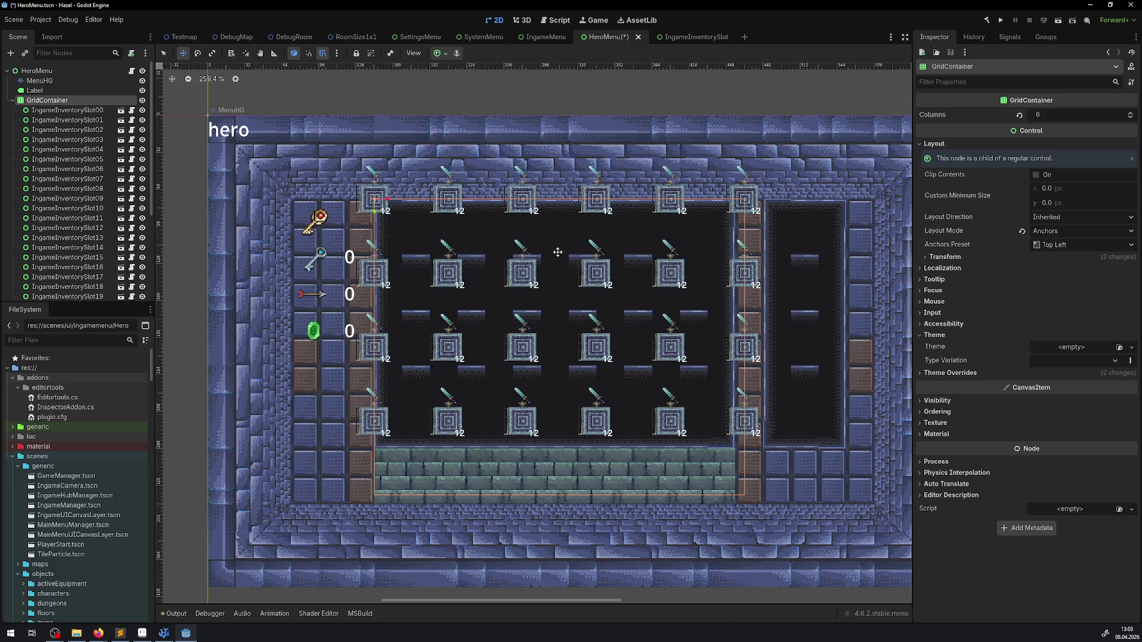
click(71, 110)
Step: Select all 24 inventory slots and inspect their Layout > Transform values
scroll(down, 3)
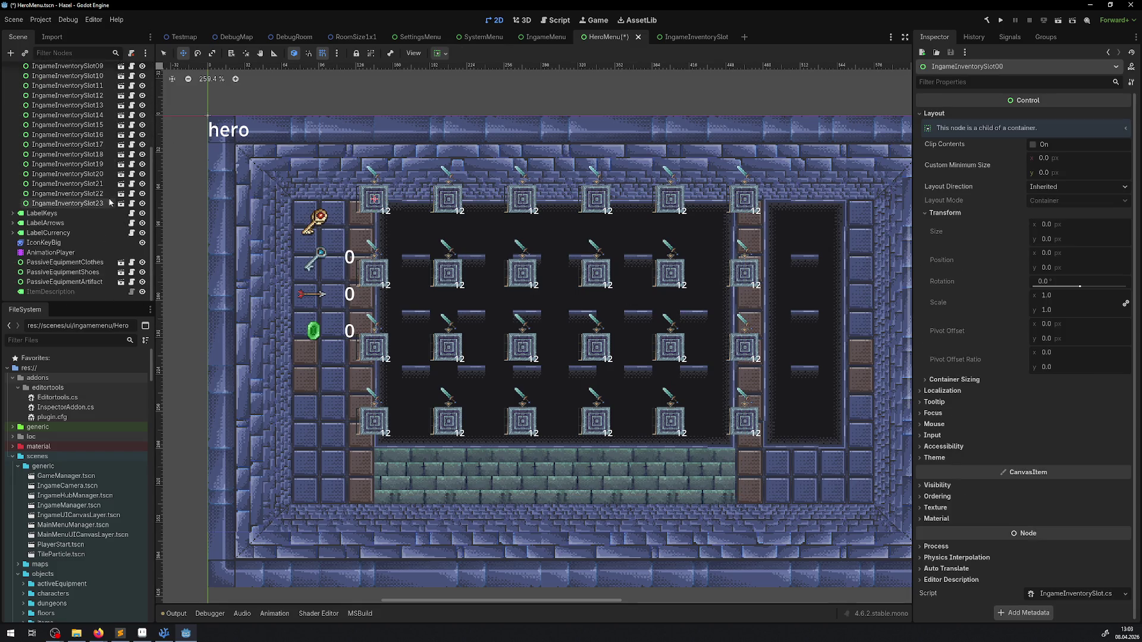
click(108, 203)
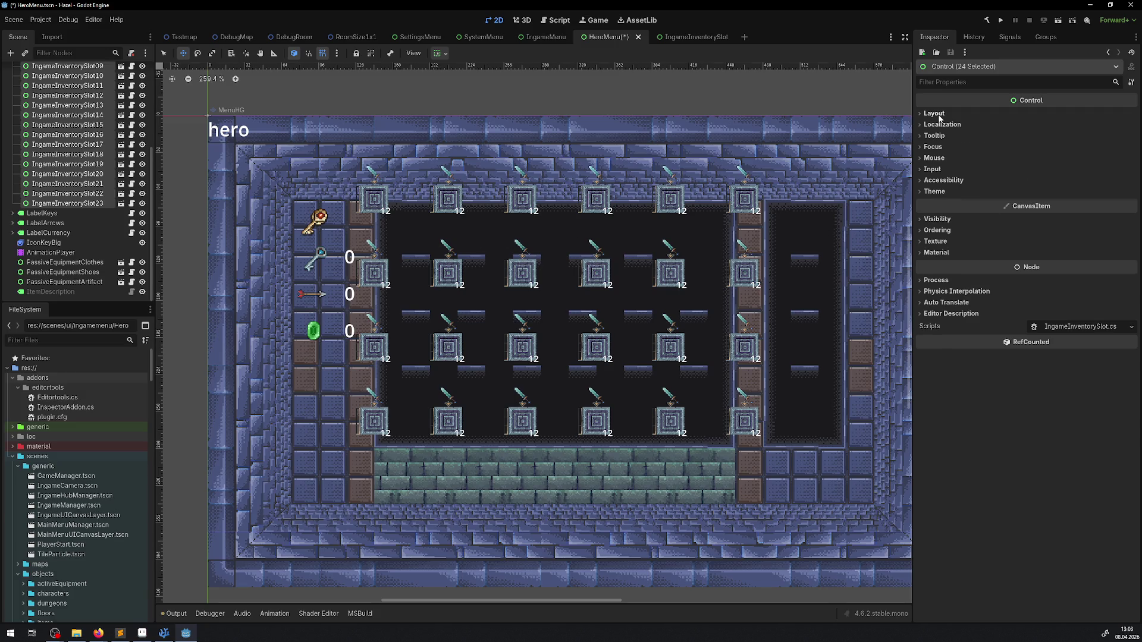
click(933, 113)
click(938, 194)
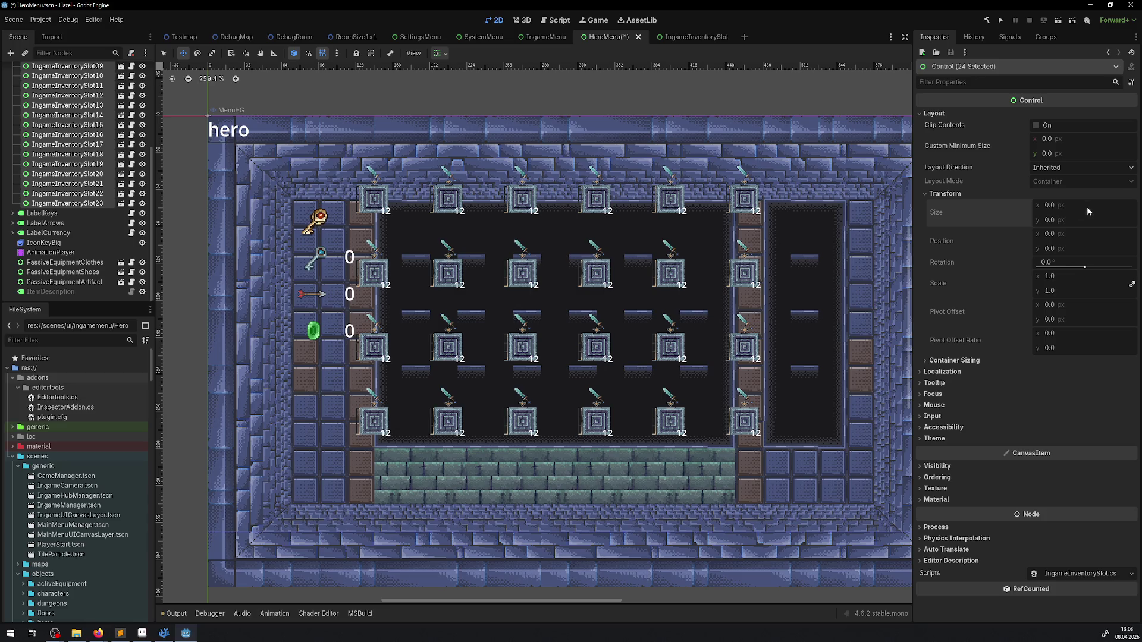
scroll(up, 3)
drag(377, 227, 393, 209)
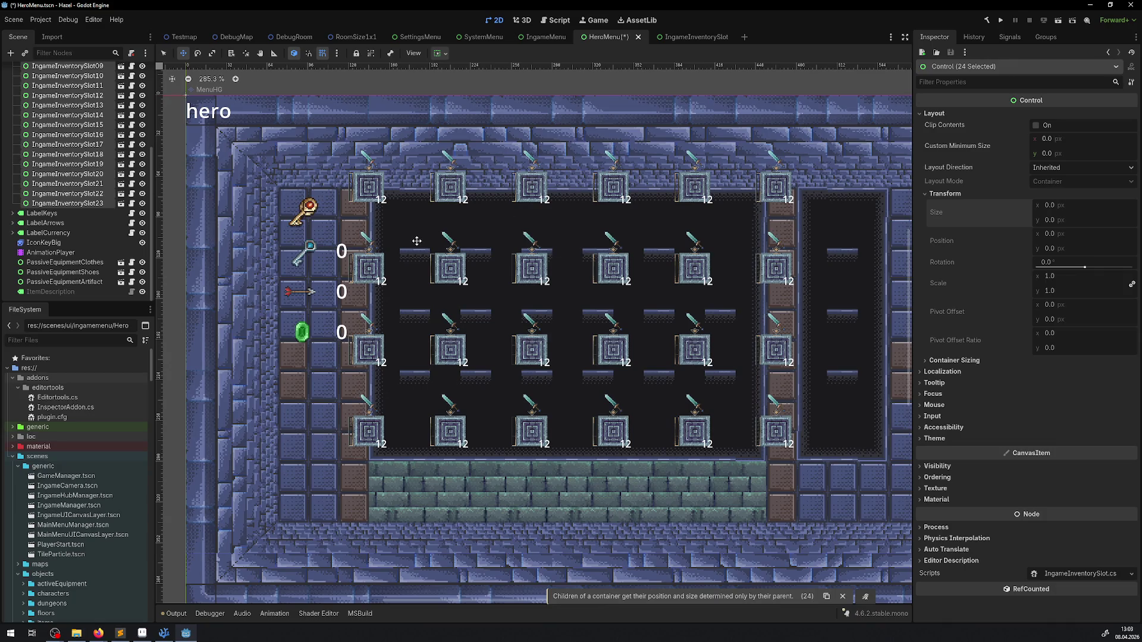
scroll(up, 3)
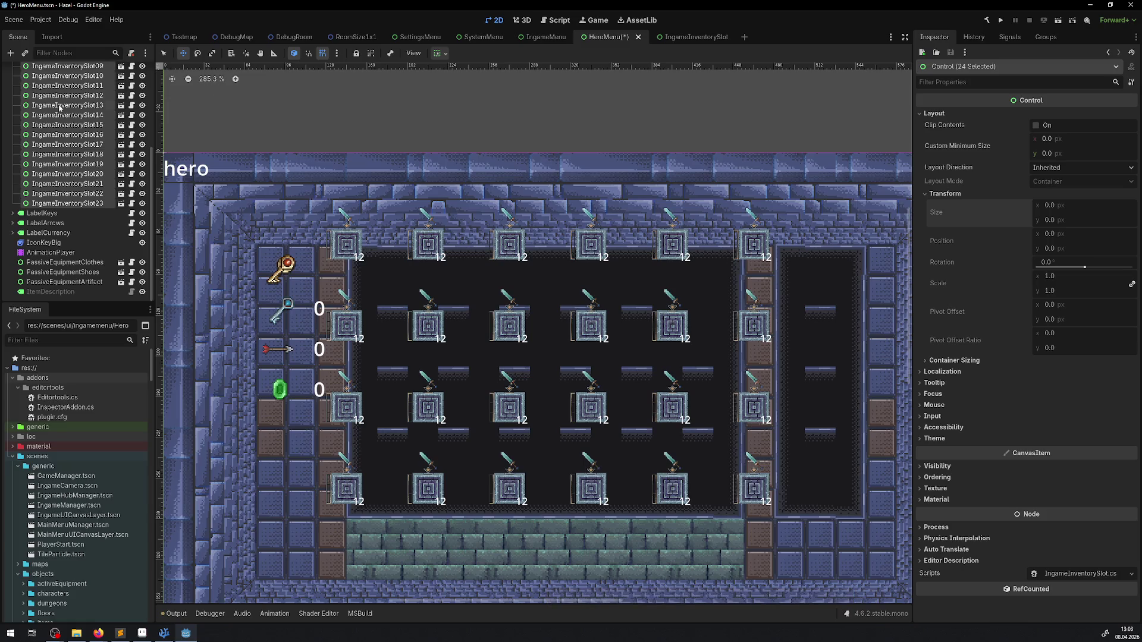
click(88, 204)
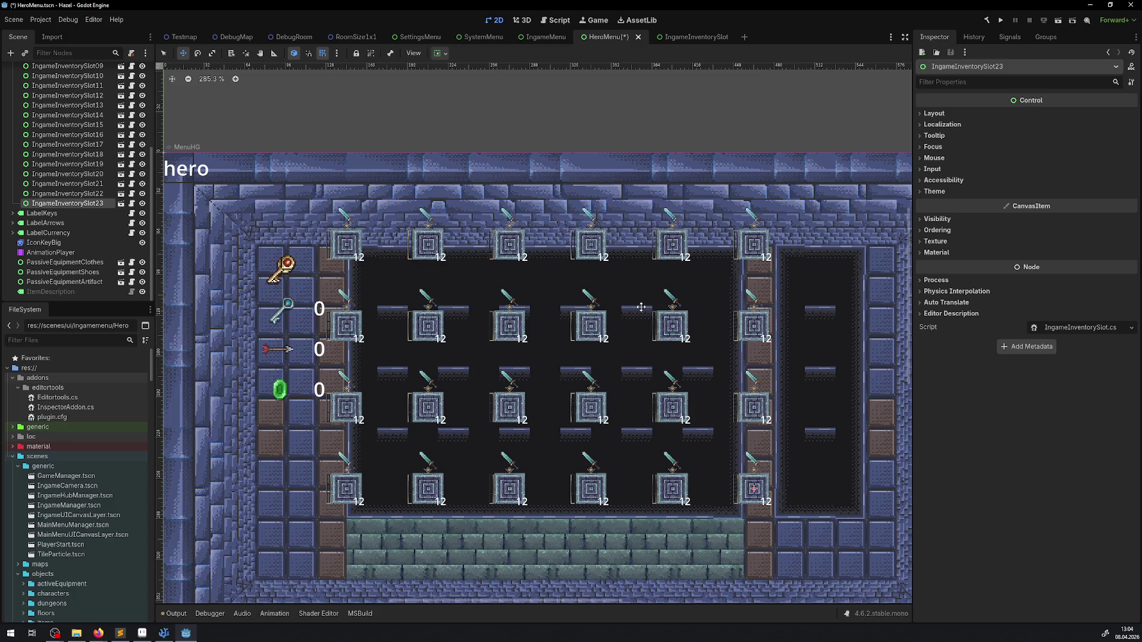
Step: Inspect the transforms of IngameInventorySlot07 and the GridContainer
scroll(up, 3)
click(46, 110)
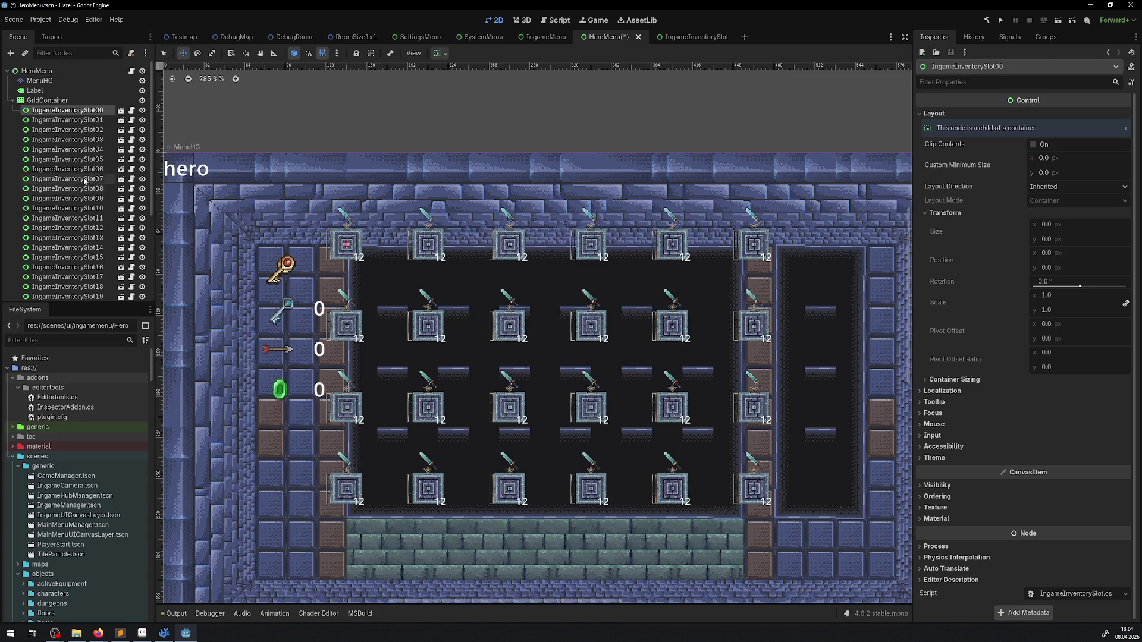
click(85, 180)
click(937, 113)
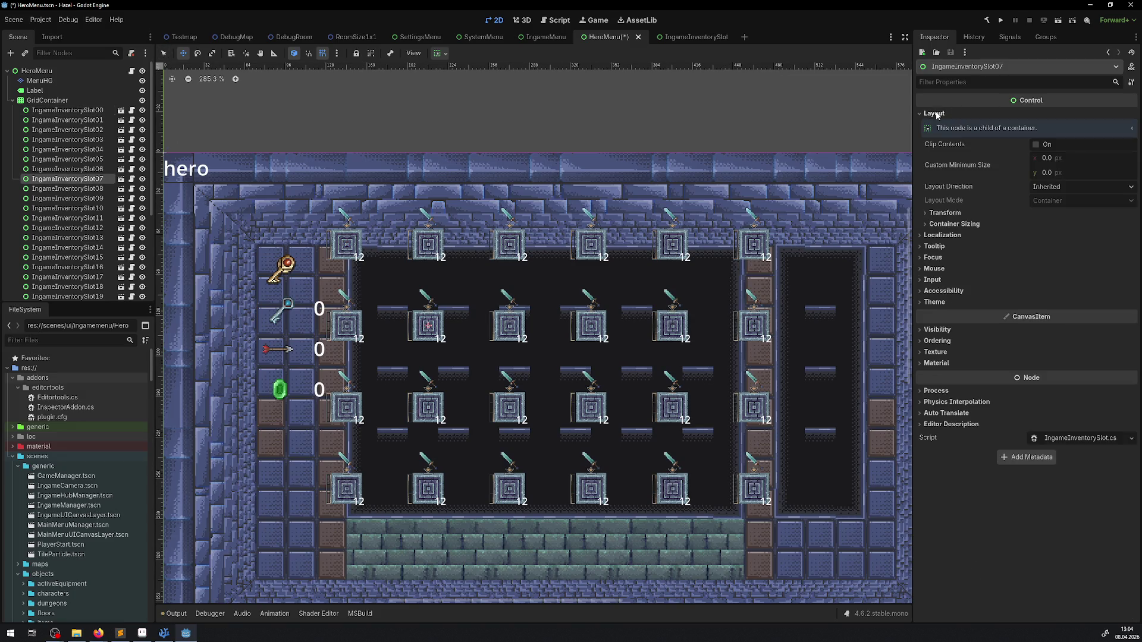
click(941, 213)
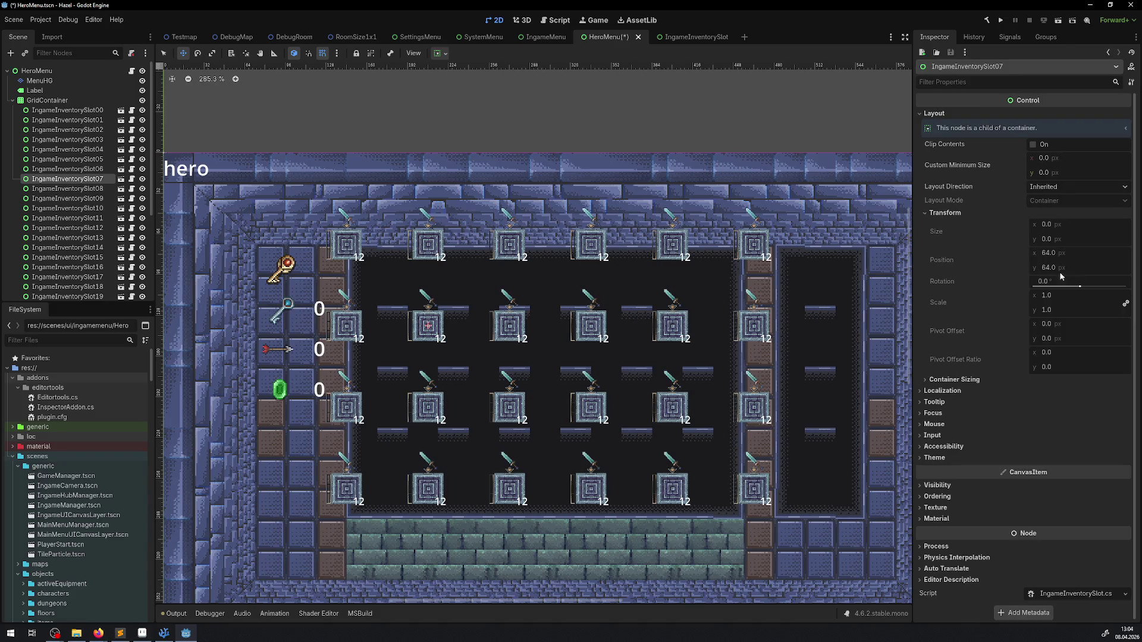
click(47, 100)
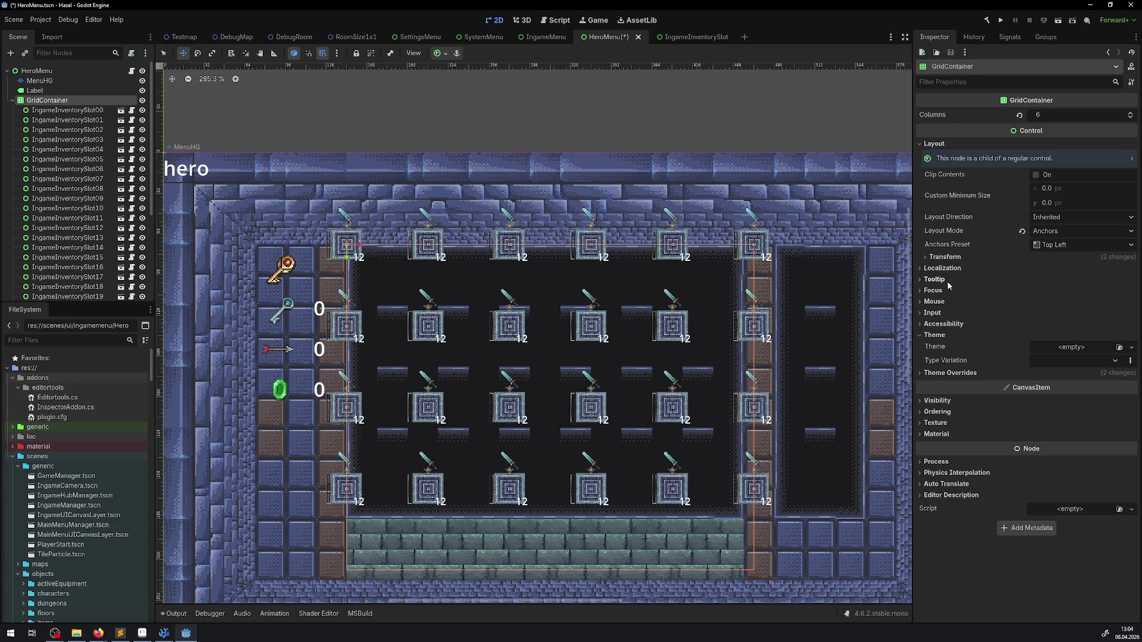
click(942, 269)
click(945, 257)
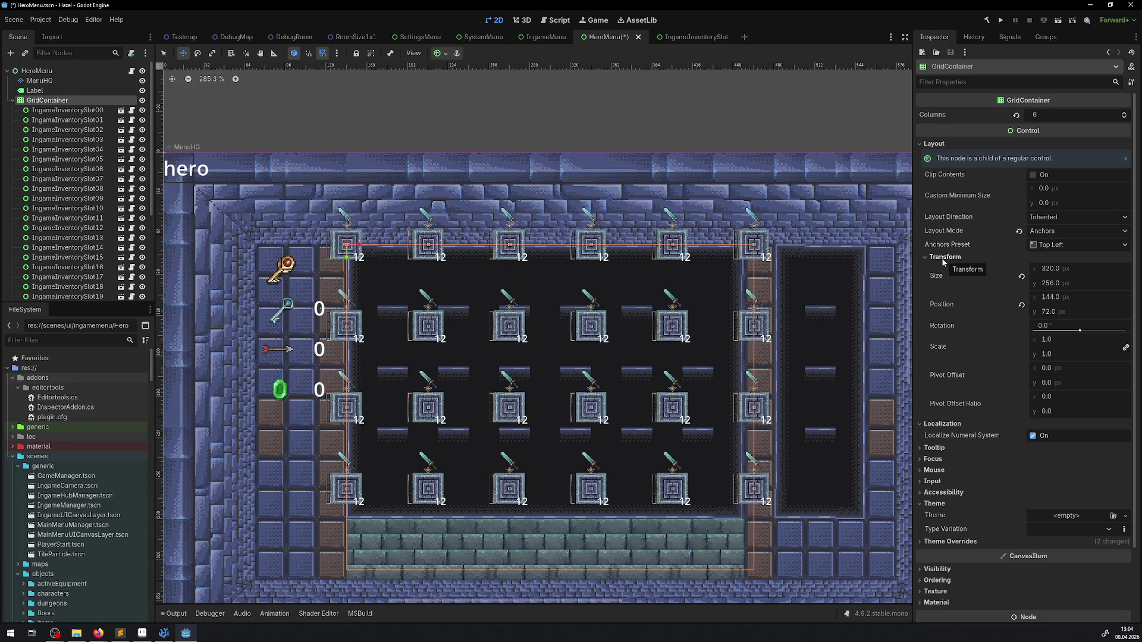
Step: Filter the GridContainer's Inspector with 32, 48 and 6, then clear the filter
click(943, 257)
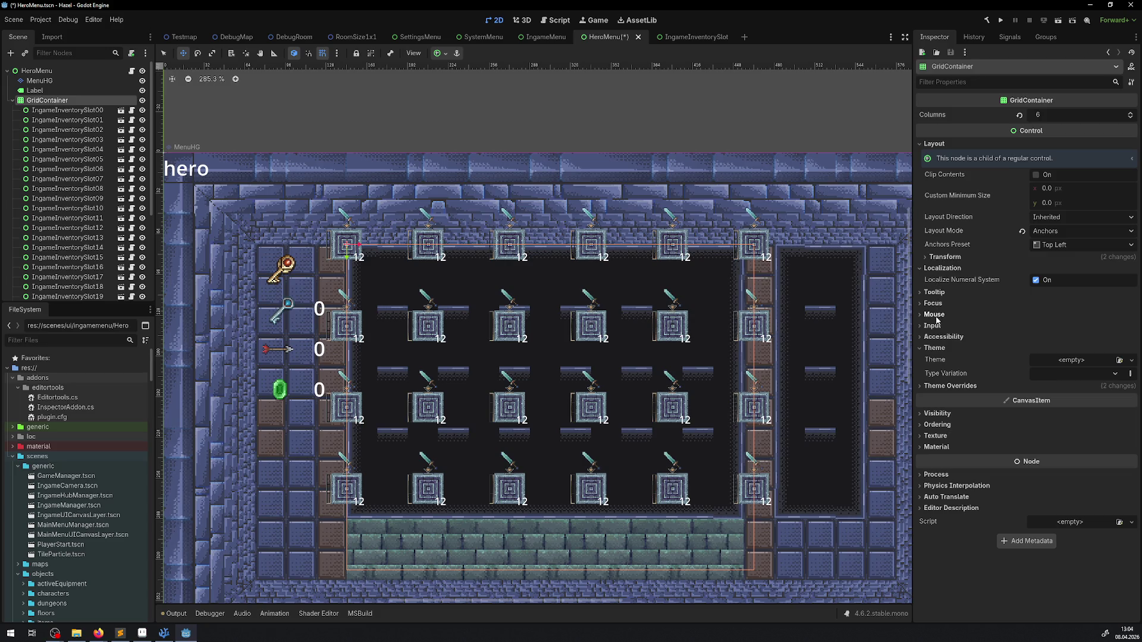
click(945, 386)
click(944, 387)
text(32)
key(BackSpace)
text(48)
key(BackSpace)
key(BackSpace)
text(6)
key(BackSpace)
Step: Expand GridContainer's Theme Overrides > Constants to show both separations at 64
click(939, 293)
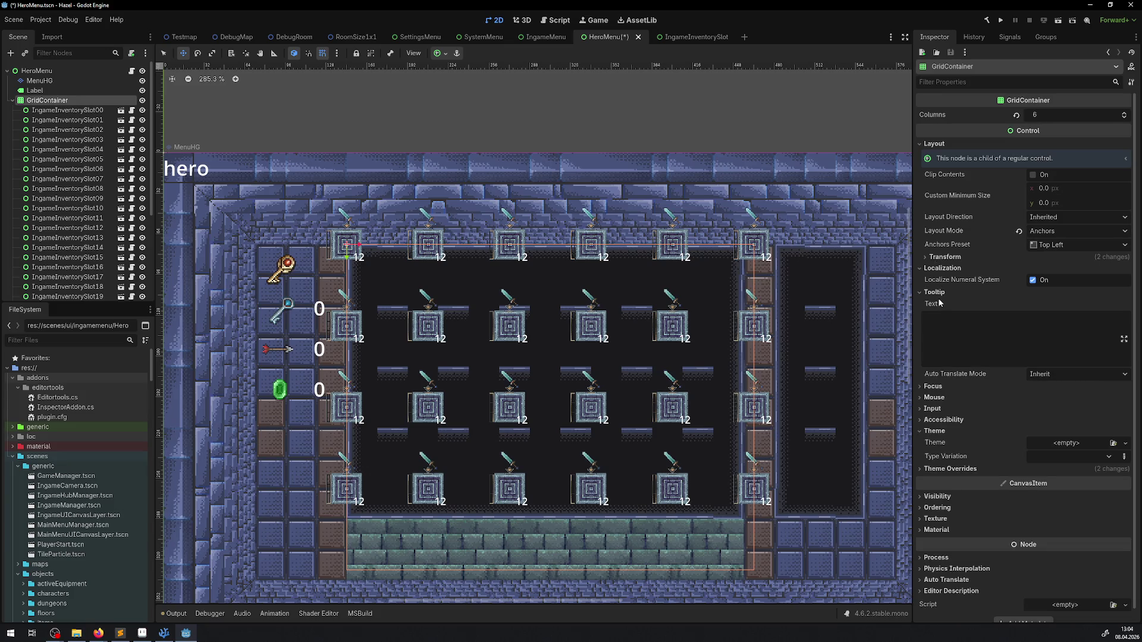
click(934, 292)
click(937, 311)
click(937, 311)
click(937, 327)
click(937, 327)
click(937, 326)
click(937, 327)
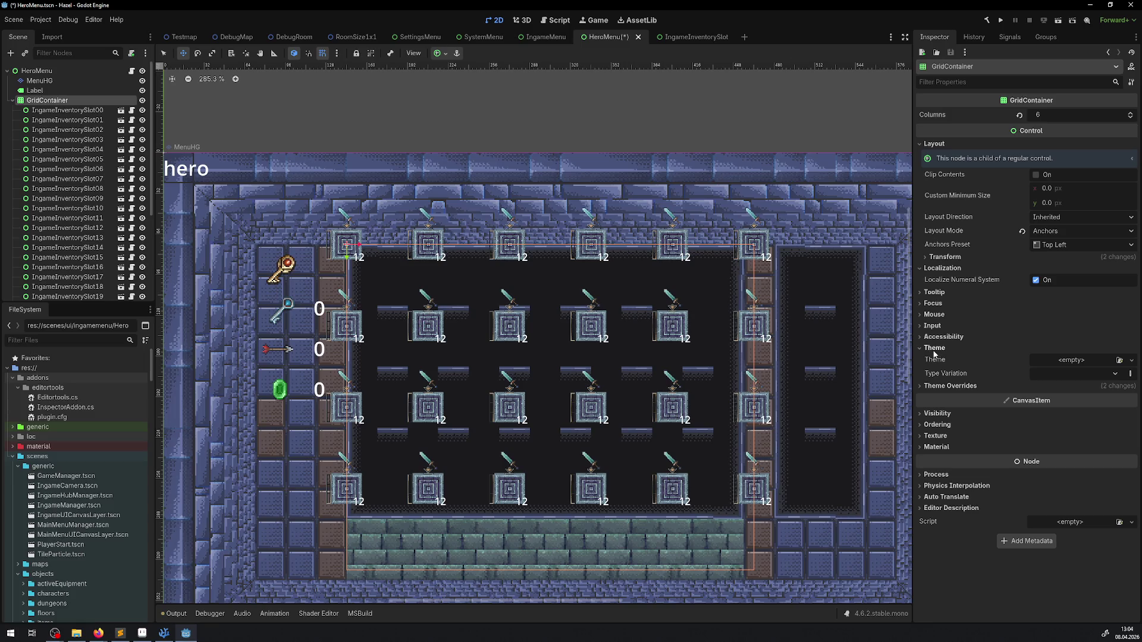
click(949, 386)
click(944, 396)
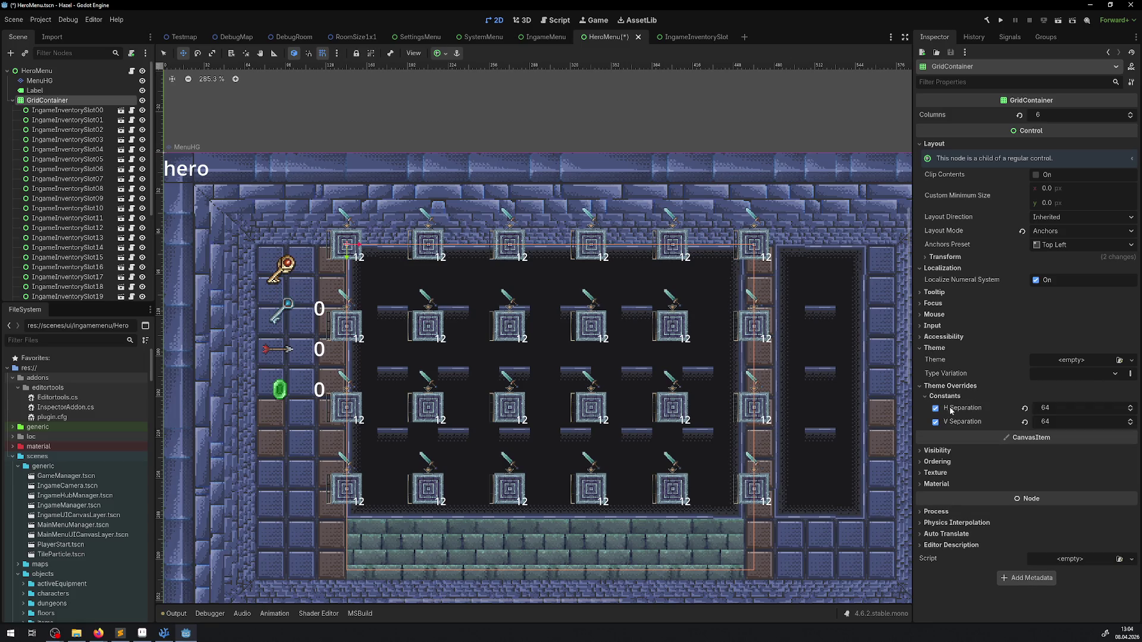
Step: Set the GridContainer's H Separation and V Separation to 48
drag(1063, 409, 1052, 409)
click(1064, 410)
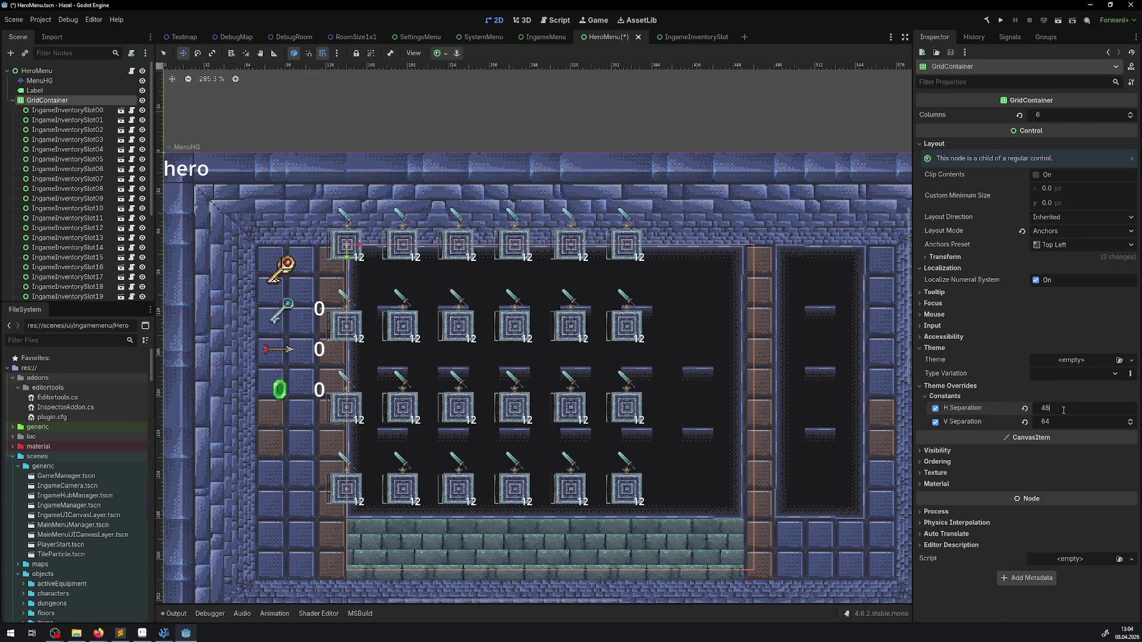
key(Return)
click(1062, 421)
text(48)
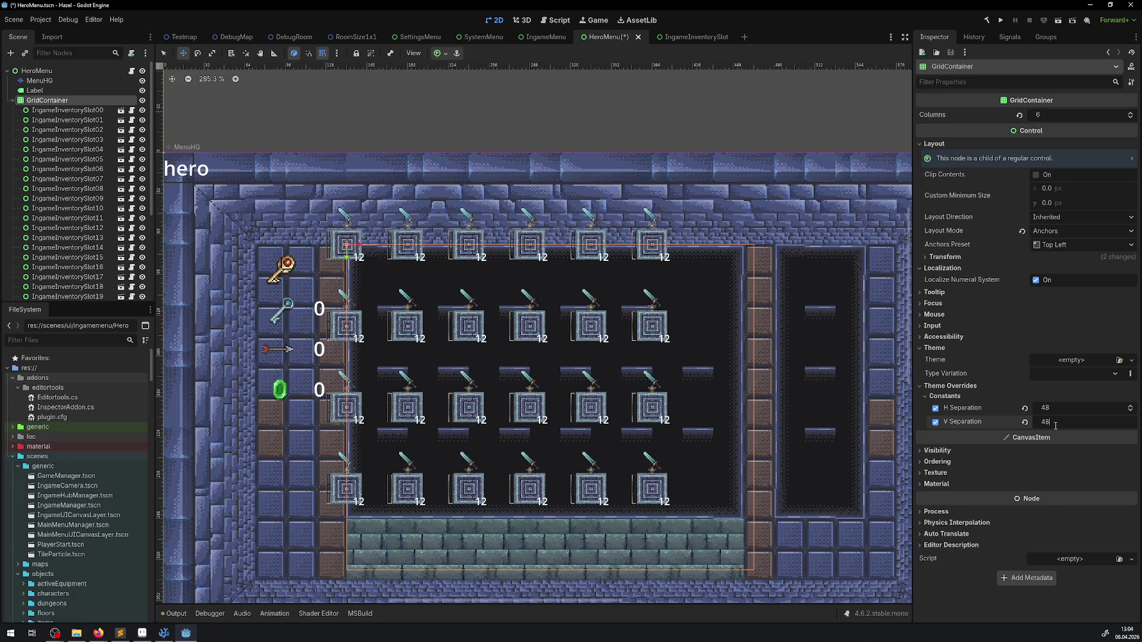
key(Return)
Step: Drag the grid 40 px down-right into the dark panel, to position 180, 108
drag(340, 237, 381, 304)
scroll(up, 3)
click(321, 53)
scroll(up, 3)
scroll(down, 3)
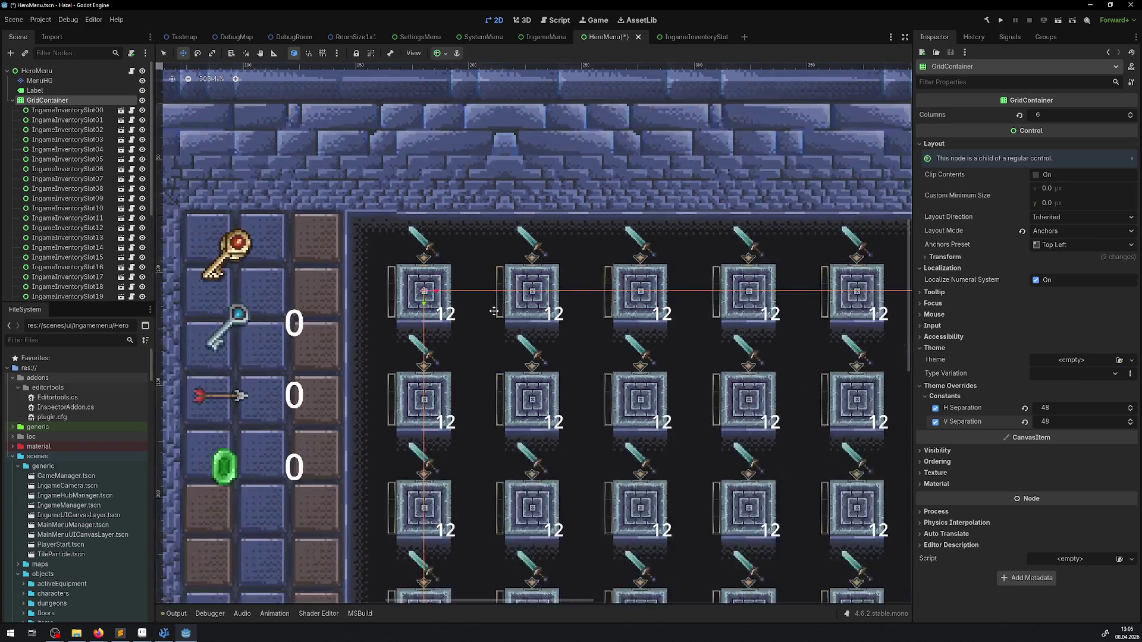
scroll(down, 3)
scroll(up, 3)
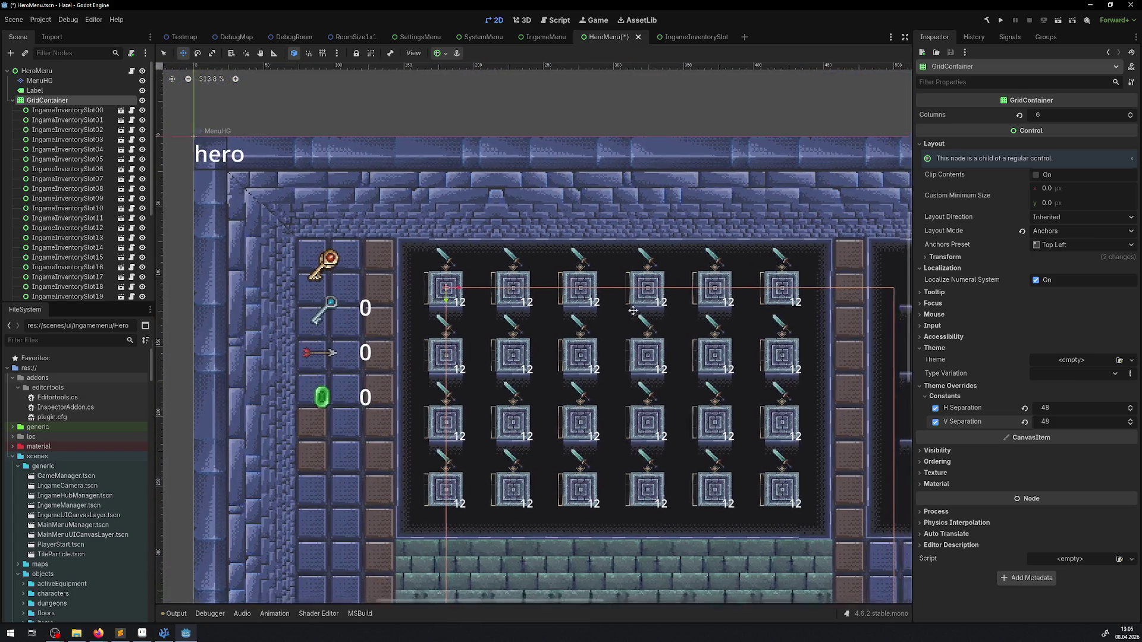
scroll(right, 3)
scroll(down, 3)
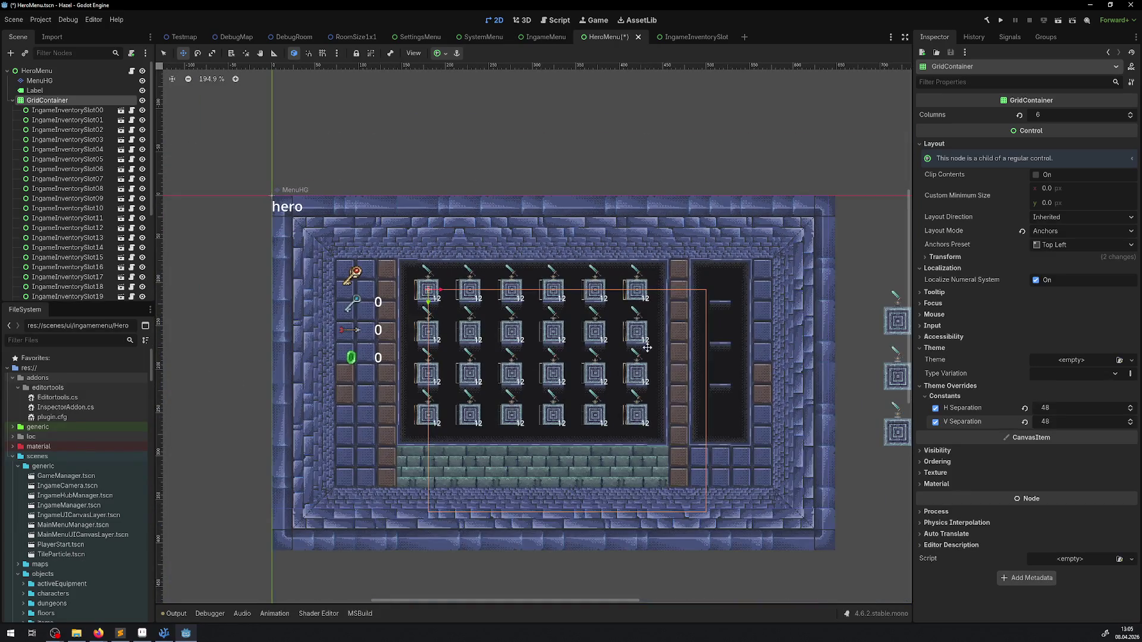
click(945, 258)
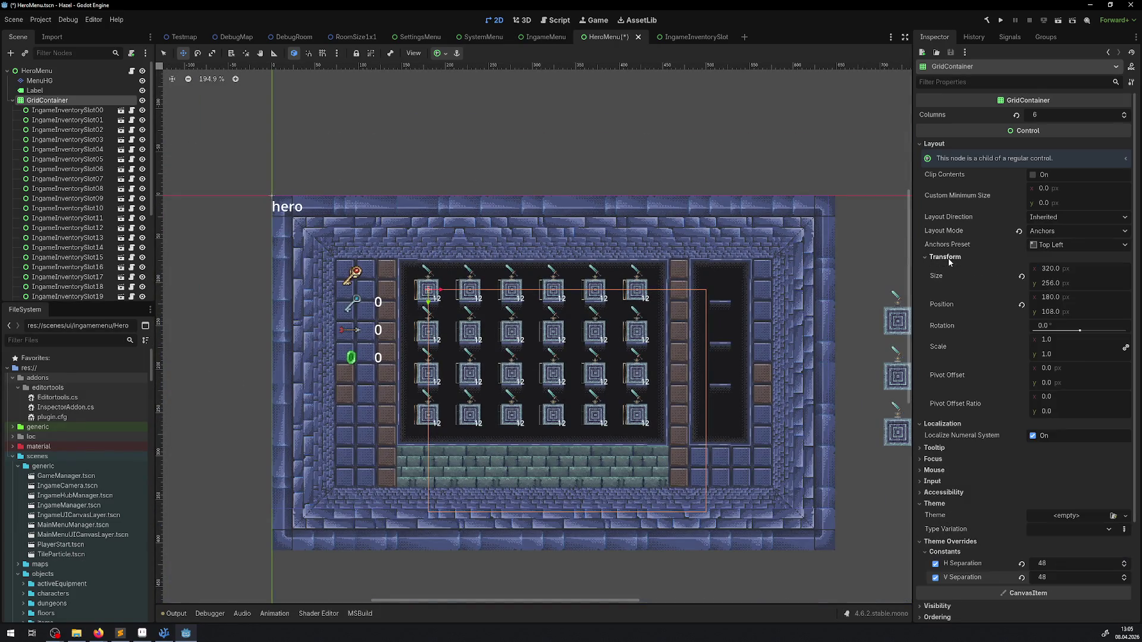
Step: Set the inventory GridContainer's Transform Size to height 144 and width 256
drag(1058, 283, 1048, 283)
click(1056, 284)
text(192)
key(Return)
click(1056, 284)
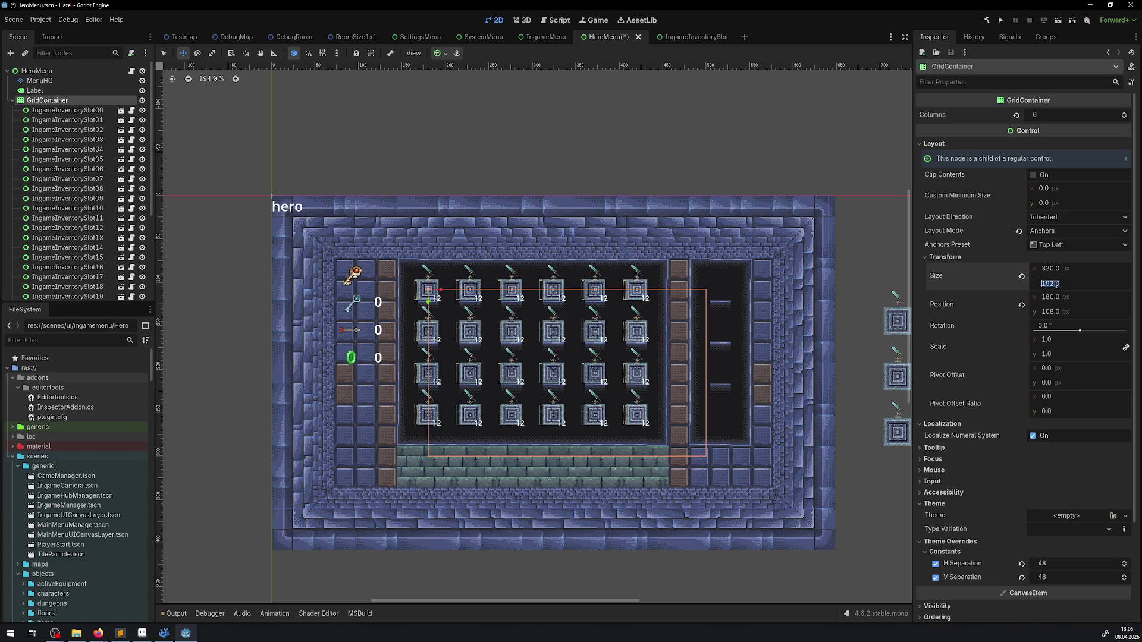
text(1)
text(4)
key(Return)
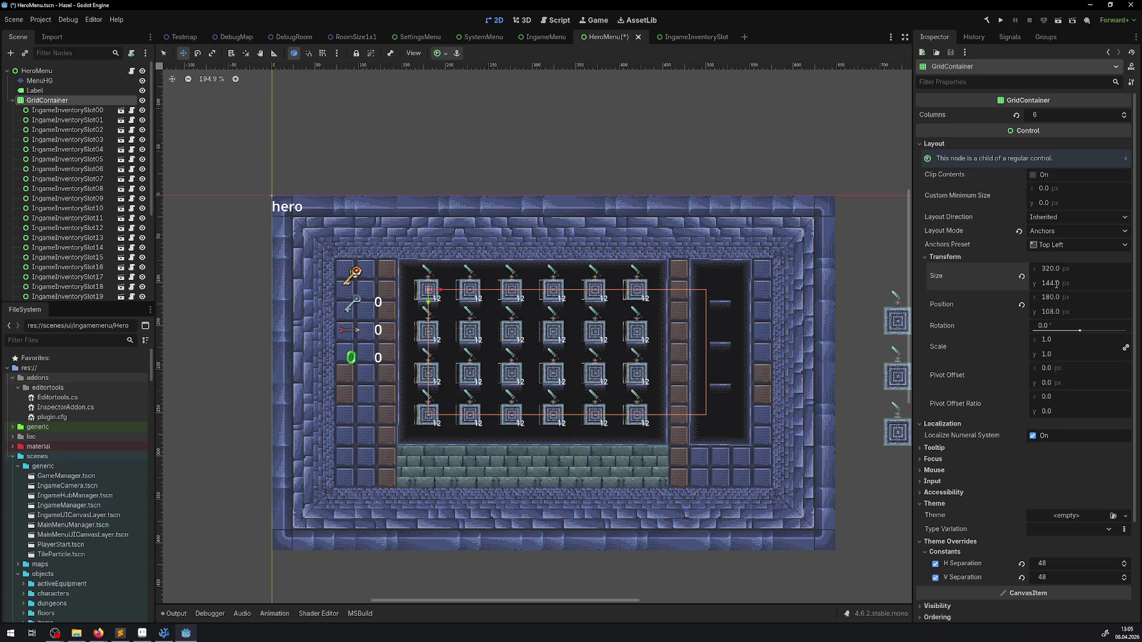
click(1052, 272)
text(256)
key(Return)
Step: Save the HeroMenu scene and pan the canvas to check the grid inside the panel
key(ctrl+s)
drag(637, 292, 495, 262)
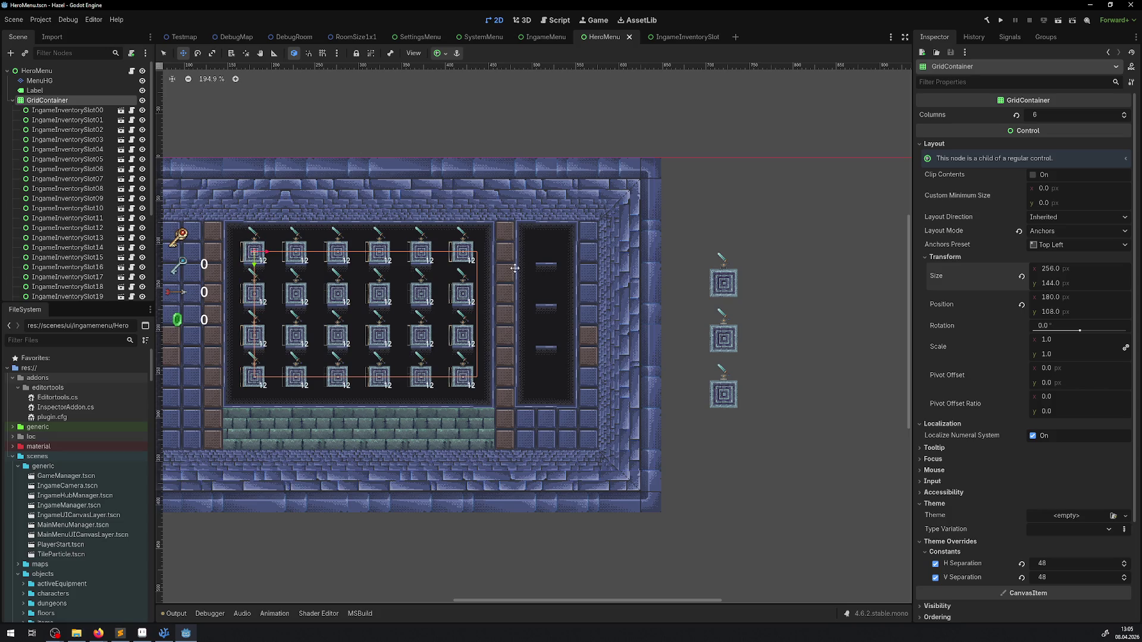
drag(303, 279, 462, 280)
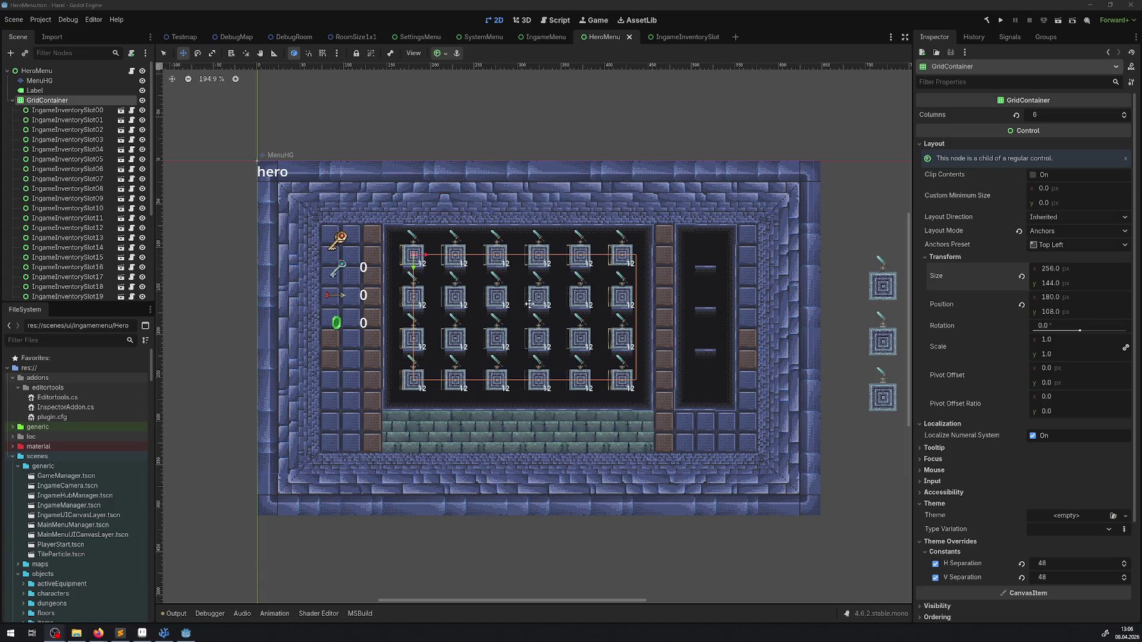
drag(439, 186, 218, 172)
Step: Collapse the grid's children and move the PassiveEquipmentClothes slot into the dark side panel
click(12, 100)
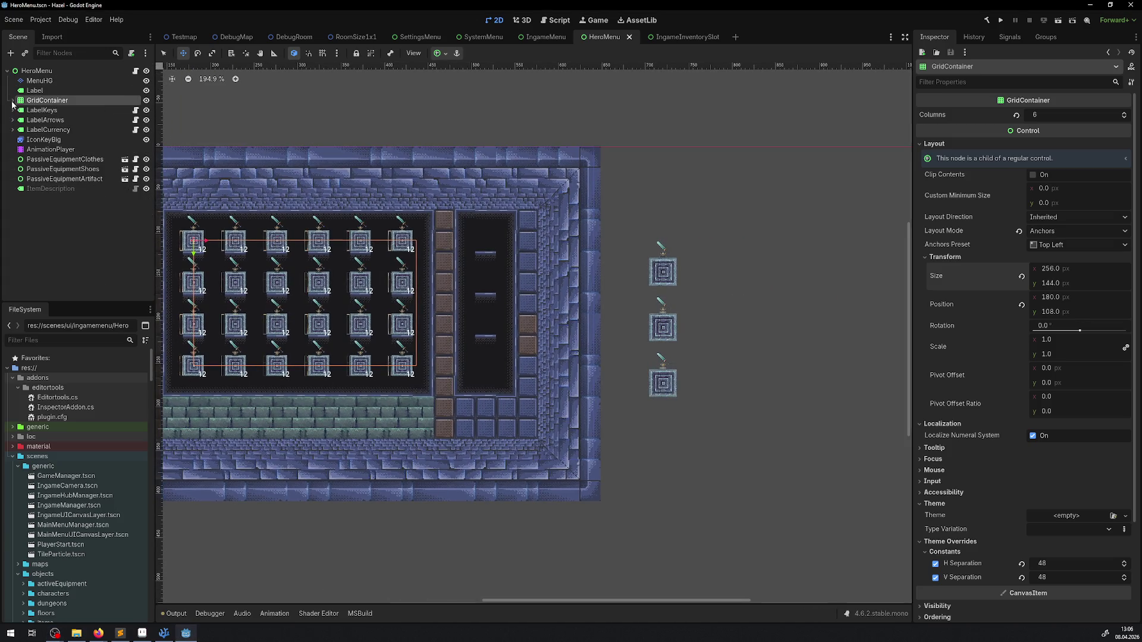
click(60, 159)
scroll(up, 3)
scroll(up, 3)
drag(669, 275, 412, 221)
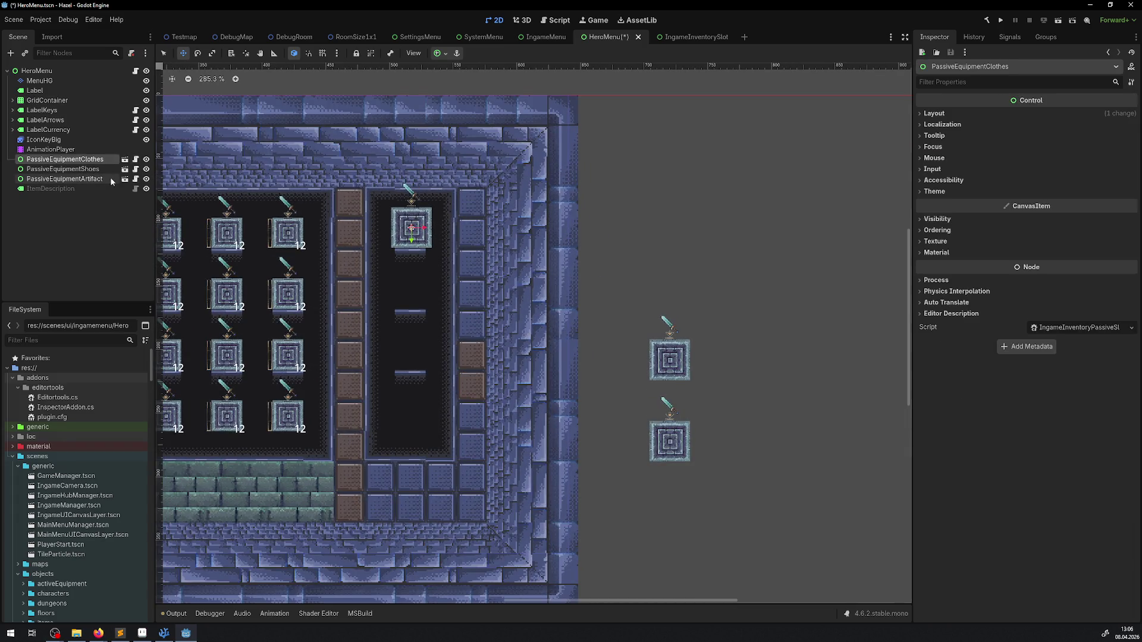
Step: Stack the shoes and artifact slots below the clothes slot, then open the passive slot scene
click(92, 170)
drag(681, 368, 421, 294)
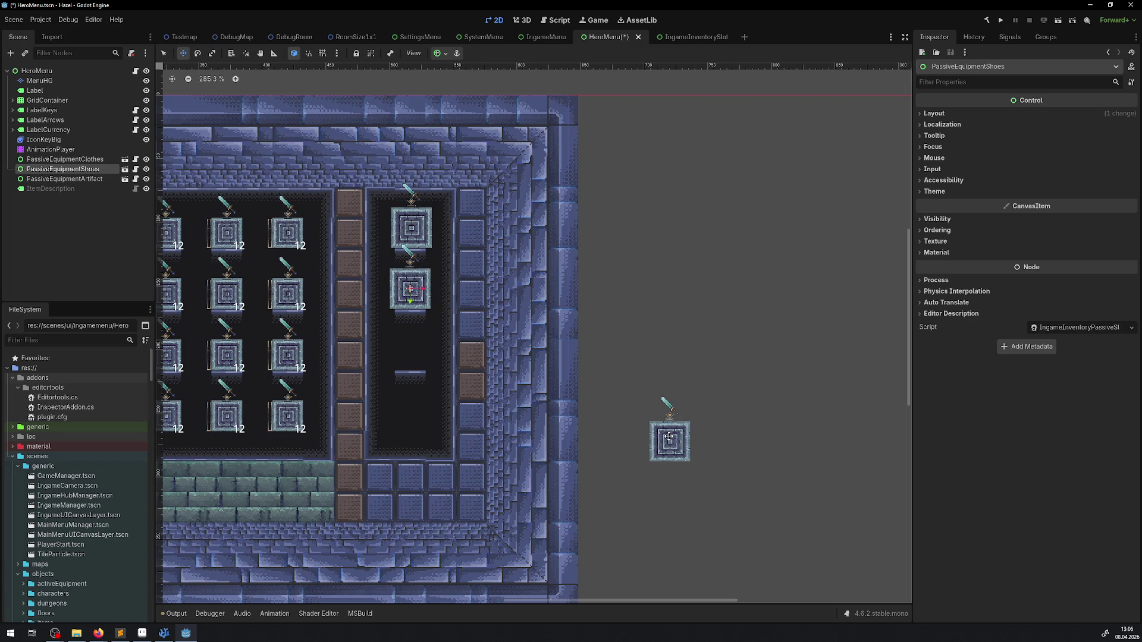
click(90, 181)
drag(664, 438, 404, 348)
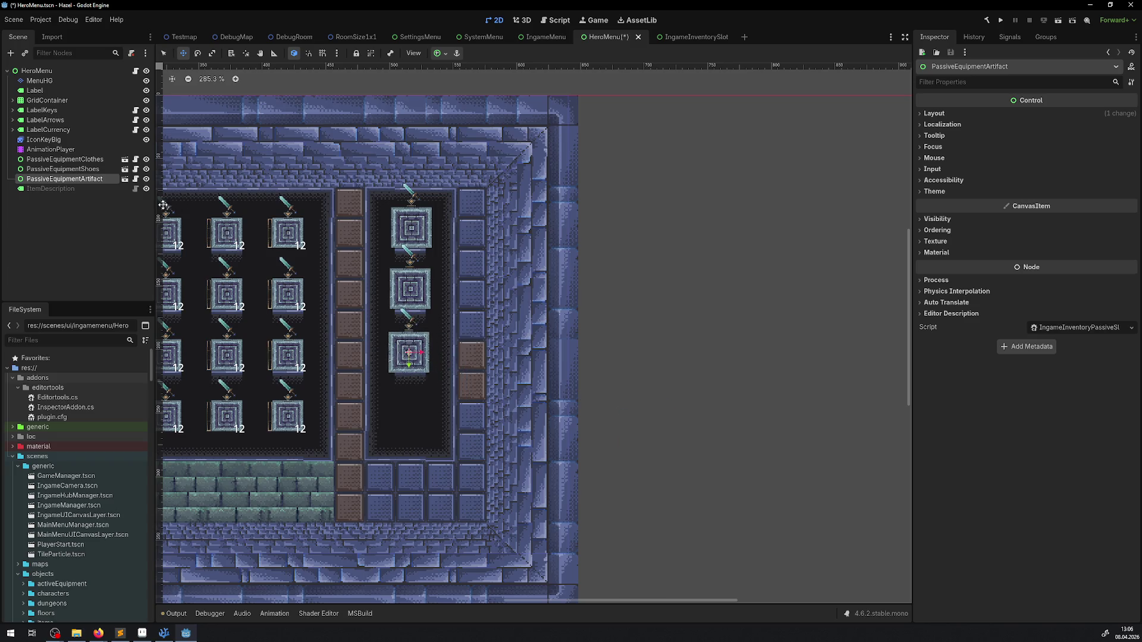
click(124, 178)
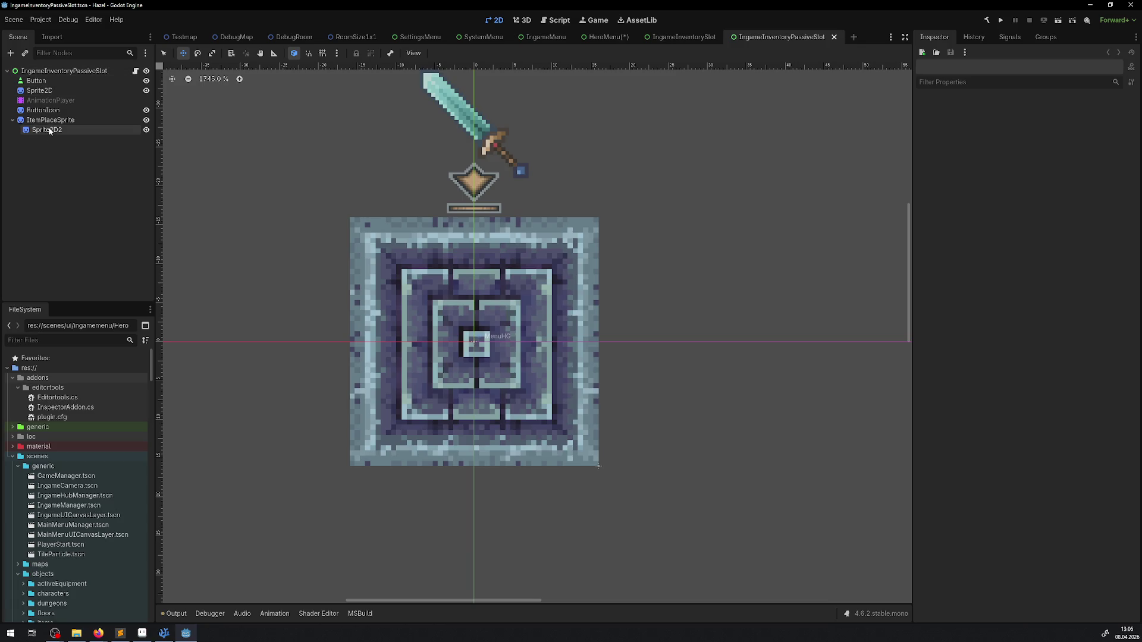
Step: Make the slot's Button 24×24 at position -12, -12 and save the scene
click(35, 82)
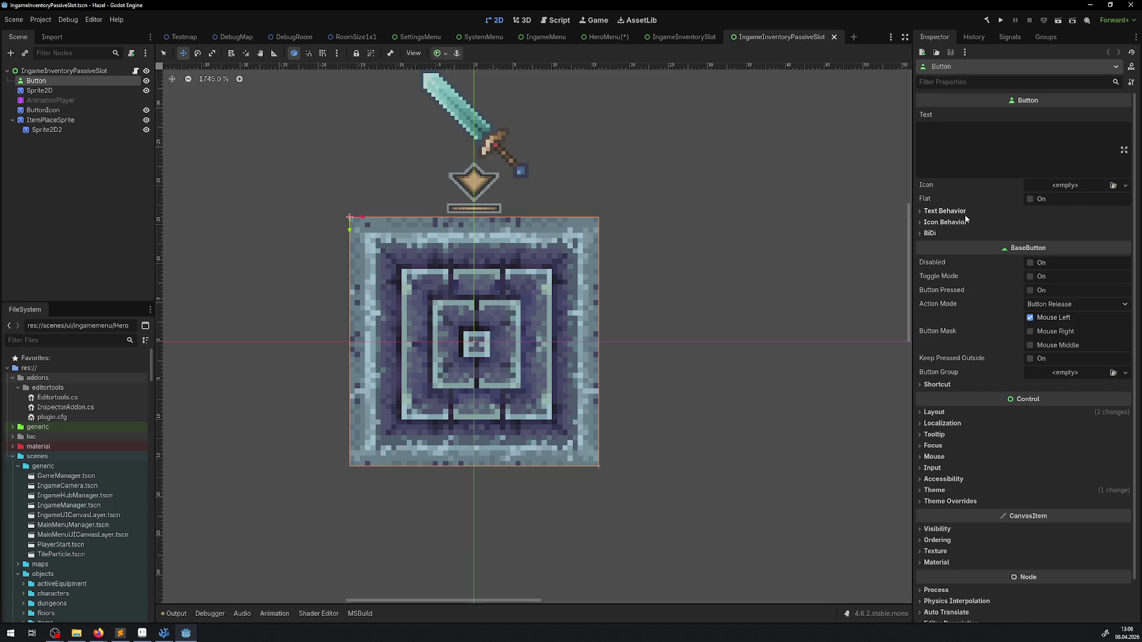
click(935, 413)
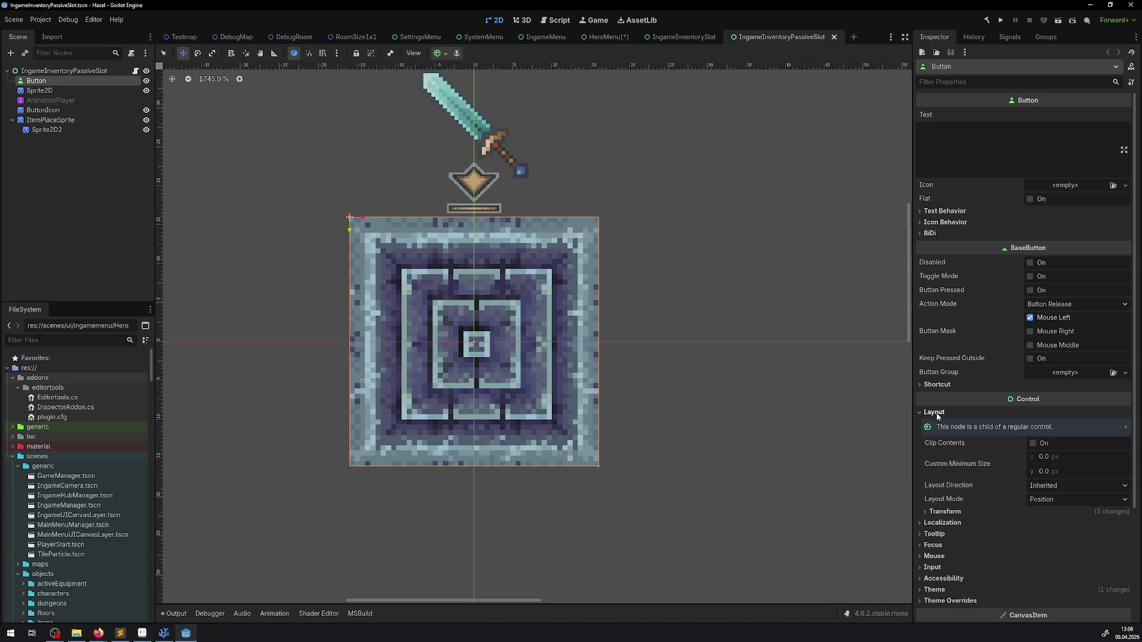
click(944, 512)
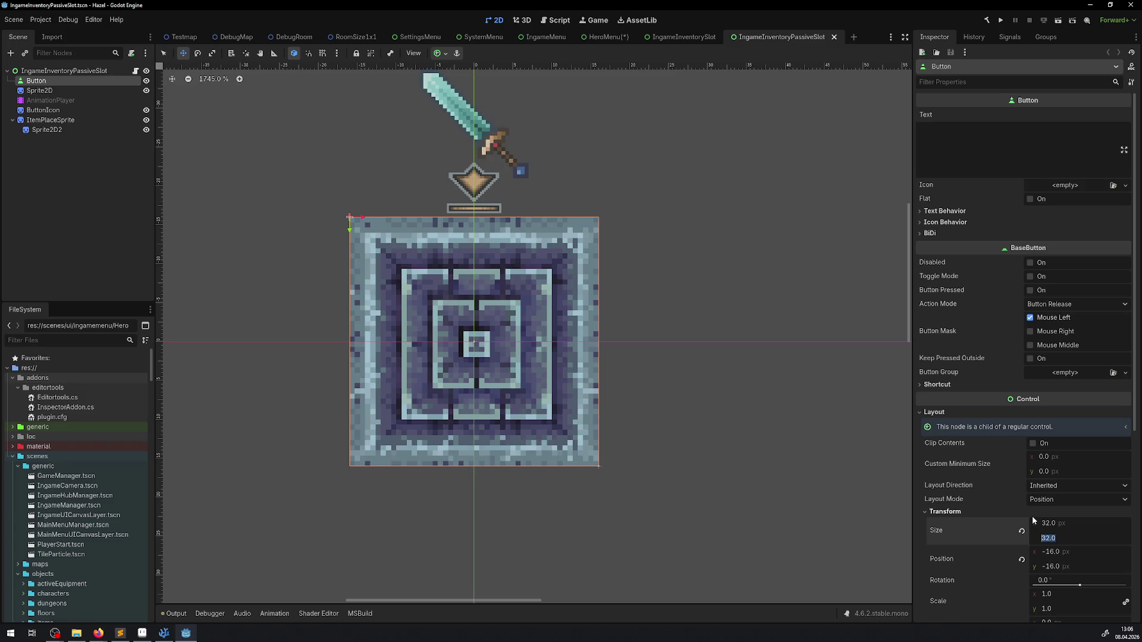
text(24)
key(Return)
click(1059, 553)
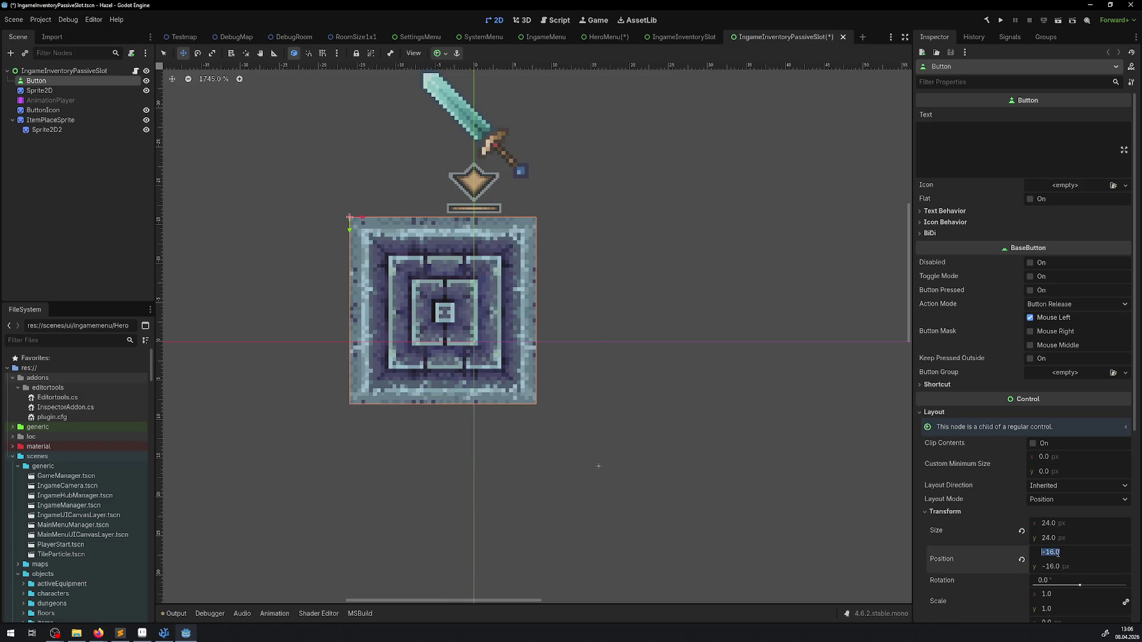
text(-12)
key(Return)
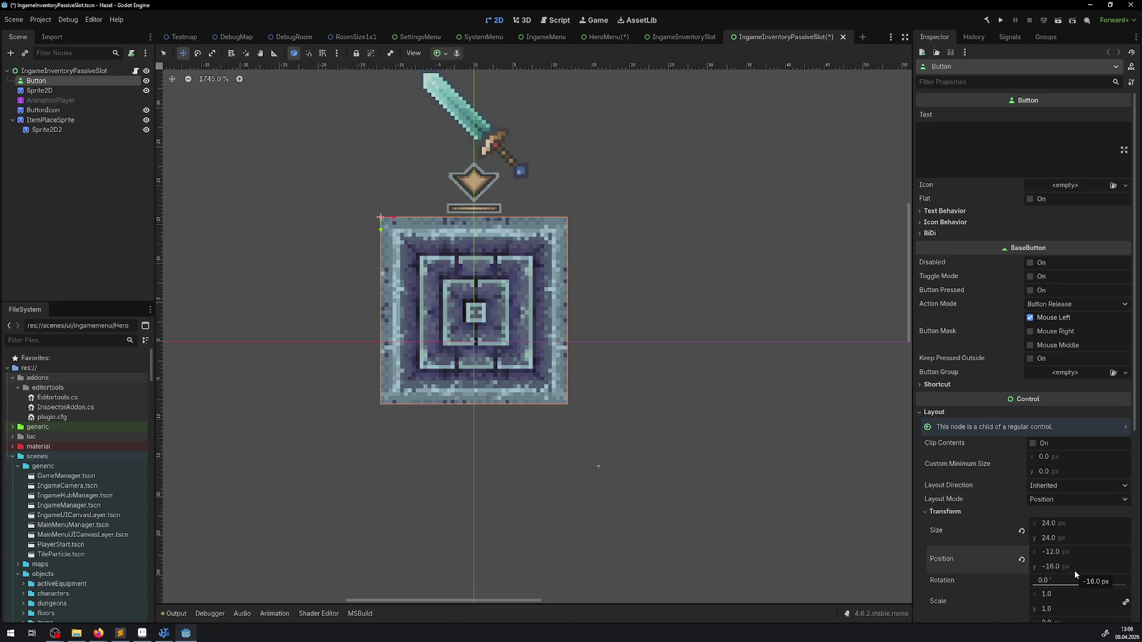
click(1067, 567)
text(-12)
key(Return)
key(ctrl+s)
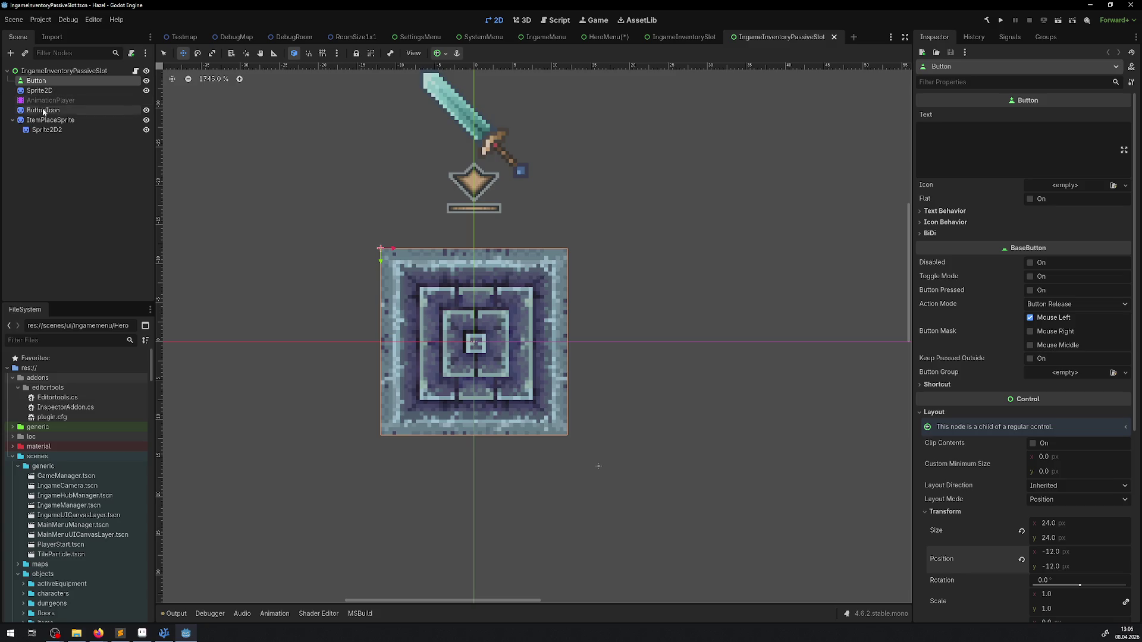
Step: Move the ButtonIcon sprite slightly up and left and save the slot scene
click(40, 90)
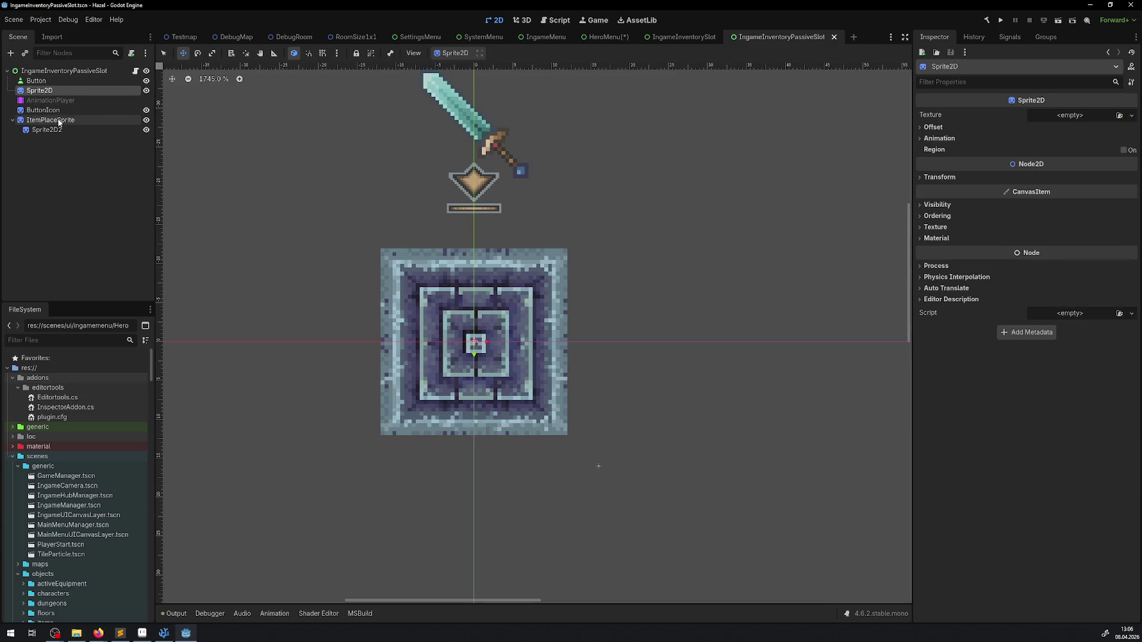
click(44, 110)
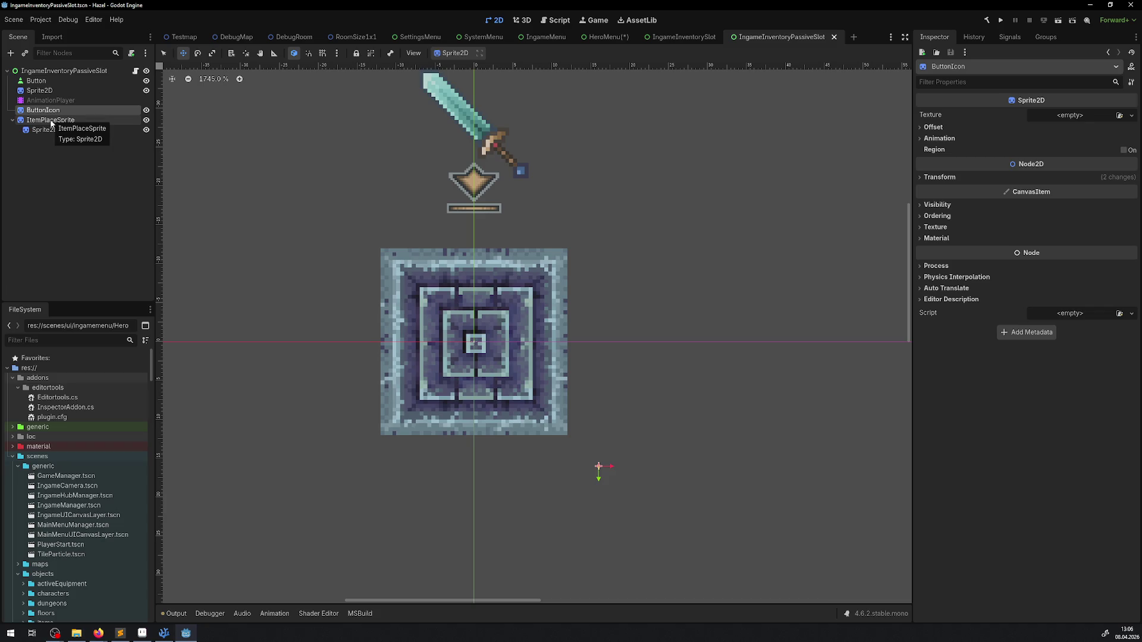
drag(604, 465, 485, 432)
key(ctrl+s)
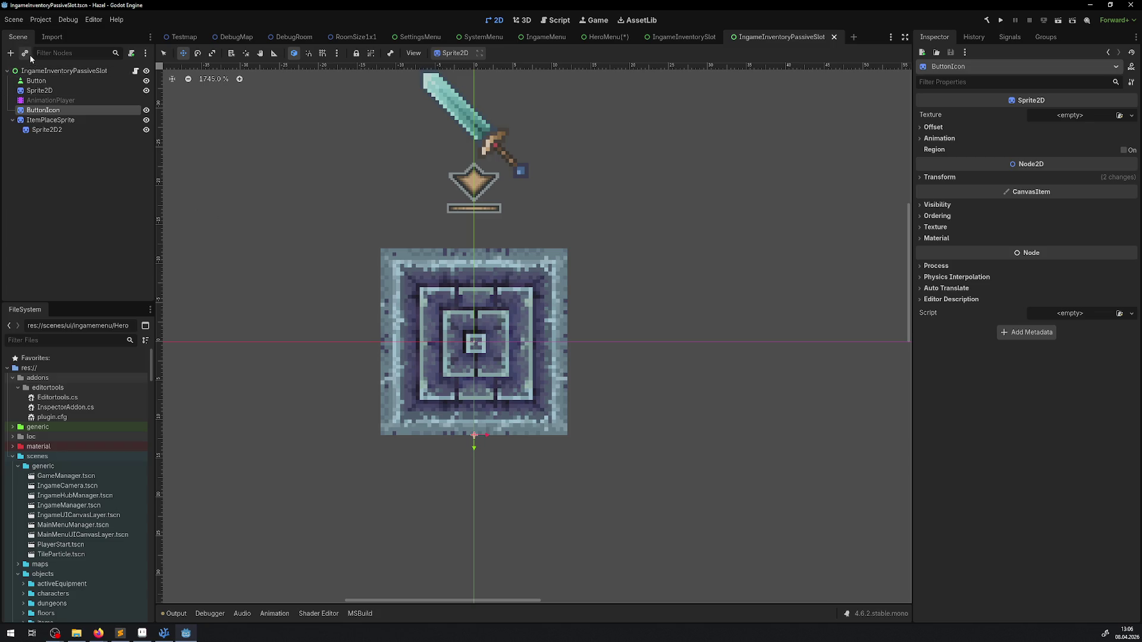
Step: Look over the slot's script in the code editor, then return to Godot
click(135, 71)
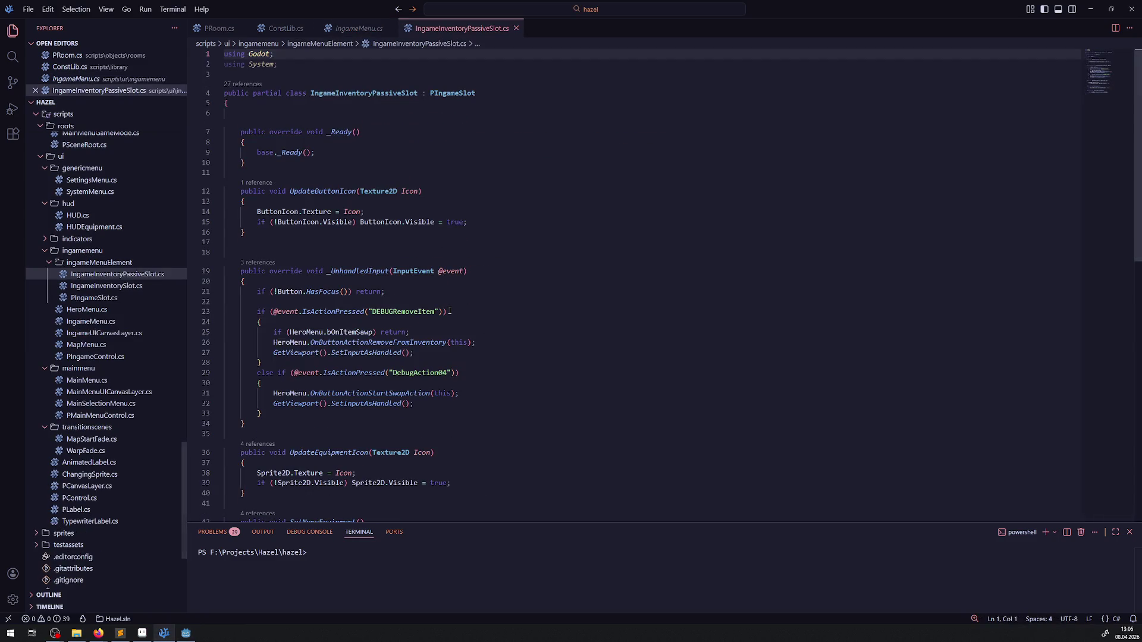
scroll(down, 3)
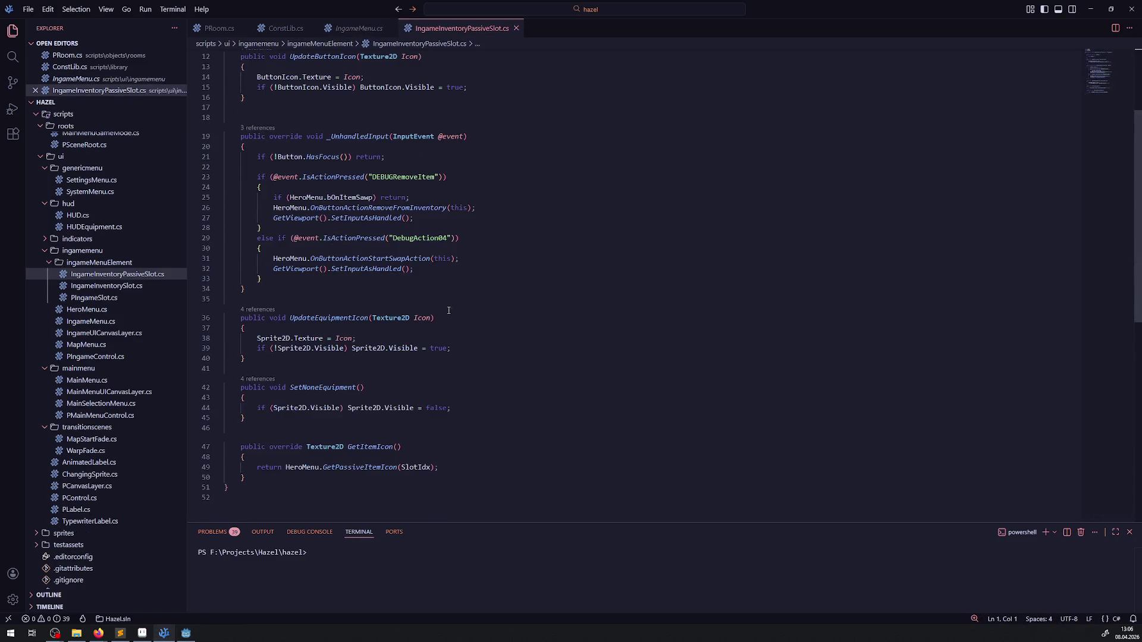
click(186, 633)
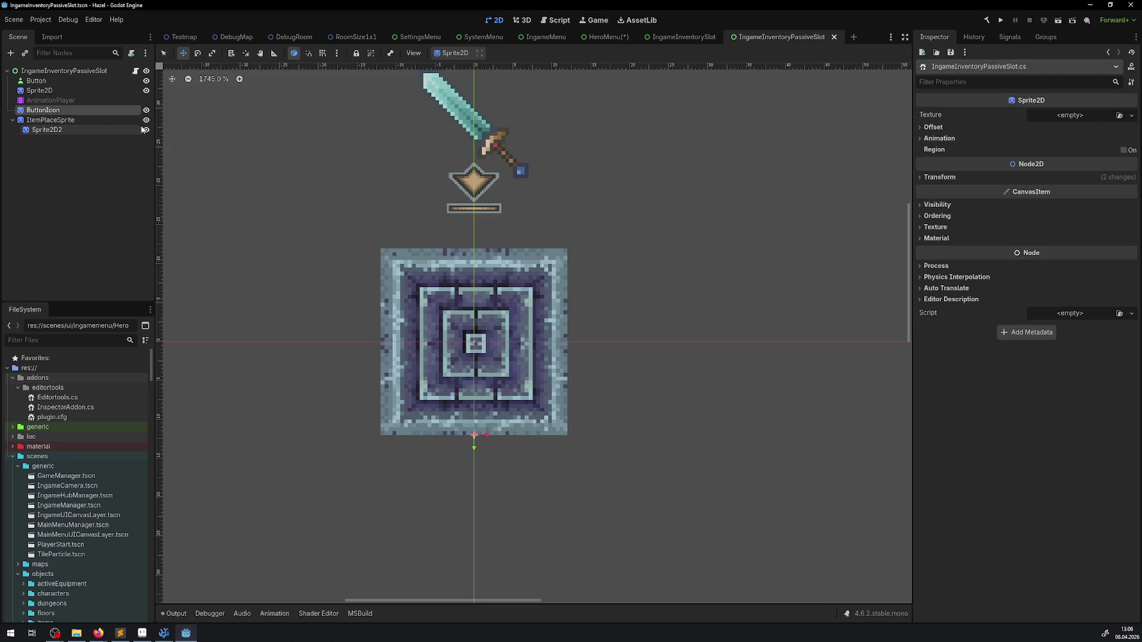
Step: Delete the ButtonIcon node from the passive slot and save the scene
click(98, 152)
click(89, 111)
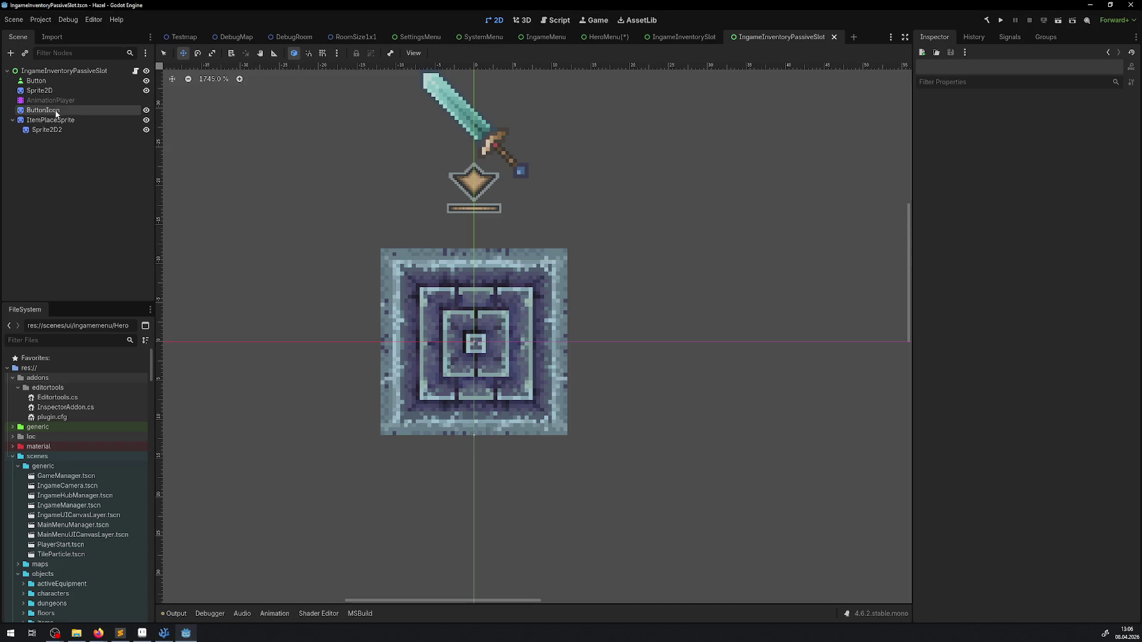
key(Delete)
click(552, 329)
key(ctrl+s)
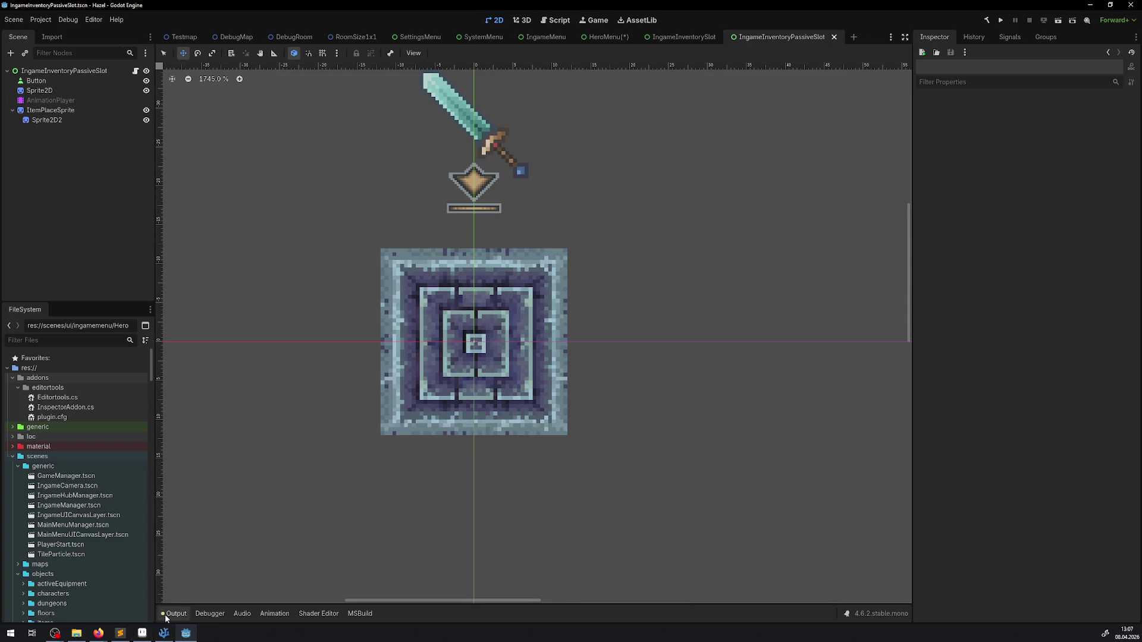
Step: Check the Output log panel
click(167, 614)
scroll(up, 3)
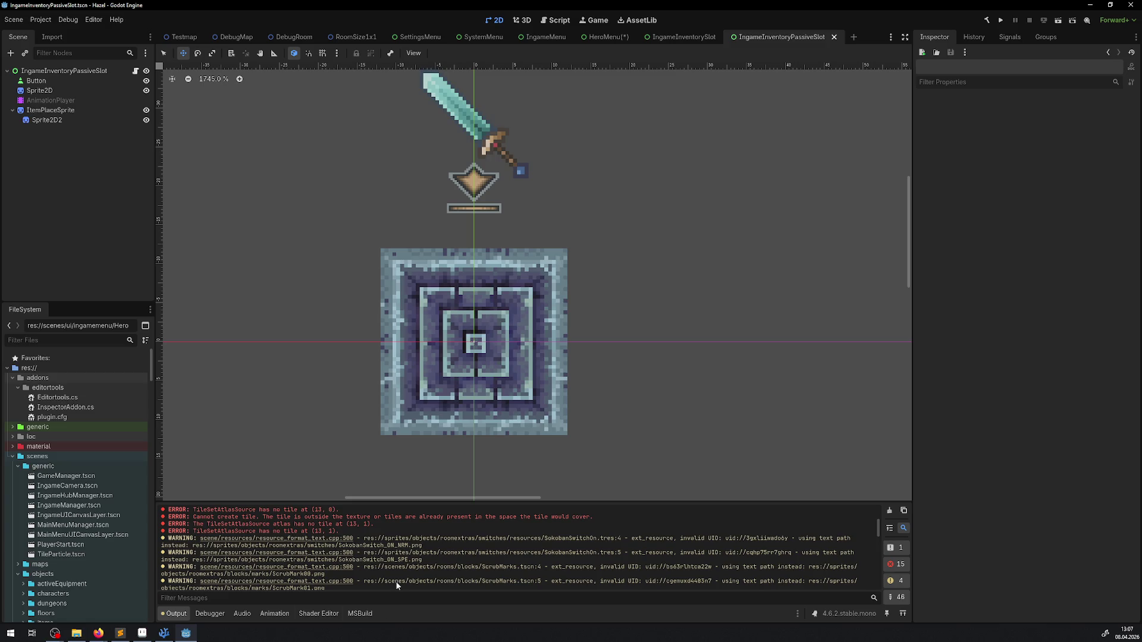
scroll(down, 3)
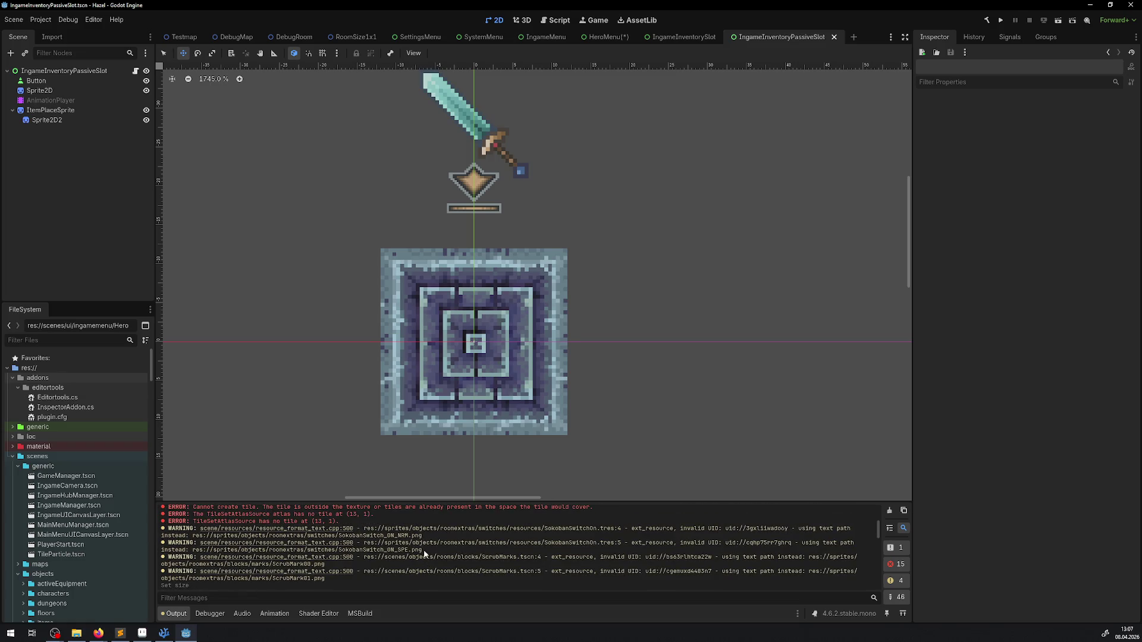
Step: Lower the ItemPlaceSprite by 7 px and save the passive slot scene
click(57, 112)
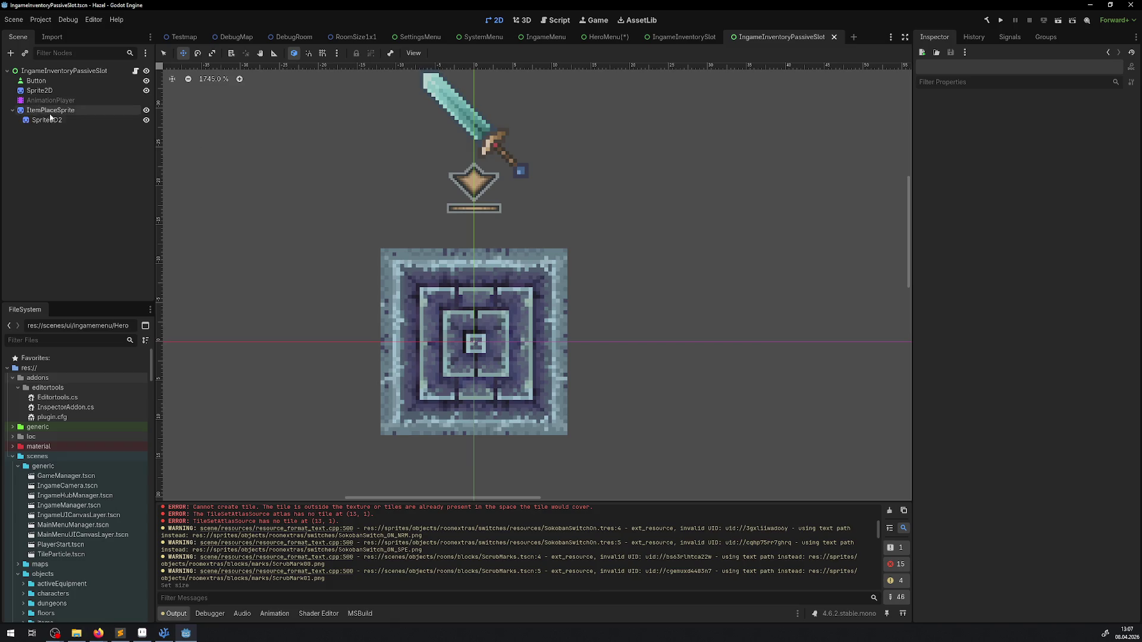
drag(469, 184, 479, 230)
key(ctrl+s)
click(50, 78)
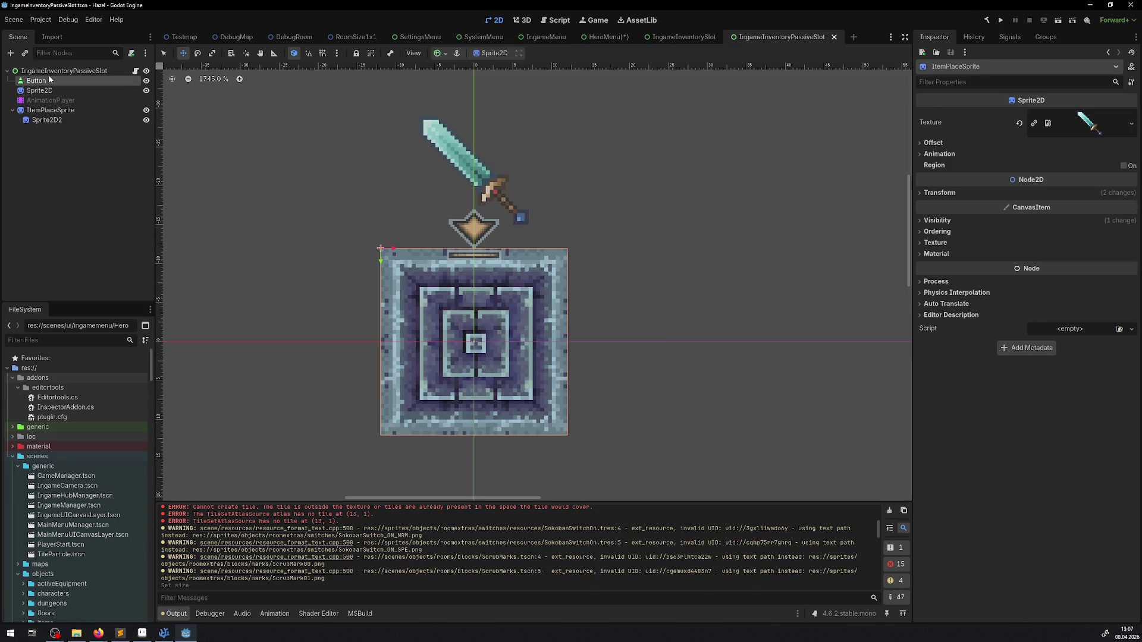
click(56, 71)
key(ctrl+s)
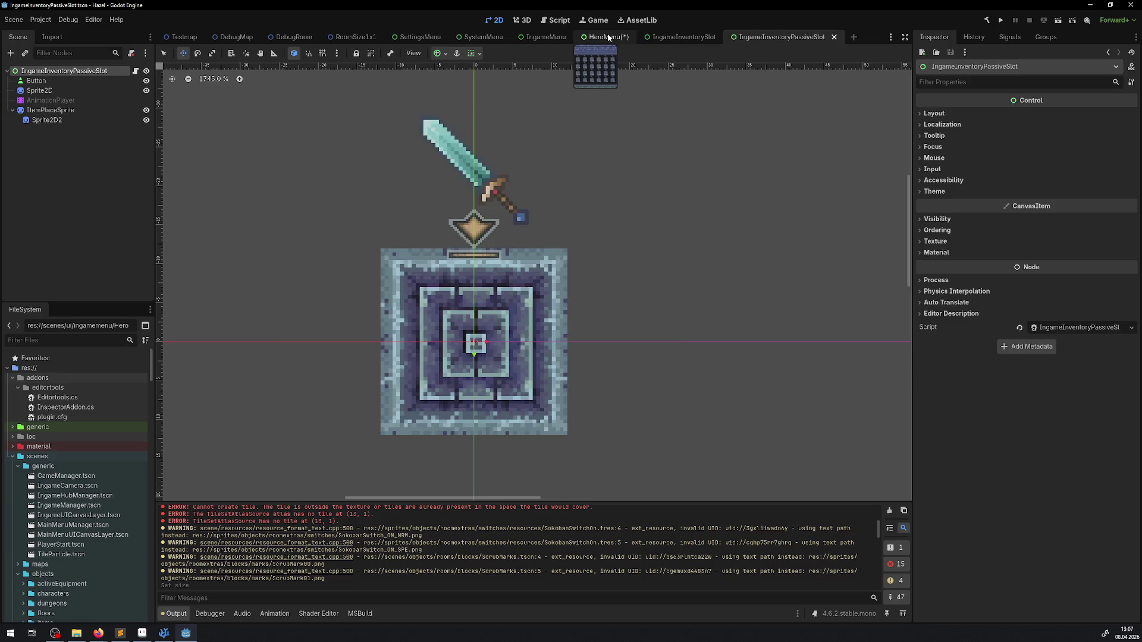
Step: In HeroMenu, reposition the artifact slot and move the shoes and clothes slots slightly down
click(608, 37)
scroll(up, 3)
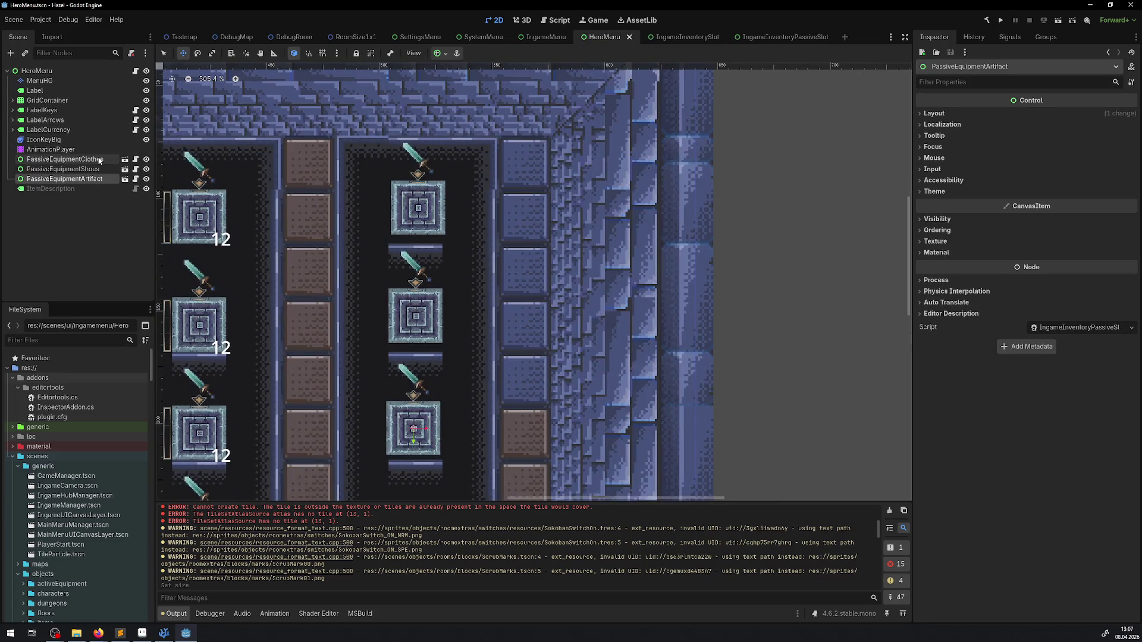
scroll(up, 3)
drag(330, 129, 402, 115)
scroll(up, 3)
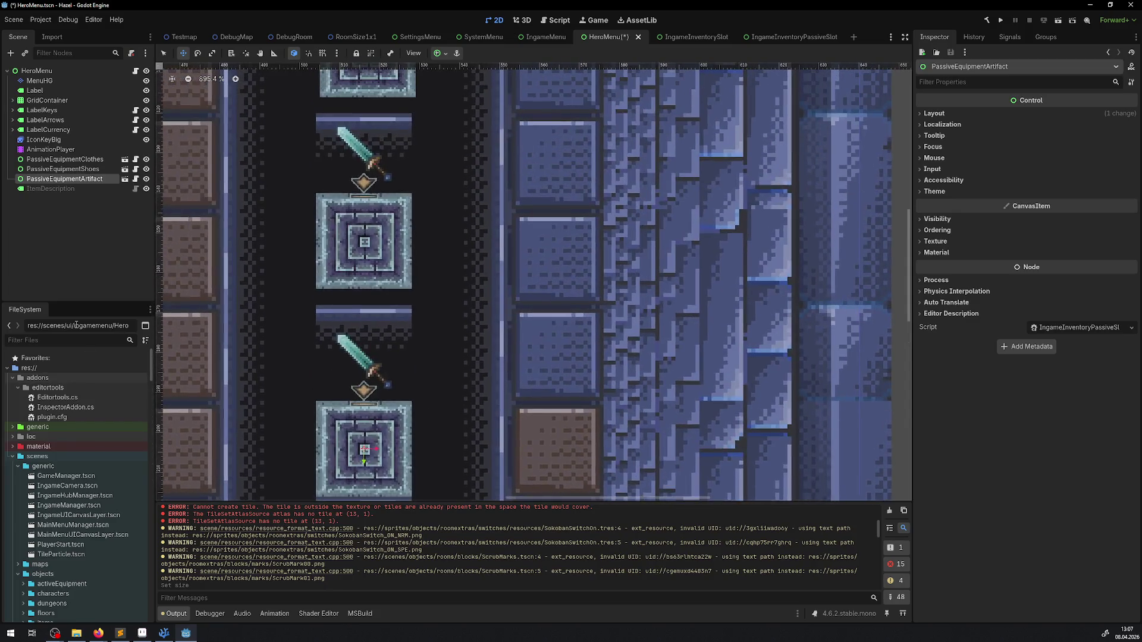
click(62, 169)
drag(371, 239, 371, 252)
scroll(up, 3)
click(65, 160)
drag(232, 177, 227, 193)
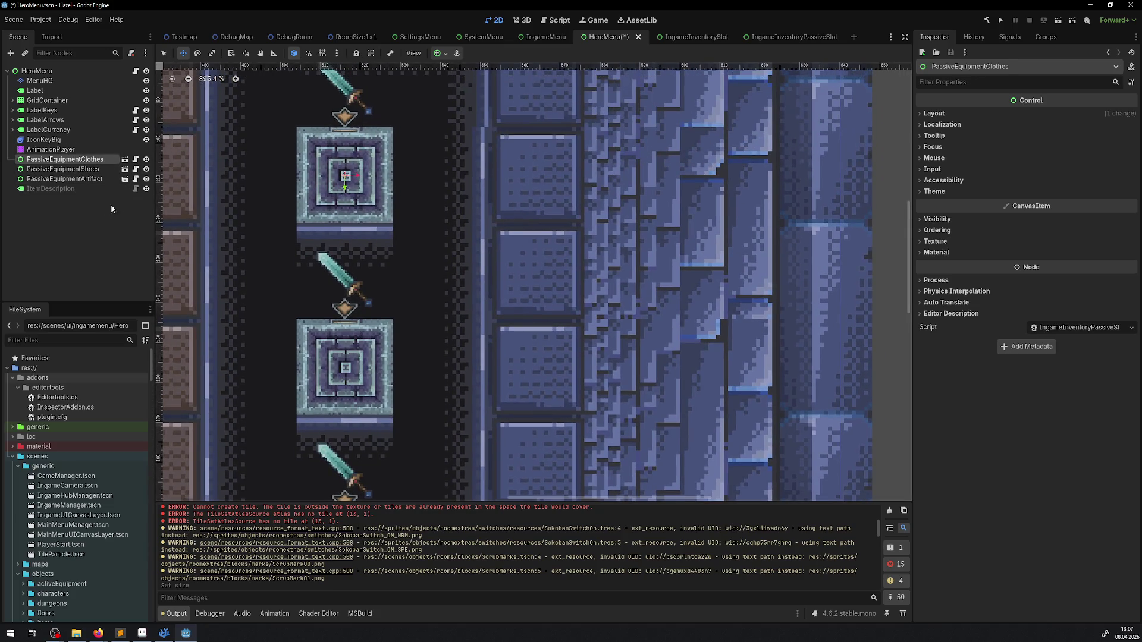
Step: Move the ItemDescription label up and to the left
click(90, 189)
scroll(down, 3)
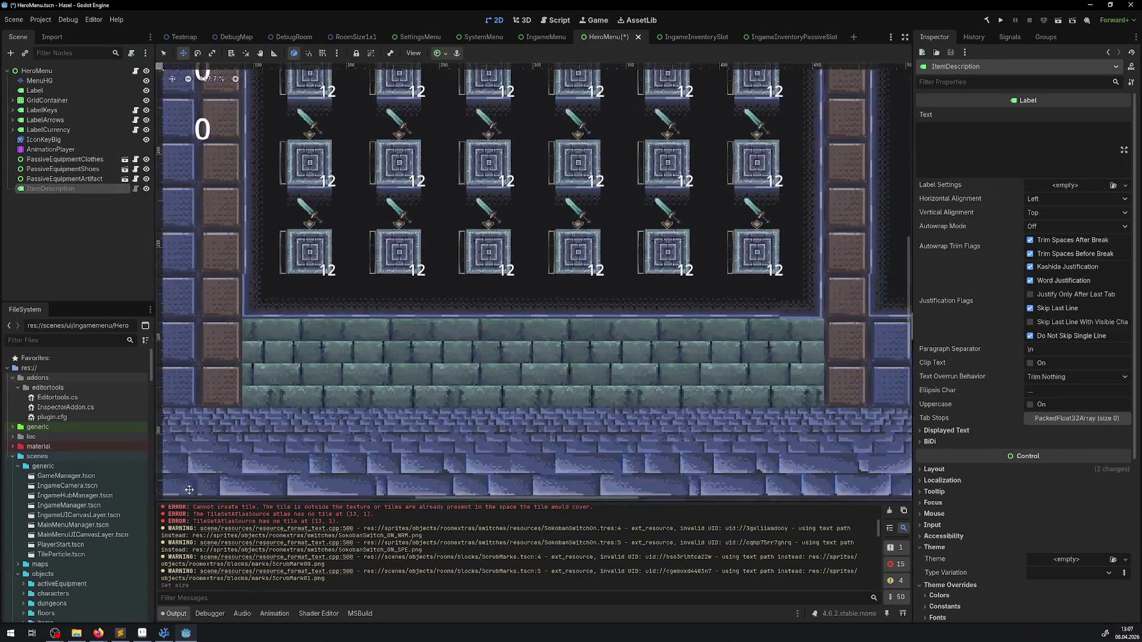
scroll(down, 3)
drag(403, 381, 277, 248)
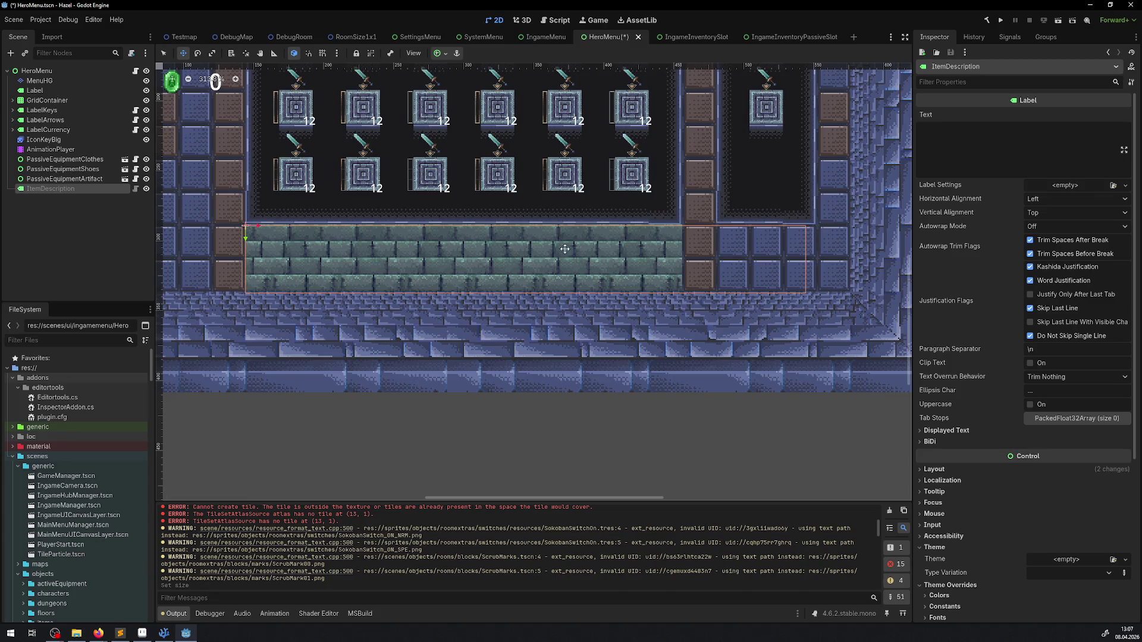
drag(447, 218, 409, 323)
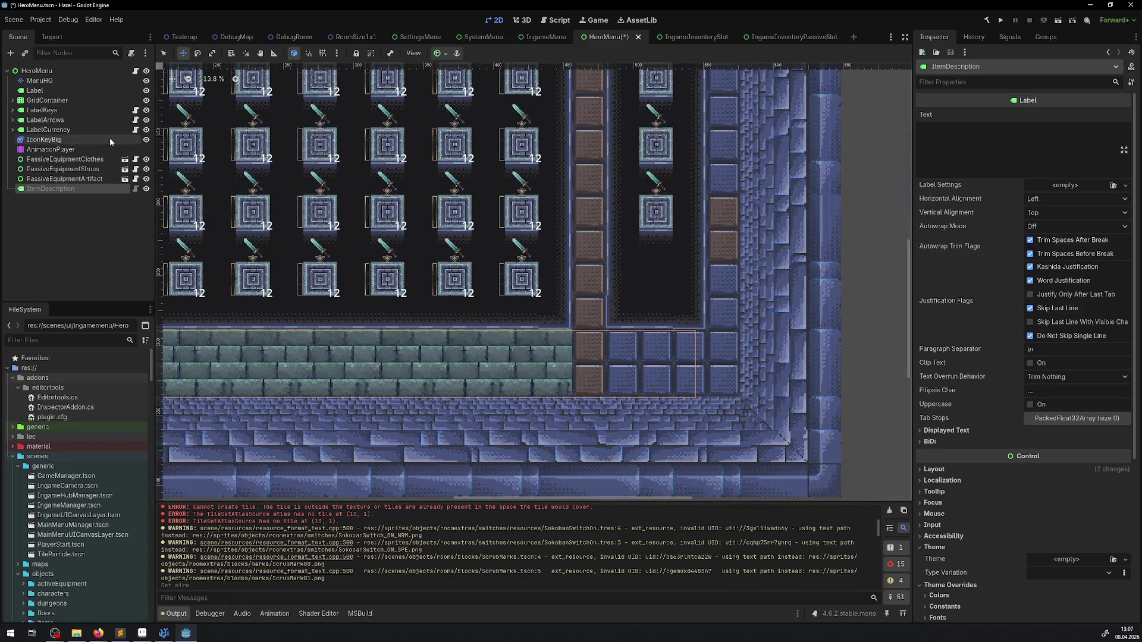
Step: Set the ItemDescription Size x to 360-48, giving a 312 px width
click(934, 470)
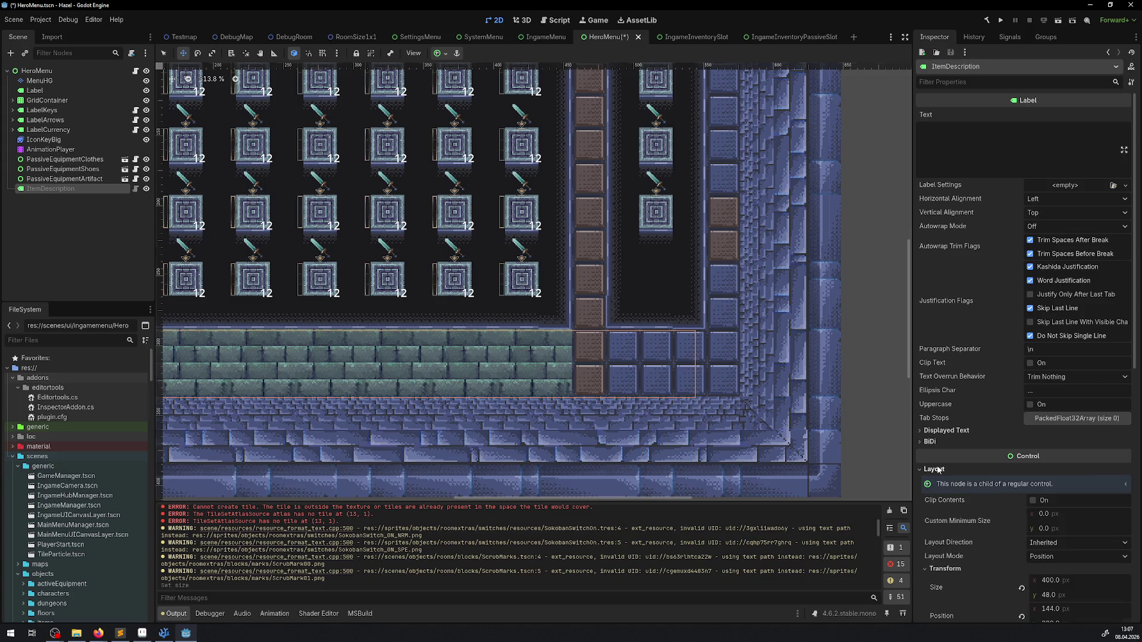
scroll(down, 3)
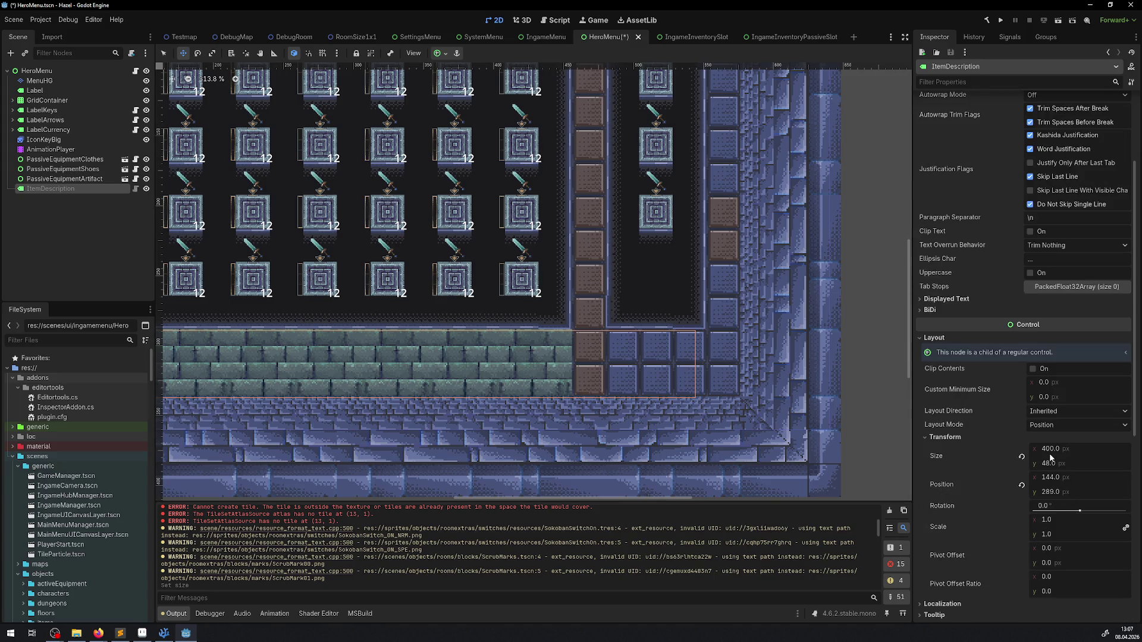
click(1050, 450)
text(360)
key(Return)
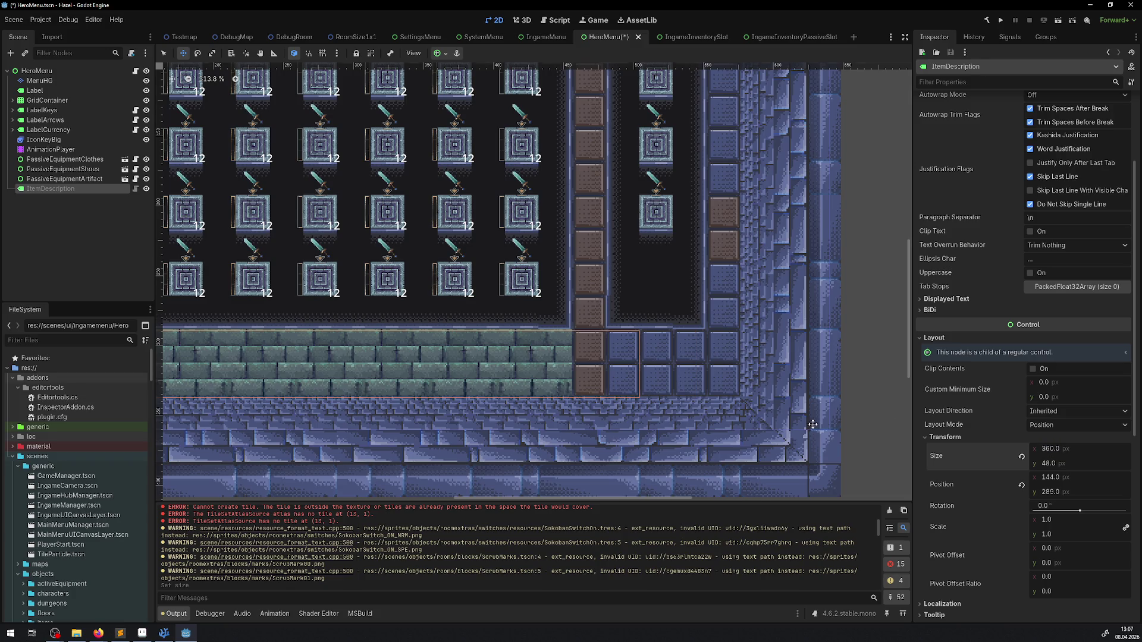
scroll(left, 3)
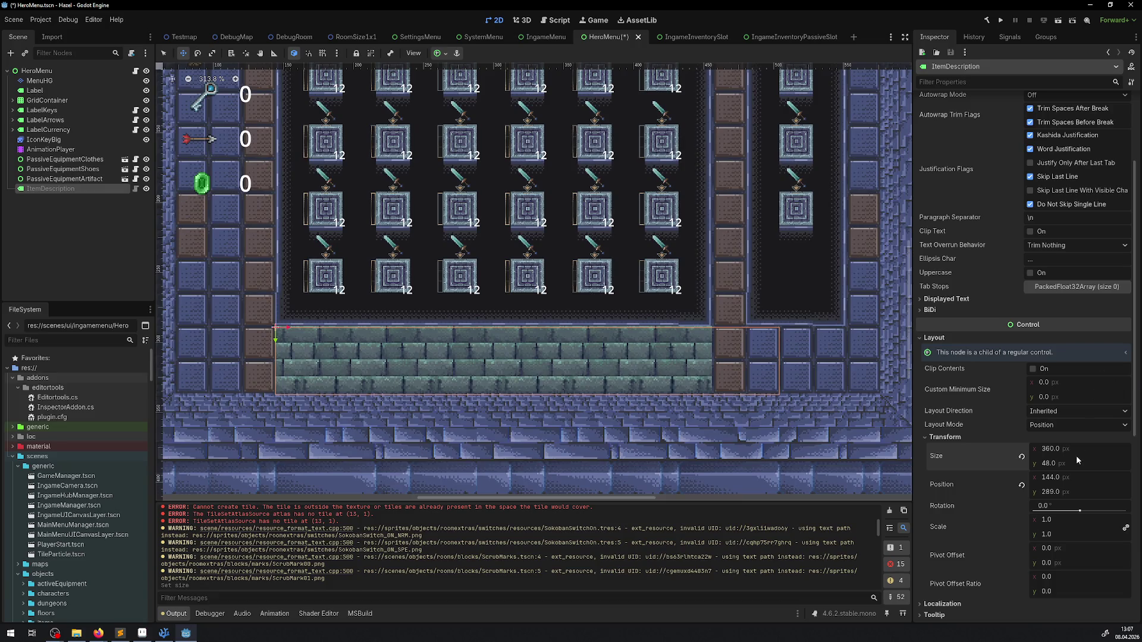
click(1091, 449)
text(312)
key(Return)
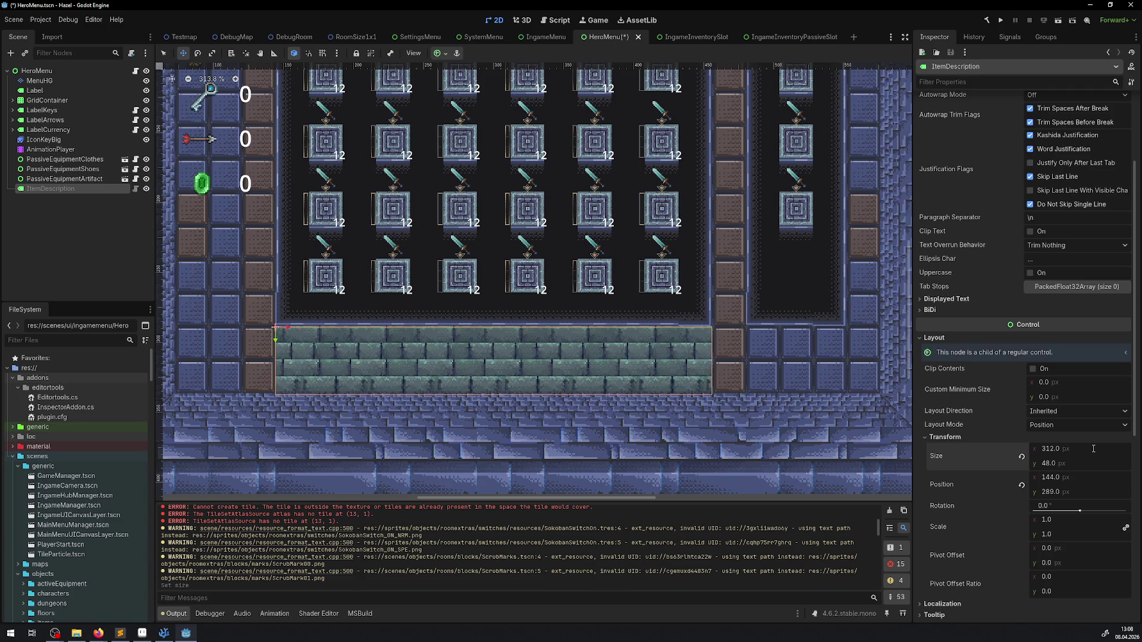
scroll(down, 3)
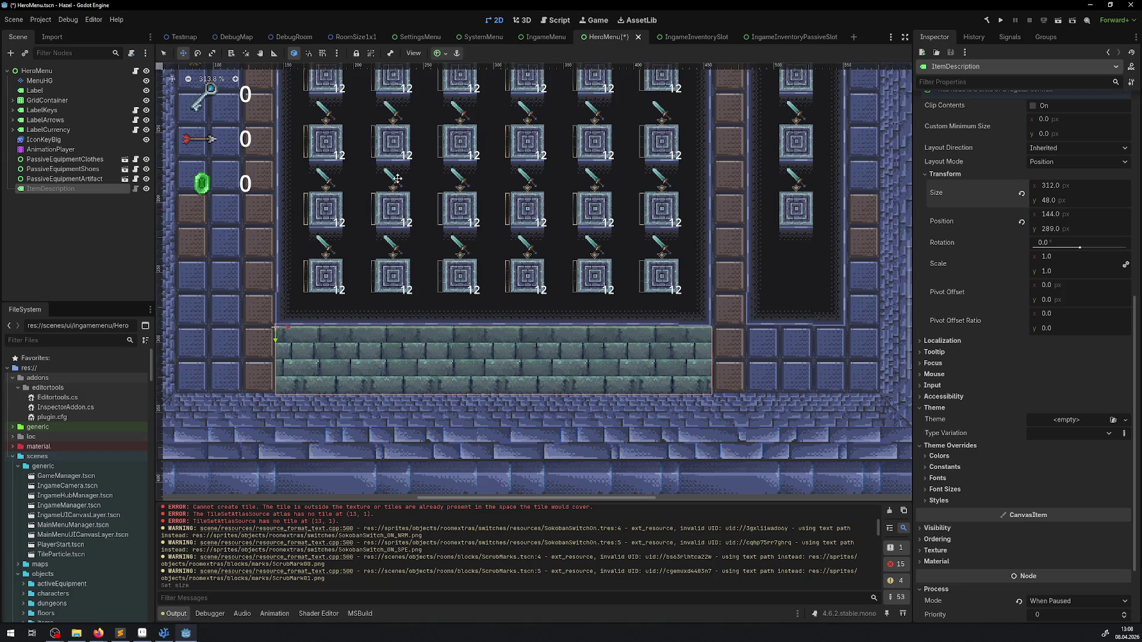
scroll(up, 3)
Step: Save the HeroMenu scene and switch to the IngameInventorySlot scene
key(ctrl+s)
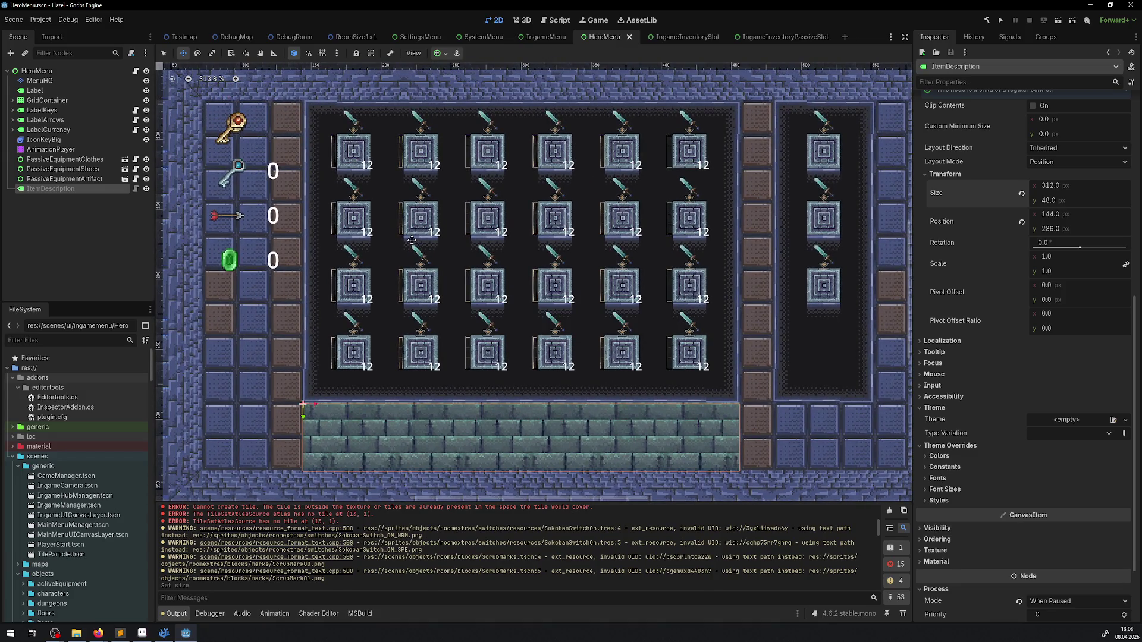
scroll(down, 3)
scroll(down, 3)
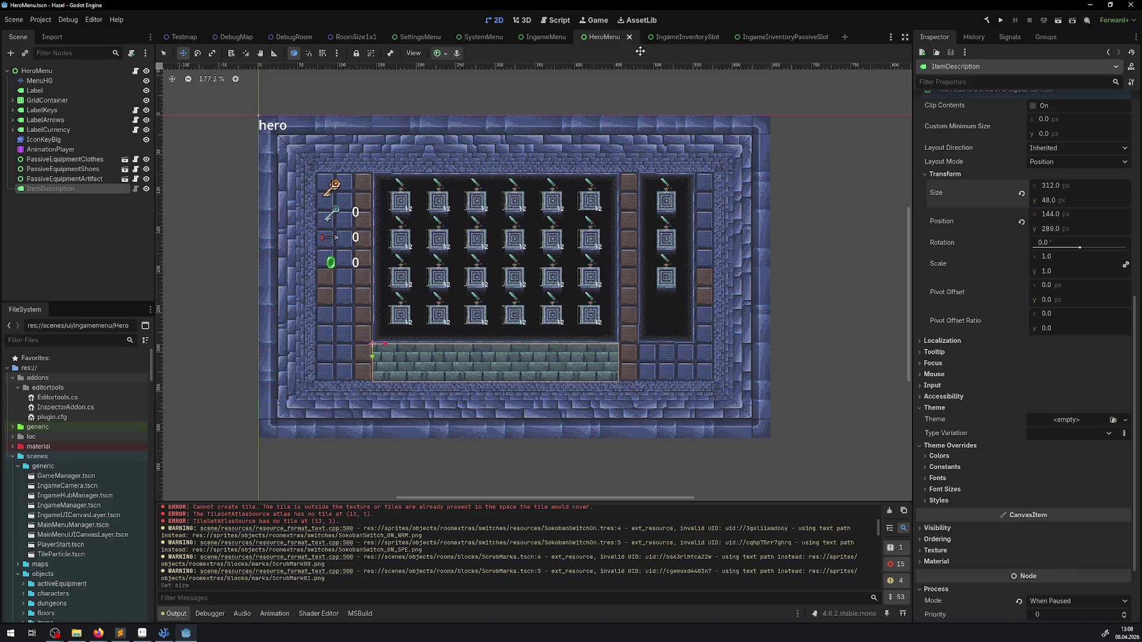
click(672, 40)
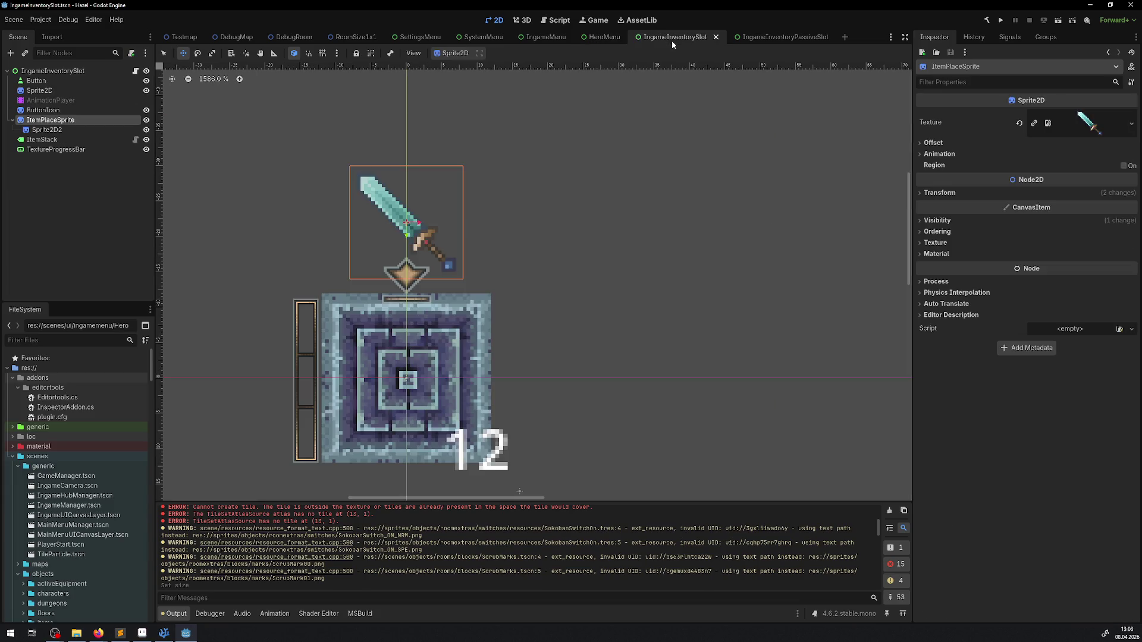
Step: In the IngameMenu scene, move the MapMenu panel against the hero menu
click(545, 37)
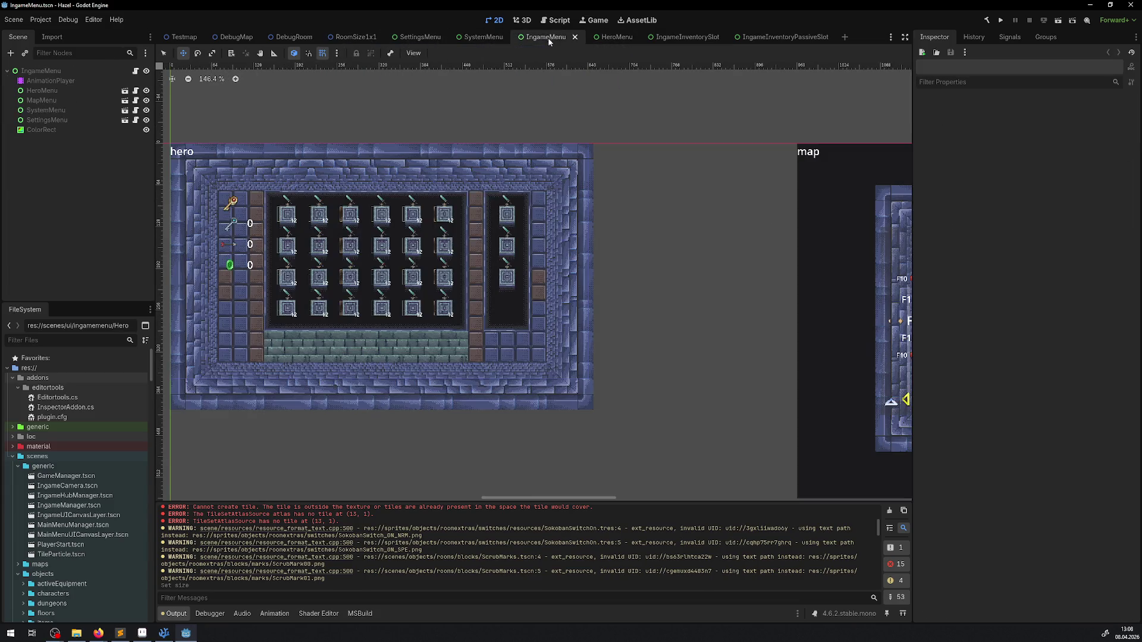
scroll(down, 3)
drag(461, 214, 793, 283)
click(68, 93)
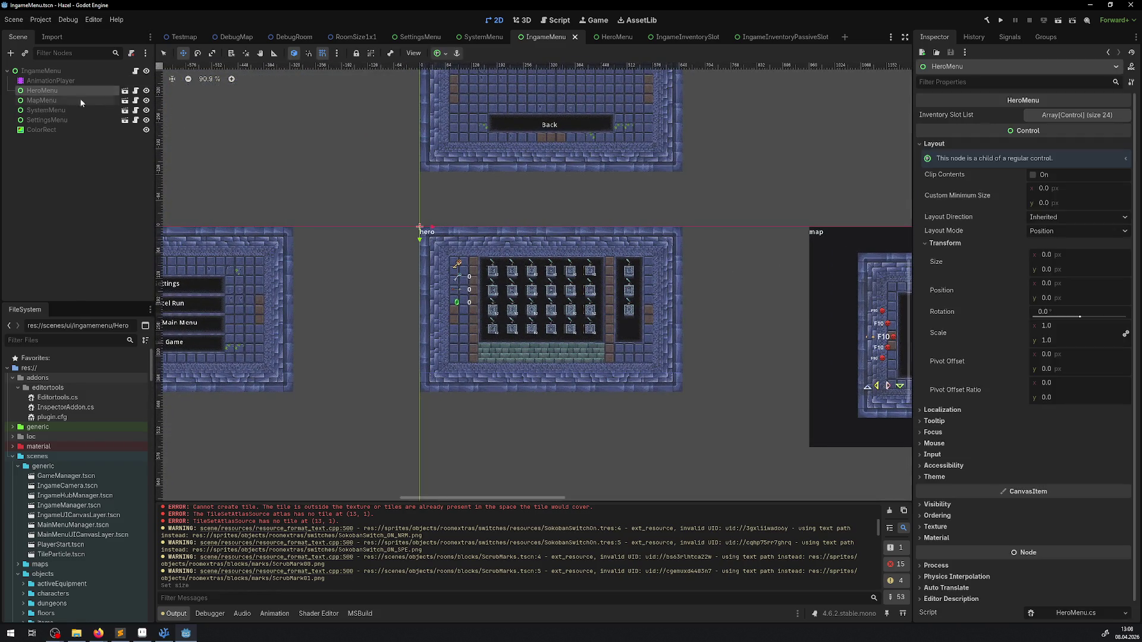
click(41, 100)
drag(884, 290, 710, 265)
Step: Move the SettingsMenu panel down until it meets the hero menu
click(52, 110)
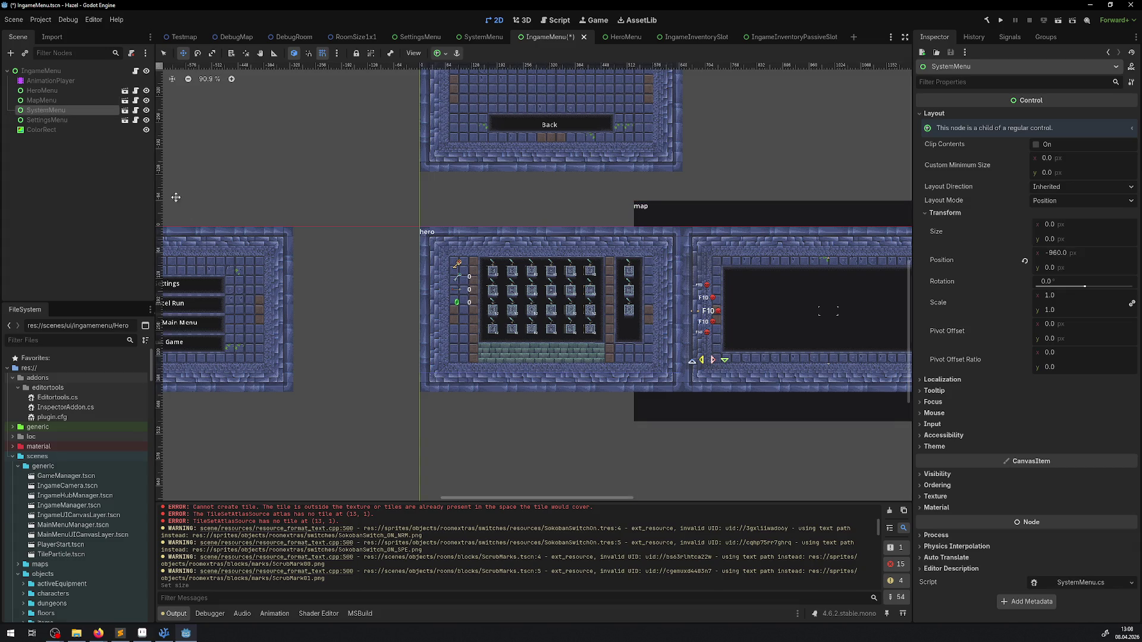
drag(428, 255, 402, 275)
click(47, 120)
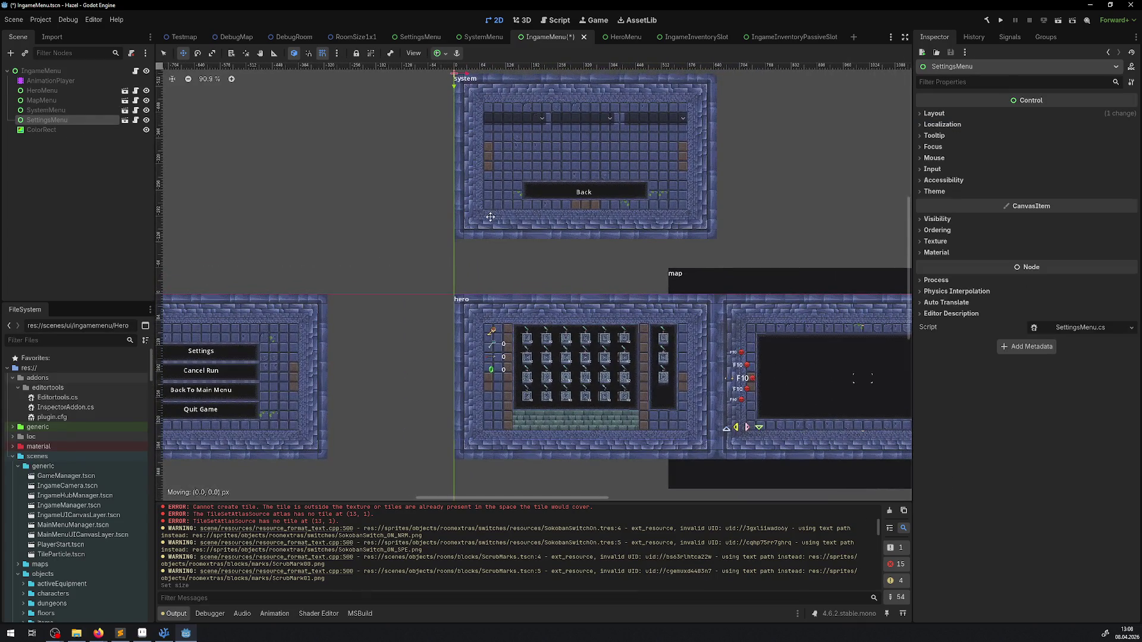
drag(494, 211, 493, 262)
scroll(up, 3)
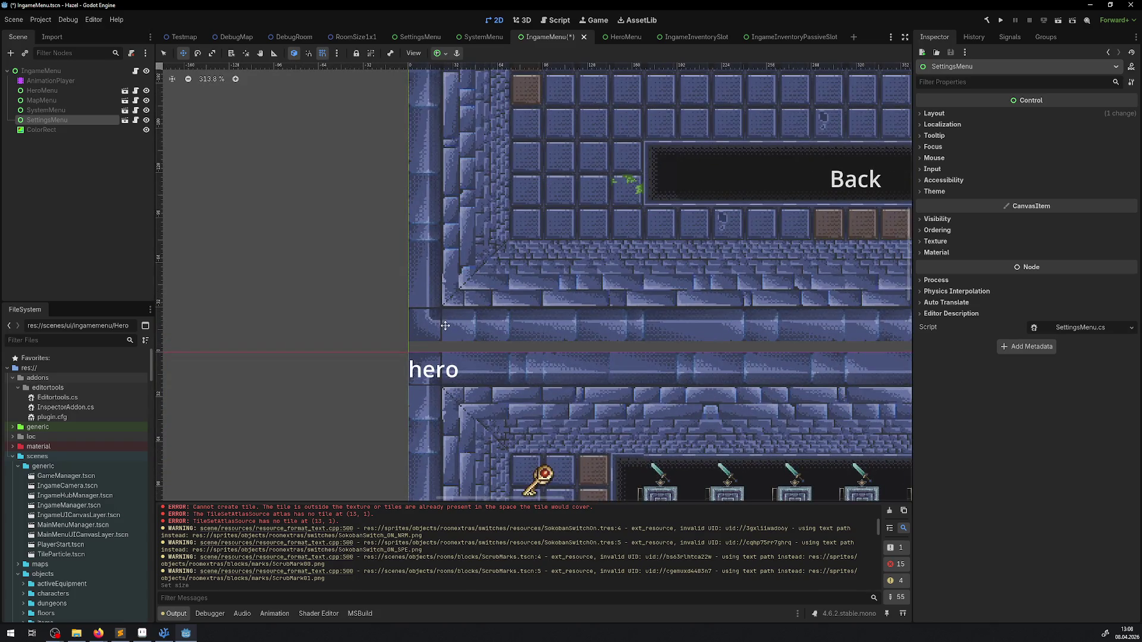
drag(444, 321, 446, 329)
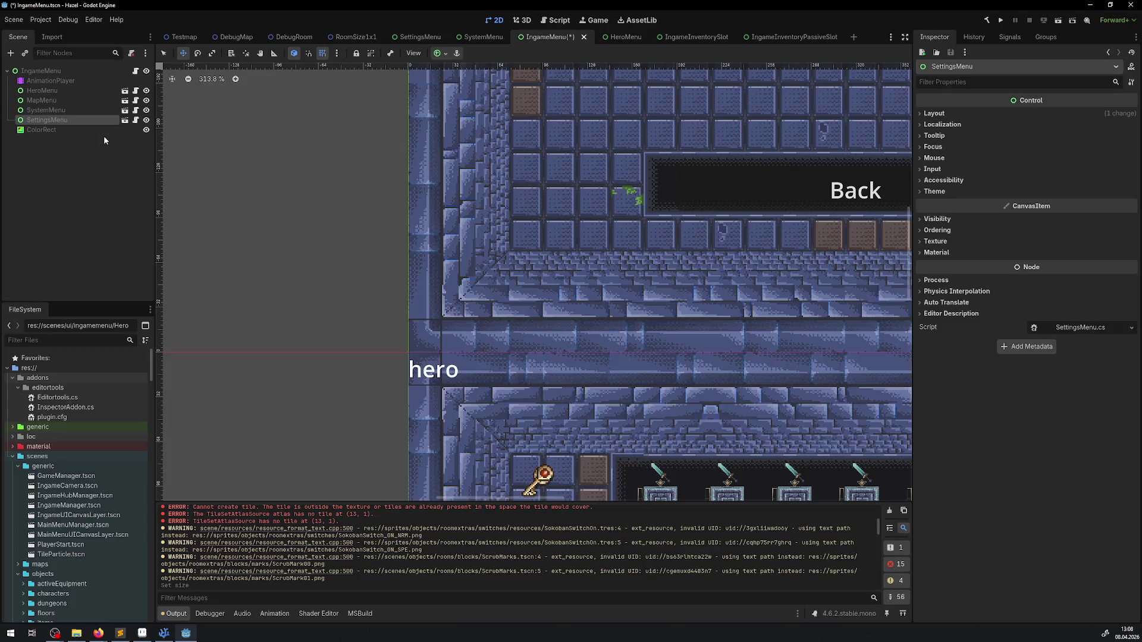
Step: Move the SystemMenu panel to x -648 and save the IngameMenu scene
click(65, 111)
scroll(down, 3)
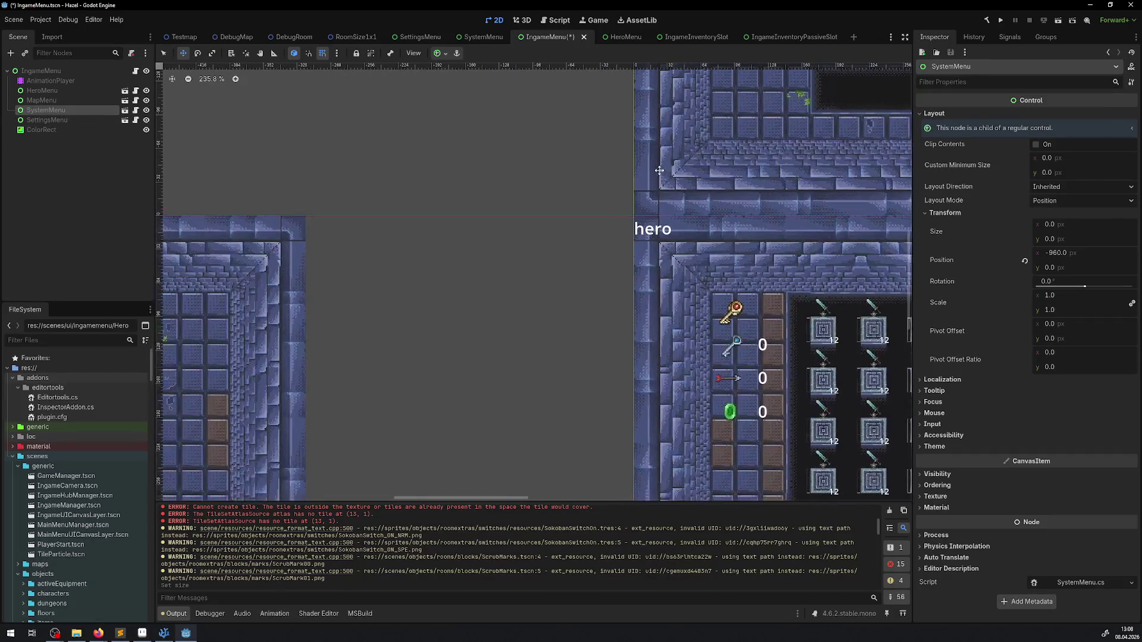
drag(242, 275, 569, 276)
key(ctrl+s)
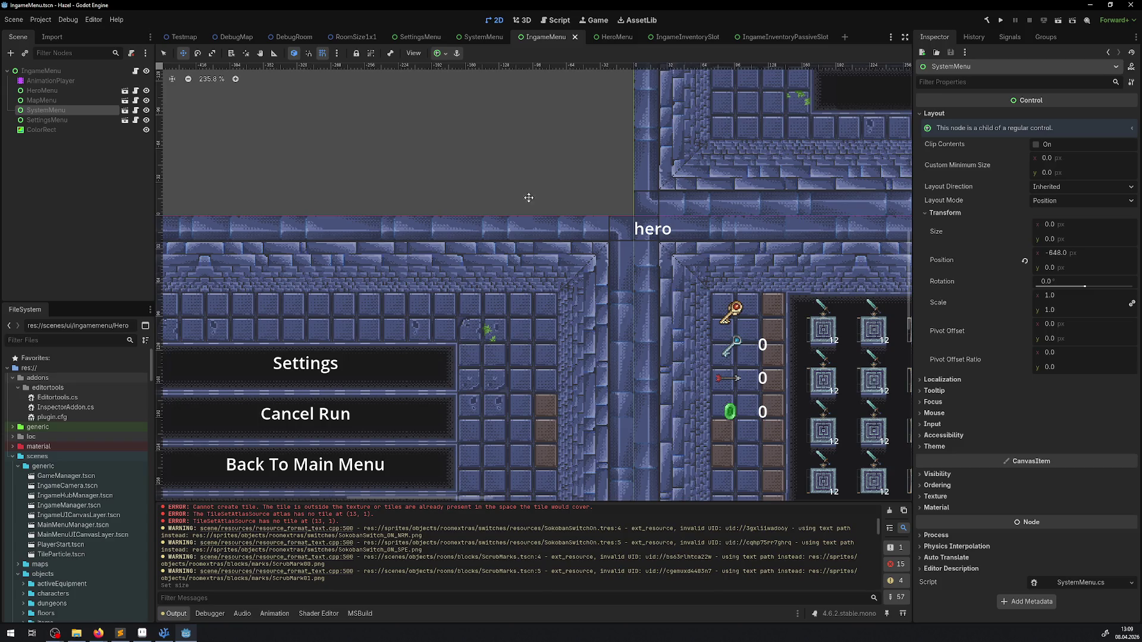
Step: Switch over to Visual Studio Code
scroll(down, 3)
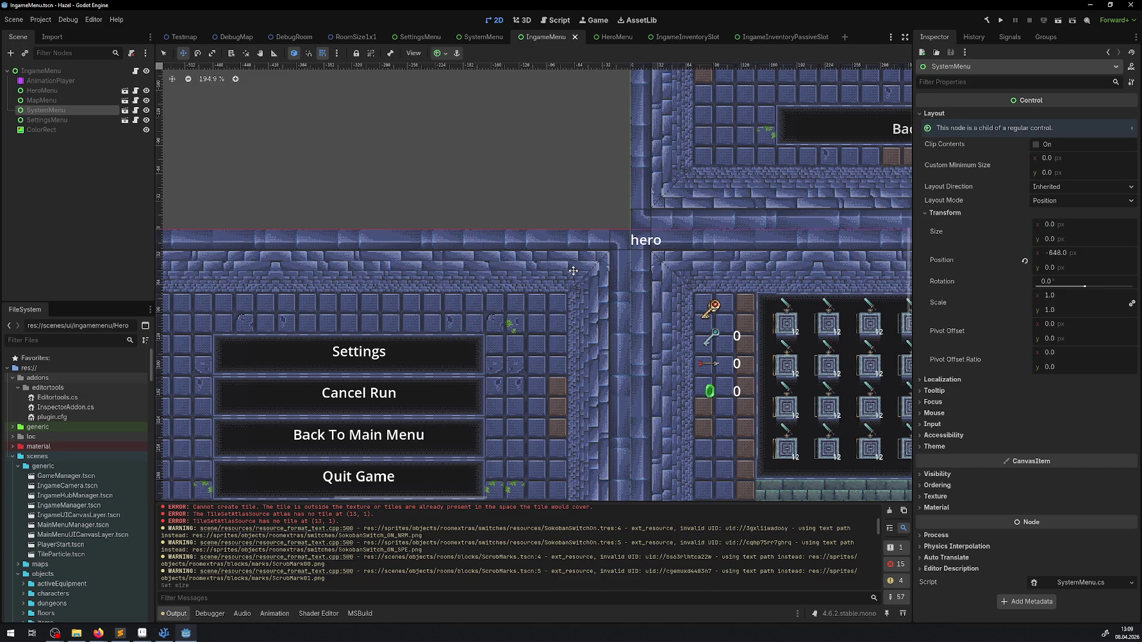
scroll(right, 3)
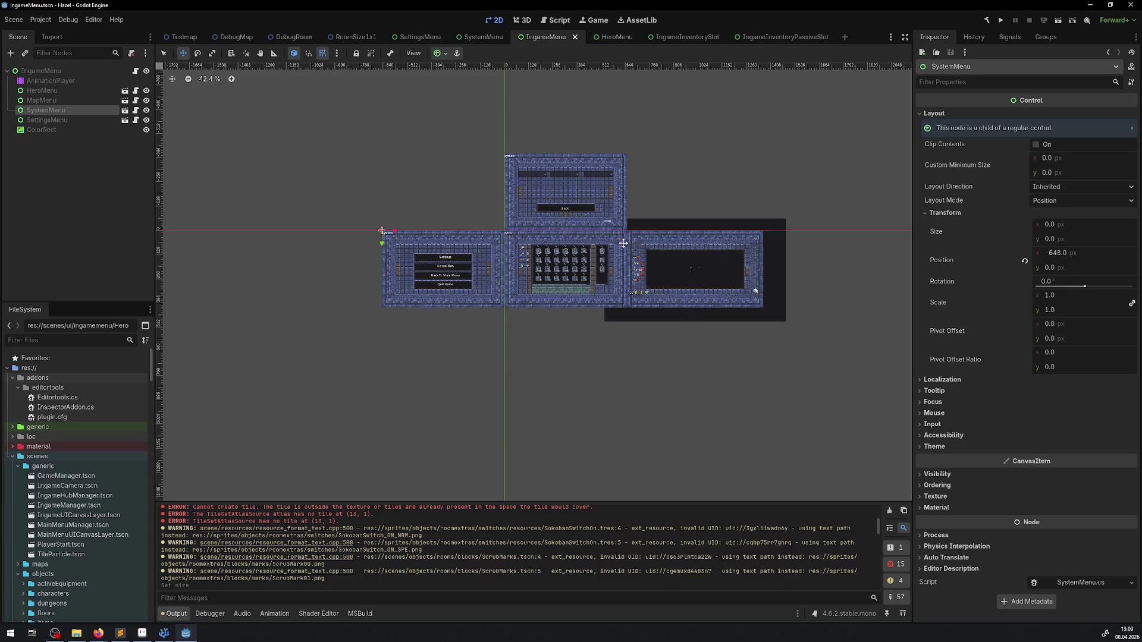
scroll(up, 3)
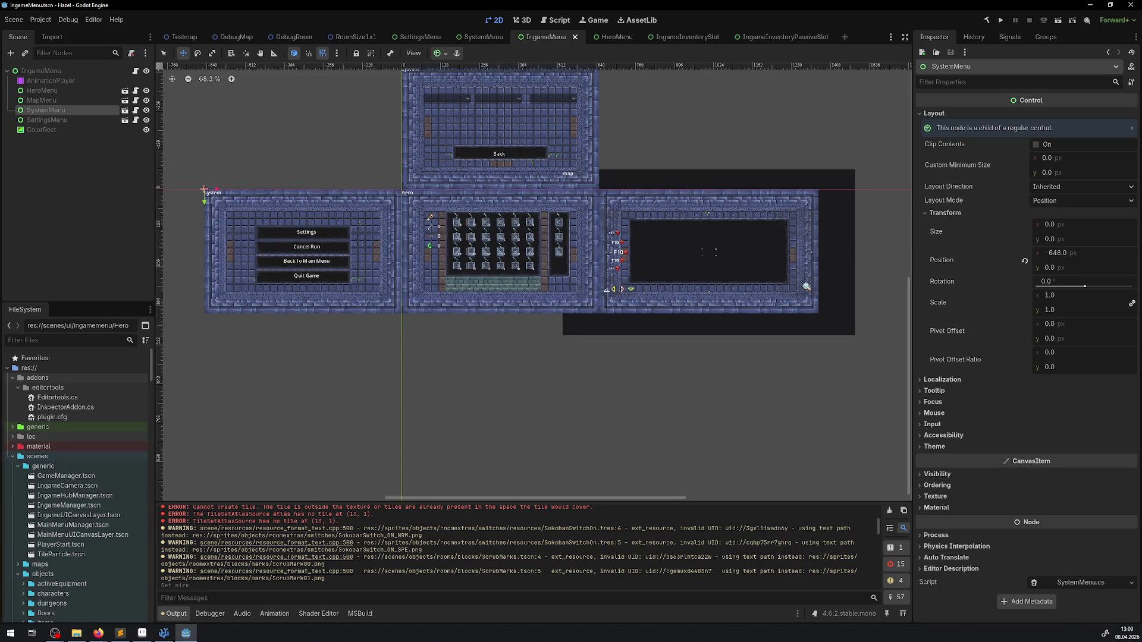
click(164, 633)
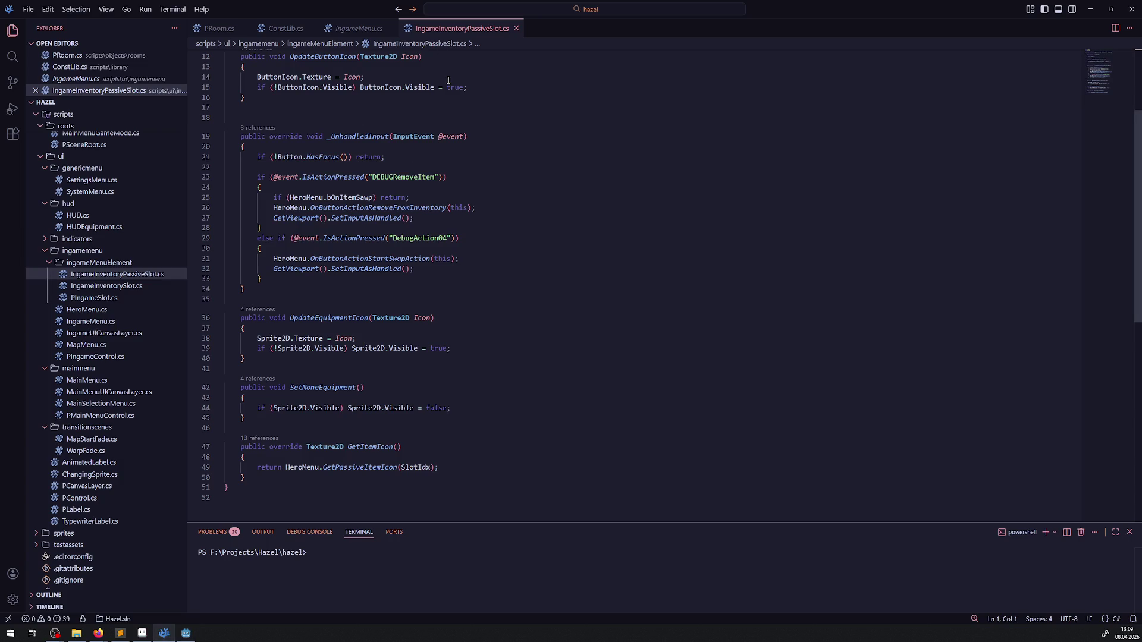
Step: Close IngameInventoryPassiveSlot.cs and select the 960 offset on line 73 of IngameMenu.cs
click(515, 28)
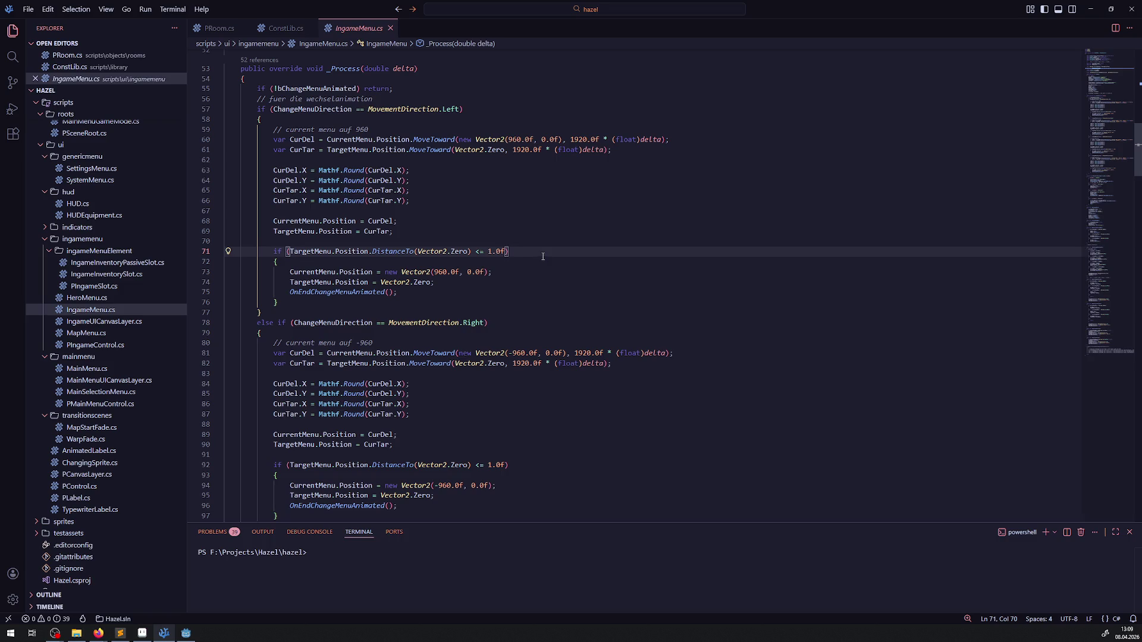
double_click(441, 272)
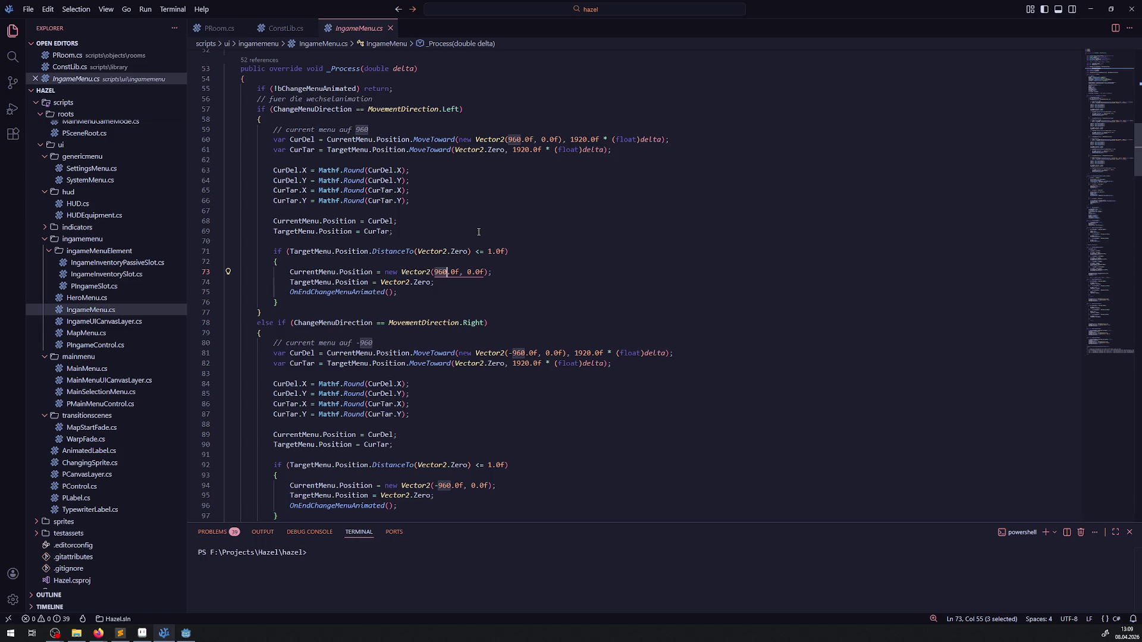
scroll(up, 3)
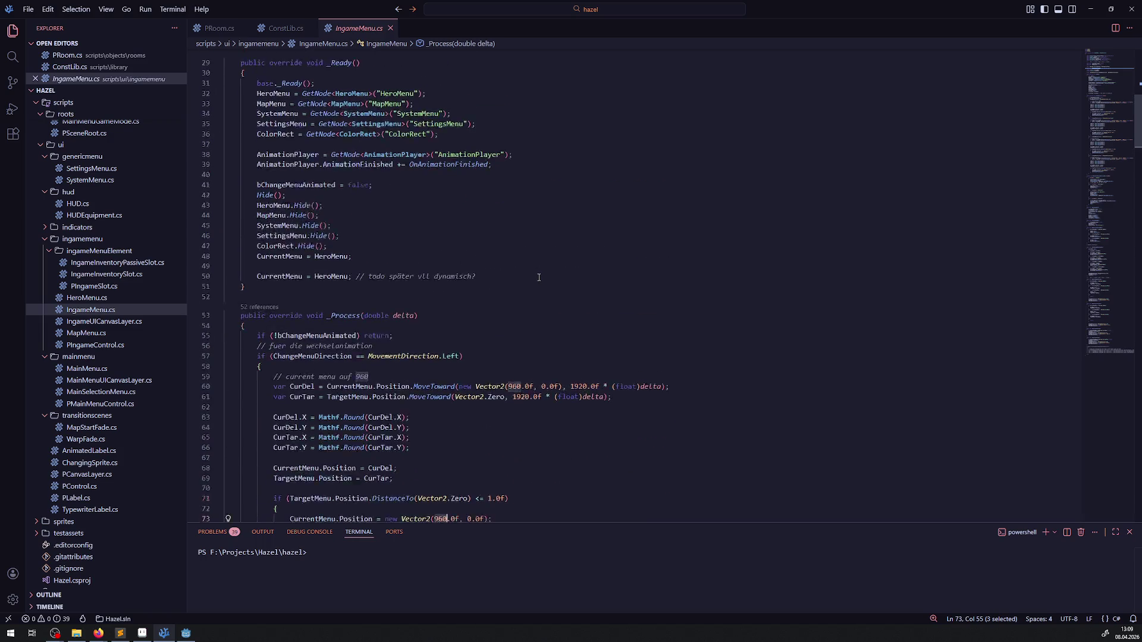
Step: Compare ConstLib.cs's 648×408 RoomSize constant against IngameMenu.cs
click(284, 28)
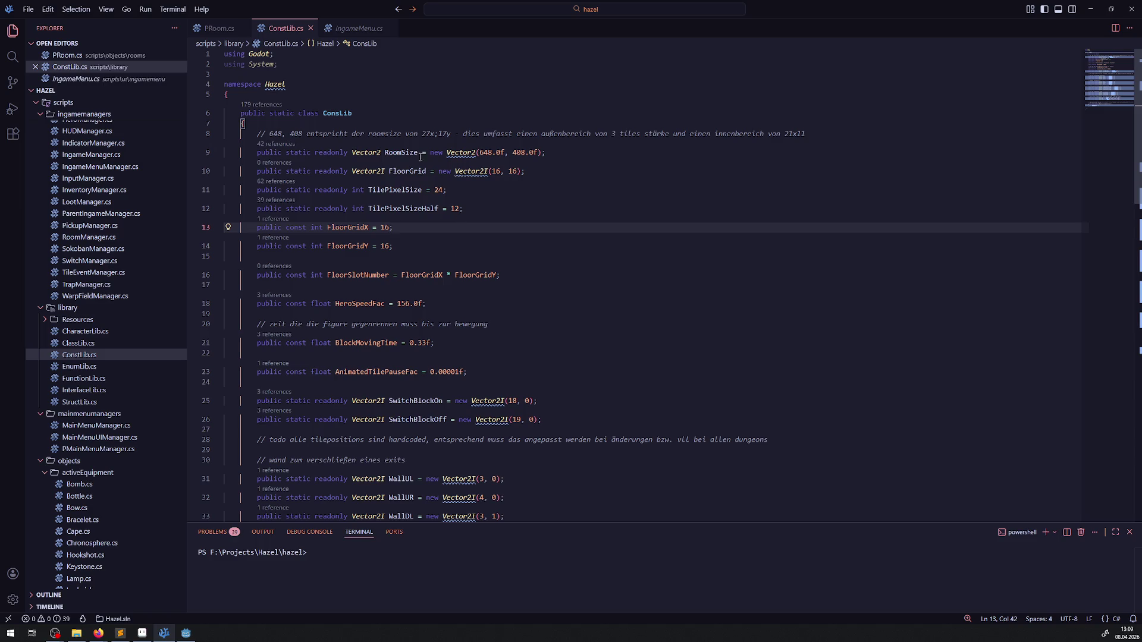
click(358, 28)
scroll(down, 3)
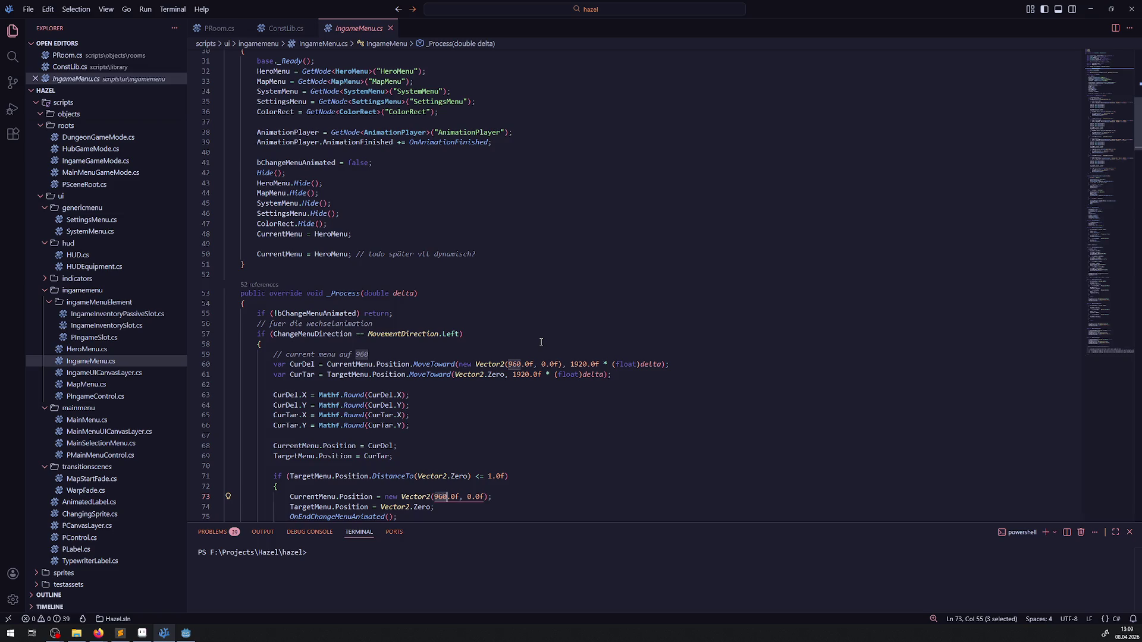
click(285, 29)
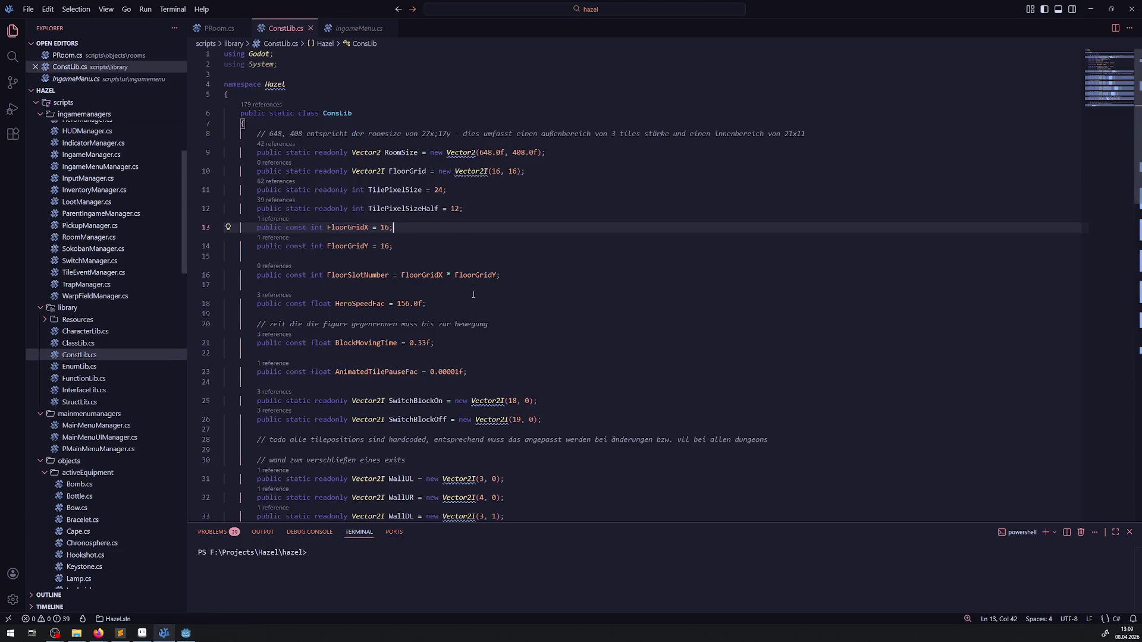
Step: Duplicate the RoomSize declaration and rename the copy GameBaseResolution
double_click(400, 152)
key(shift+alt+Up)
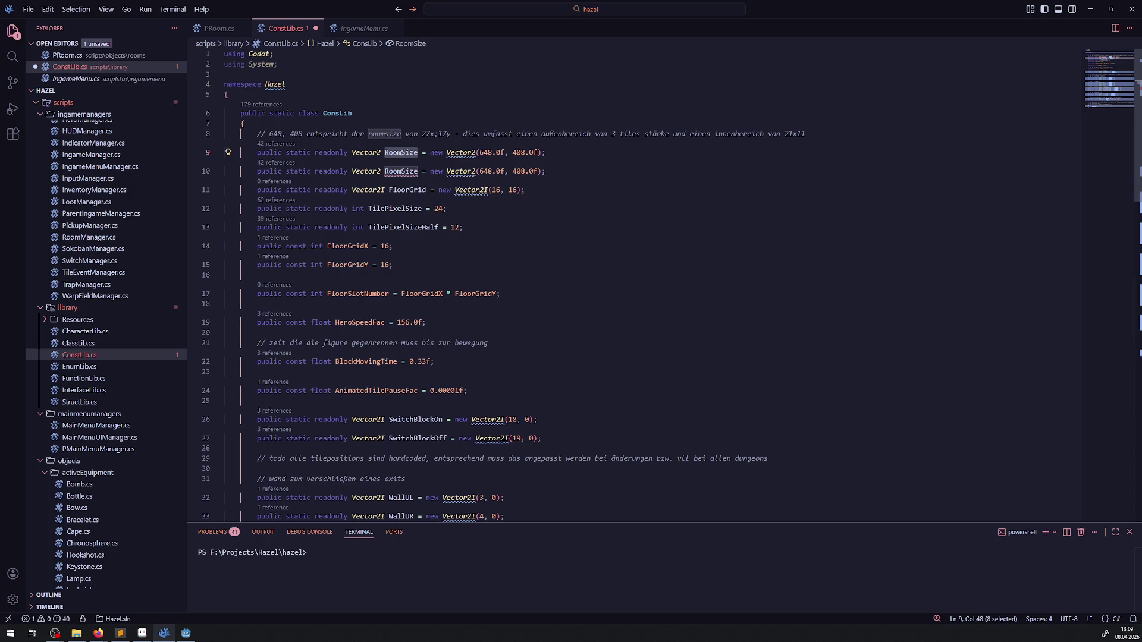
text(GameB)
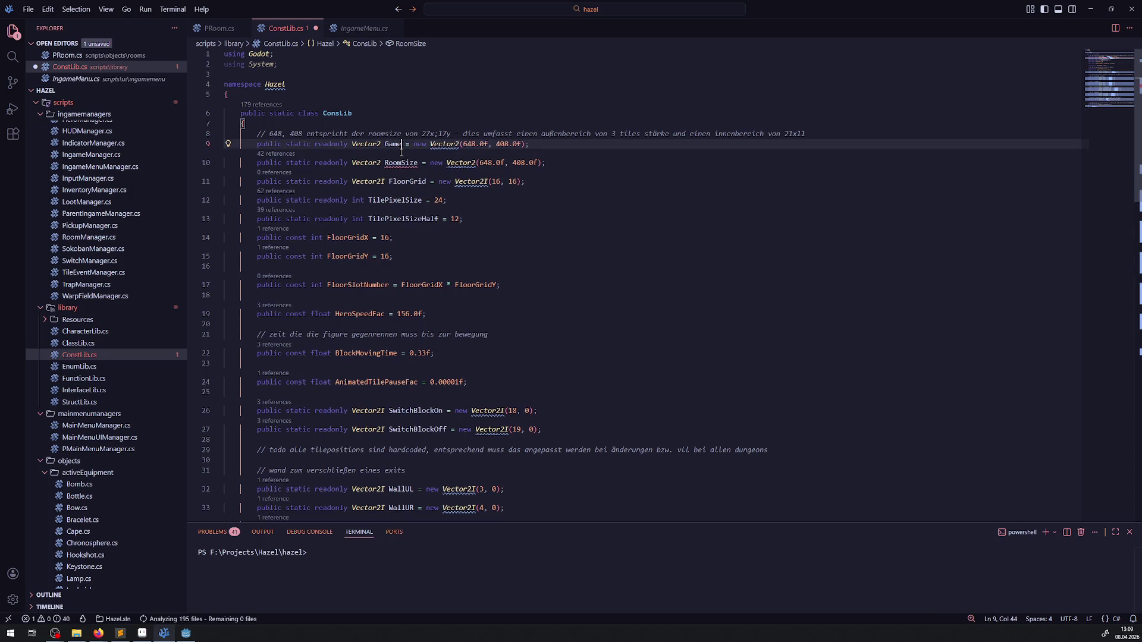
text(aseResolu)
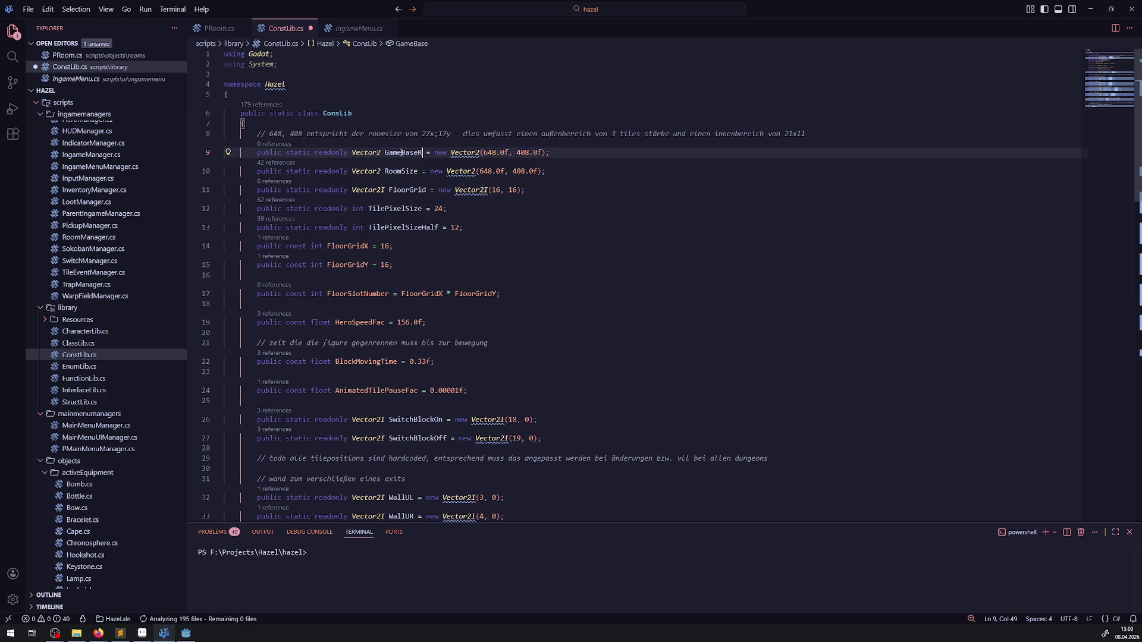
text(tion)
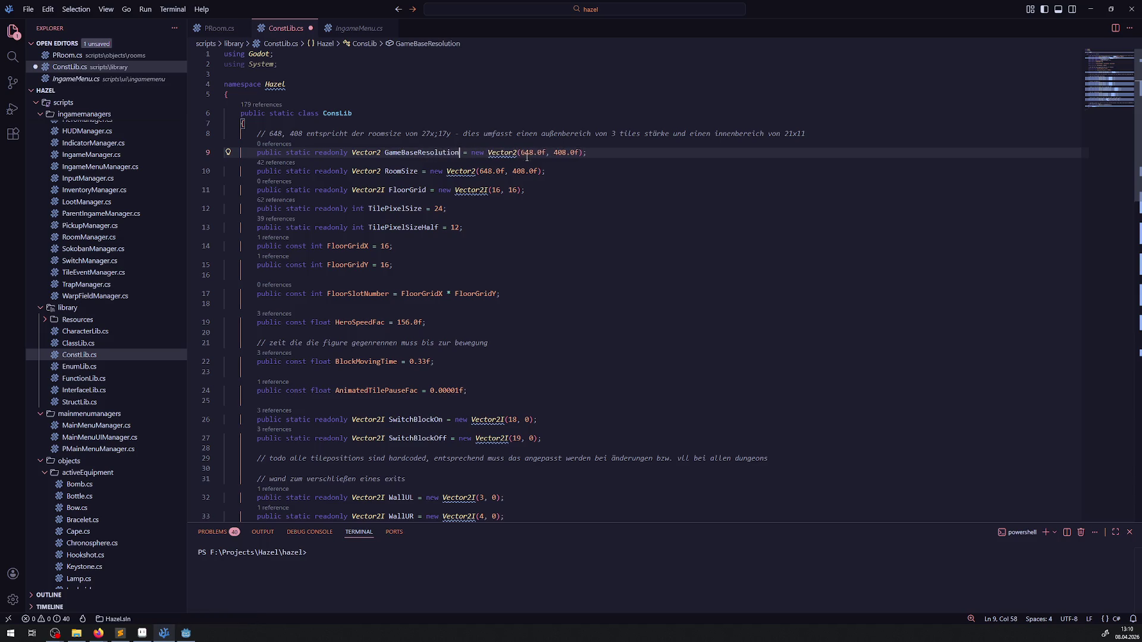
Step: Change GameBaseResolution's values to 640 and 360 and save ConstLib.cs
drag(521, 152, 546, 153)
text(640)
drag(540, 153, 566, 153)
text(36)
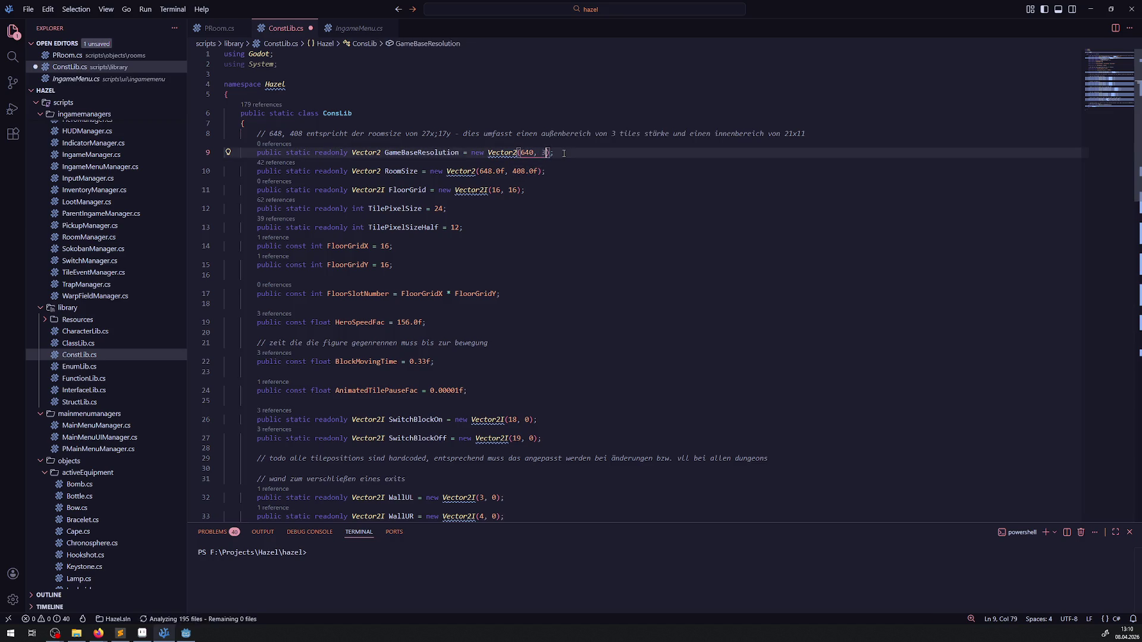
text(0)
key(ctrl+s)
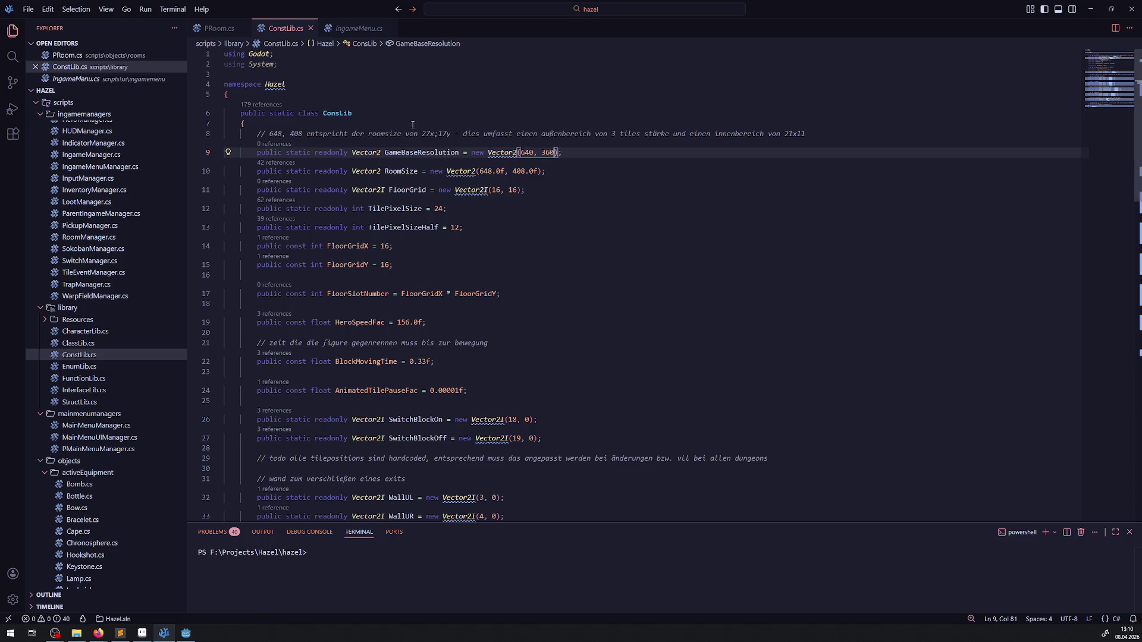
double_click(412, 154)
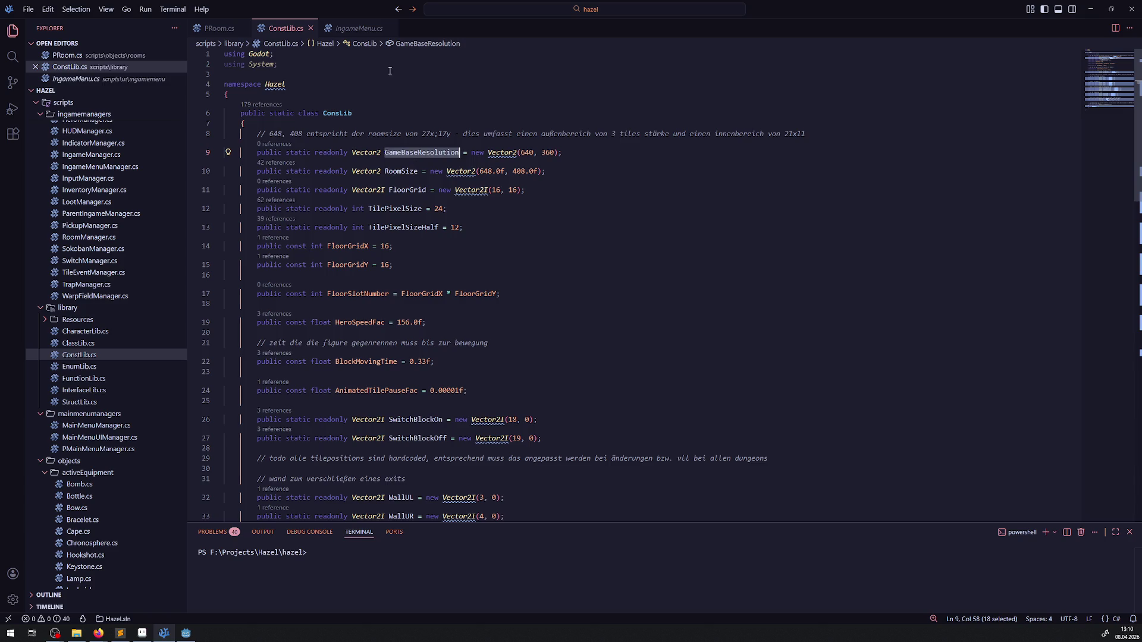
click(358, 28)
Step: Add blank lines near the end of IngameMenu.cs, after OnSwitchToSystem, for a new helper
scroll(up, 3)
scroll(down, 3)
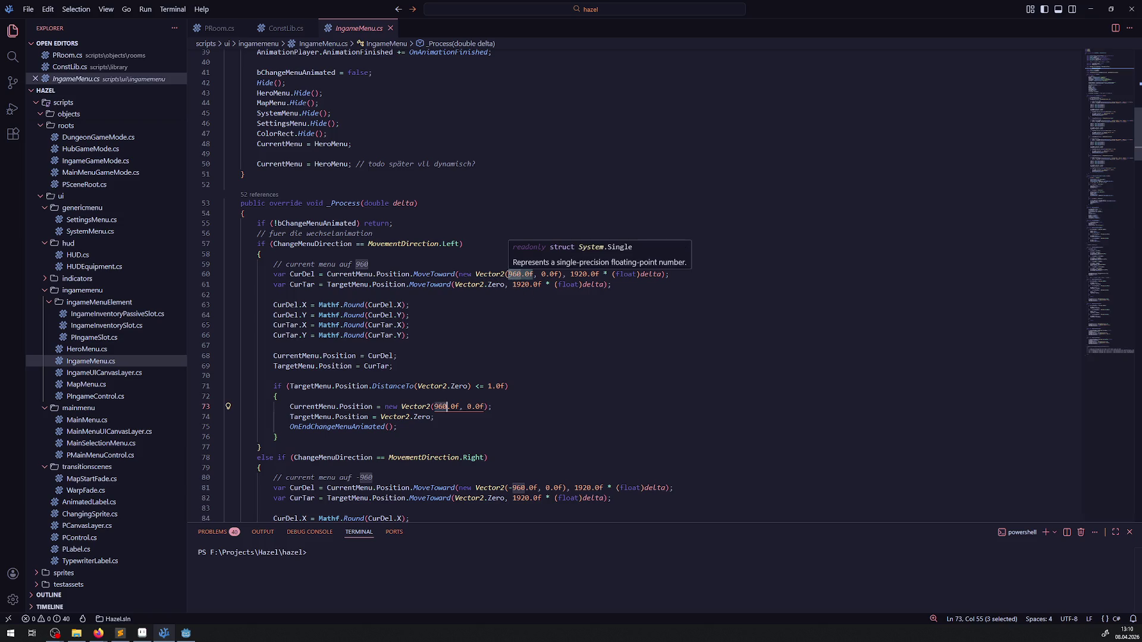
drag(508, 274, 533, 274)
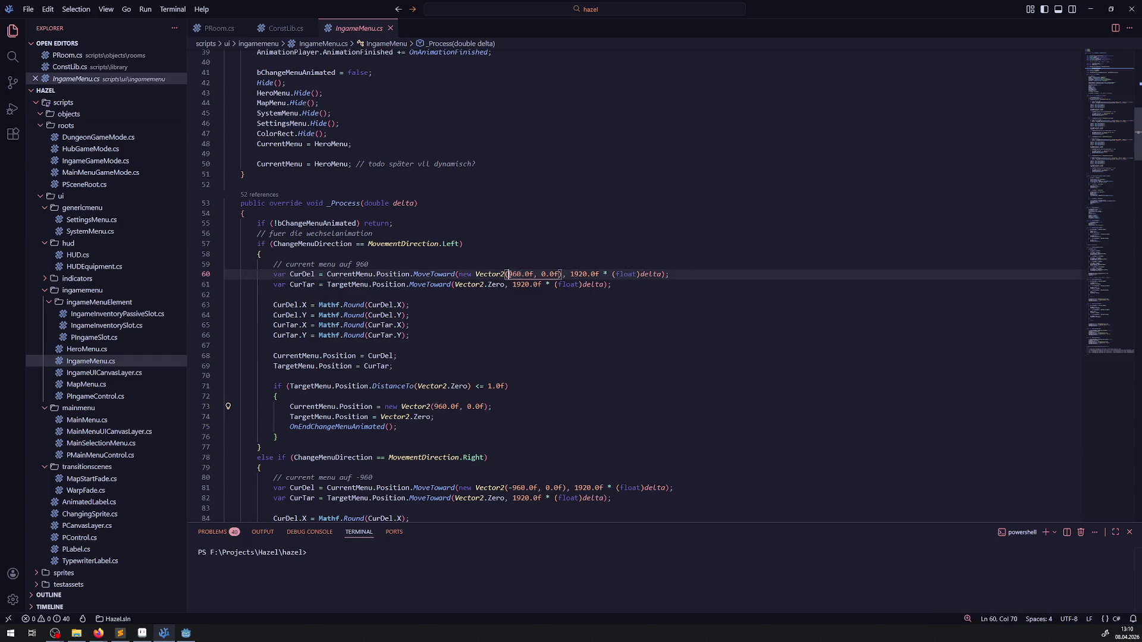
scroll(down, 3)
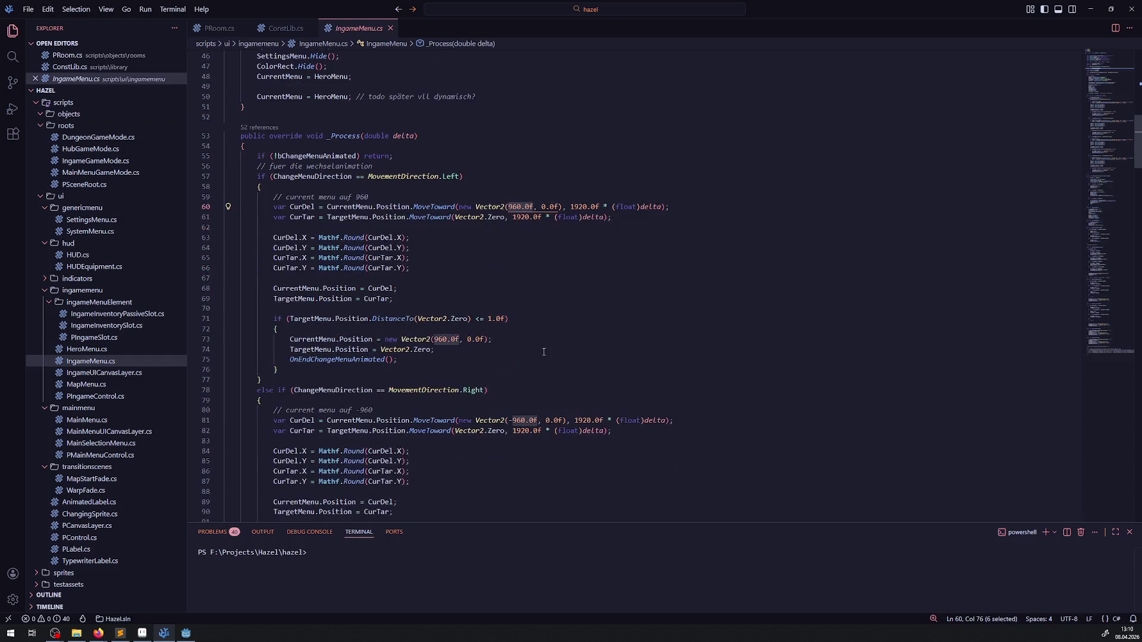
scroll(down, 3)
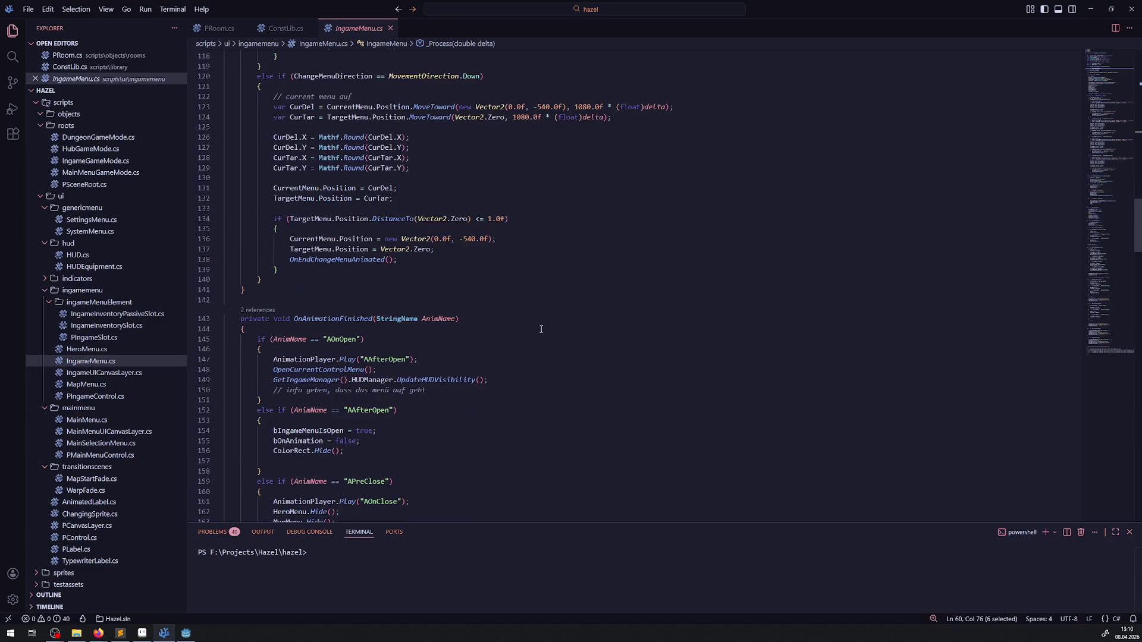
scroll(down, 3)
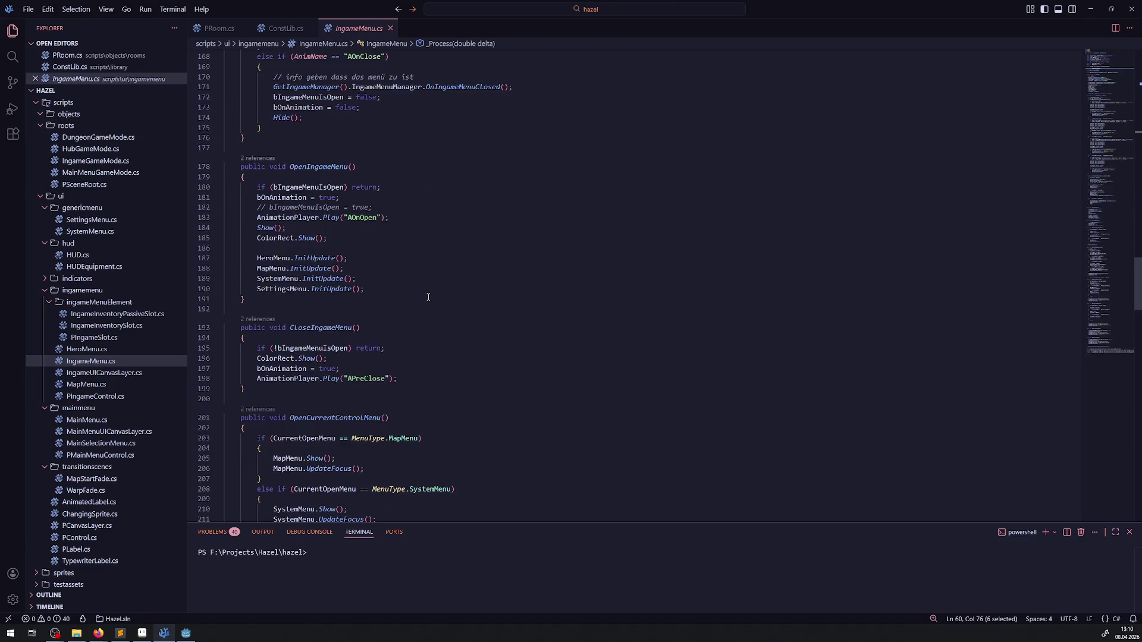
scroll(down, 3)
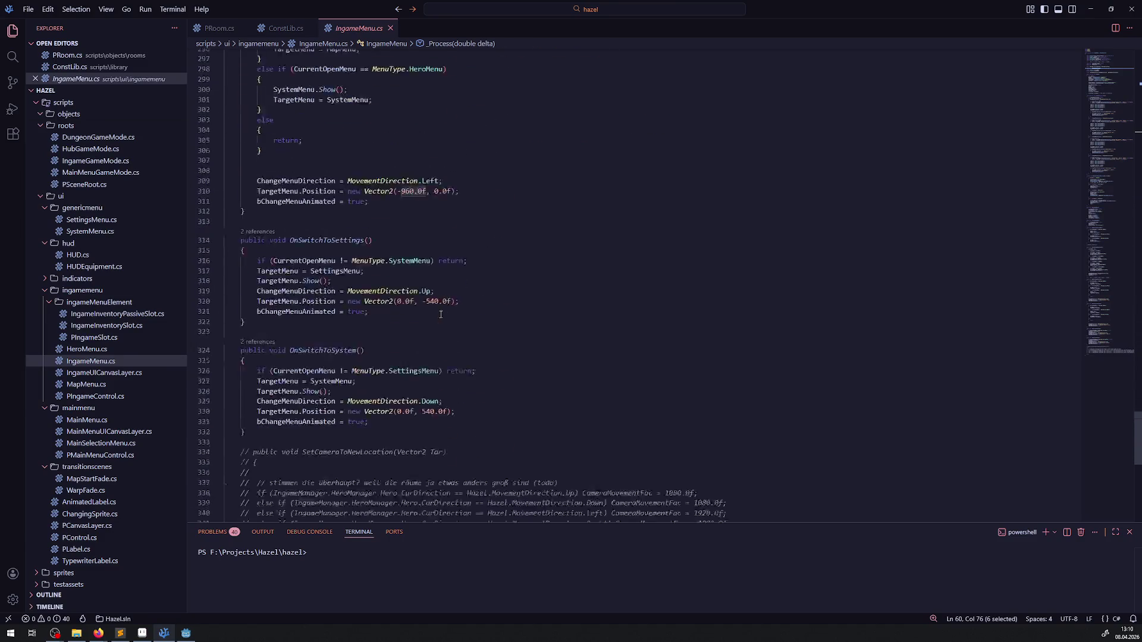
click(302, 279)
scroll(up, 3)
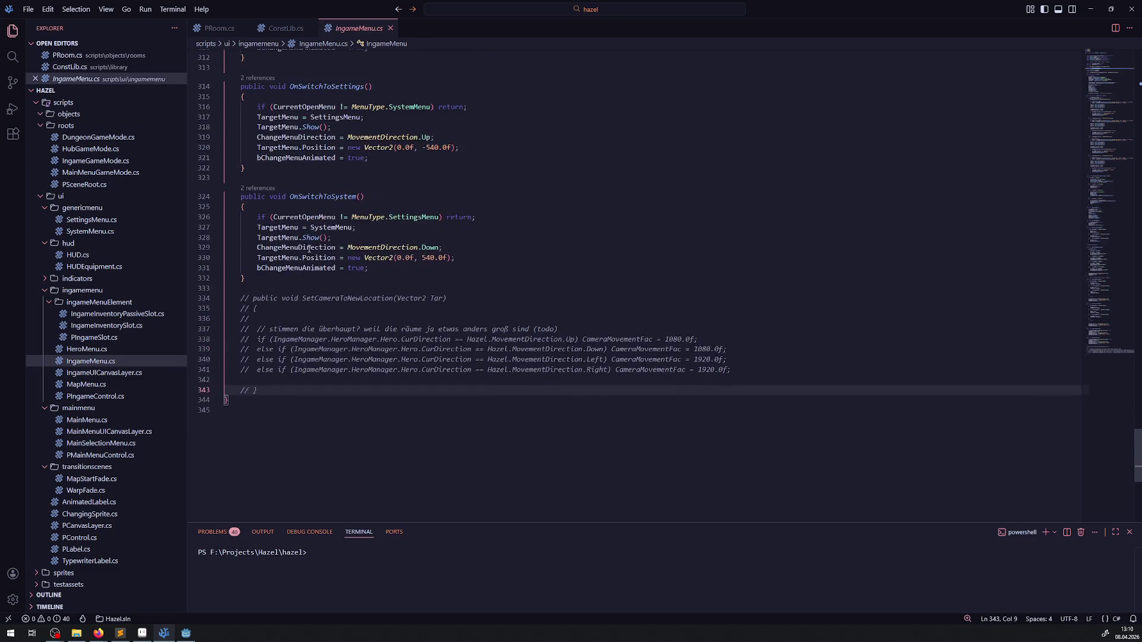
scroll(down, 3)
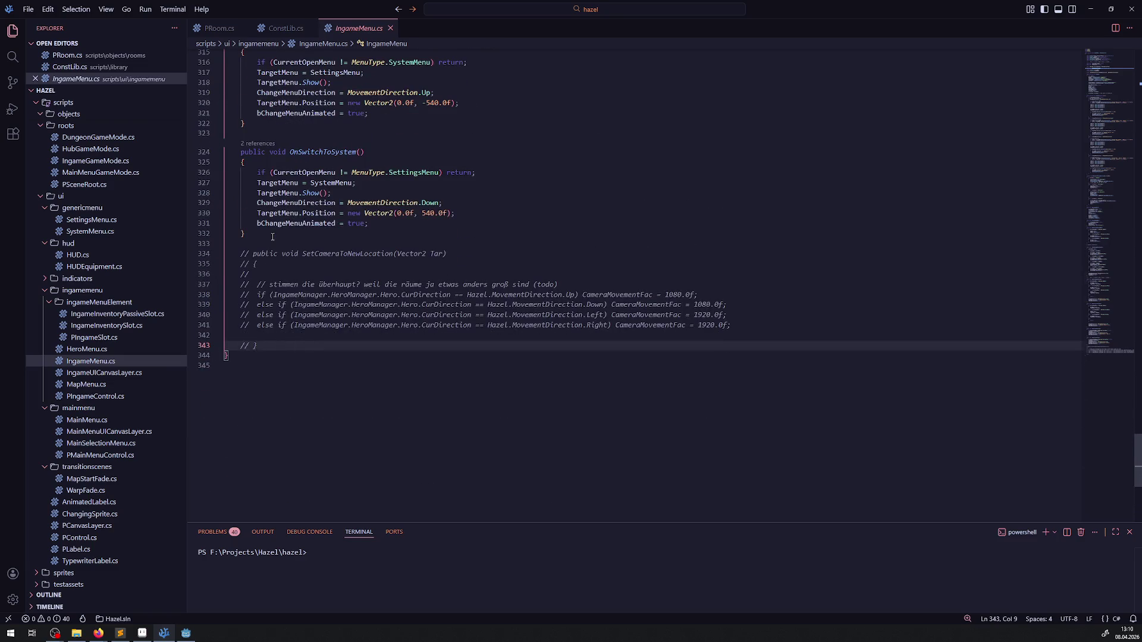
click(272, 237)
key(Return)
key(Return)
click(270, 364)
key(Return)
key(Return)
key(Return)
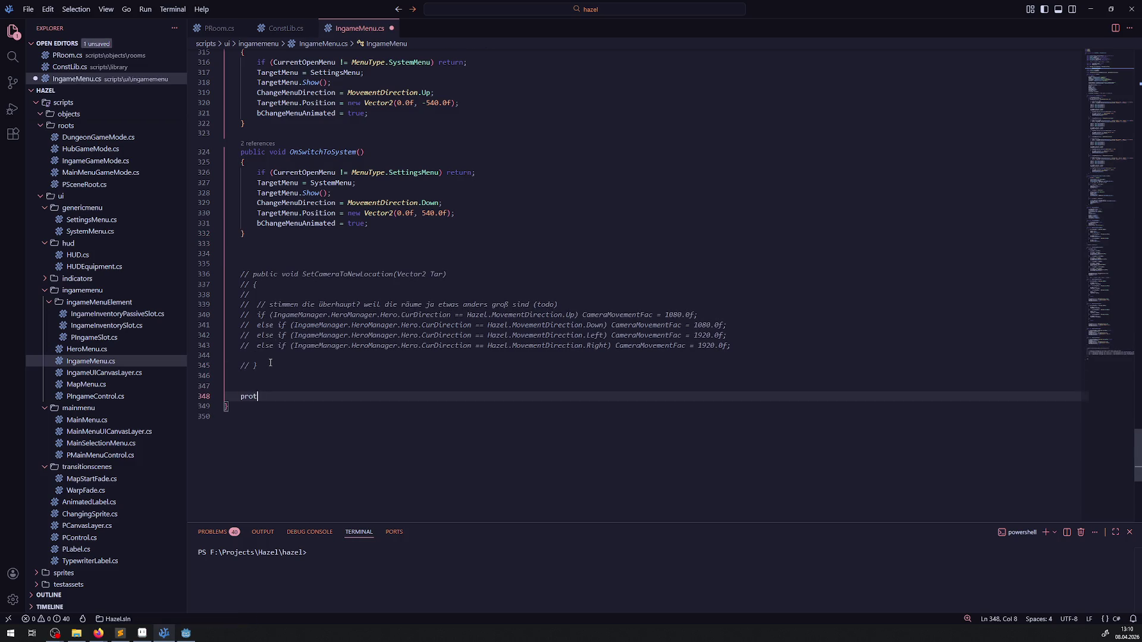
Step: Write private float GetResolutionX() returning ConsLib.GameBaseResolution.X and save the file
text(private )
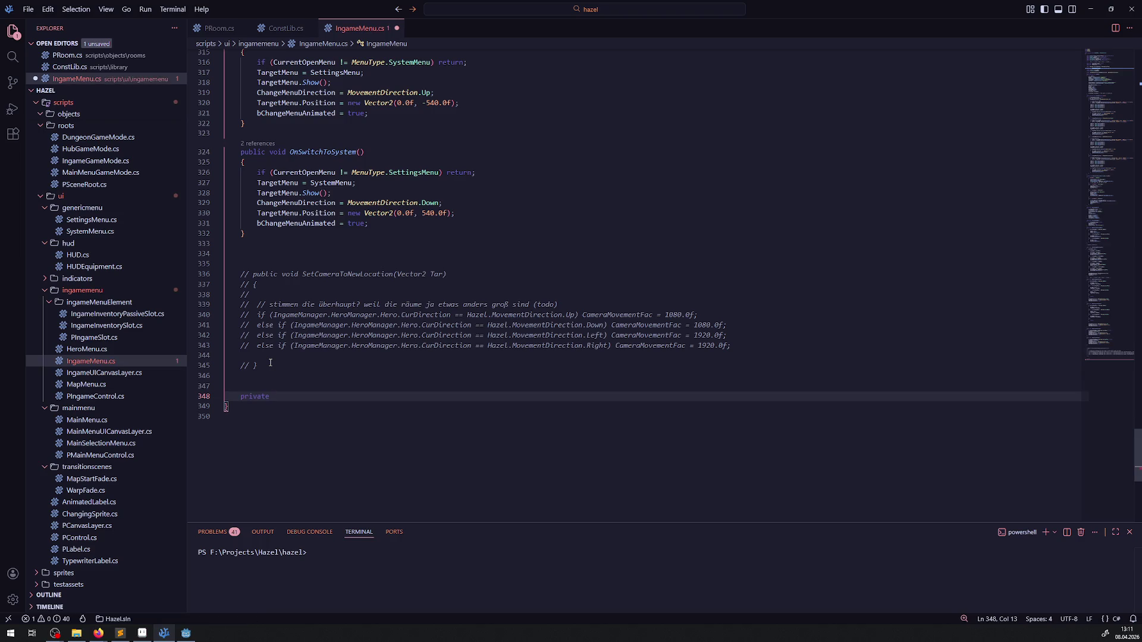
text(float )
text(GetCu)
key(BackSpace)
key(BackSpace)
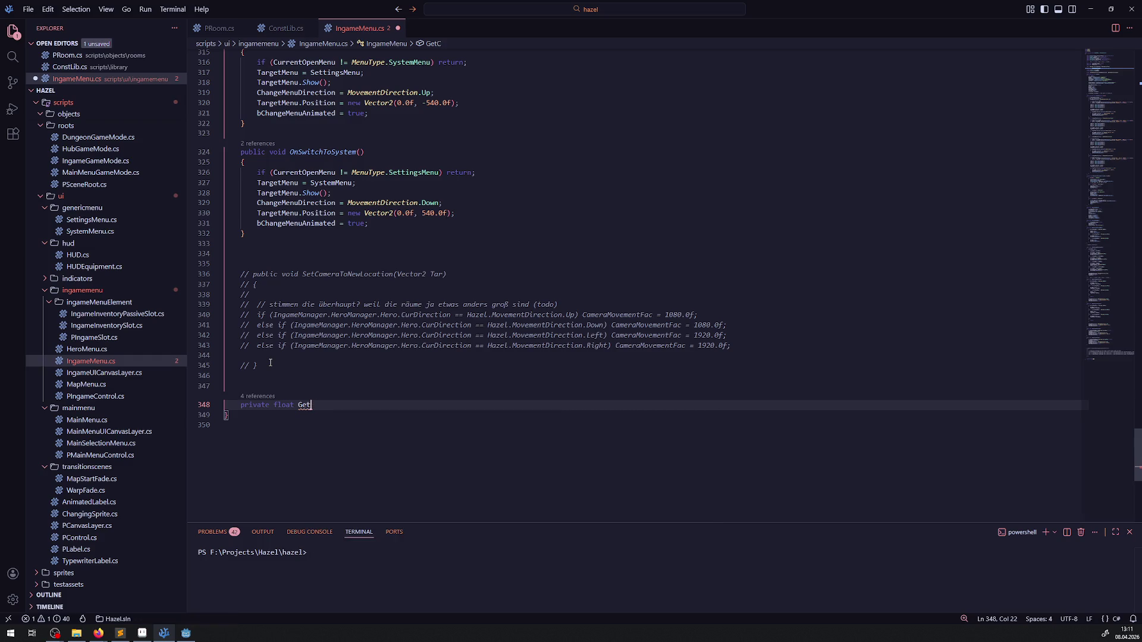
text(R)
text(esolution)
text(X)
text(())
key(Return)
text({)
key(Return)
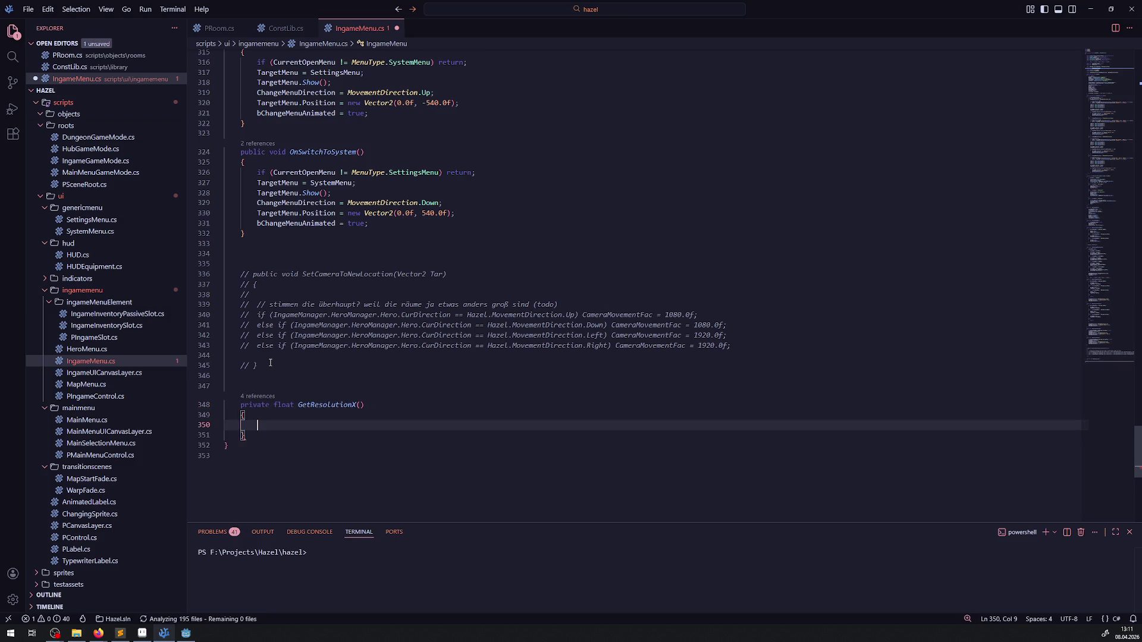
text(return )
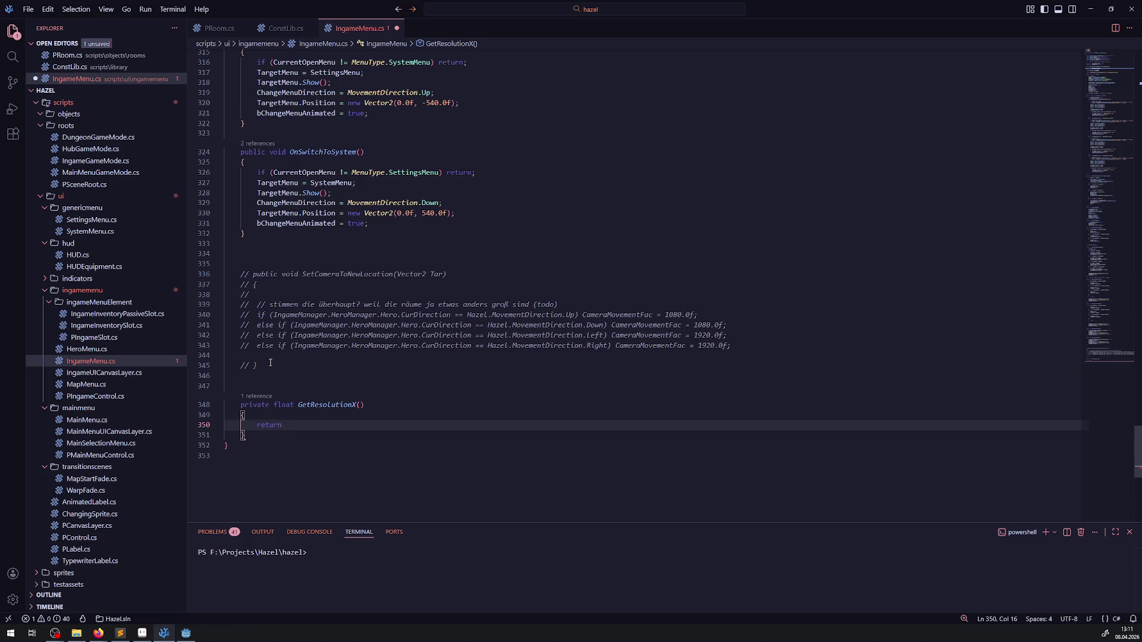
text(Const)
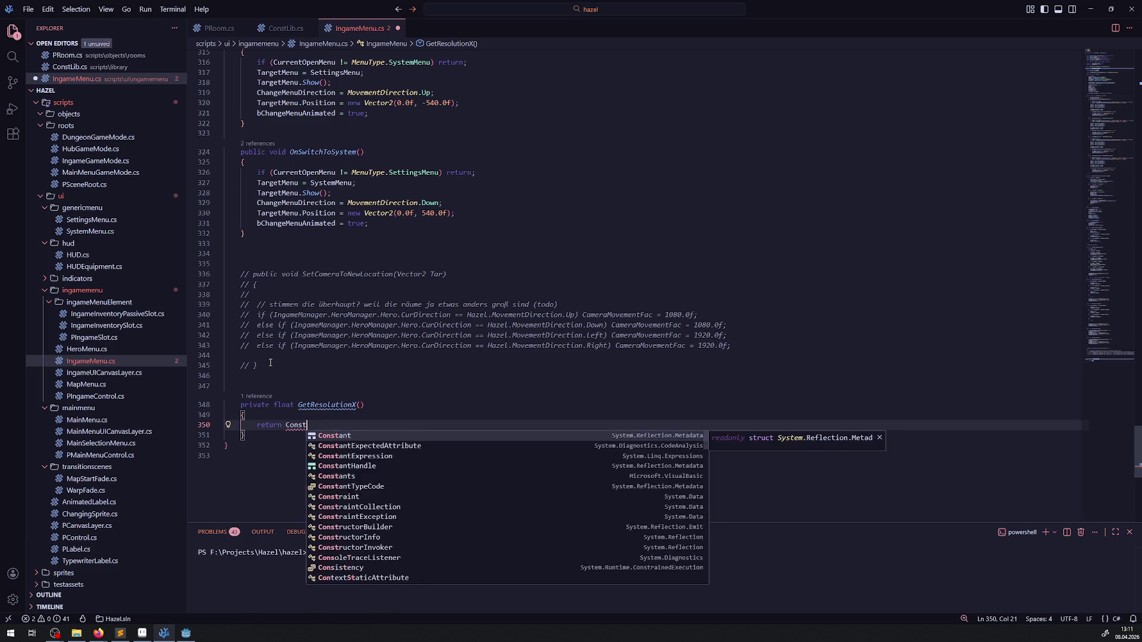
key(BackSpace)
key(Tab)
text(.GameBaseResolution.X)
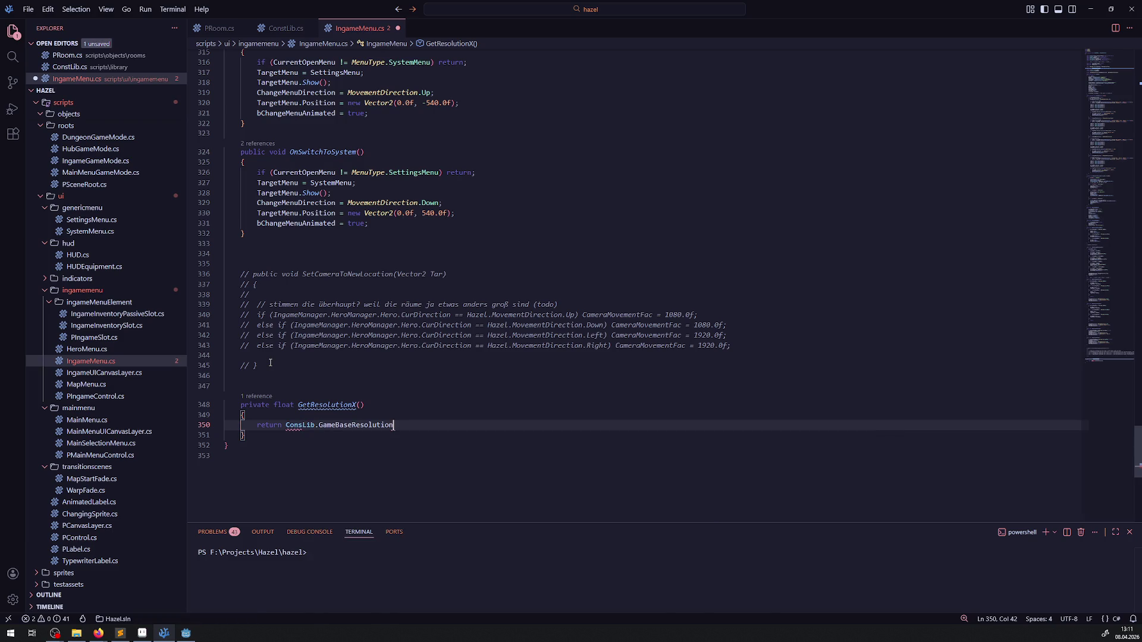
text(;)
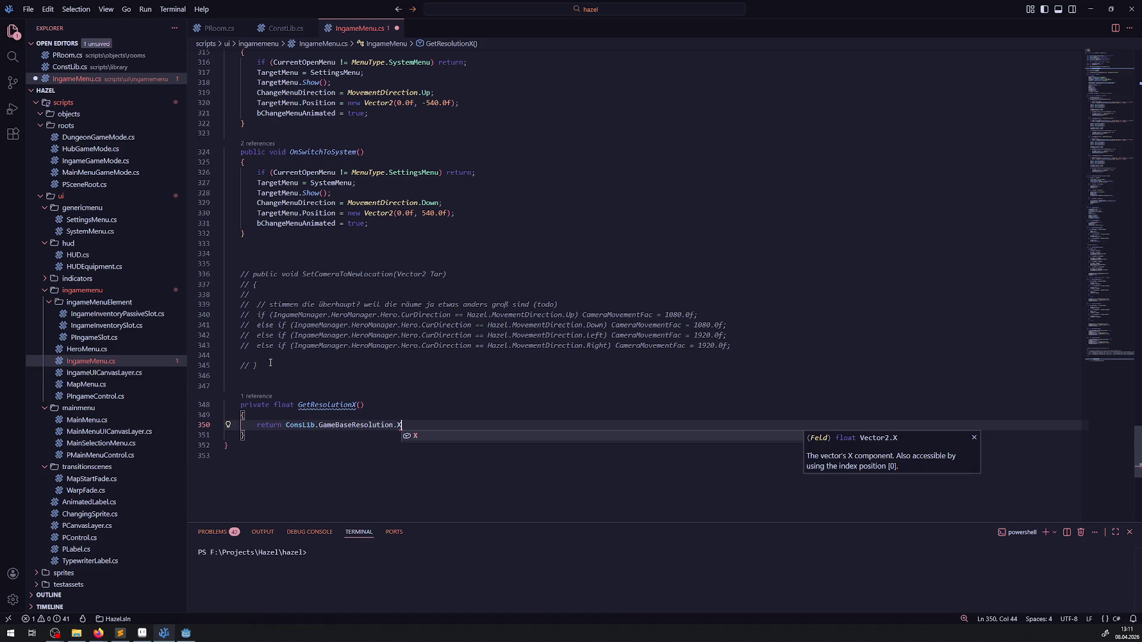
key(ctrl+s)
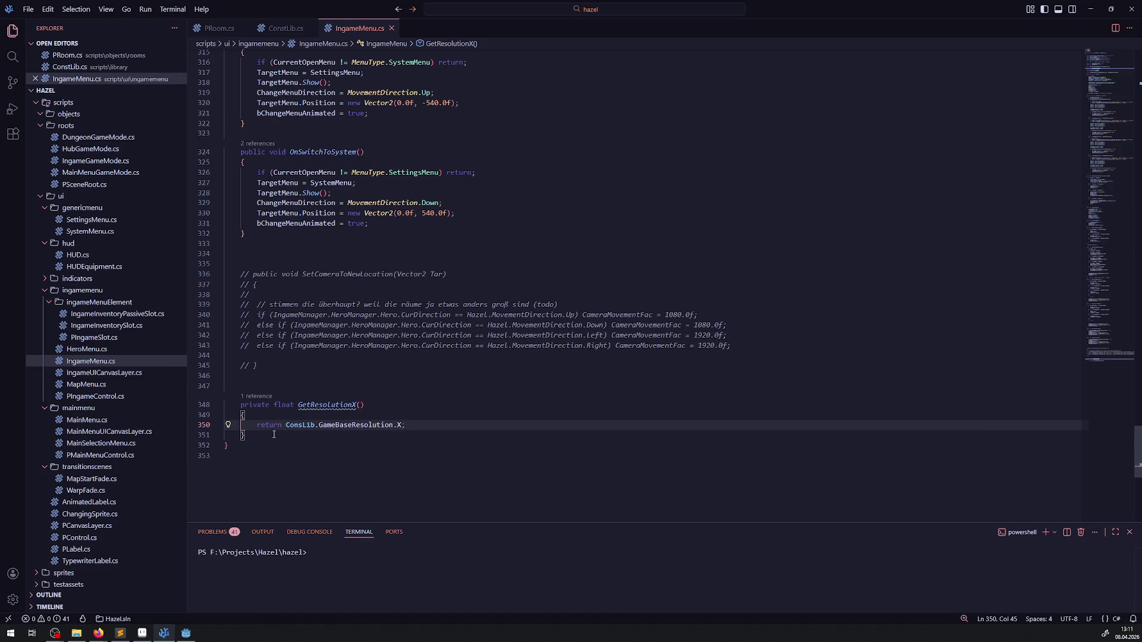
Step: Duplicate it as GetResolutionY() returning ConsLib.GameBaseResolution.Y and save
drag(273, 435, 221, 404)
click(258, 434)
key(ctrl+v)
click(353, 464)
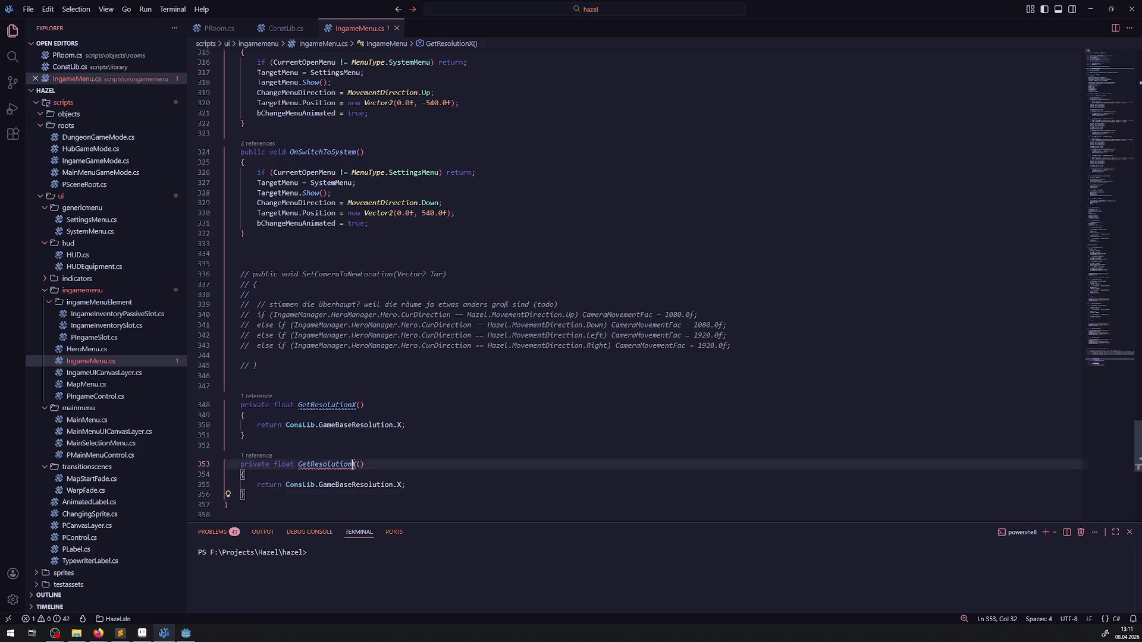
key(Delete)
text(Y)
double_click(399, 485)
text(Y)
key(ctrl+s)
Step: Copy the GetResolutionX name and select the 960.0f value on line 310
double_click(356, 404)
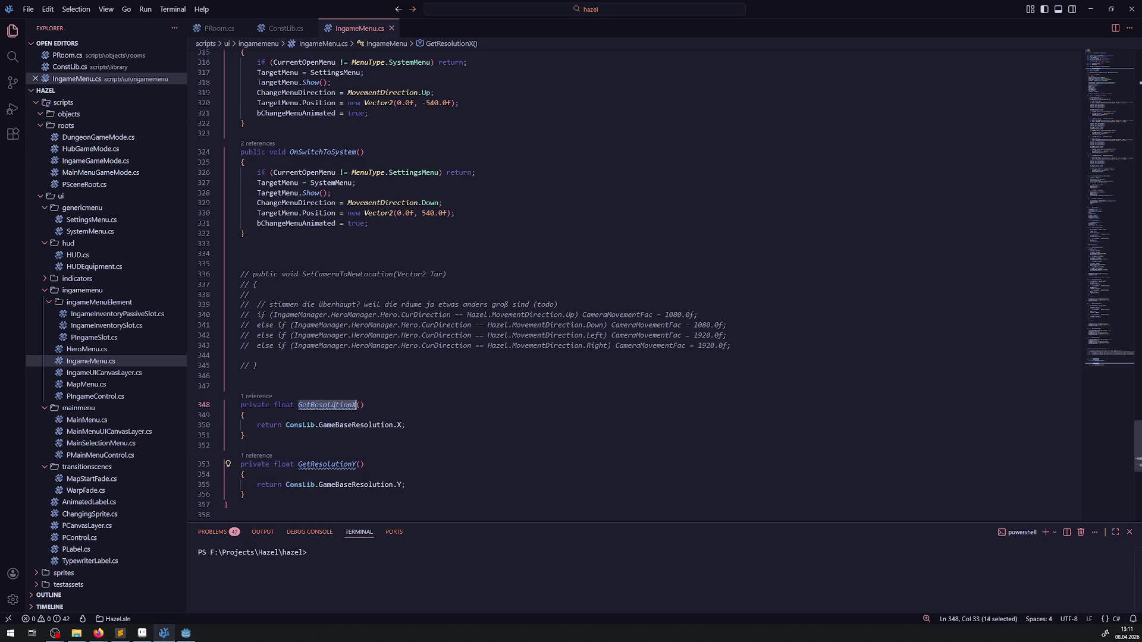
scroll(up, 3)
scroll(down, 3)
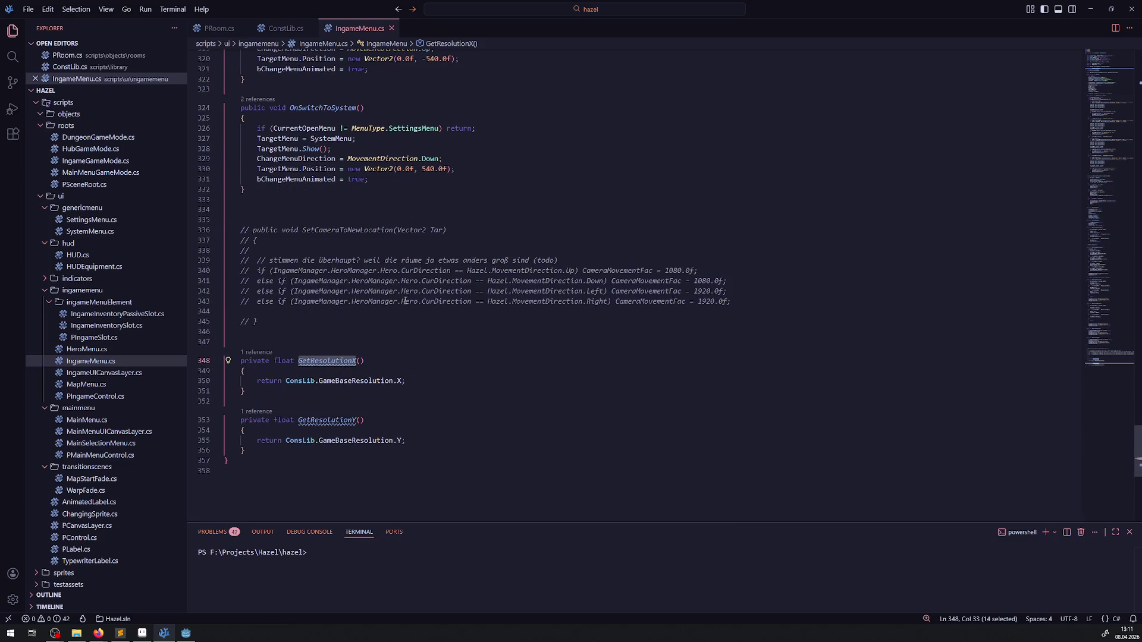
scroll(up, 3)
drag(402, 151, 428, 151)
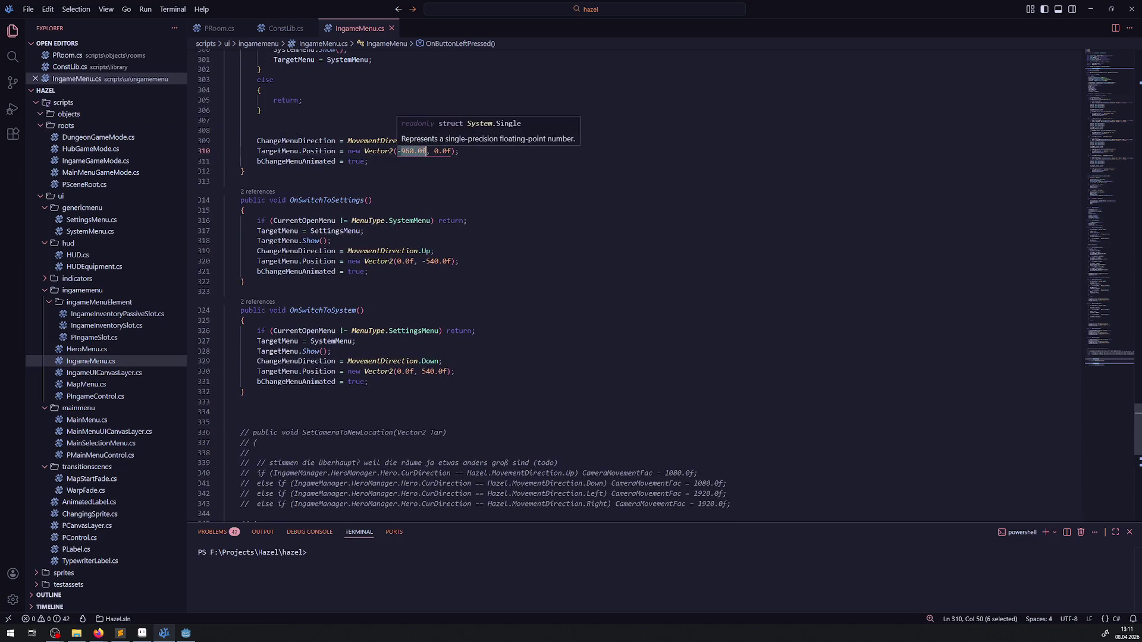
Step: Replace 960.0f on line 310 with GetResolutionX(), save, and copy the call
key(ctrl+v)
text(())
key(ctrl+s)
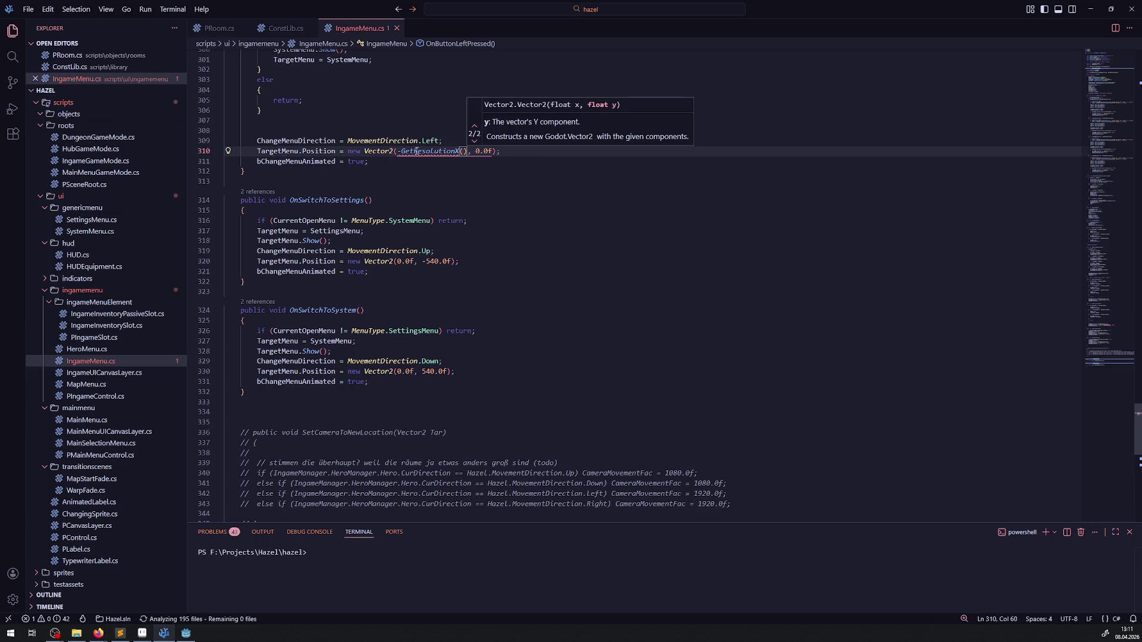
click(402, 151)
drag(402, 151, 467, 151)
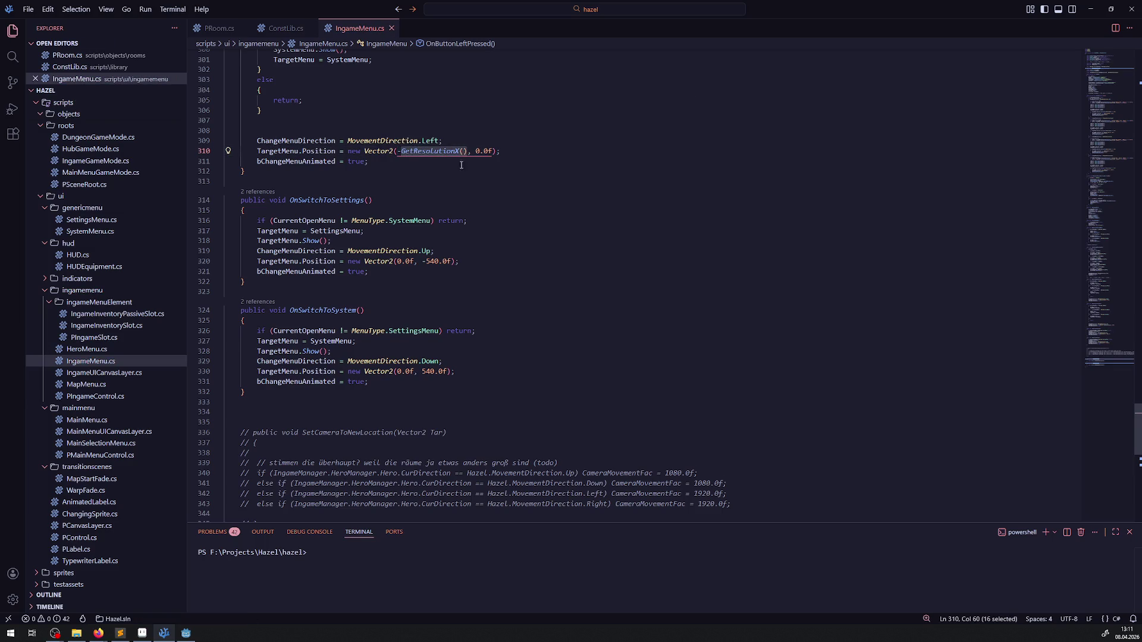
Step: Replace the 960.0f values on lines 282, 94 and 81 with GetResolutionX()
scroll(up, 3)
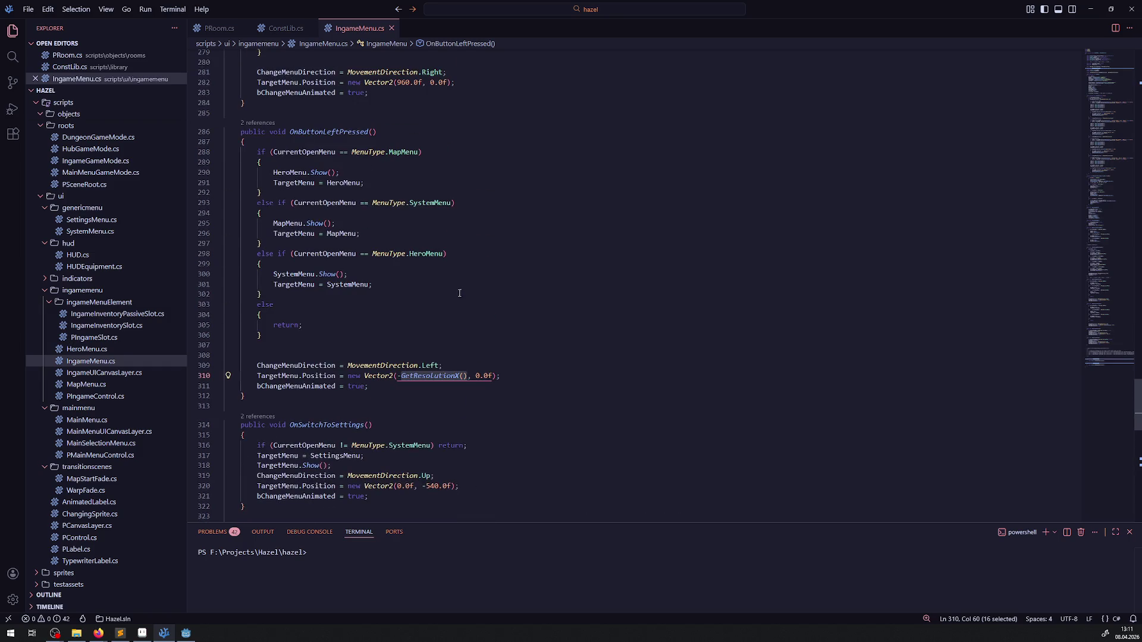
scroll(down, 3)
scroll(up, 3)
double_click(403, 243)
click(422, 243)
key(ctrl+v)
scroll(up, 3)
scroll(up, 3)
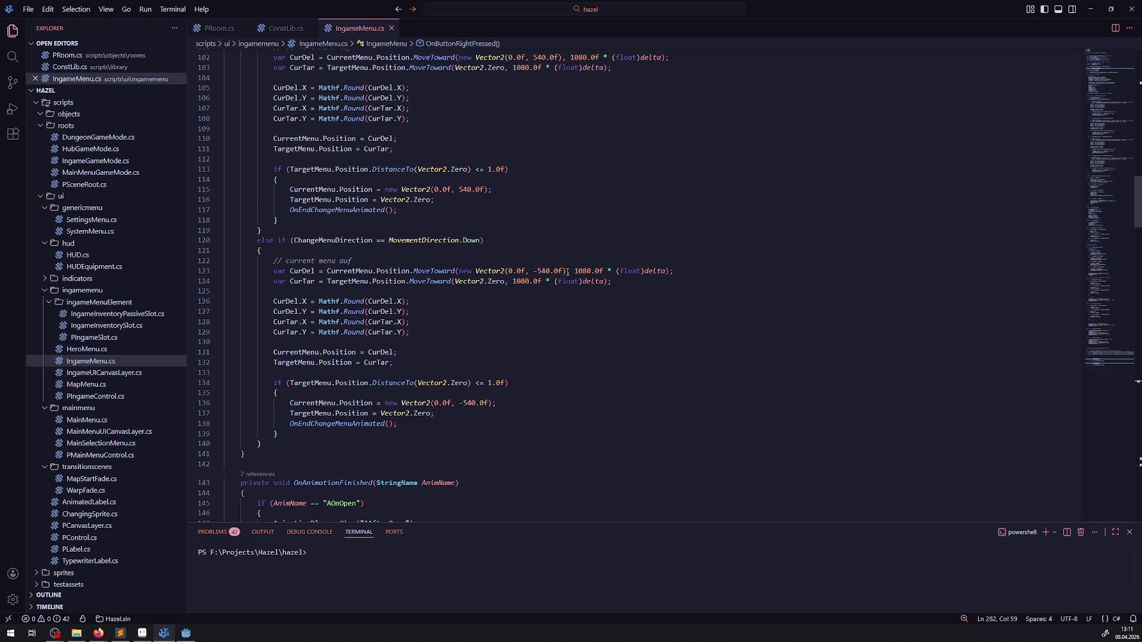
scroll(up, 3)
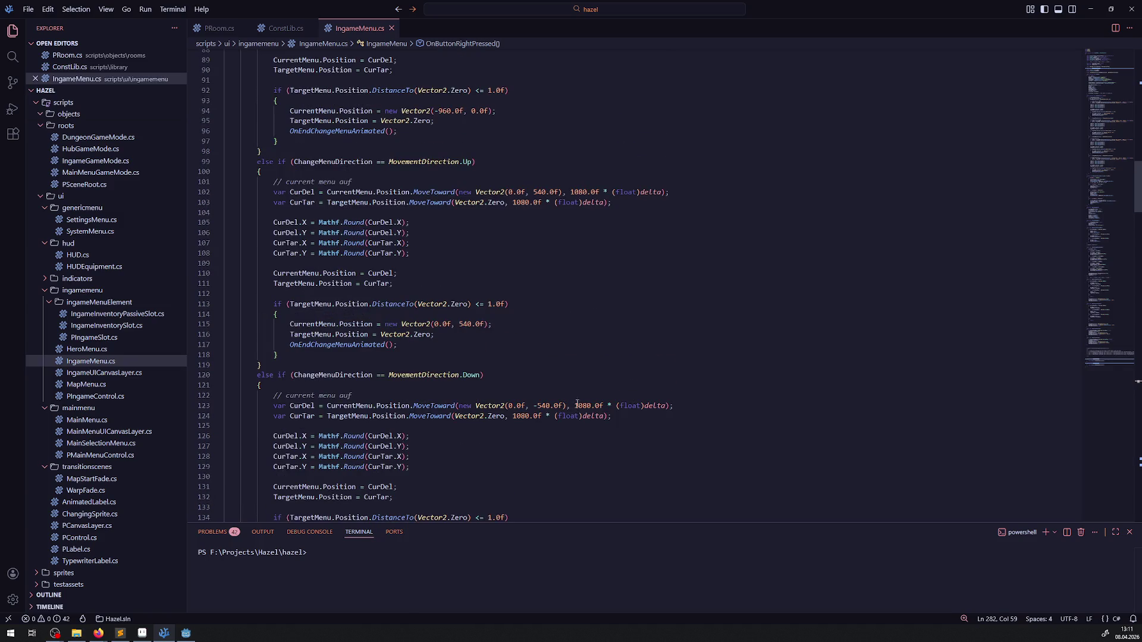
scroll(up, 3)
scroll(up, 3)
drag(438, 312, 463, 311)
key(ctrl+v)
drag(512, 181, 540, 181)
key(ctrl+v)
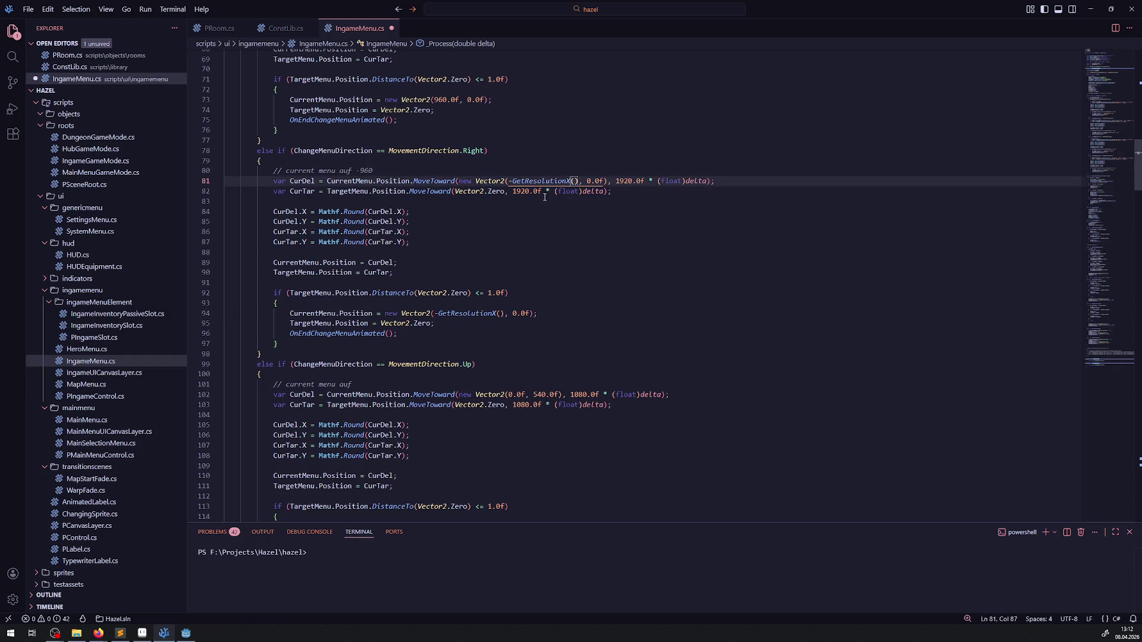
Step: Save, then change the 1920.0f speed on line 81 to GetResolutionX() * 2
key(ctrl+s)
scroll(up, 3)
drag(616, 271, 644, 271)
key(ctrl+v)
text(* 2)
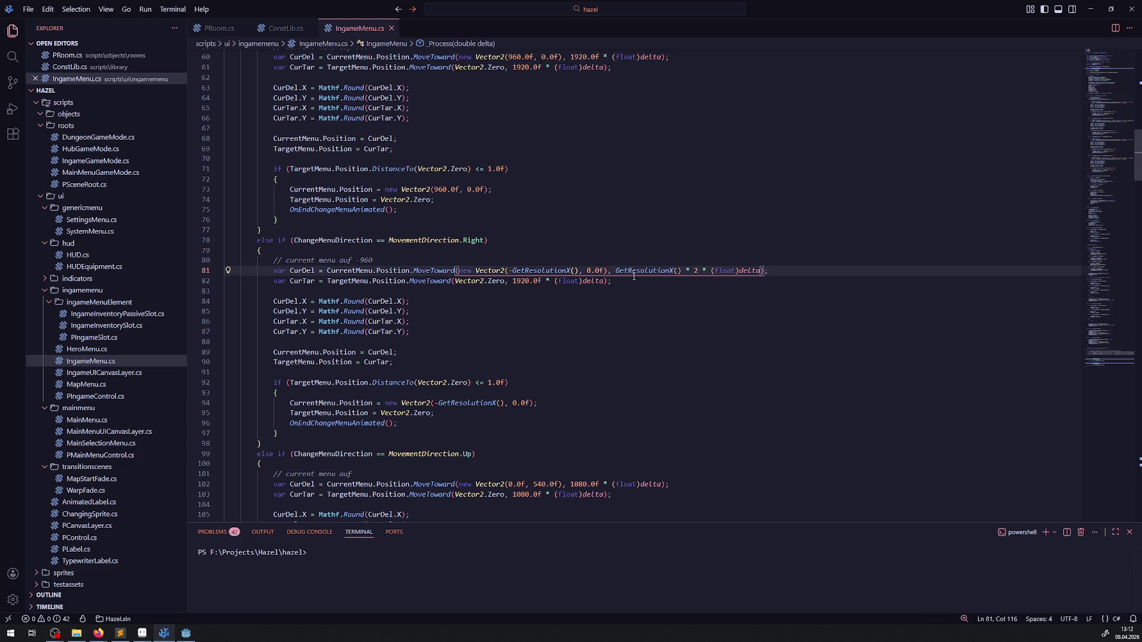
Step: On line 60, use GetResolutionX() for 960.0f and GetResolutionX() * 2 for 1920.0f, then save
scroll(up, 3)
double_click(516, 147)
key(ctrl+v)
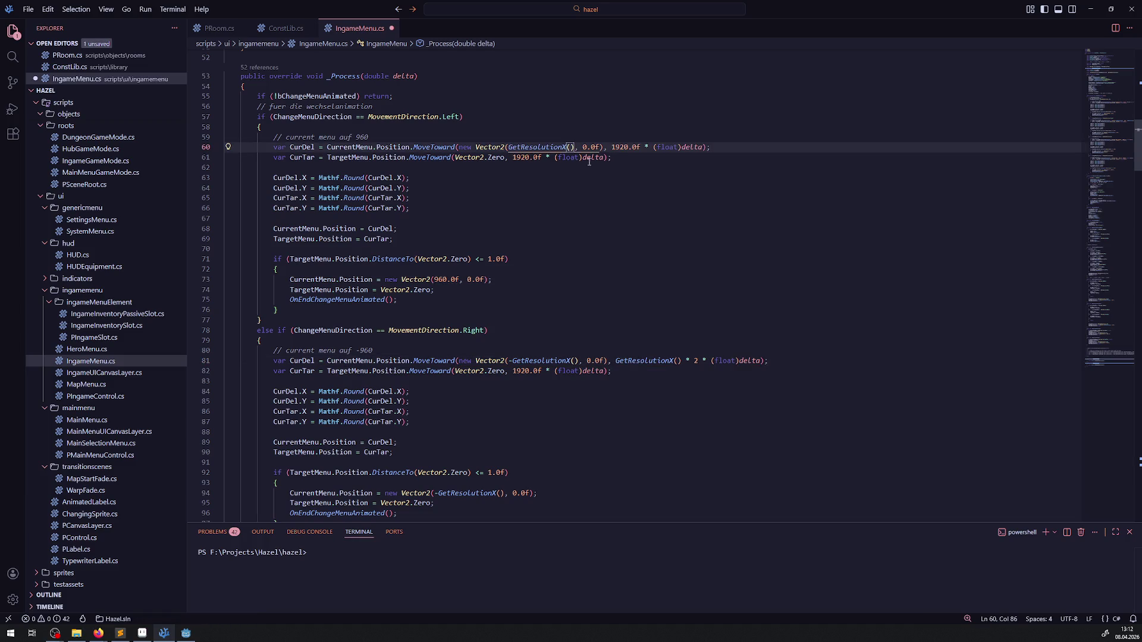
drag(613, 146, 640, 147)
key(ctrl+v)
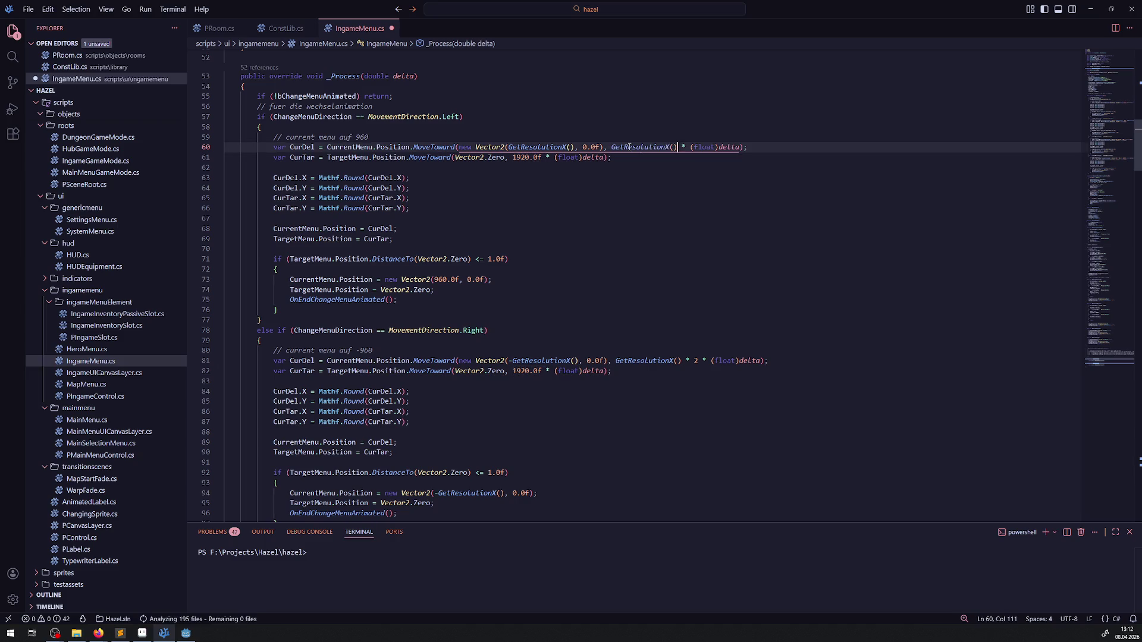
text(* 2)
key(ctrl+s)
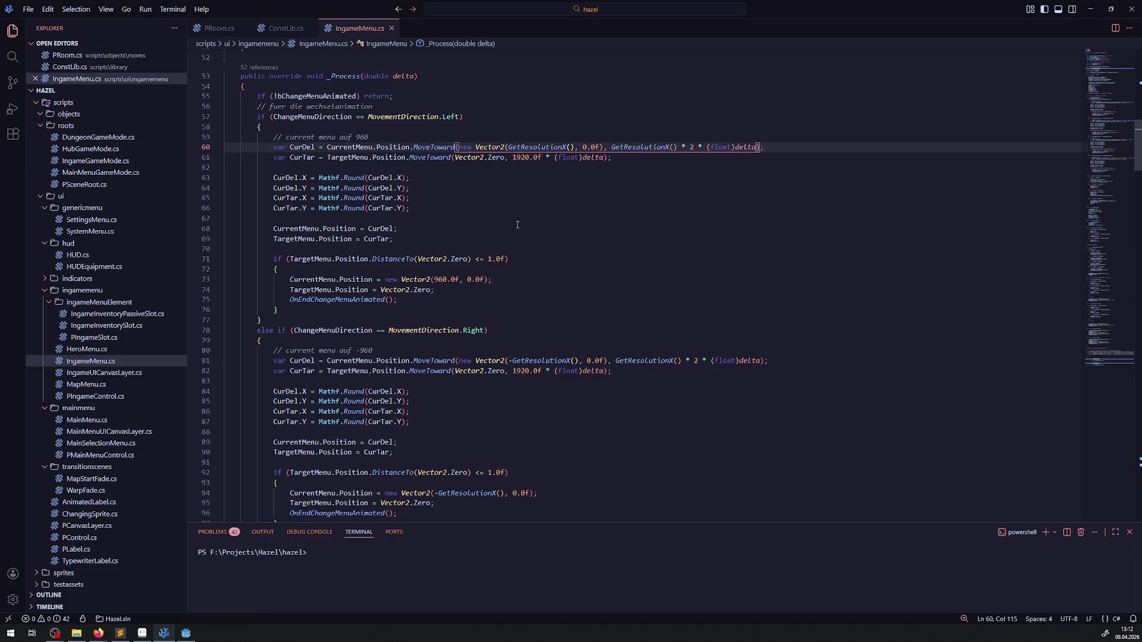
Step: Change the 1920.0f speeds on line 61 and line 82 to GetResolutionX() * 2
scroll(up, 3)
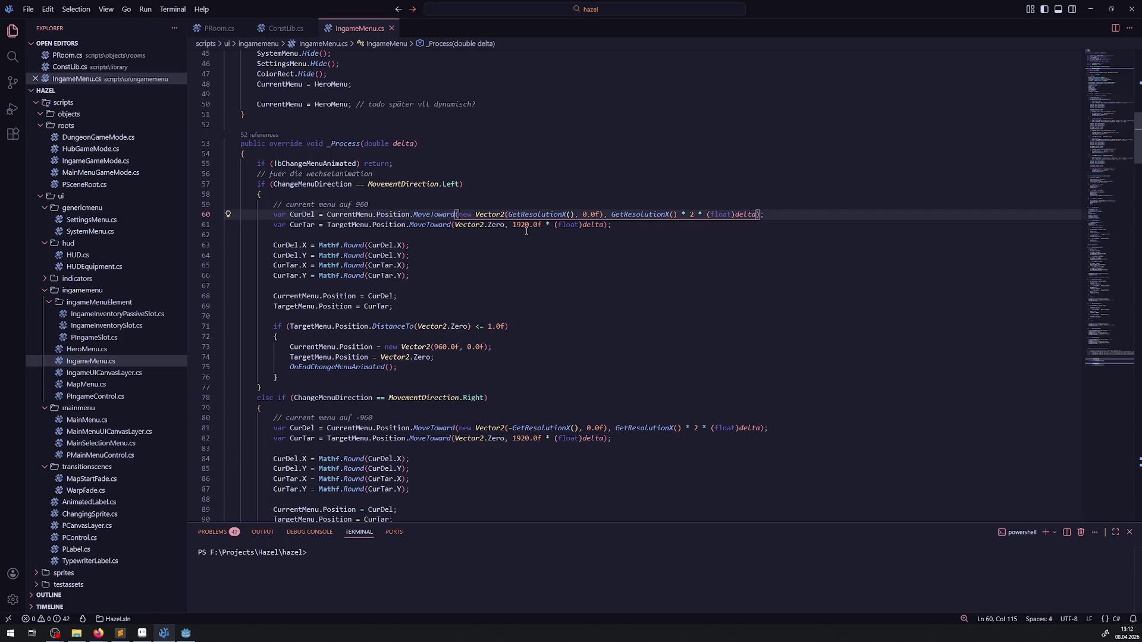
drag(541, 226, 513, 225)
text(GetResolutionX() * 2)
key(ctrl+s)
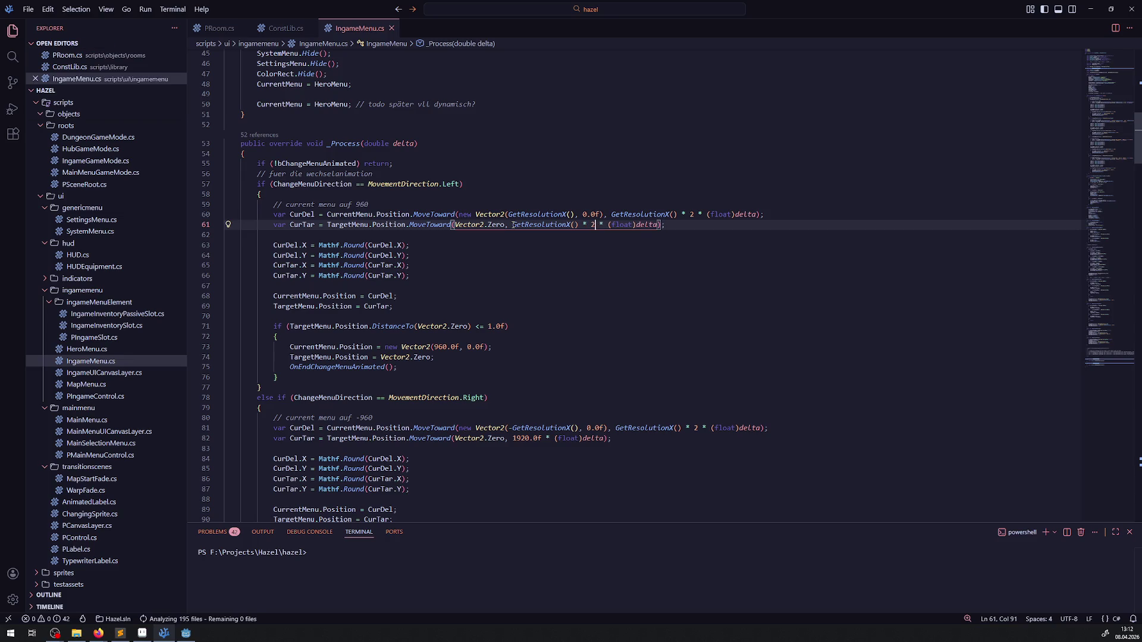
scroll(down, 3)
drag(512, 371, 538, 370)
text(GetResolutionX() * 2)
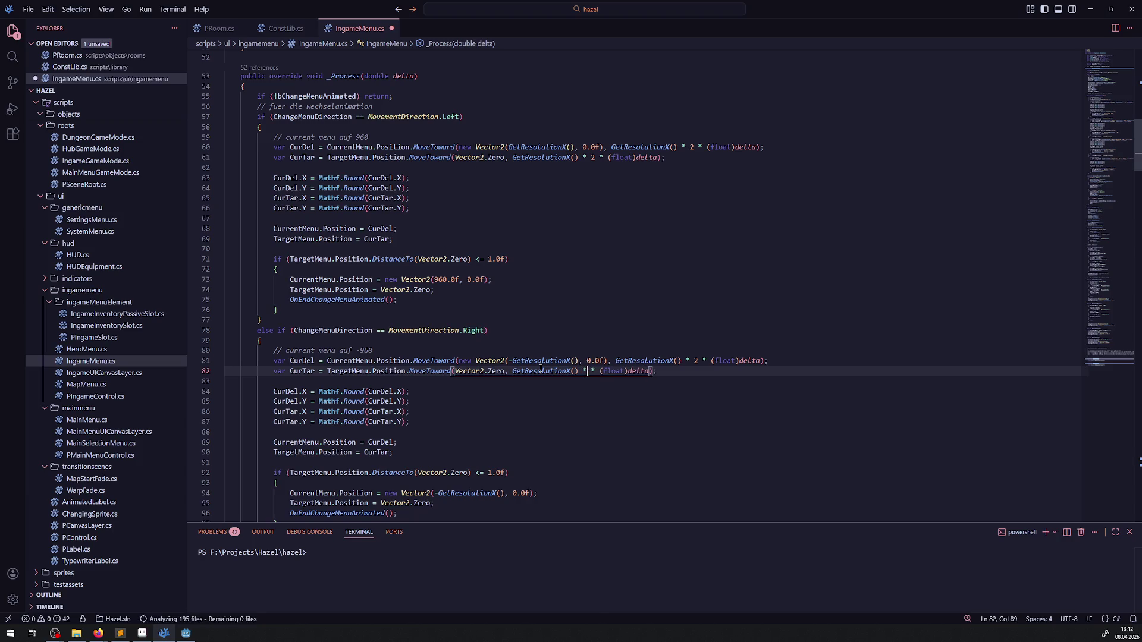
Step: Move the caret to the end of line 110
scroll(up, 3)
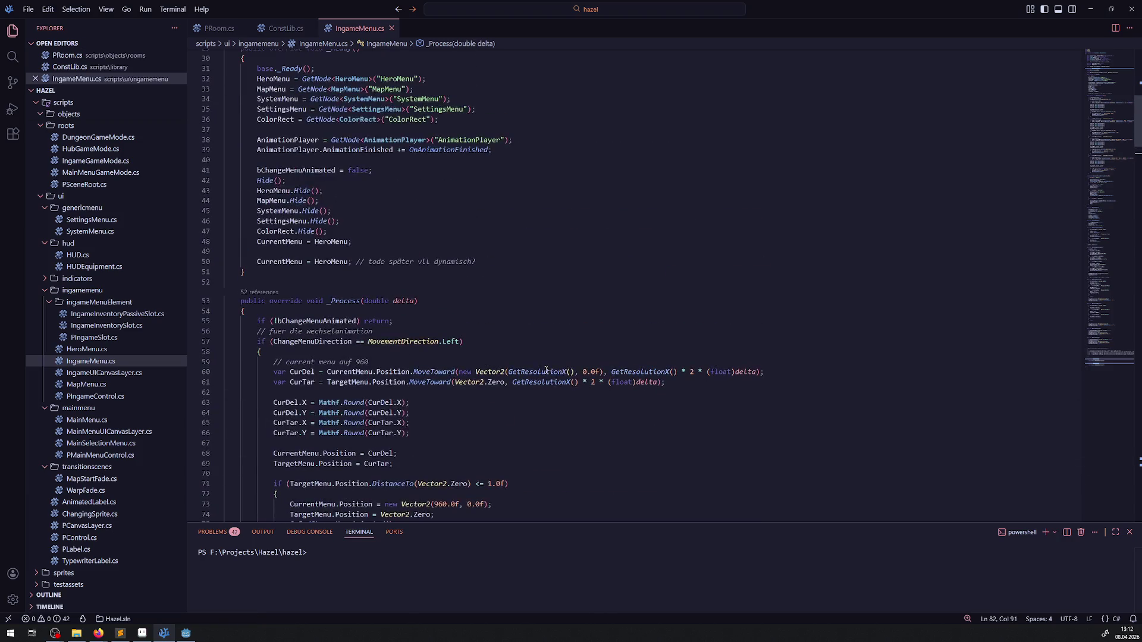
scroll(up, 3)
scroll(down, 3)
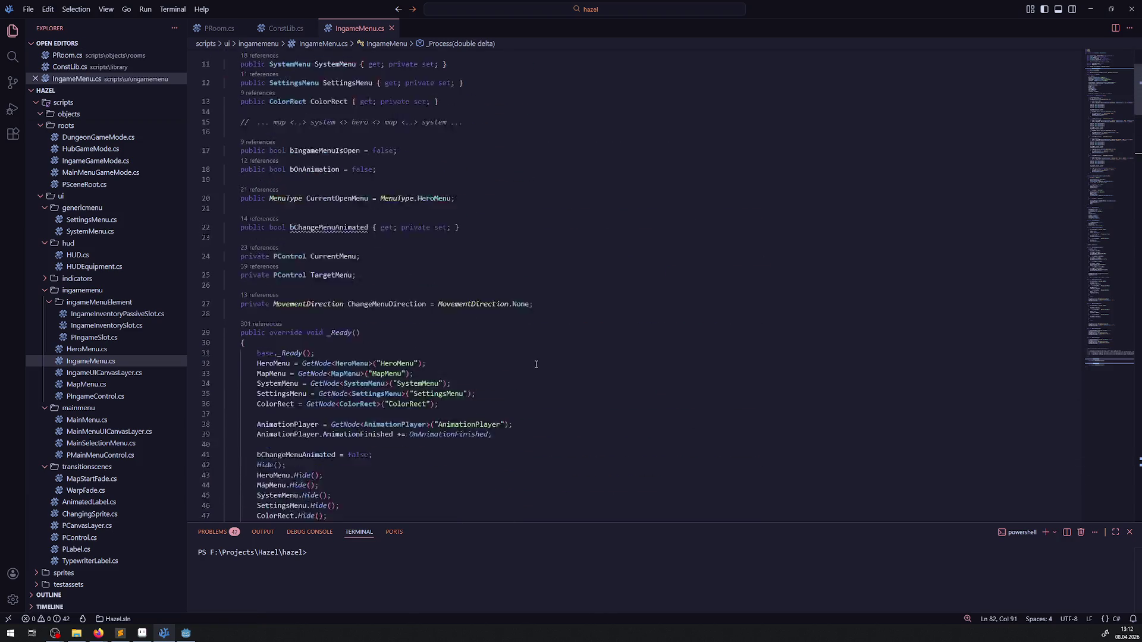
scroll(down, 3)
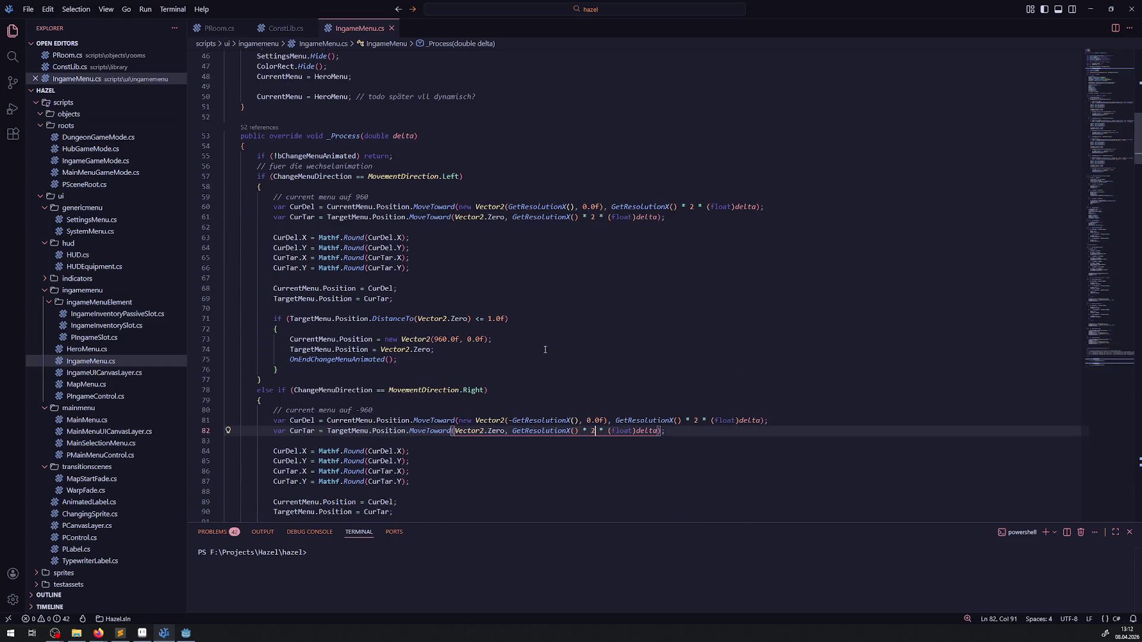
scroll(down, 3)
click(559, 337)
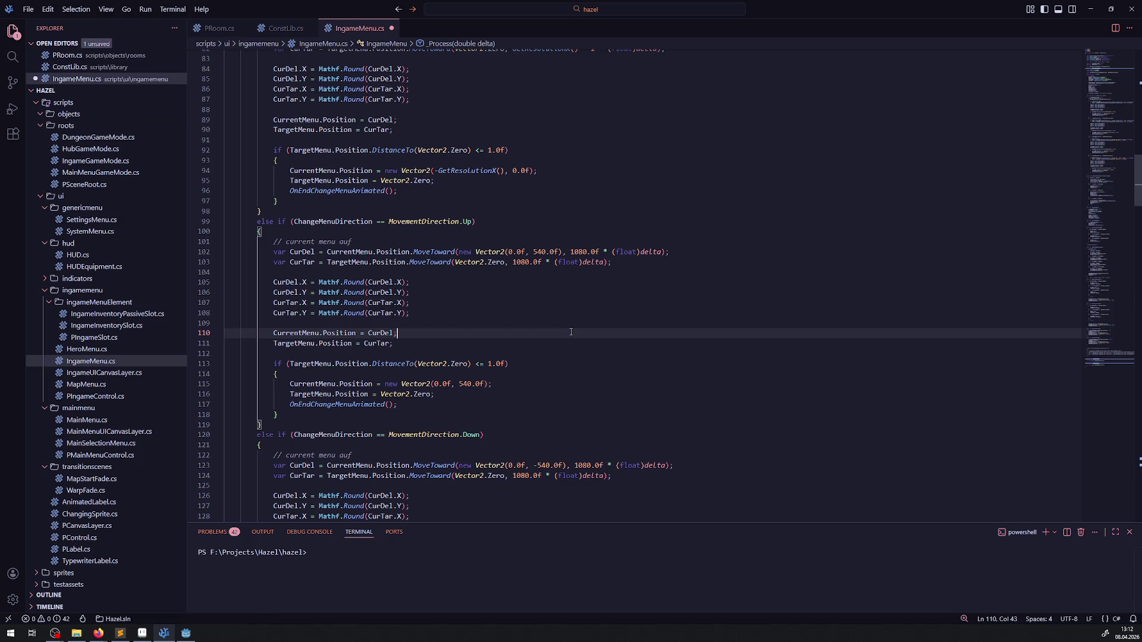
Step: Find 960 in the file, replace the line 73 value with GetResolutionX(), and save
key(ctrl+f)
text(960)
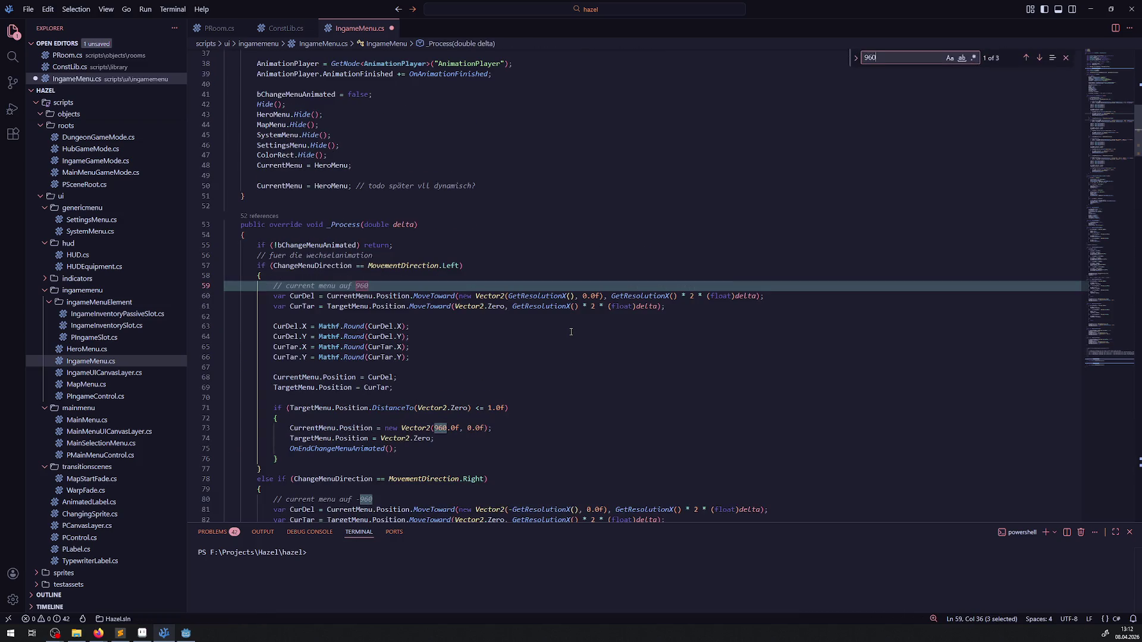
key(Return)
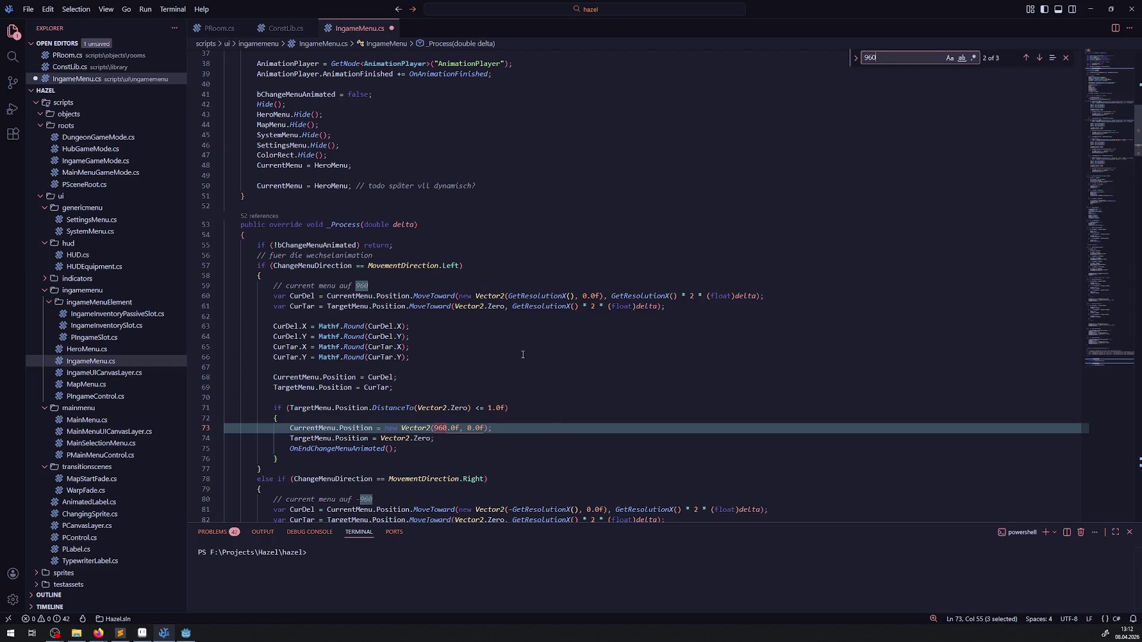
scroll(down, 3)
drag(453, 384, 459, 384)
key(Down)
text(GetResolutionX())
key(ctrl+s)
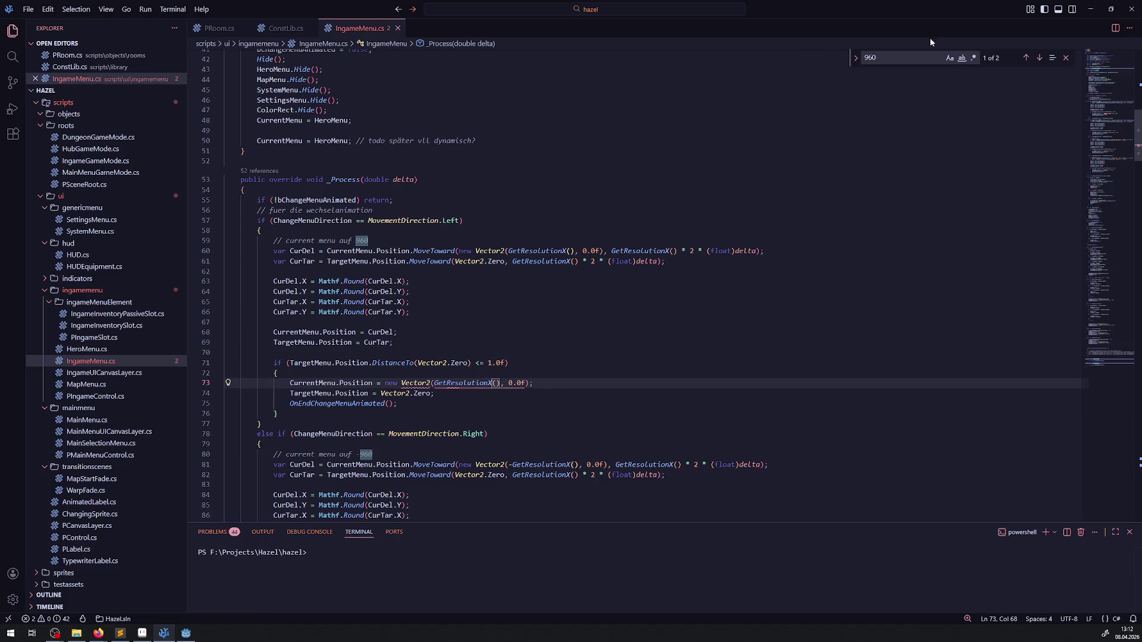
Step: Replace 960 in the line 59 and line 80 comments with GetResolutionX() and save
key(ctrl+f)
key(Return)
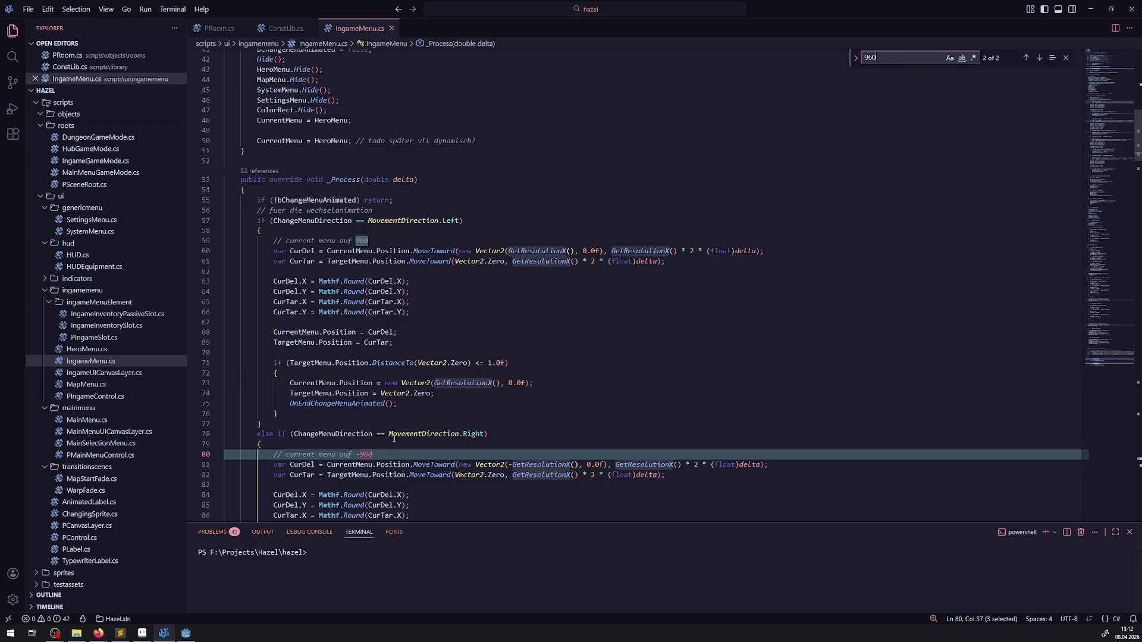
key(Return)
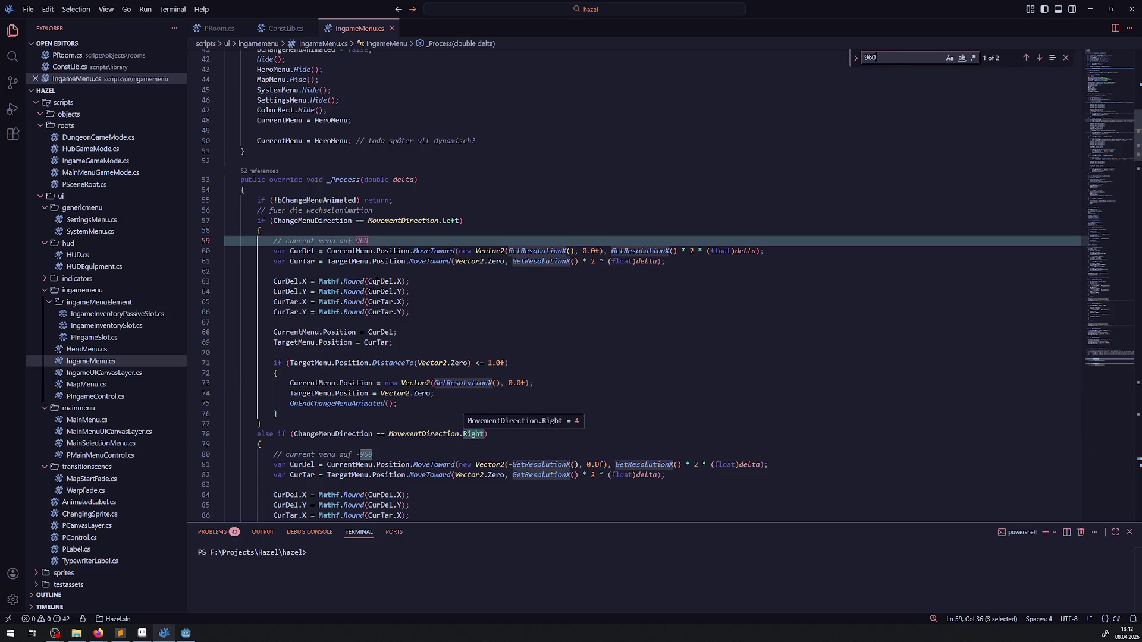
click(387, 271)
double_click(362, 240)
text(GetResolutionX())
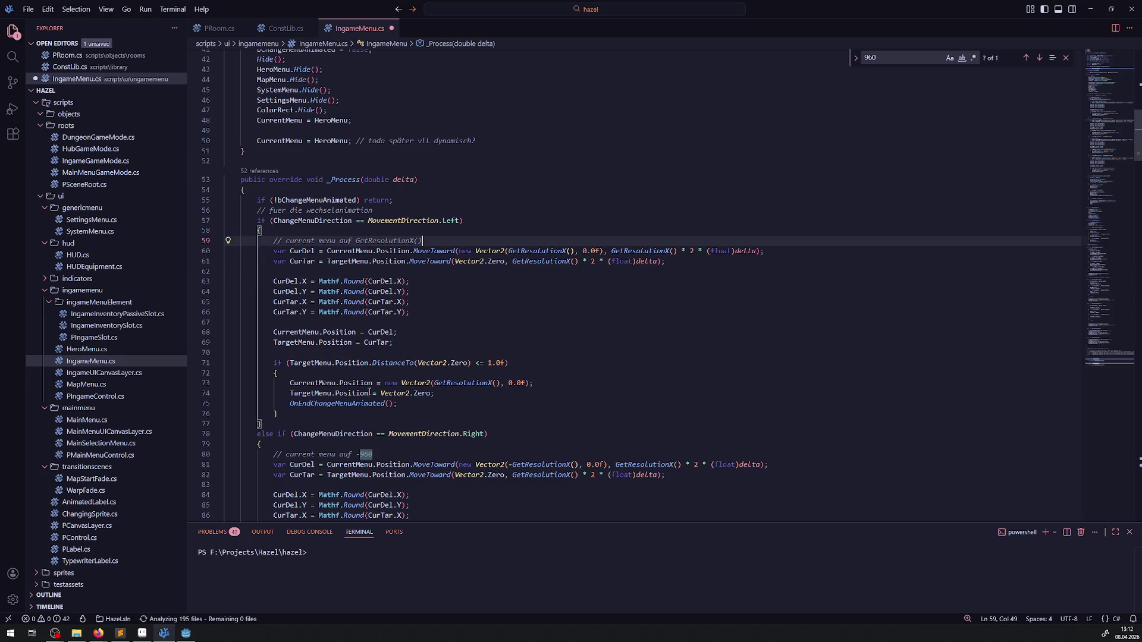
double_click(364, 454)
text(GetResolutionX())
key(ctrl+s)
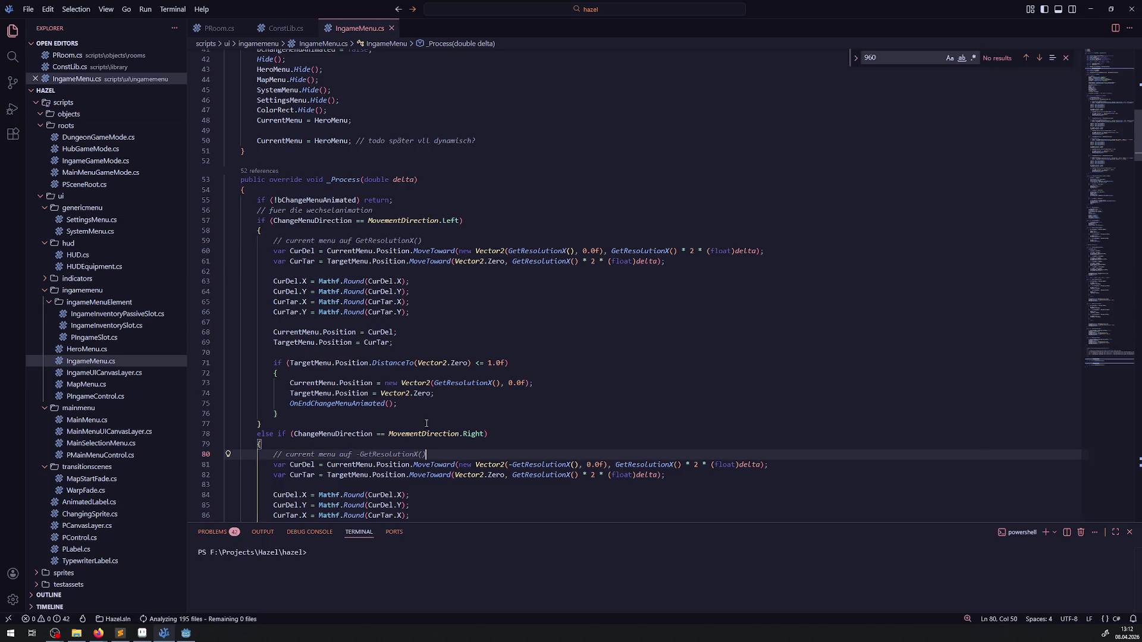
Step: Select the GetResolutionY() name at the end of the file
scroll(down, 3)
scroll(down, 3)
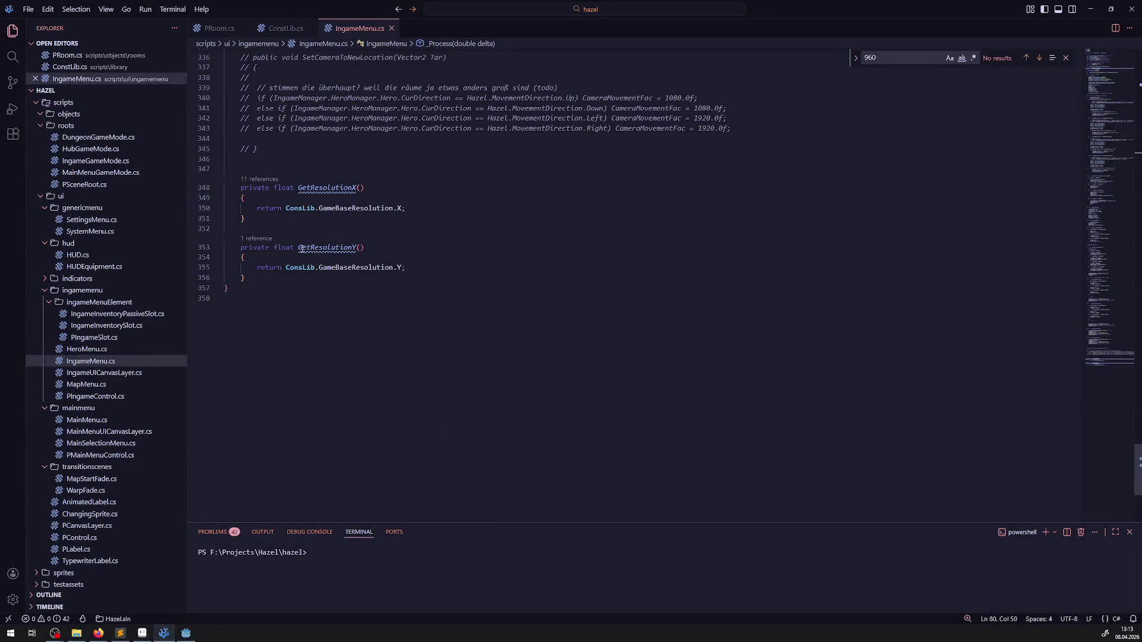
drag(299, 248, 381, 247)
Step: On lines 102–103, replace 540.0f with GetResolutionY() and 1080.0f speeds with GetResolutionY() * 2, then save
key(ctrl+f)
text(540)
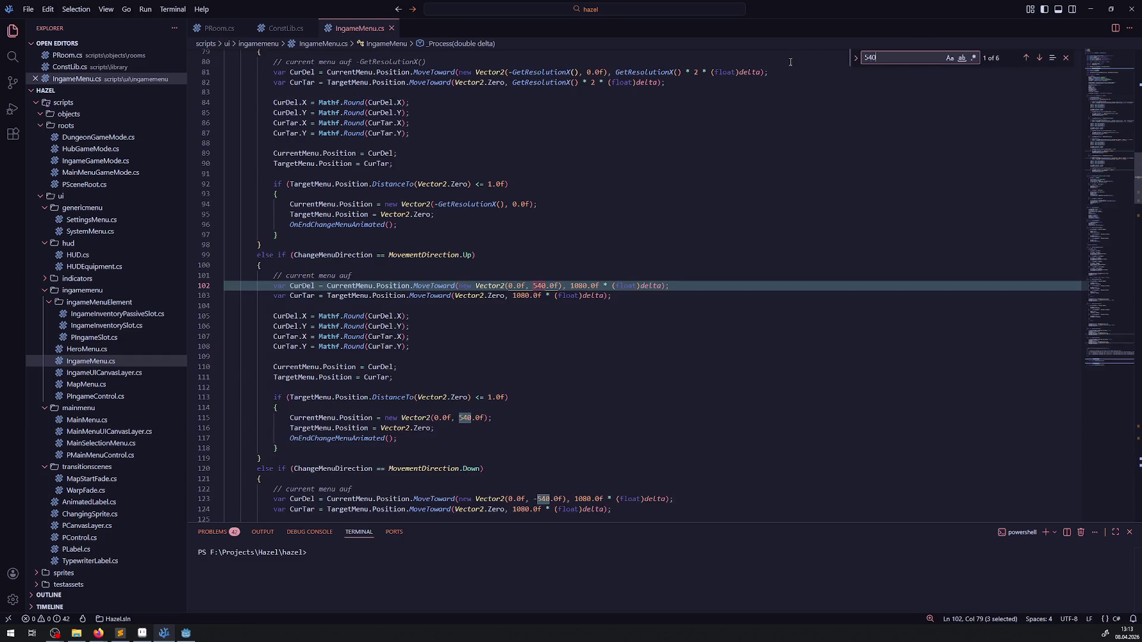
click(534, 275)
double_click(534, 286)
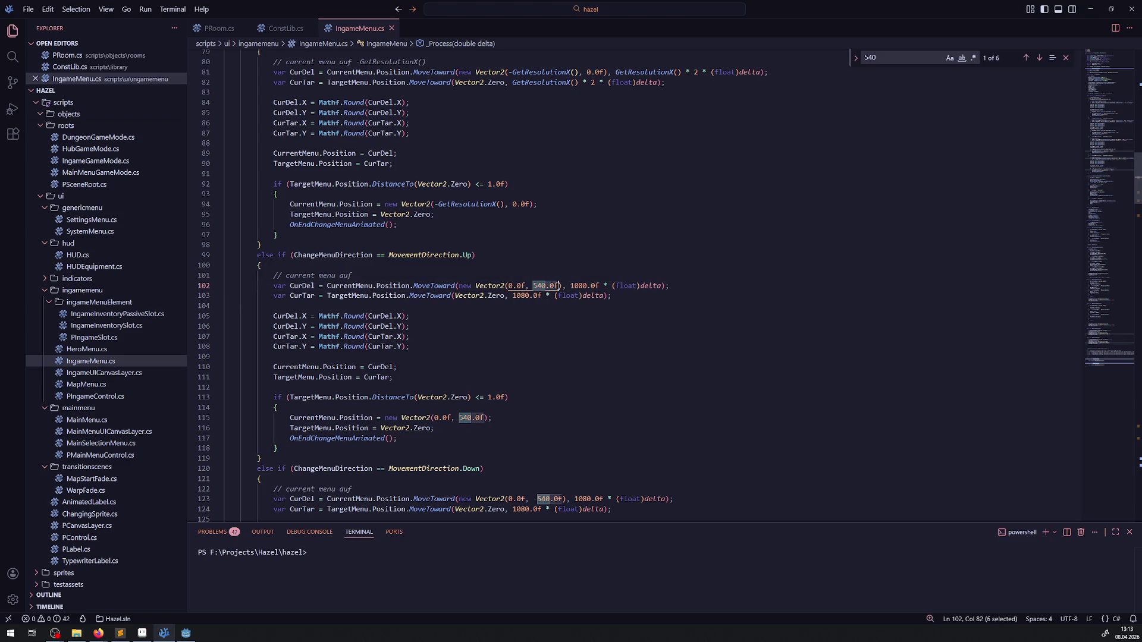
text(GetResolutionY())
drag(612, 286, 640, 286)
text(GetResolutionY() *2)
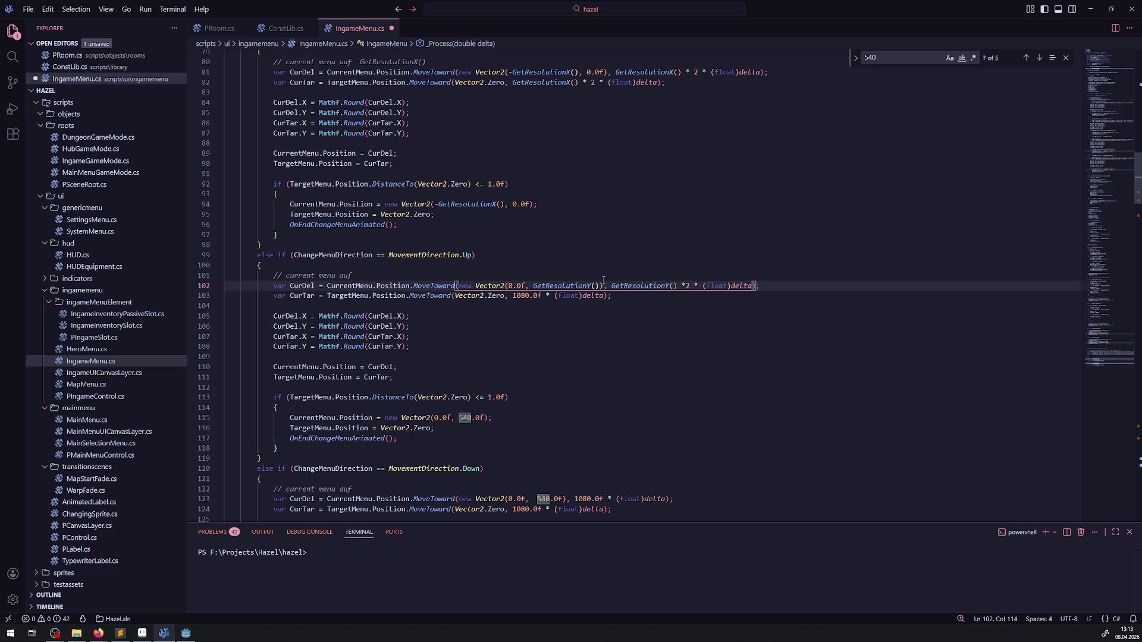
drag(514, 295, 541, 295)
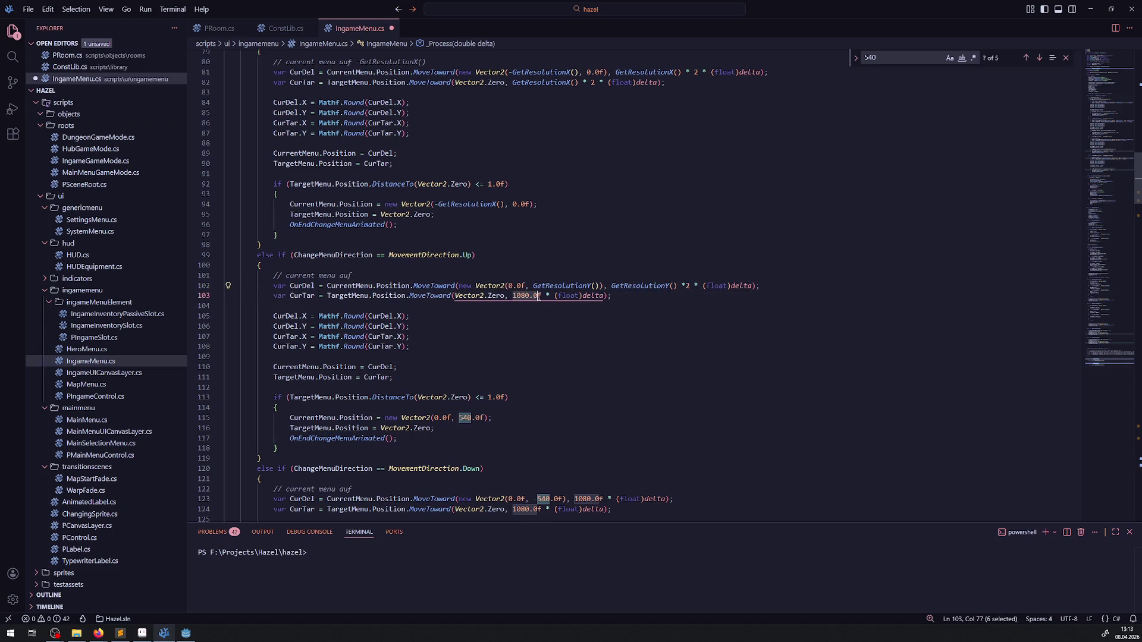
text(GetResolutionY() )
text(* 2)
key(ctrl+s)
Step: Replace the 540 value on line 115 with GetResolutionY() and save
click(900, 62)
key(Return)
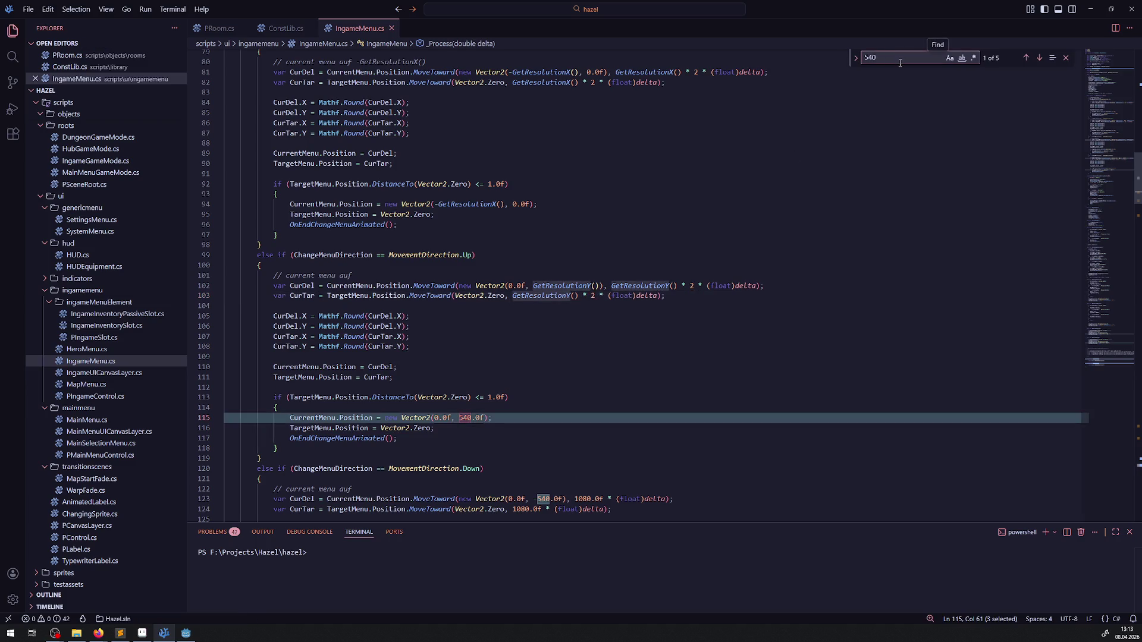
drag(464, 419, 485, 419)
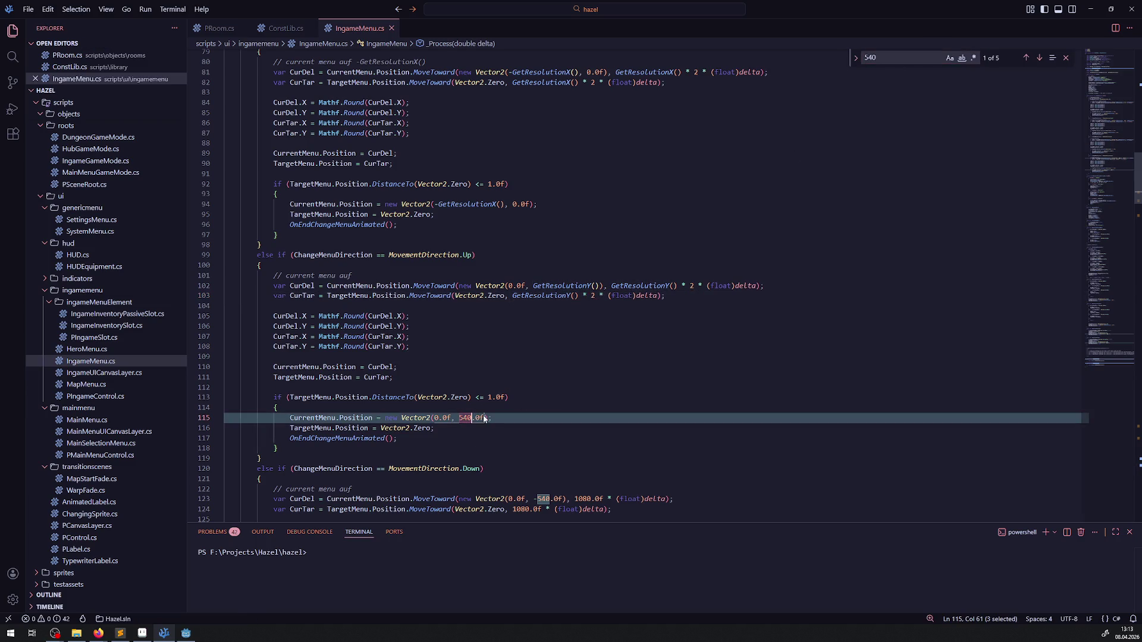
key(Down)
double_click(469, 418)
text(GetResolutionY())
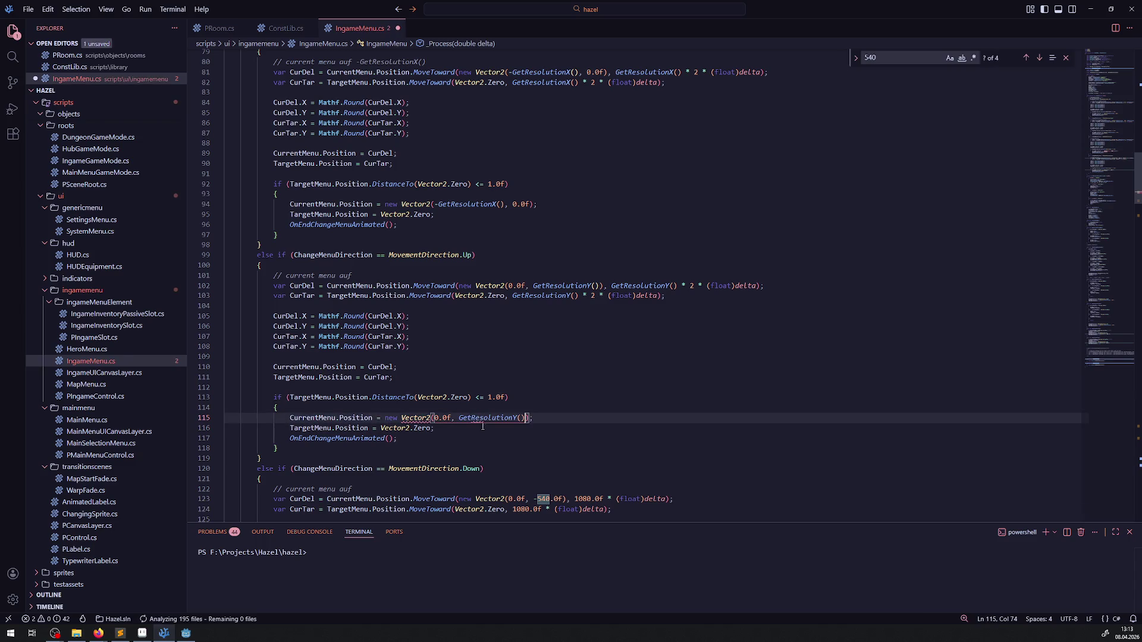
key(ctrl+s)
Step: On lines 123–124, use GetResolutionY() for 540.0f and GetResolutionY() * 2 for 1080.0f speeds, then save
click(904, 58)
key(Return)
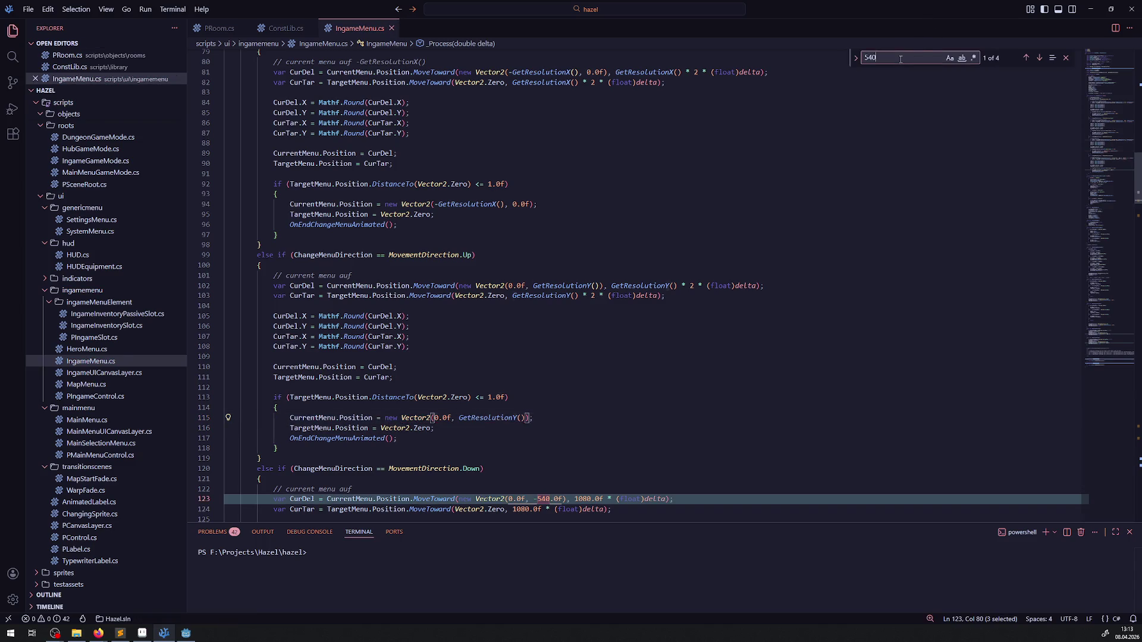
scroll(down, 3)
click(526, 407)
double_click(544, 387)
text(GetResolutionY())
double_click(621, 387)
text(GetResolutionY()*)
key(BackSpace)
text(* 2)
key(ctrl+s)
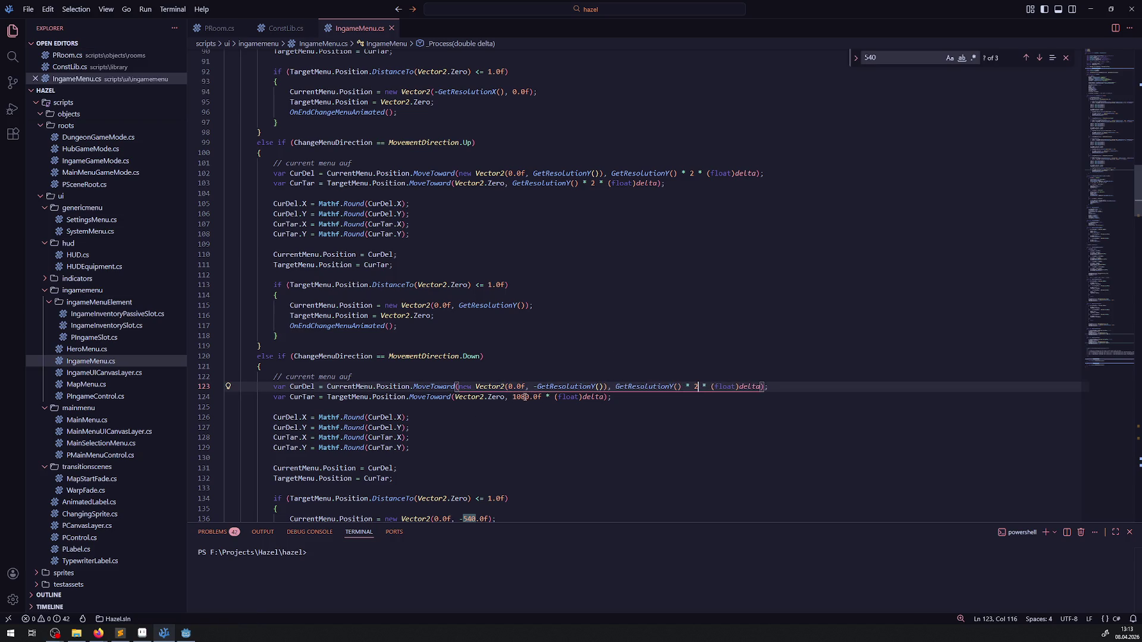
double_click(515, 397)
text(GetResolutionY() * 2)
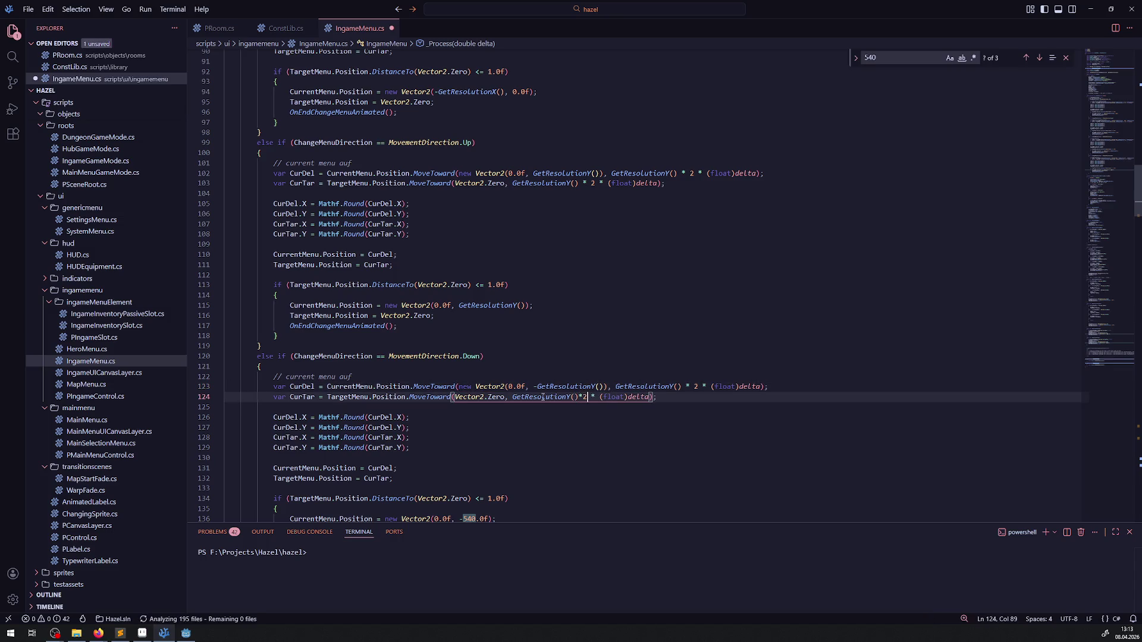
key(ctrl+s)
Step: Replace the 540.0f value on line 136 with GetResolutionY() and save
scroll(down, 3)
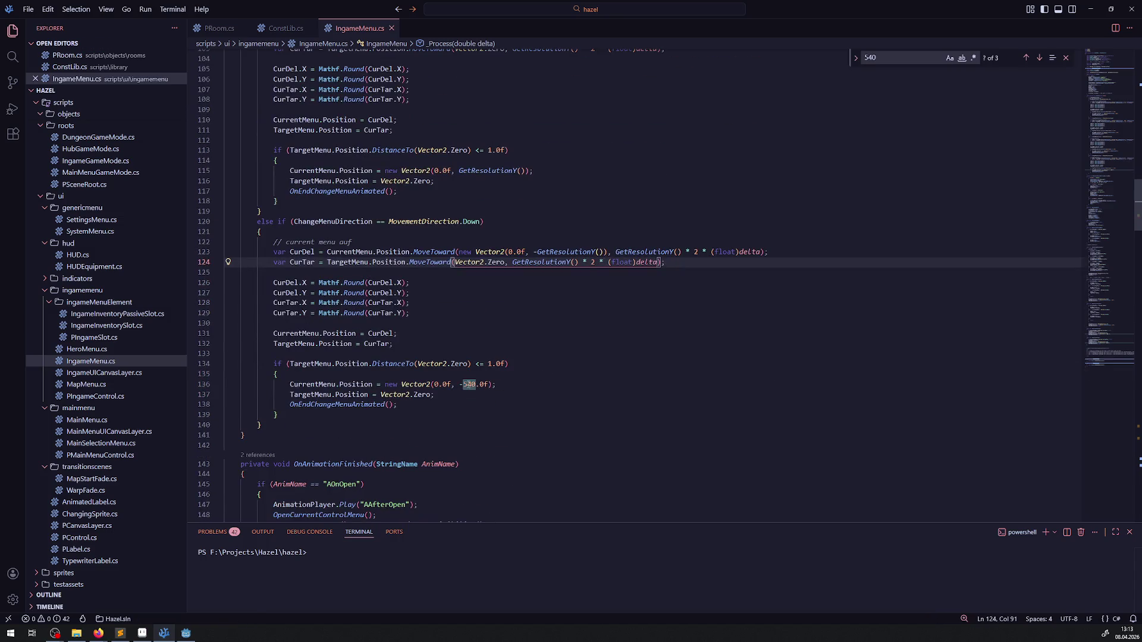
double_click(469, 384)
text(GetResolutionY())
key(ctrl+s)
Step: Replace the 540.0f values on lines 330 and 320 with GetResolutionY() and save
scroll(down, 3)
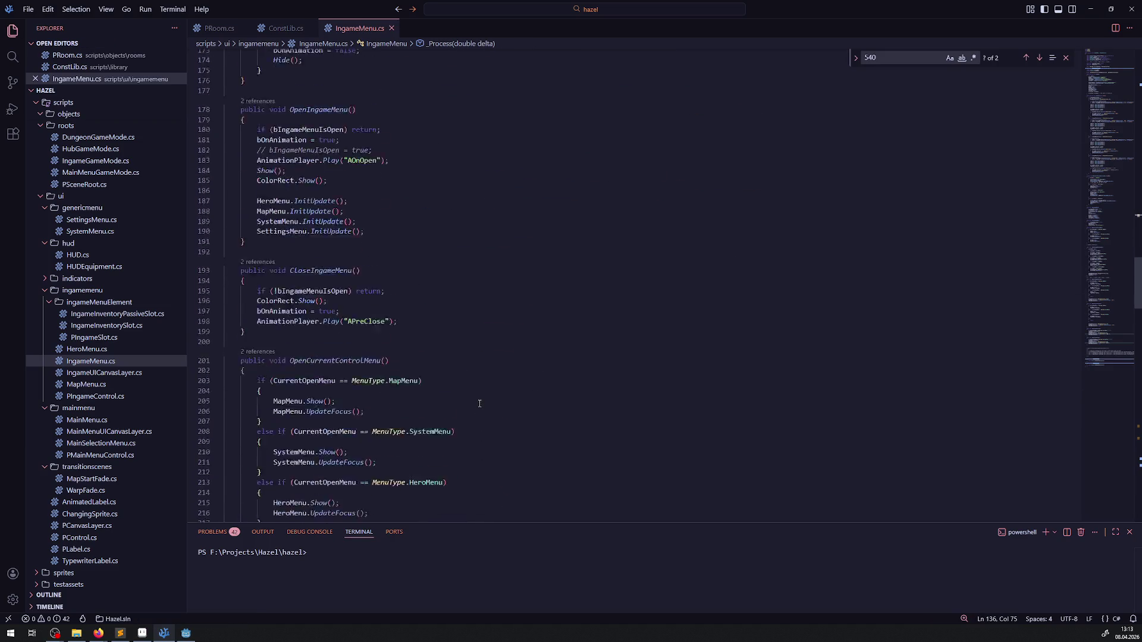
scroll(down, 3)
scroll(down, 3)
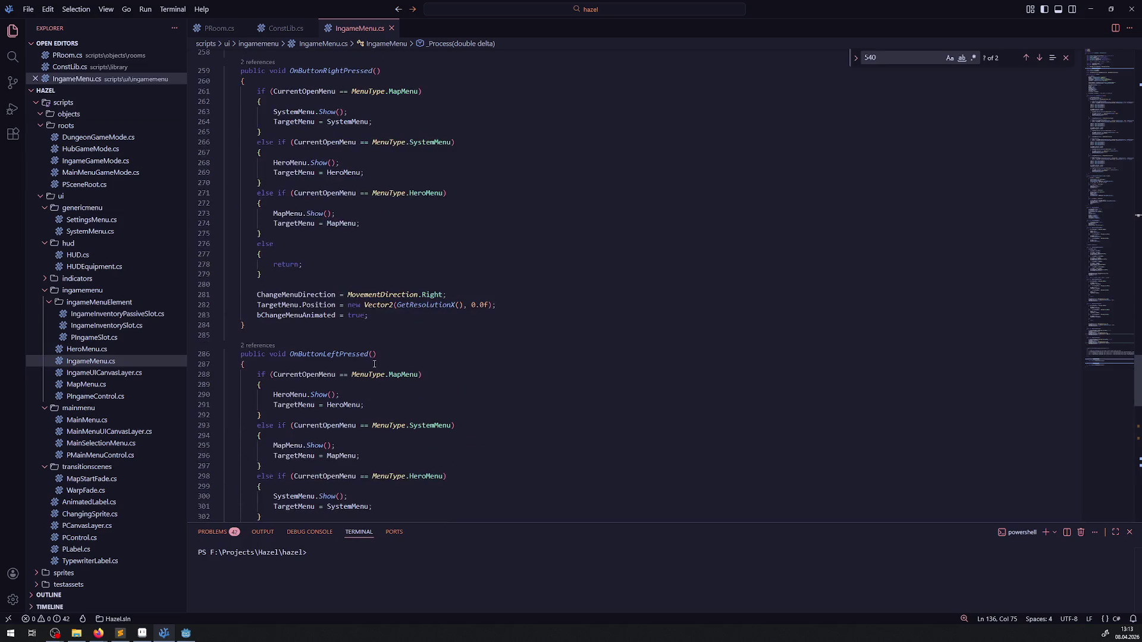
scroll(down, 3)
click(408, 324)
drag(421, 284, 450, 284)
text(GetResolutionY())
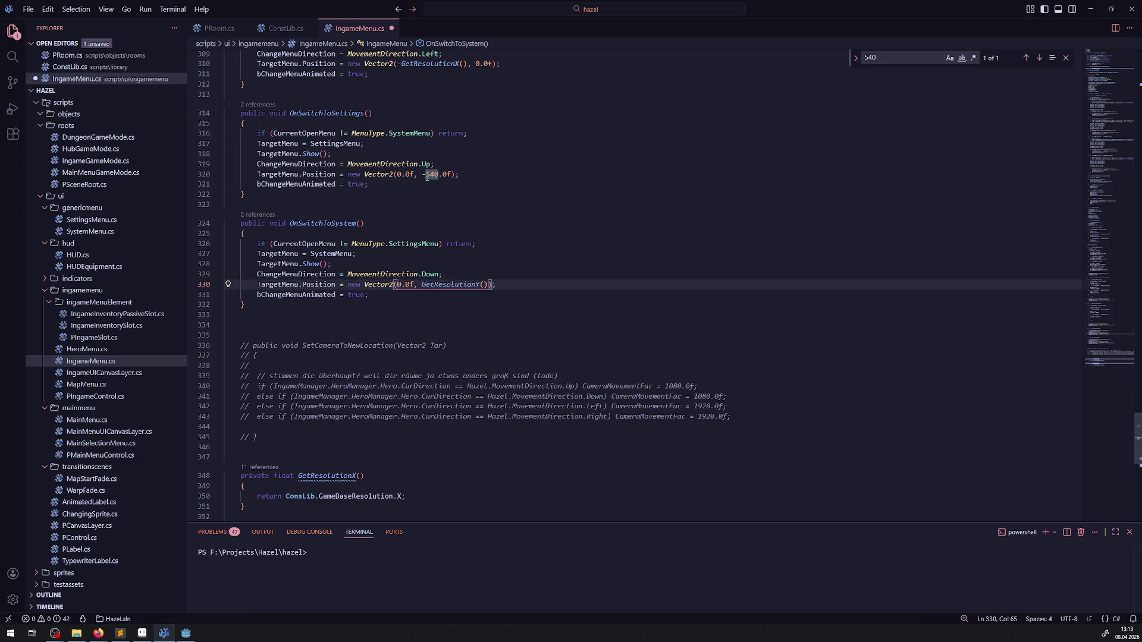
drag(426, 175, 452, 174)
text(GetResolutionY())
scroll(up, 3)
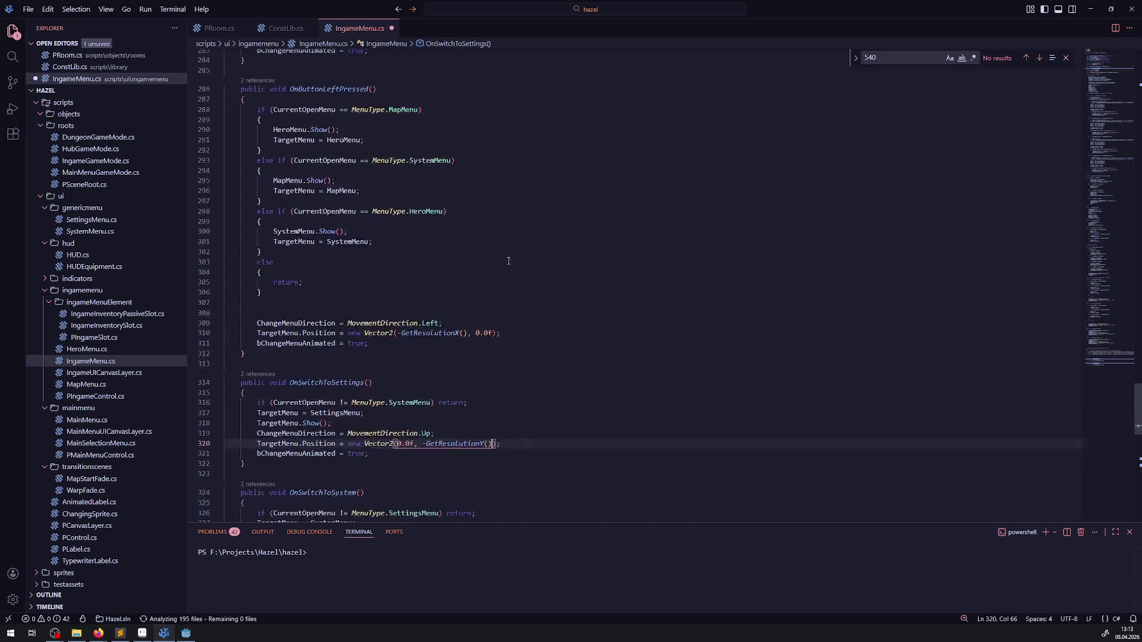
key(ctrl+s)
click(817, 244)
Step: Delete the commented-out camera movement block and blank lines near line 341, save, and return to Godot
click(899, 57)
key(BackSpace)
key(BackSpace)
key(BackSpace)
text(108)
text(0)
key(Return)
key(Return)
key(Return)
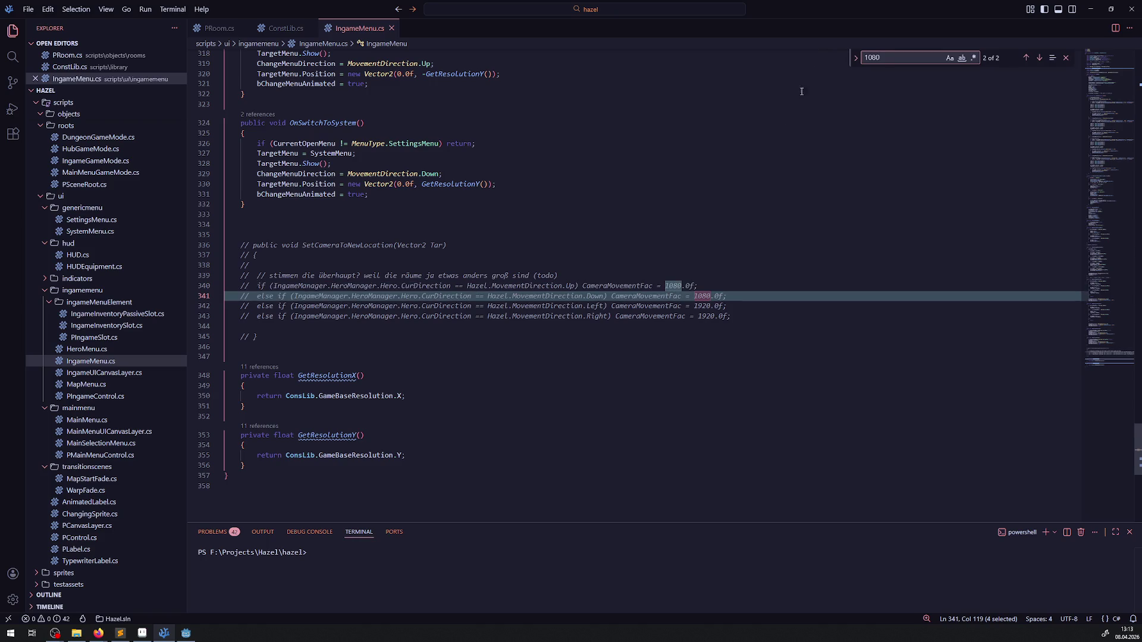
drag(314, 336, 202, 222)
key(BackSpace)
key(BackSpace)
key(Delete)
key(Delete)
click(244, 303)
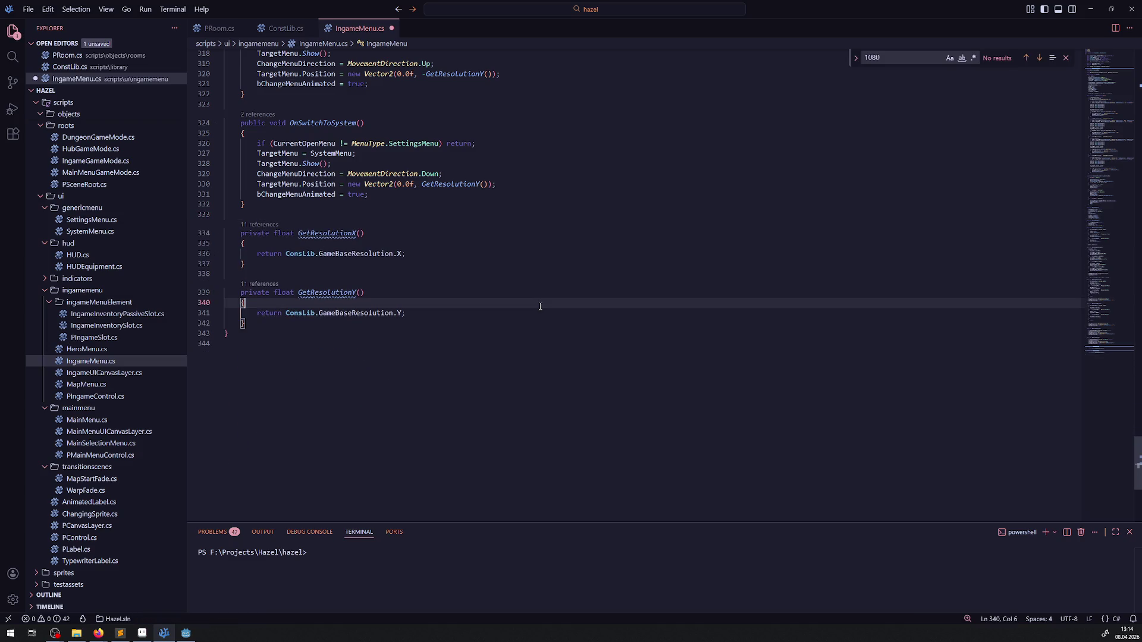
key(ctrl+s)
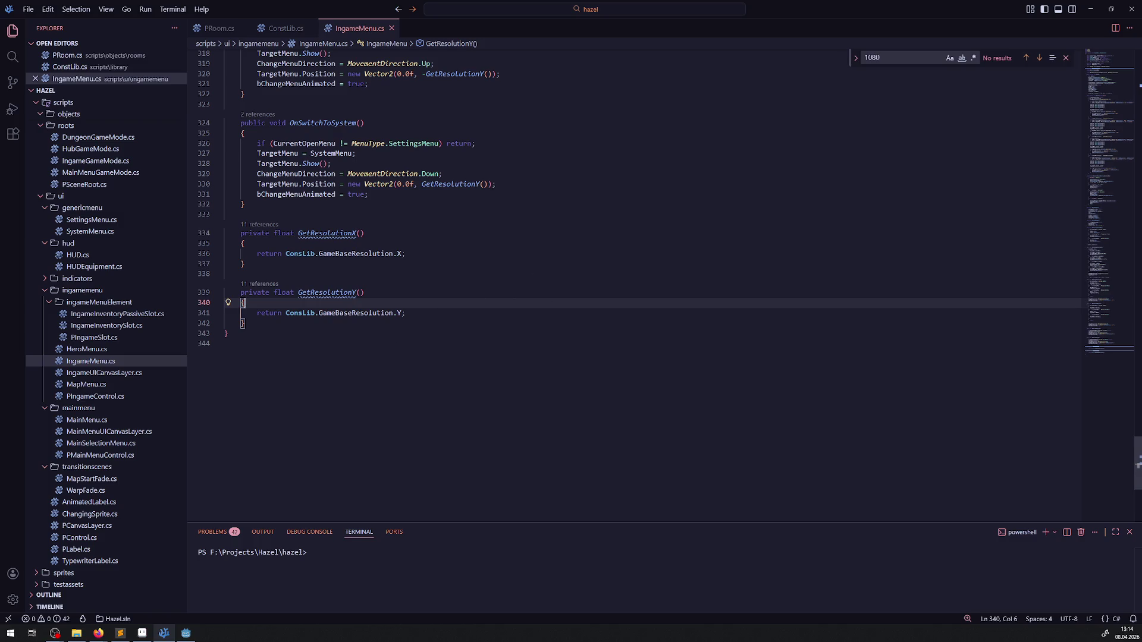
click(186, 633)
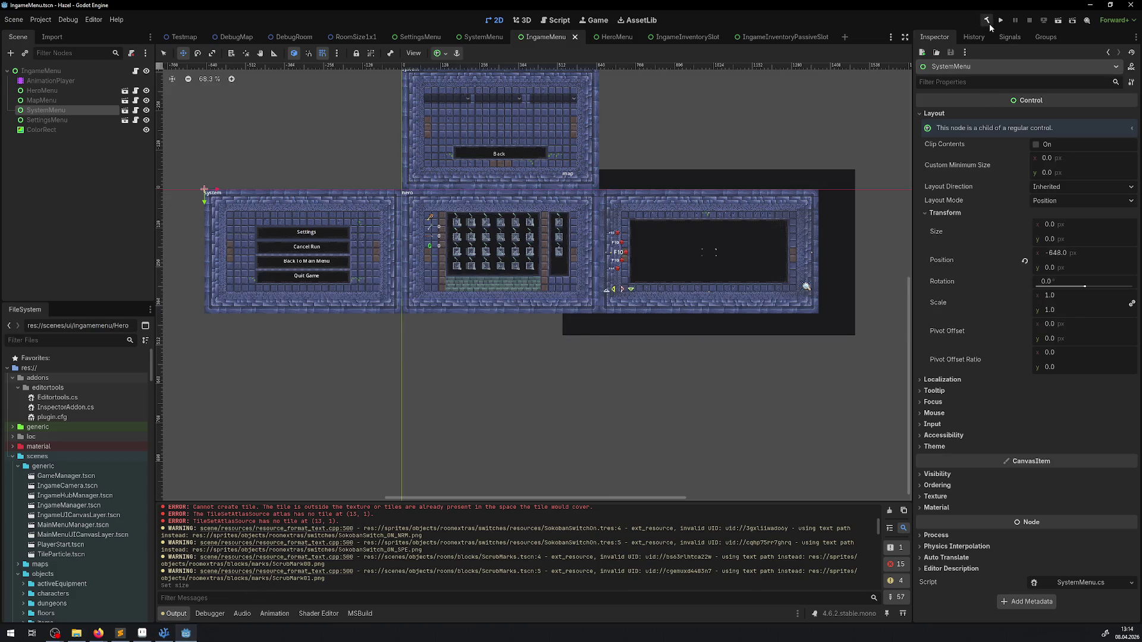
Step: Rebuild the C# project and expand the sprites folder in the FileSystem dock
click(989, 24)
scroll(down, 3)
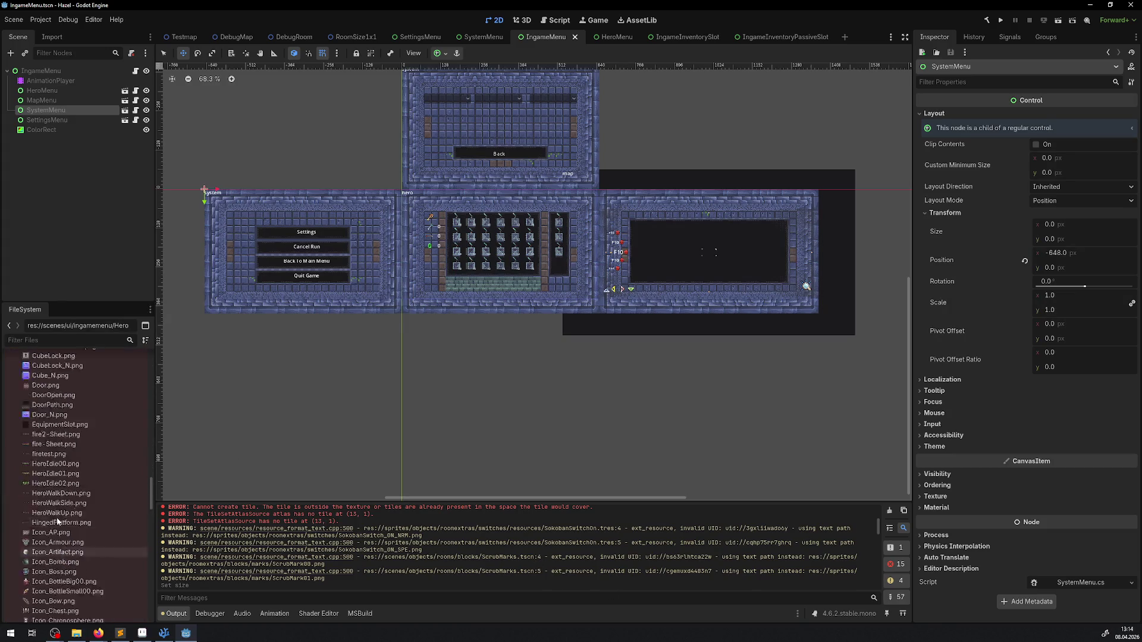
click(16, 416)
scroll(up, 3)
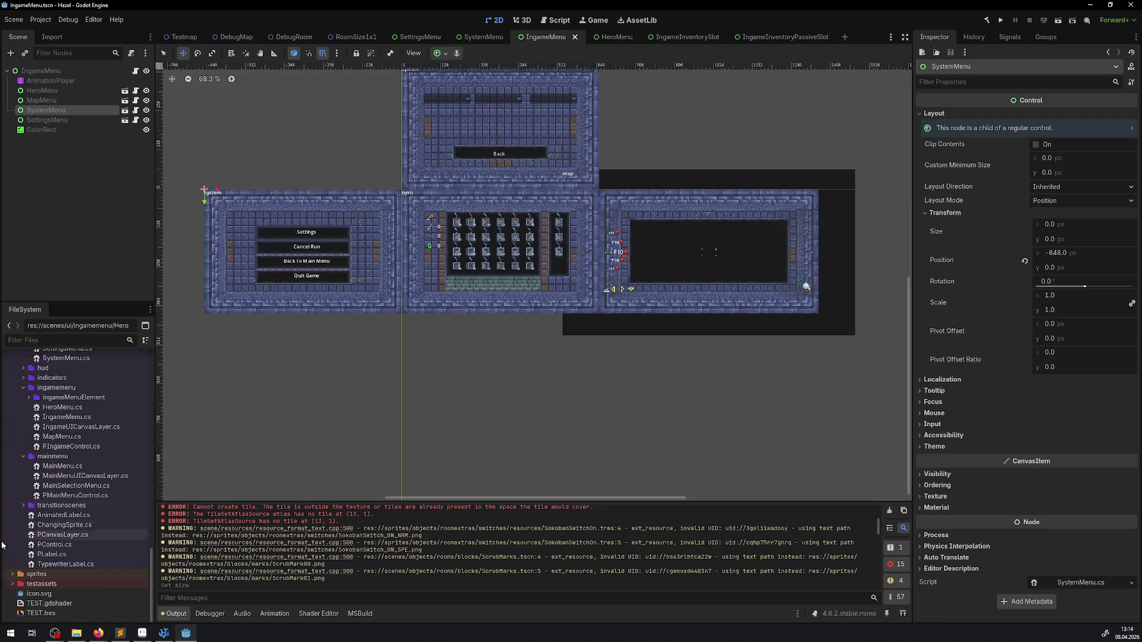
scroll(down, 3)
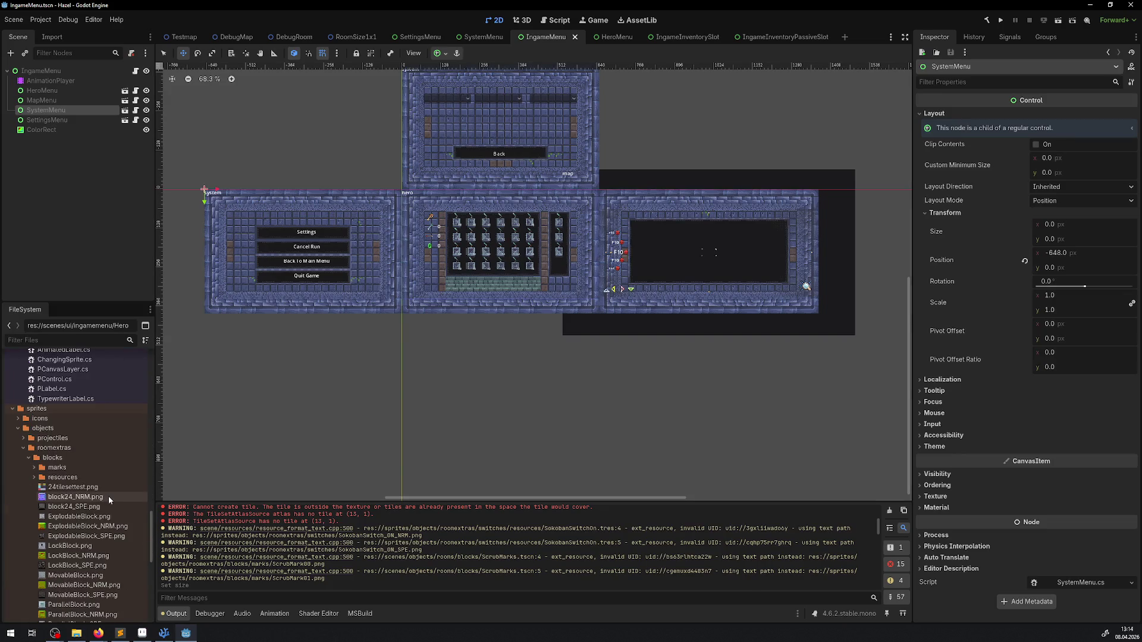
Step: Open SokobanSwitchOn.tres from roomextras/switches/resources and show its properties in the Inspector
mouse_move(108, 495)
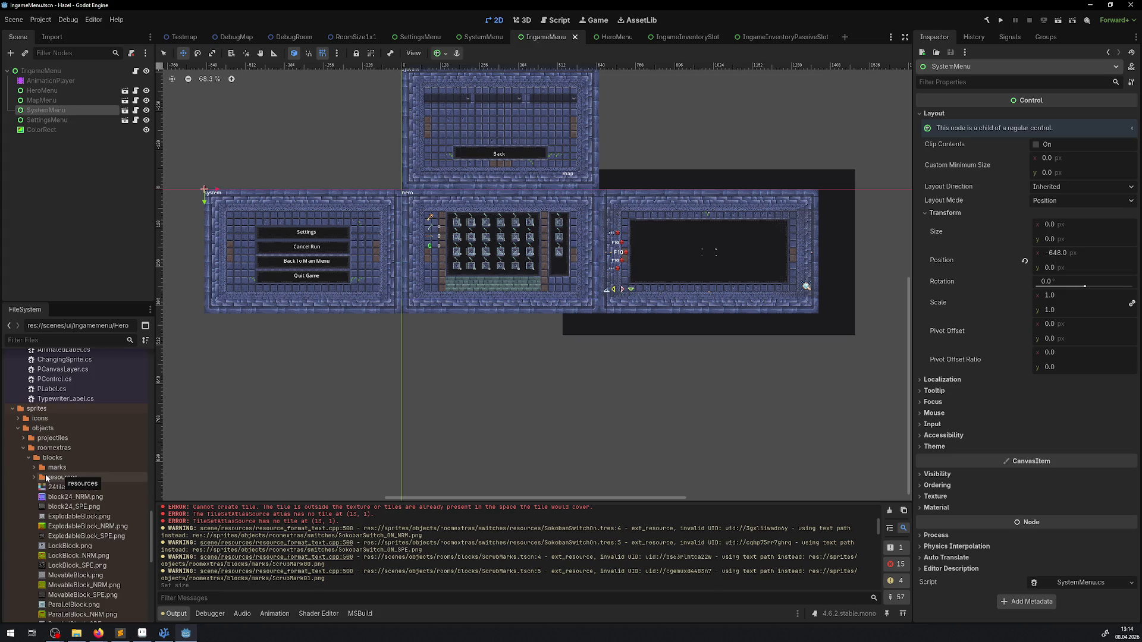
click(29, 457)
click(24, 545)
click(24, 553)
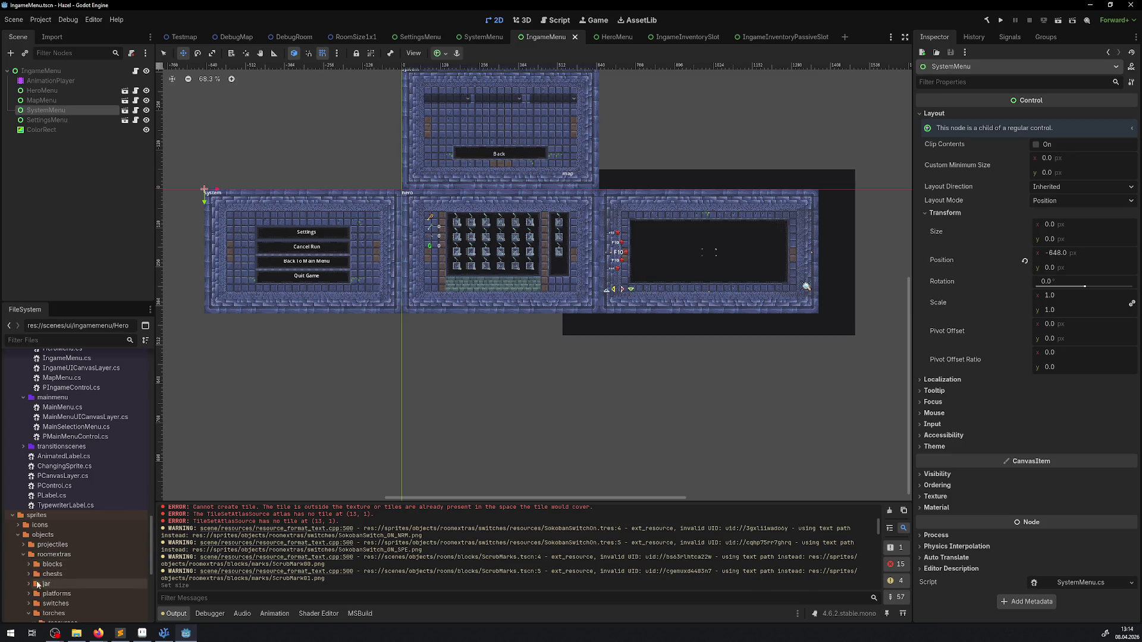
scroll(down, 3)
double_click(37, 539)
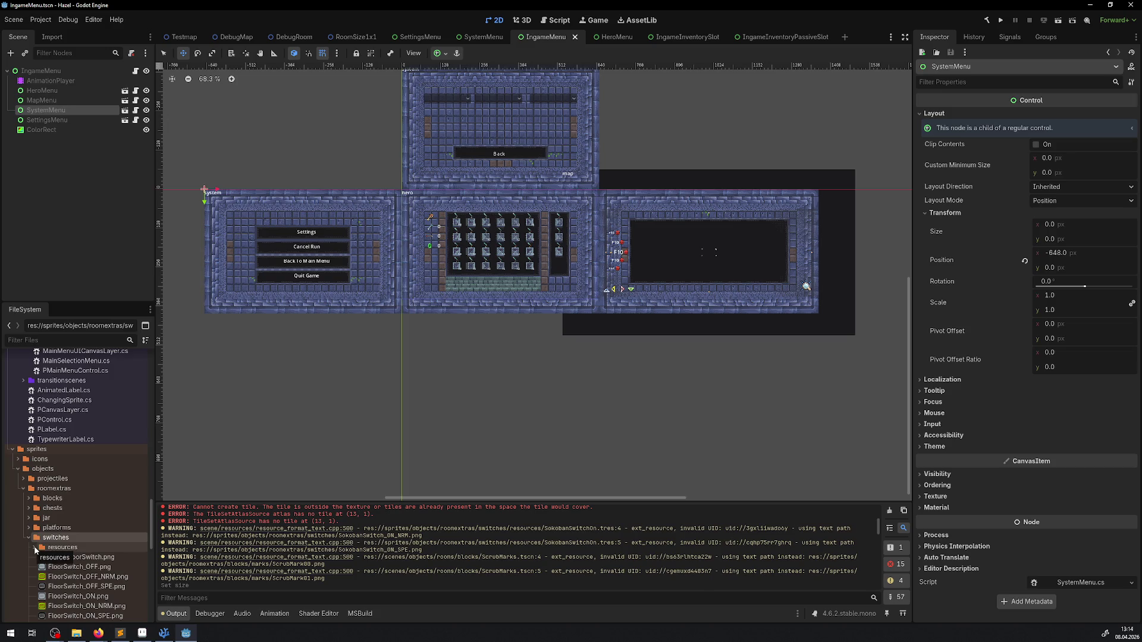
click(34, 547)
scroll(down, 3)
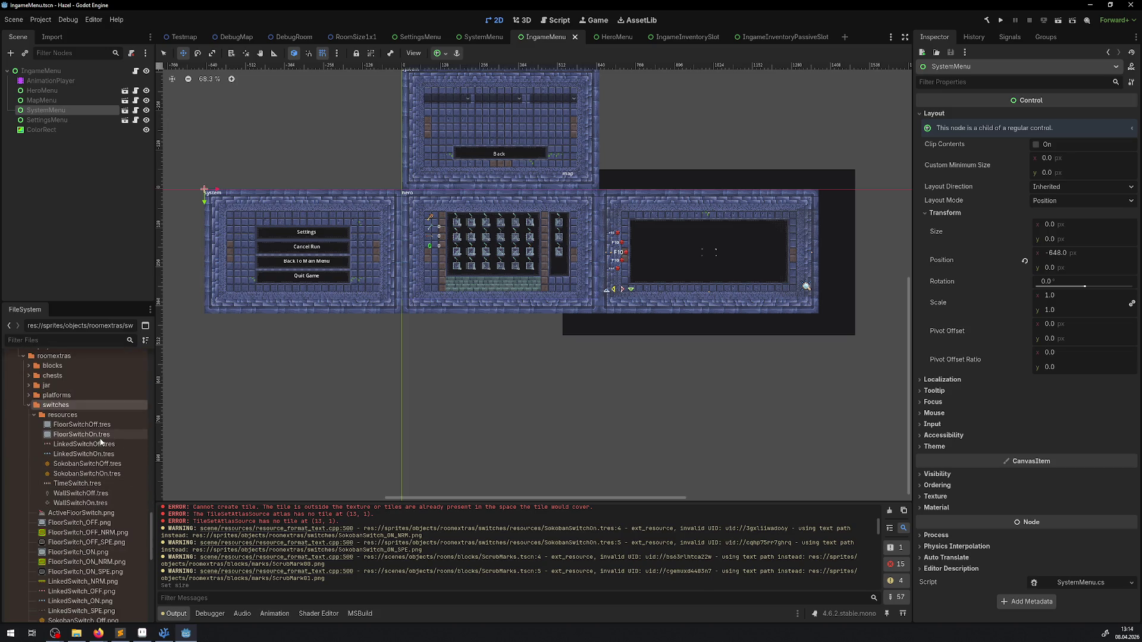
mouse_move(94, 468)
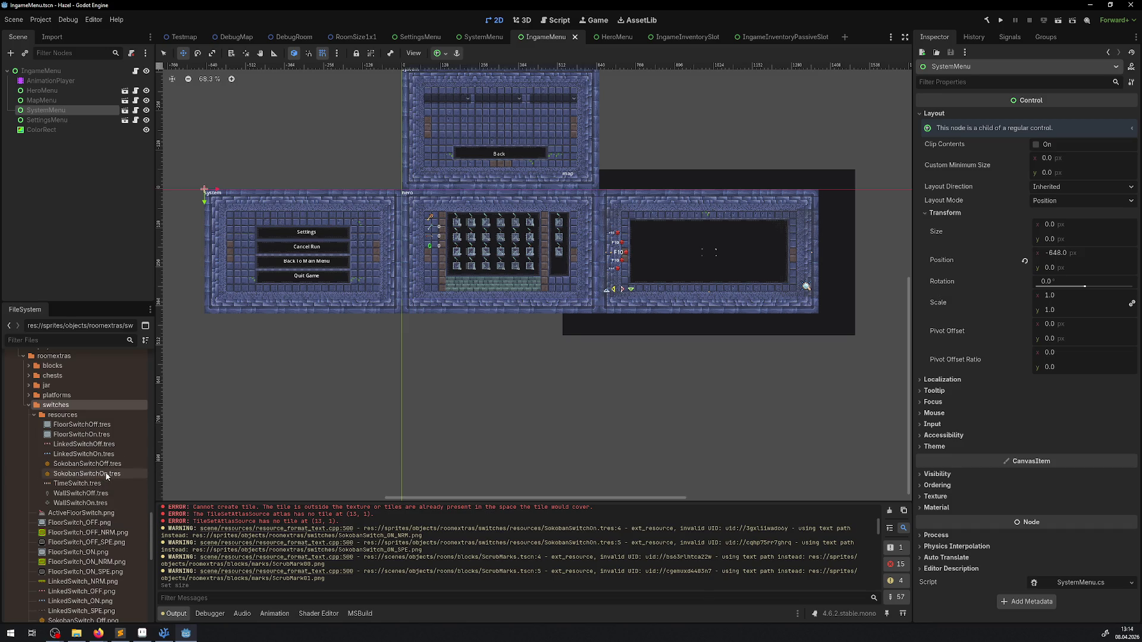
click(107, 475)
click(939, 135)
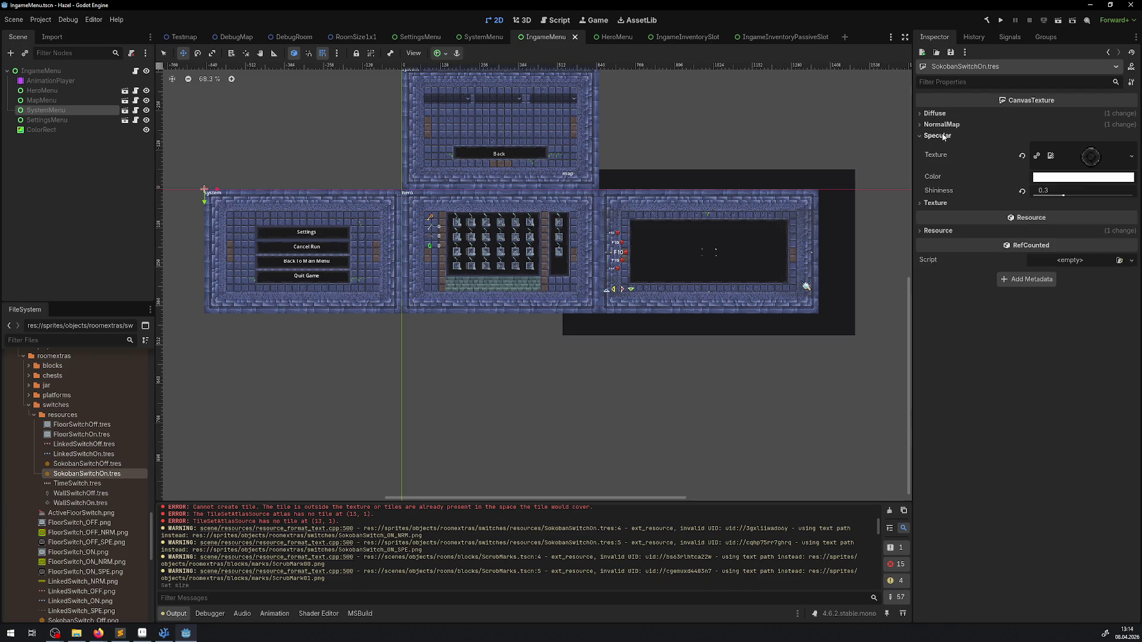
Step: Assign SokobanSwitch_ON_NRM.png as the normal map and SokobanSwitch_ON_SPE.png as the specular texture
click(941, 123)
click(939, 115)
key(ctrl+s)
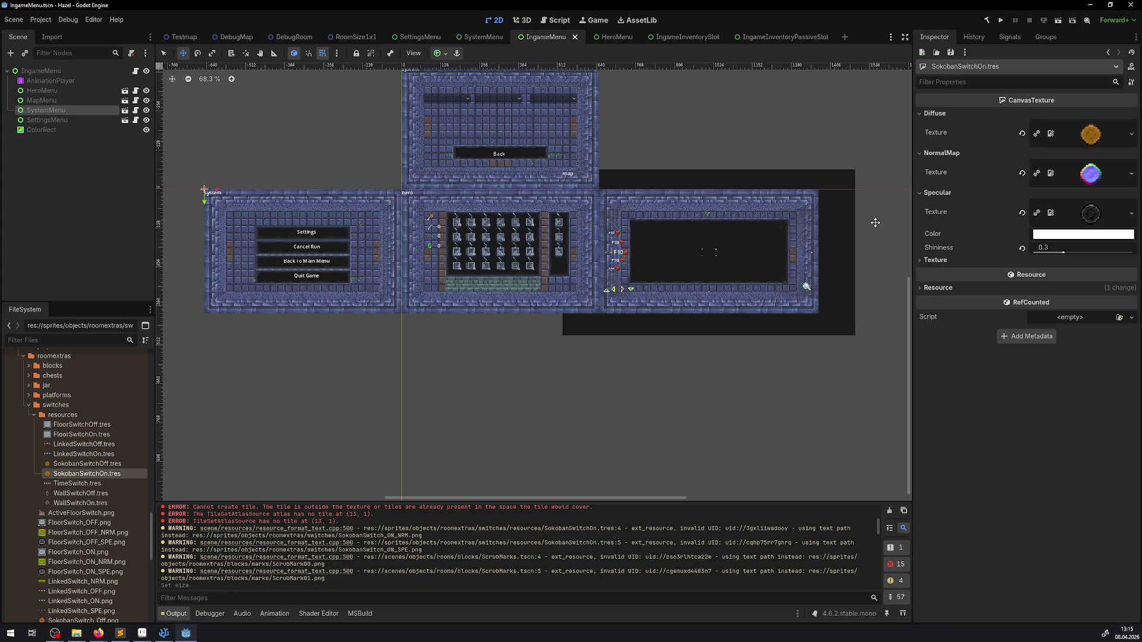
scroll(down, 3)
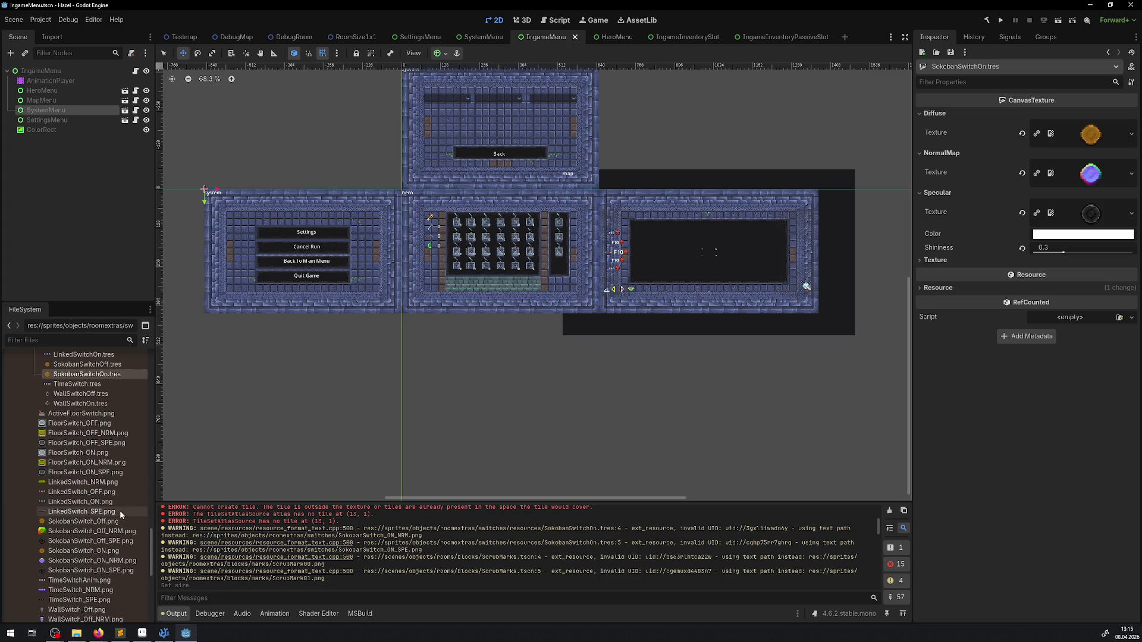
drag(89, 560, 1044, 186)
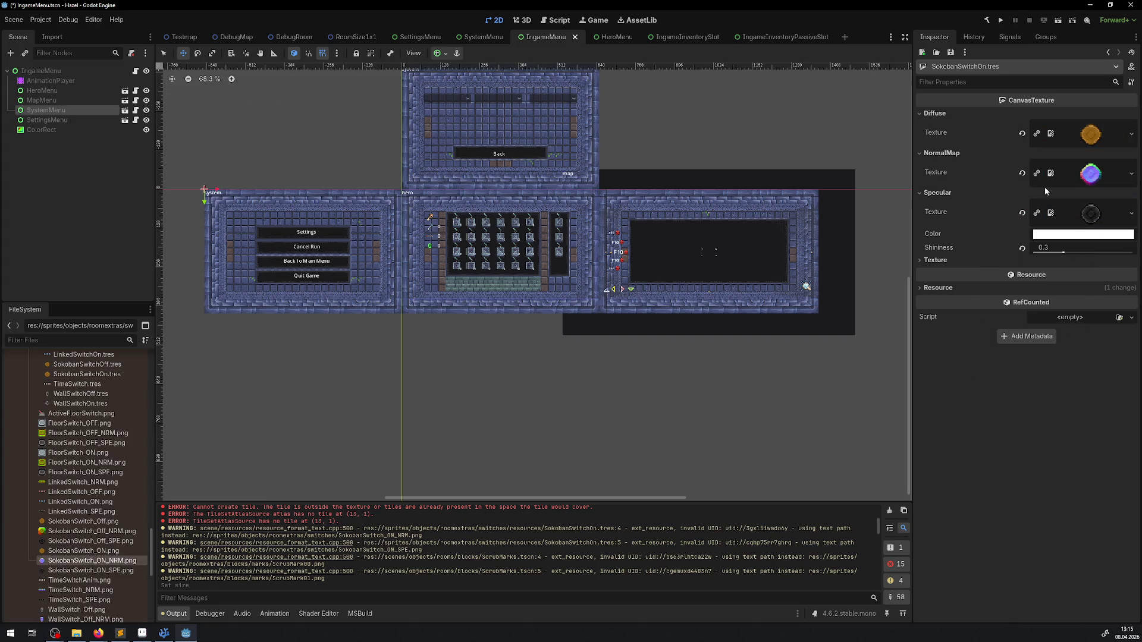
drag(89, 570, 1091, 213)
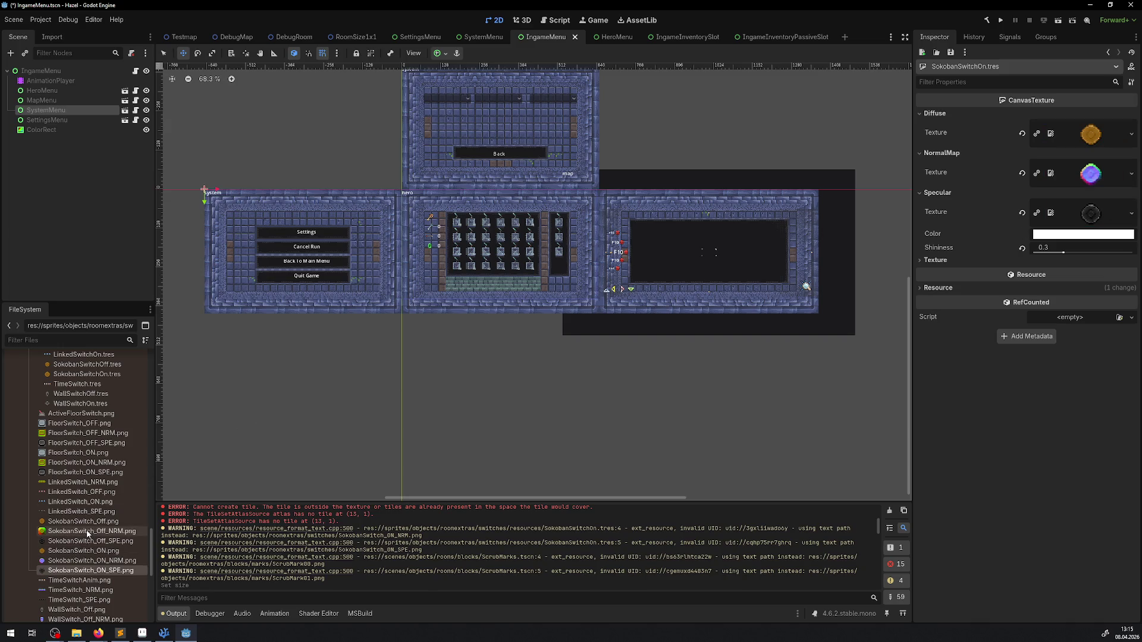
Step: Reimport SokobanSwitch_ON_NRM.png with VRAM Compressed mode and Normal Map enabled, then clear the output log
click(88, 532)
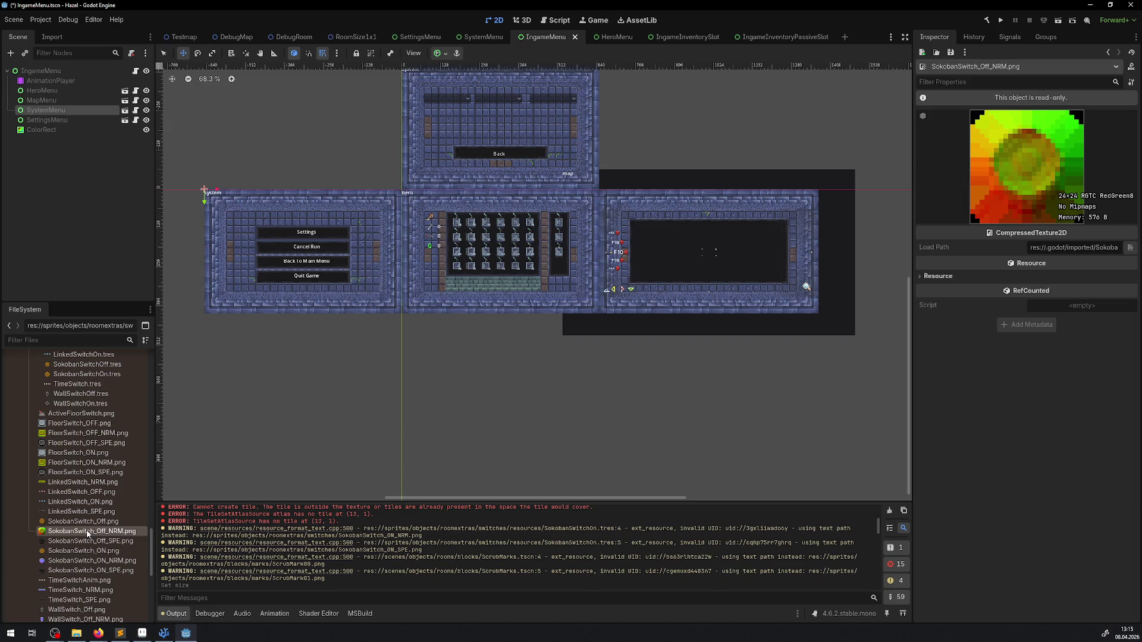
click(85, 553)
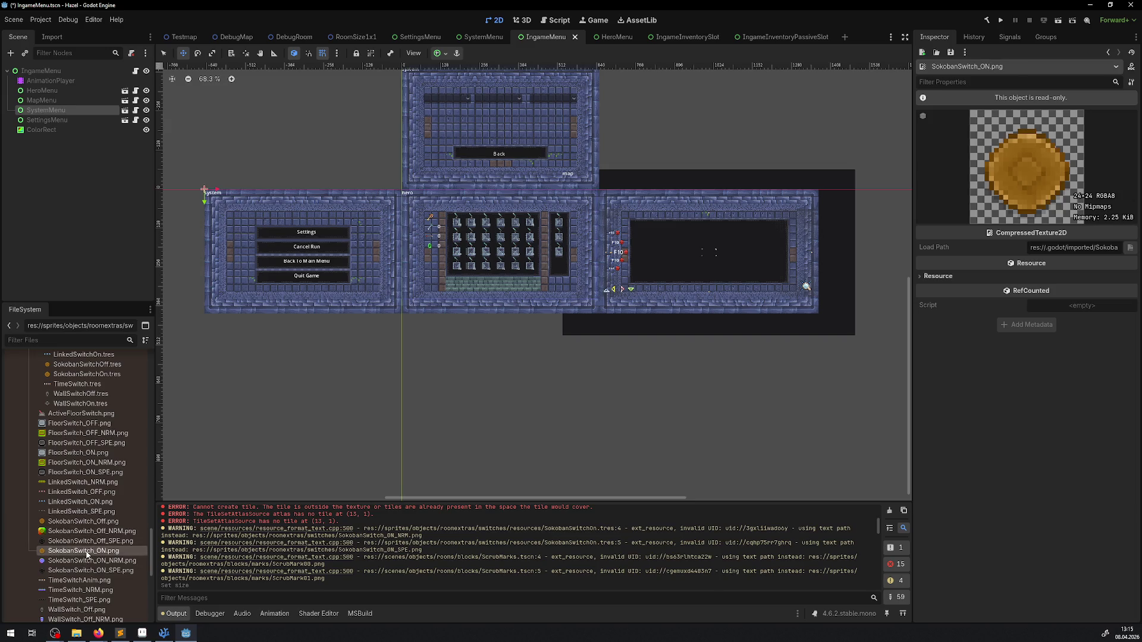
click(87, 561)
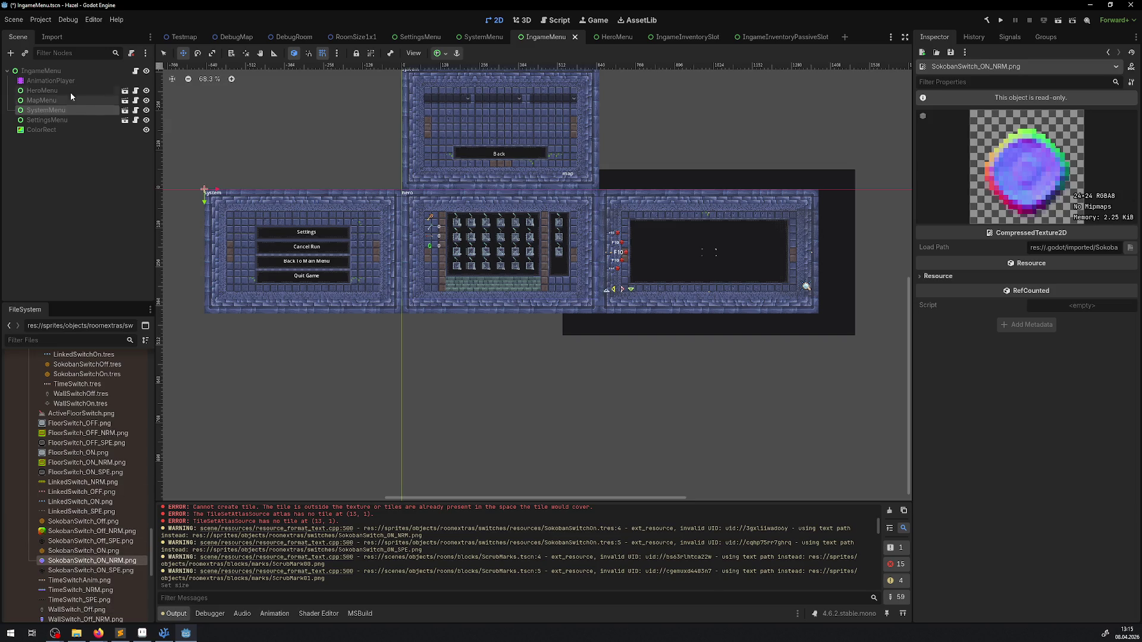
click(52, 38)
click(106, 111)
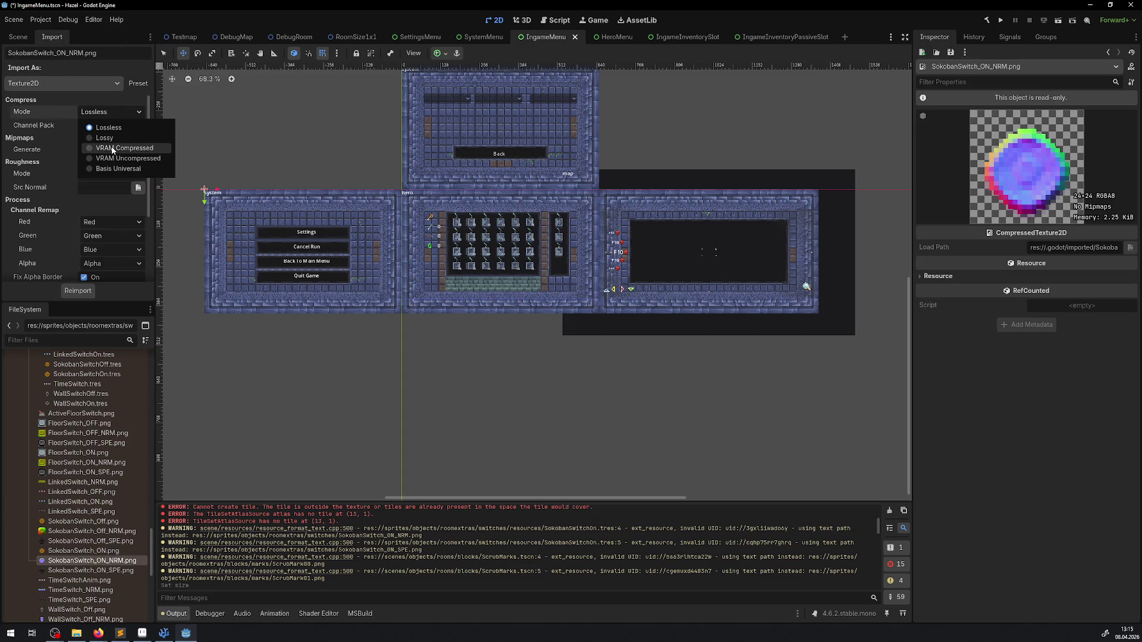
click(112, 149)
click(111, 153)
click(109, 181)
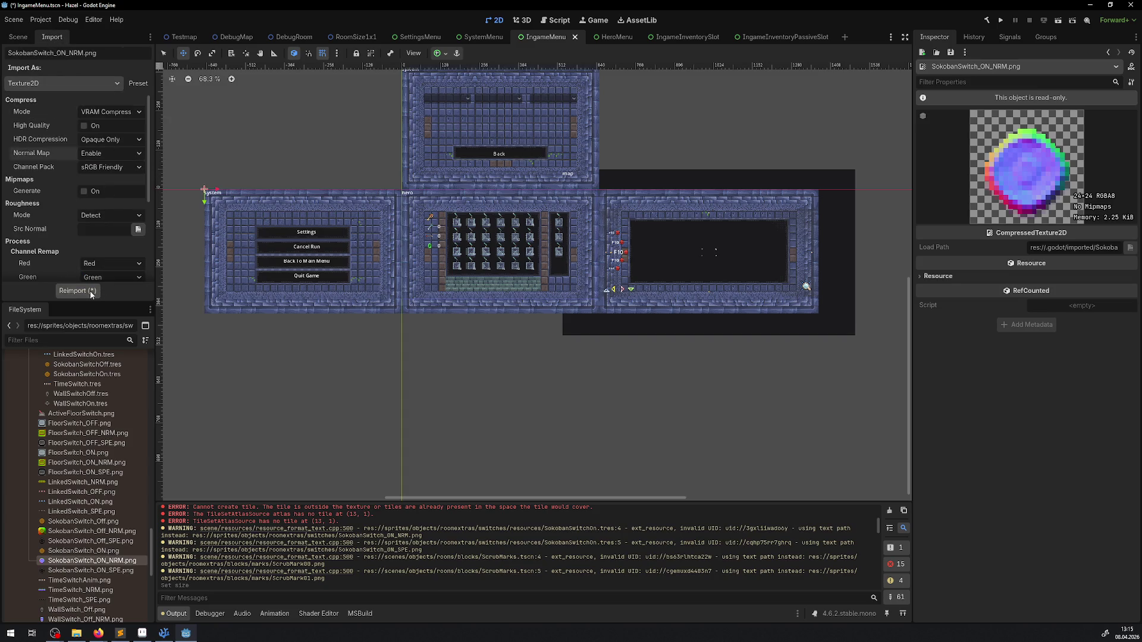
click(91, 292)
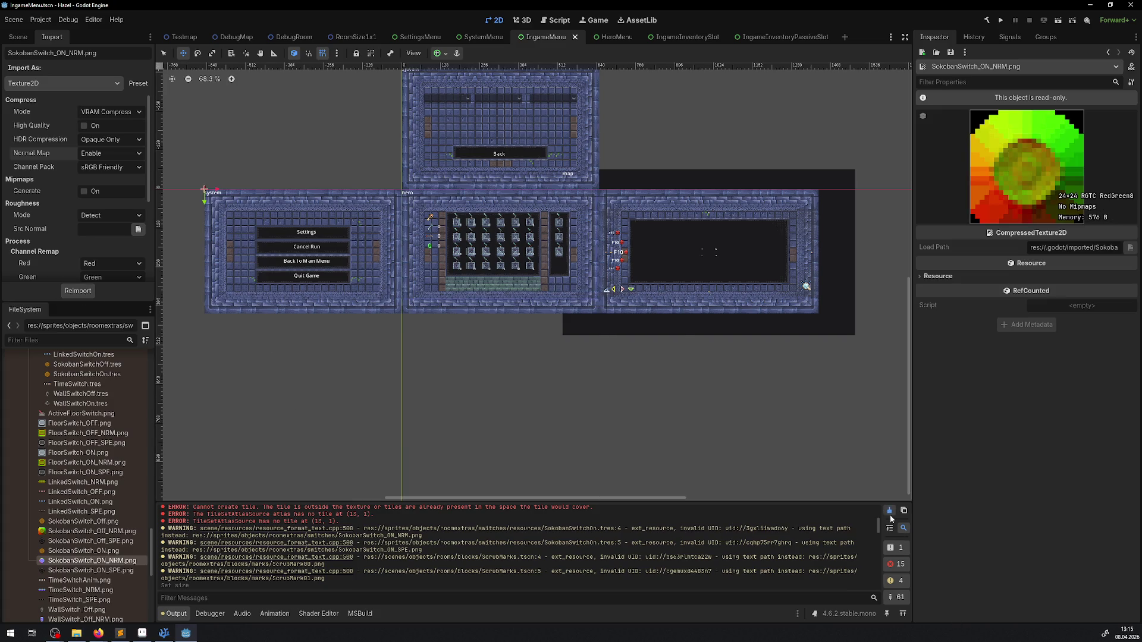
click(890, 515)
click(40, 20)
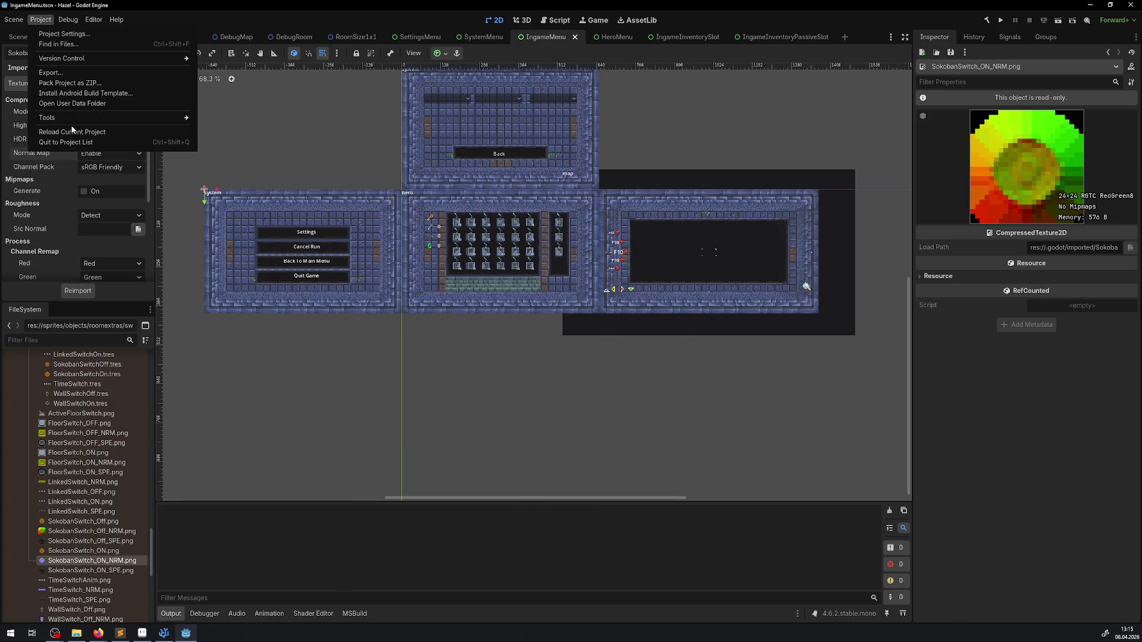
Step: Reload the current project and review the TileSetAtlasSource errors in the Output log
click(72, 131)
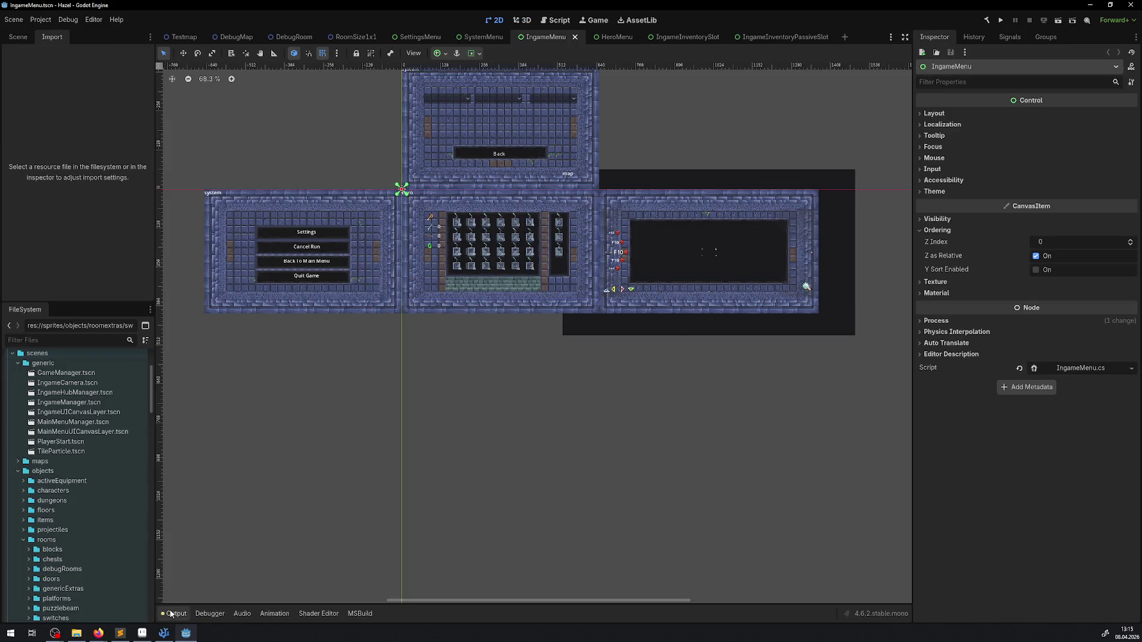
click(170, 613)
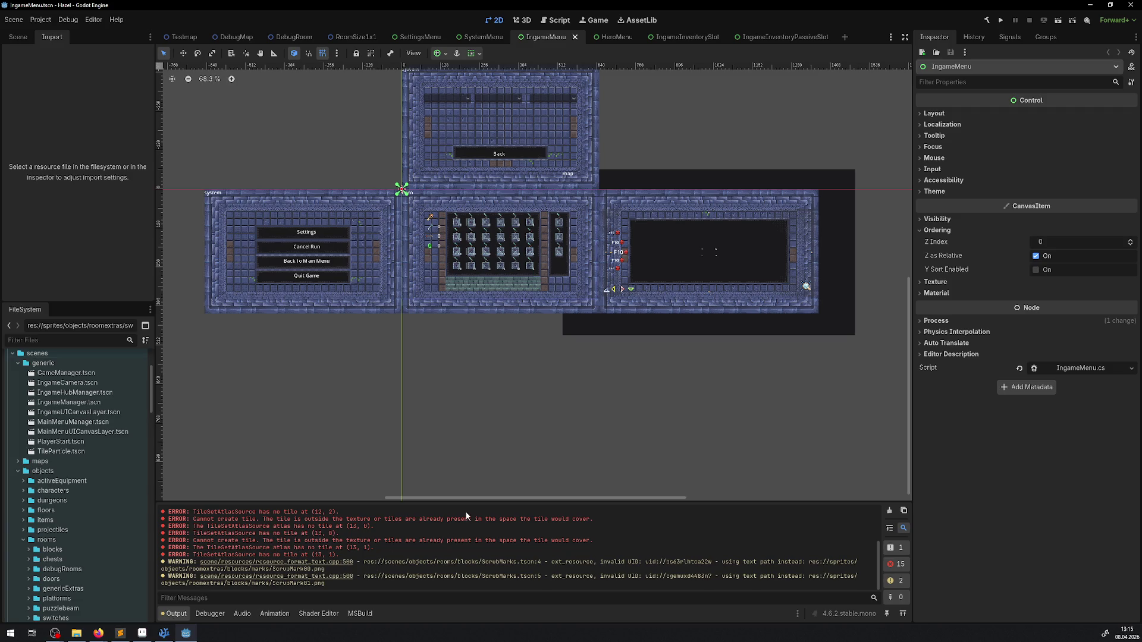
scroll(down, 3)
scroll(up, 3)
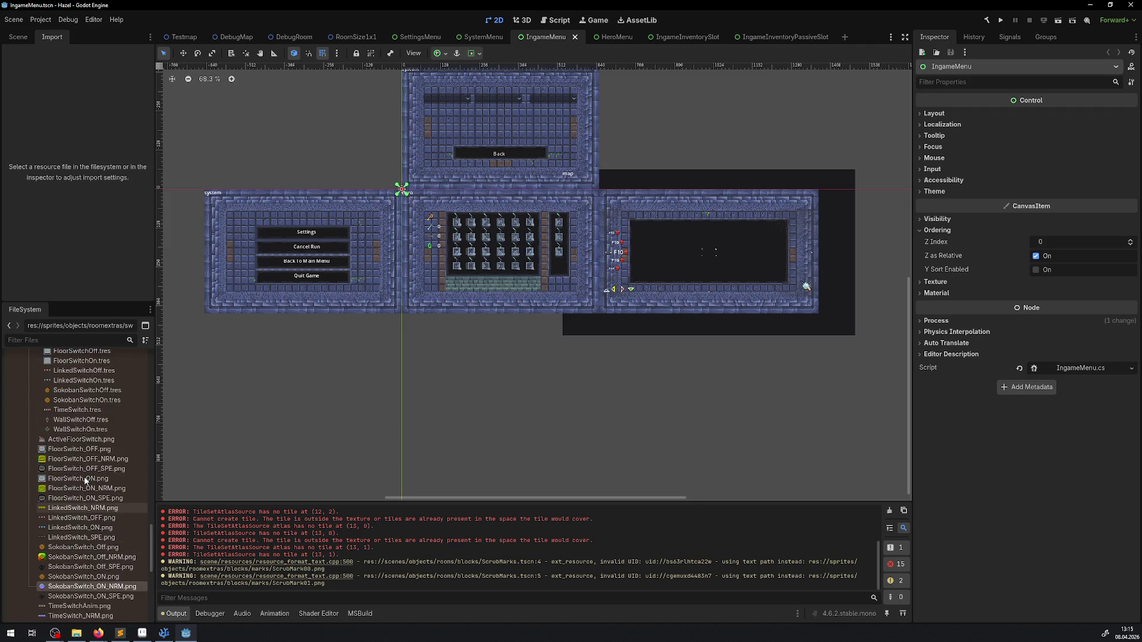
Step: Browse the FileSystem through the switches, torches and blocks folders down to scenes/objects/rooms/blocks
click(37, 474)
click(28, 464)
click(29, 474)
click(33, 483)
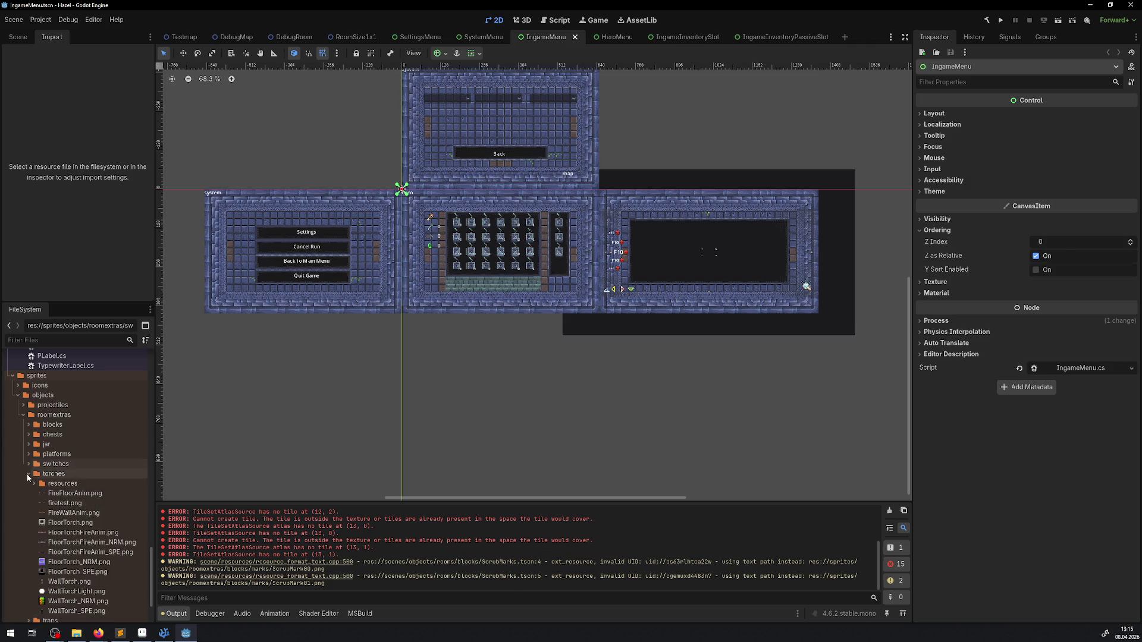
click(29, 474)
click(28, 485)
click(34, 495)
scroll(down, 3)
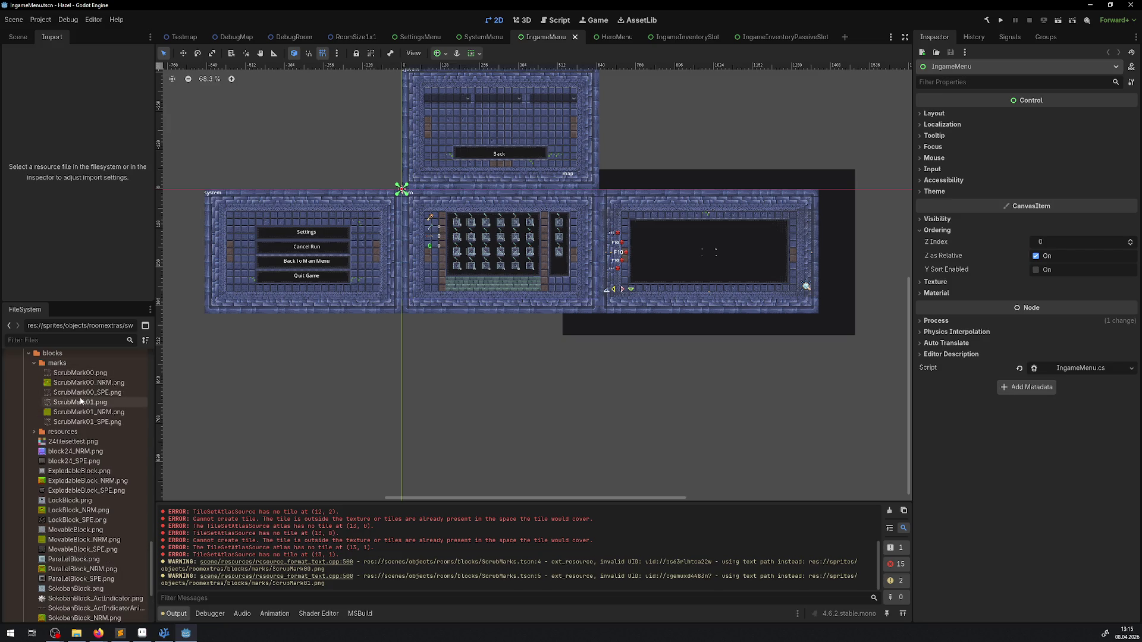
mouse_move(82, 402)
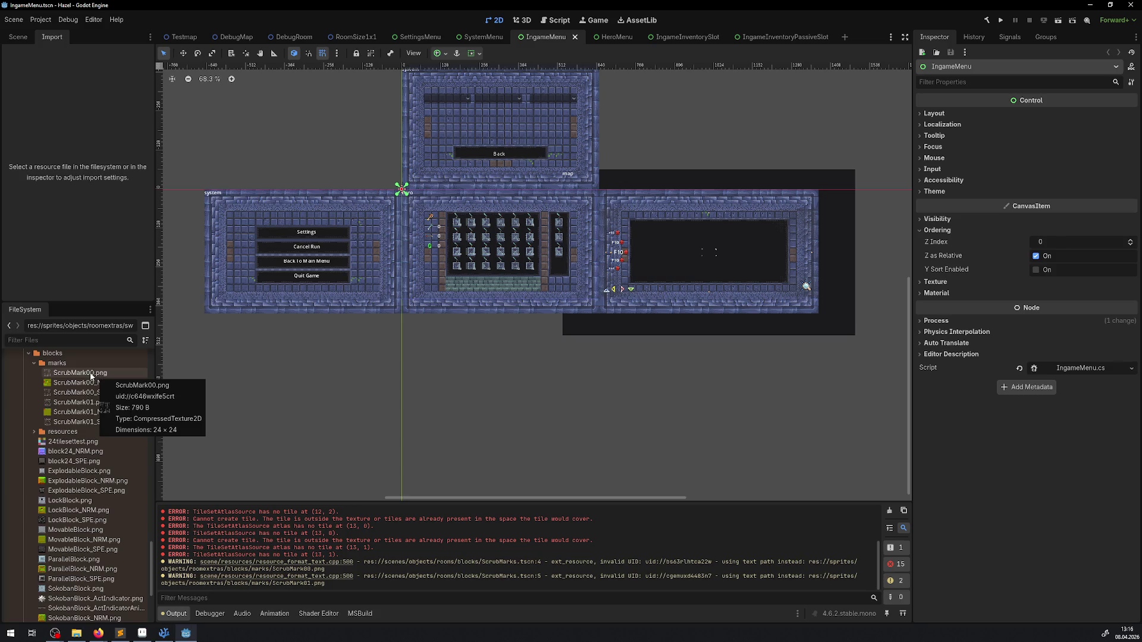
scroll(up, 3)
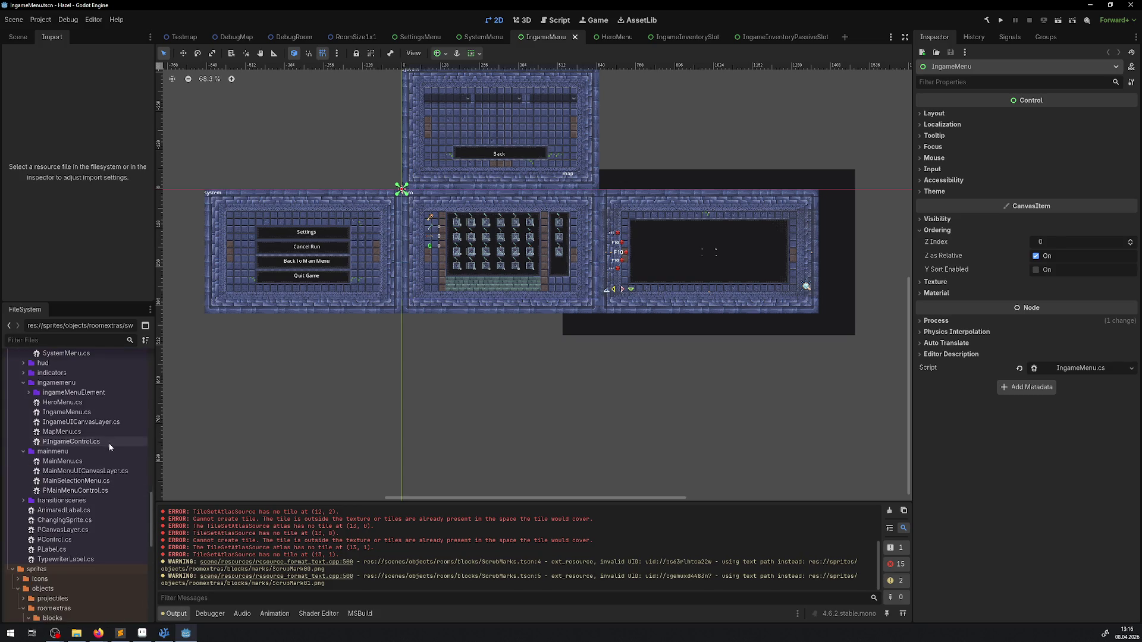
scroll(up, 3)
scroll(down, 3)
click(28, 486)
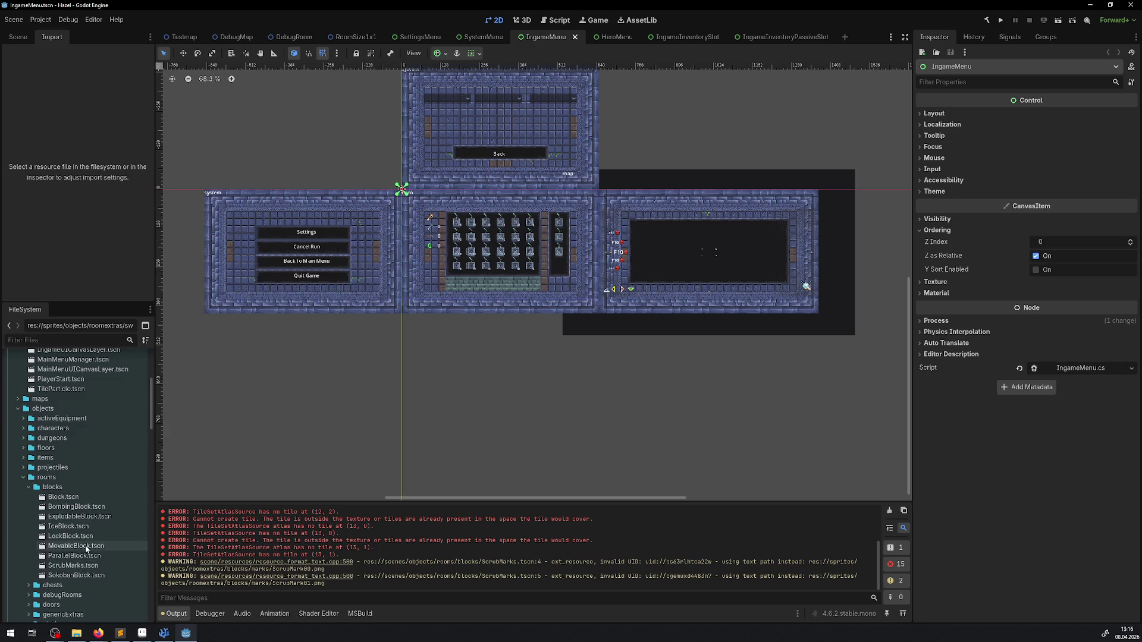
Step: In ScrubMarks.tscn, give ScrubMark00 ScrubMark00_SPE.png as specular and ScrubMark00.png as diffuse, then save
double_click(81, 565)
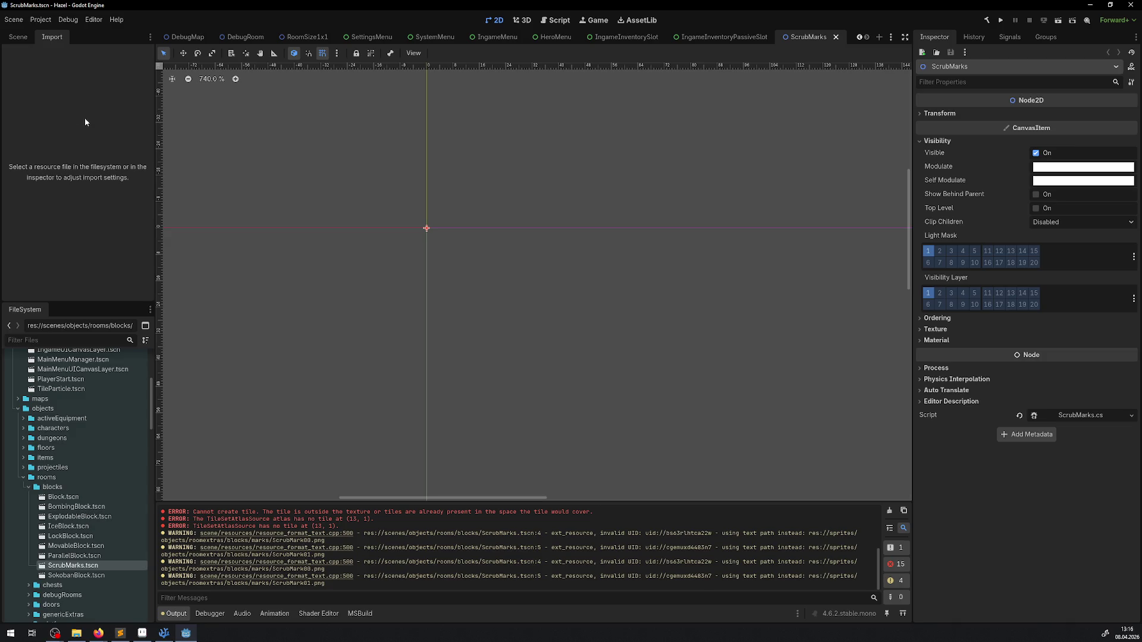
click(19, 38)
click(46, 81)
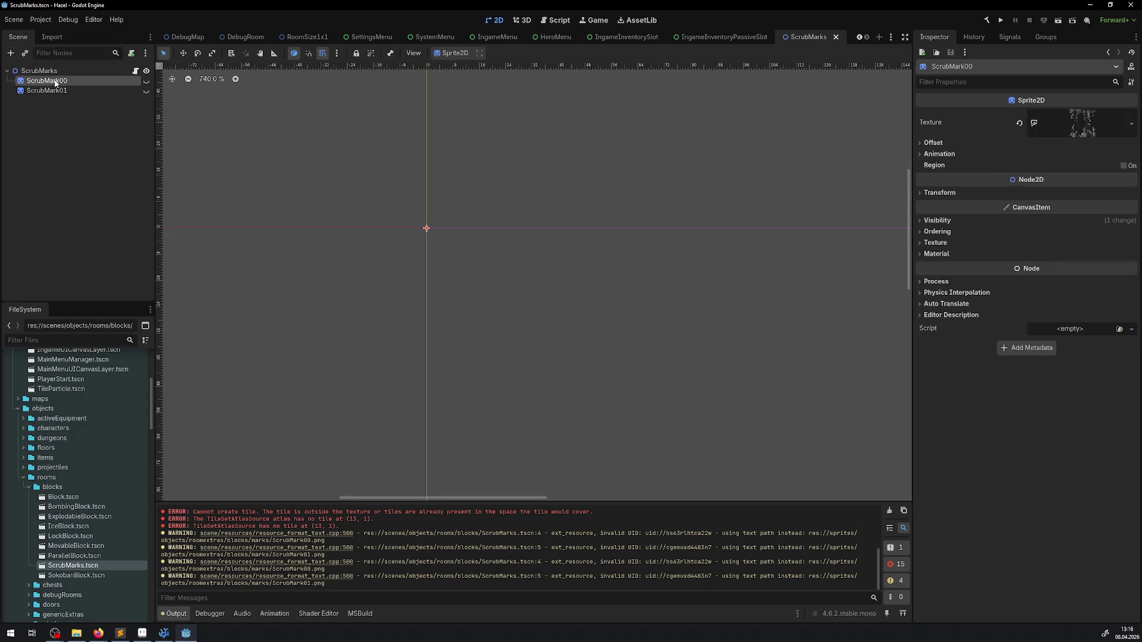
click(1081, 123)
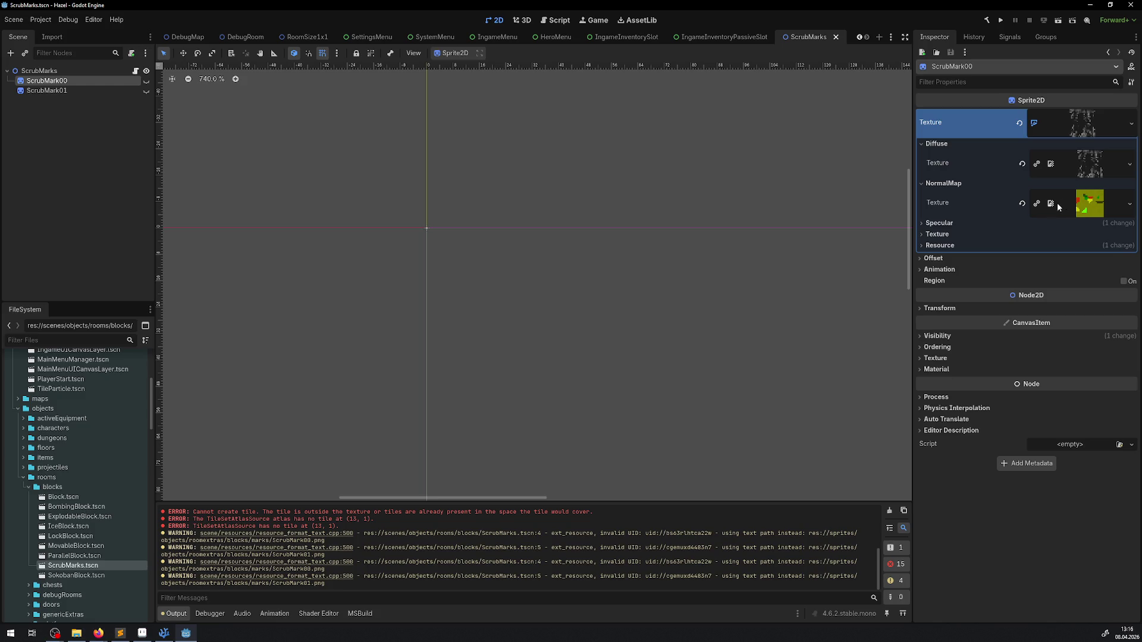
click(955, 223)
scroll(down, 3)
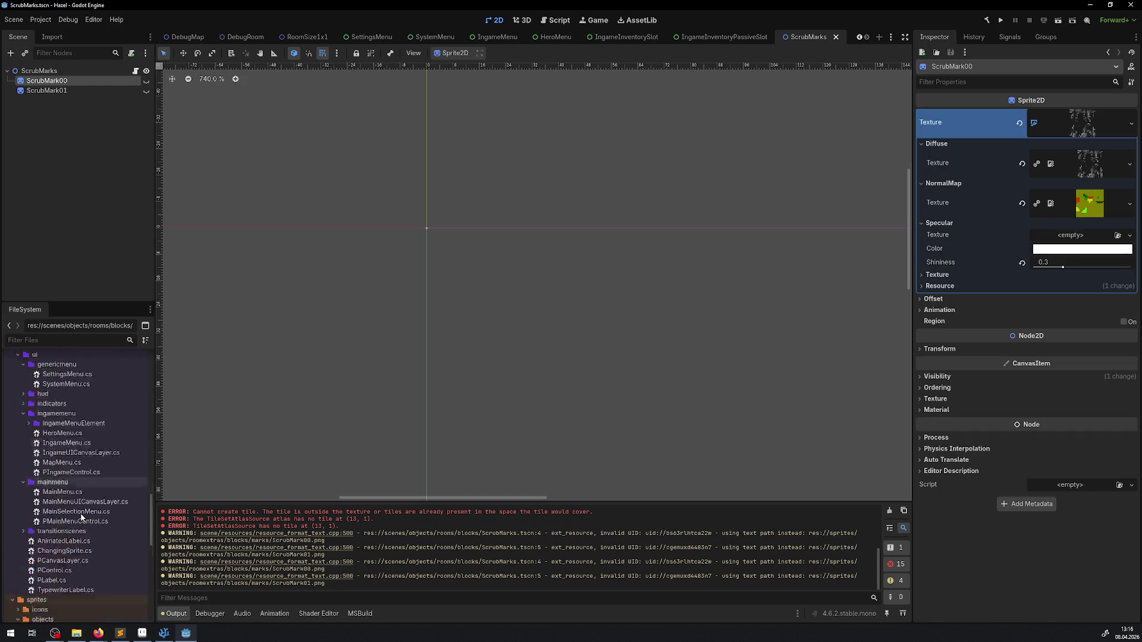
scroll(down, 3)
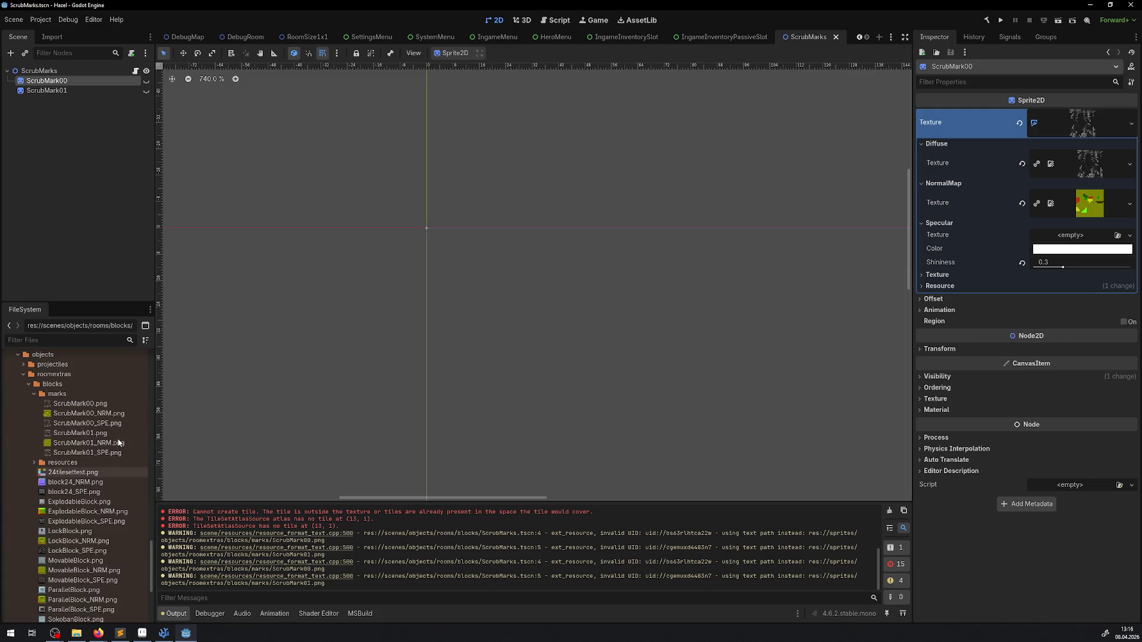
drag(87, 423, 1082, 238)
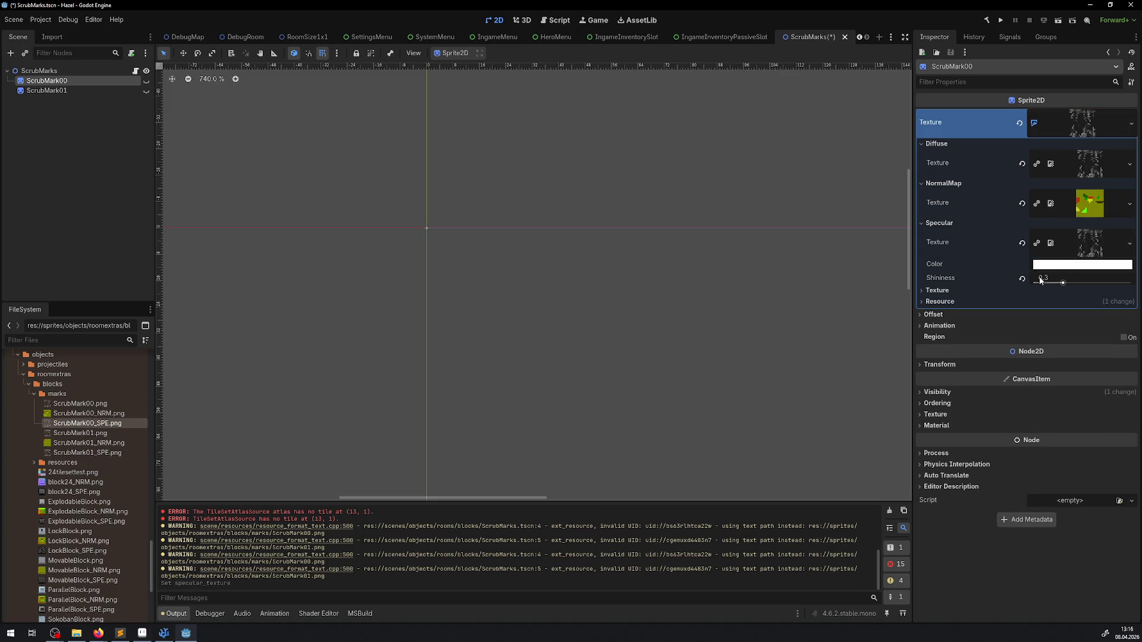
key(ctrl+s)
drag(85, 403, 1089, 164)
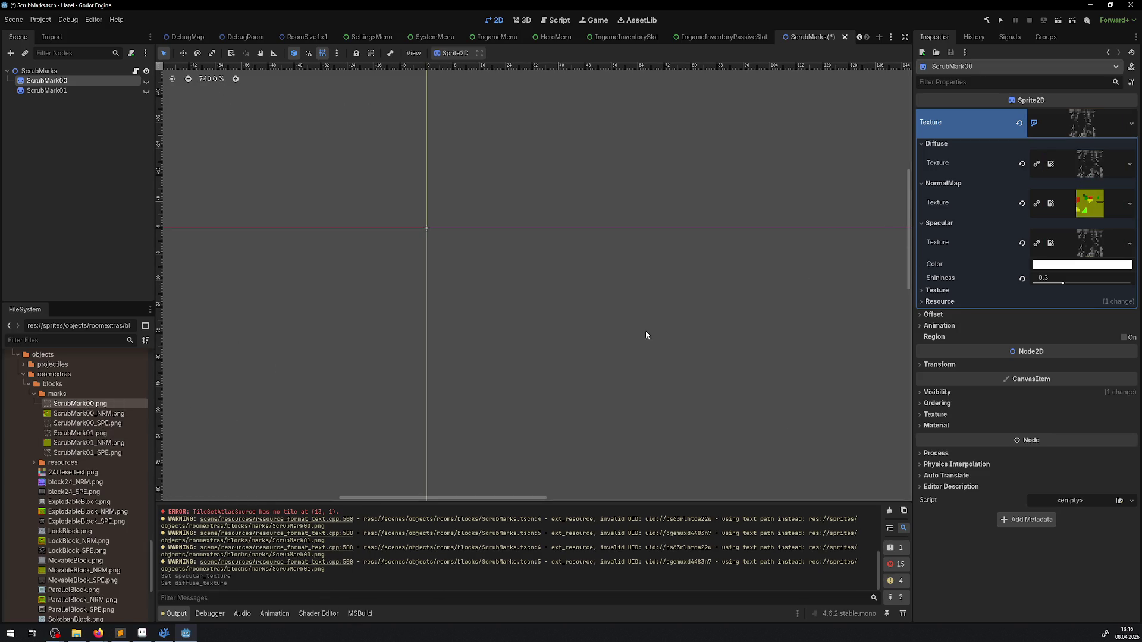
key(ctrl+s)
Step: Give ScrubMark01 ScrubMark01.png as its diffuse and ScrubMark01_SPE.png as its specular texture
click(58, 91)
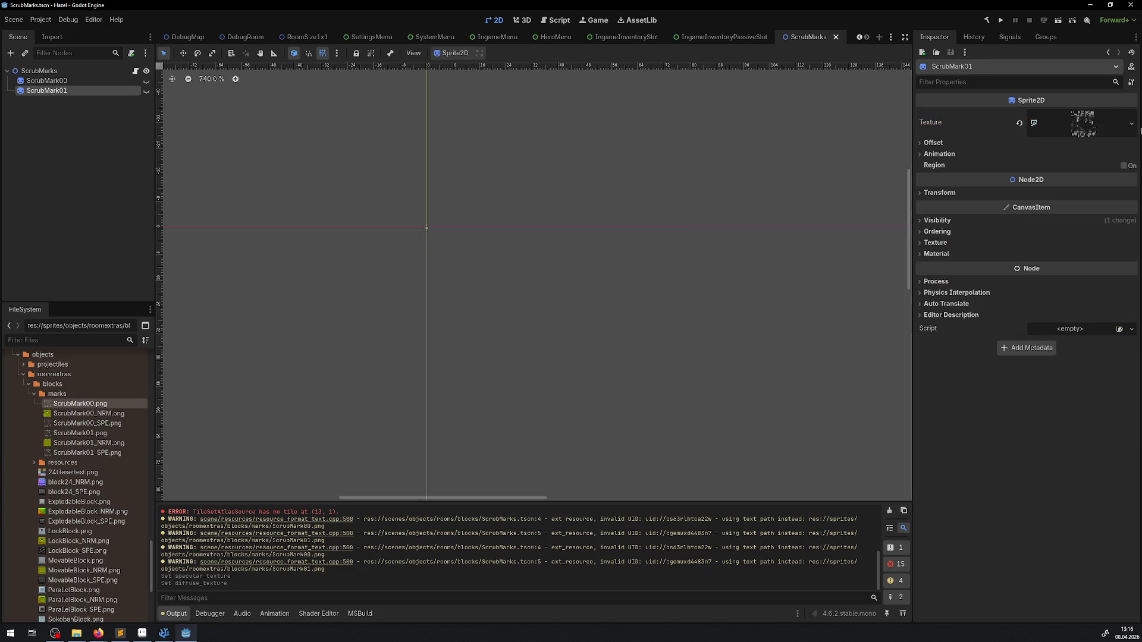
click(1085, 127)
click(940, 166)
click(937, 154)
click(936, 144)
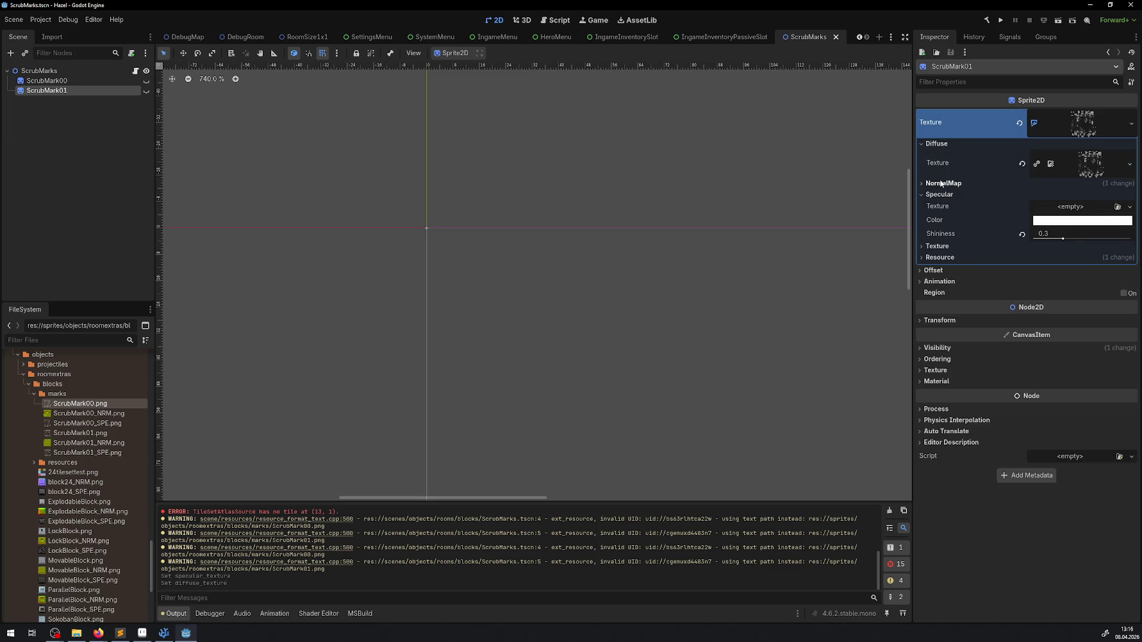
drag(90, 435, 1083, 163)
drag(89, 452, 1088, 236)
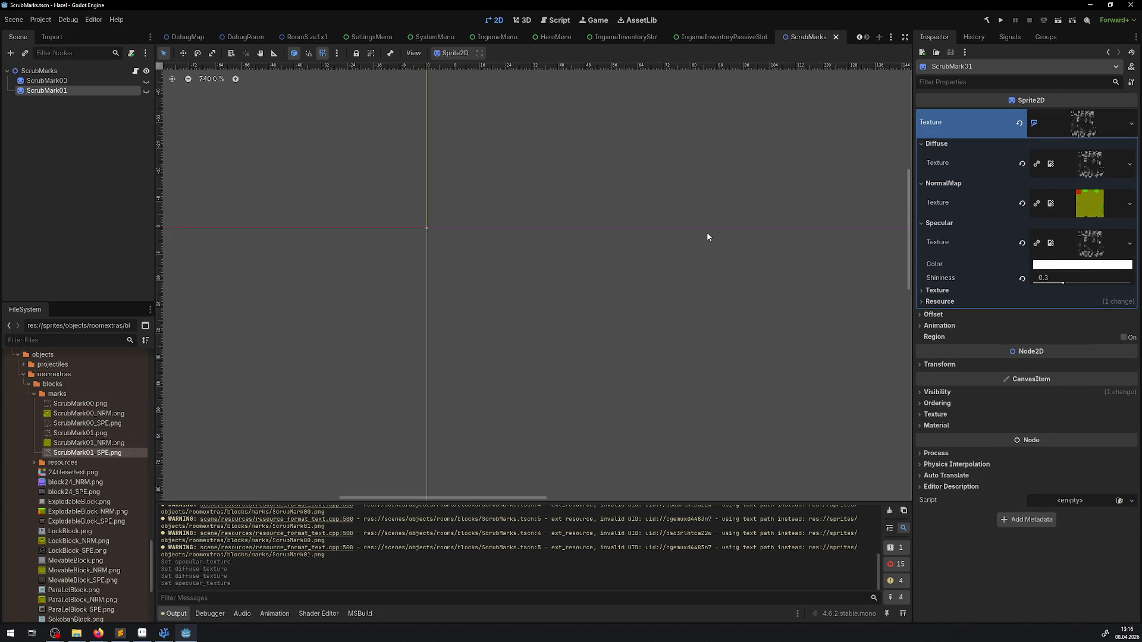
click(41, 19)
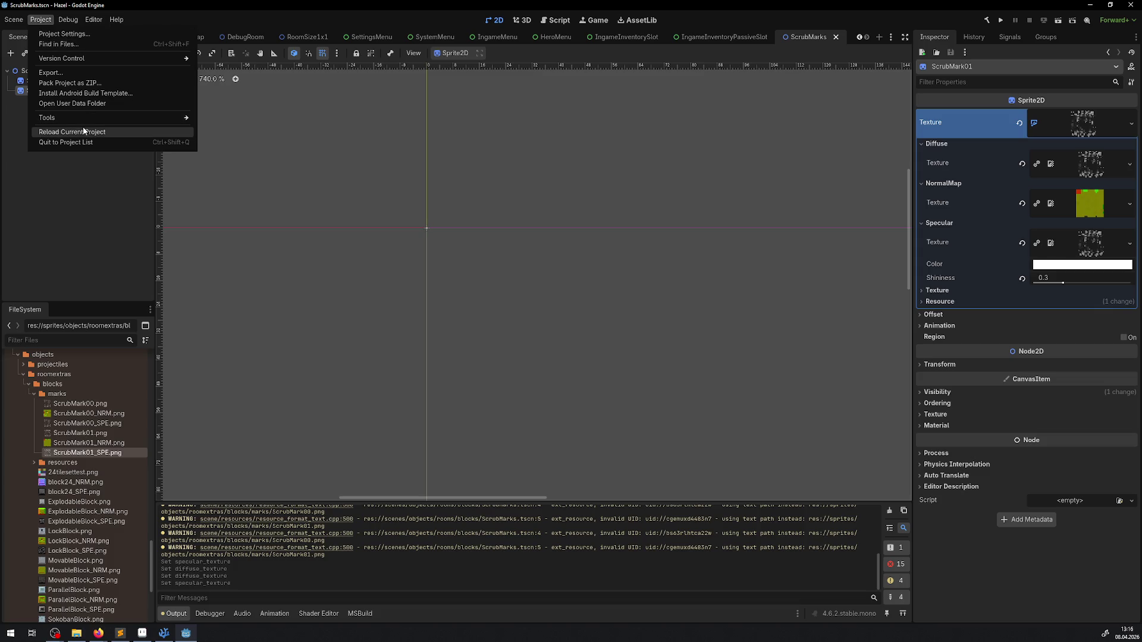
Step: Reload the current project and bring up copy options on the TileSetAtlasSource errors in Output
click(83, 131)
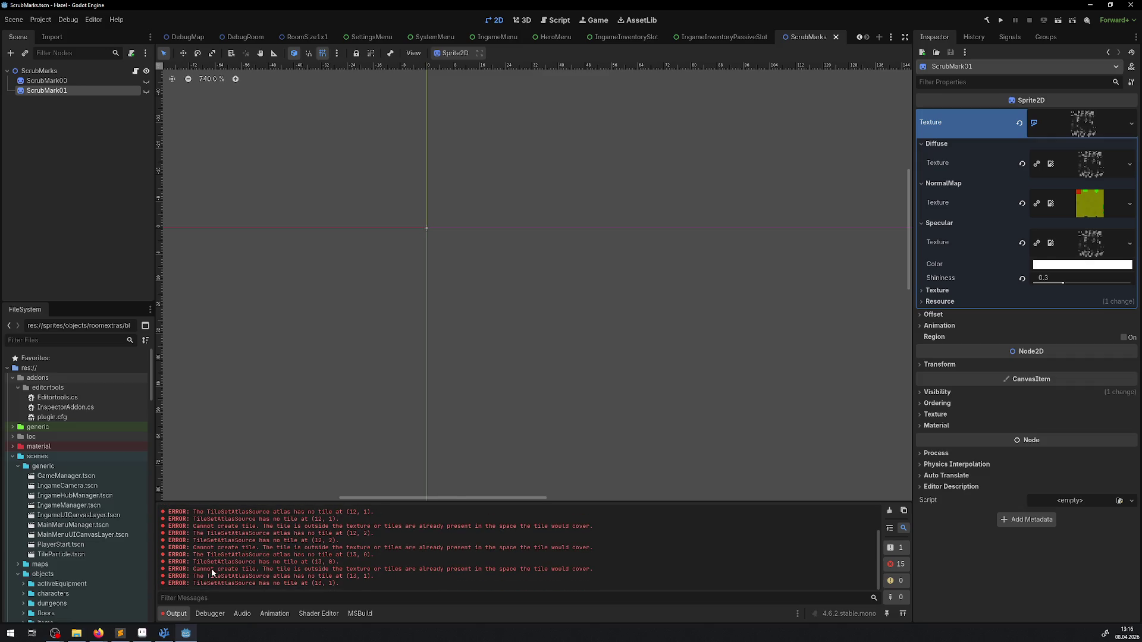
scroll(up, 3)
right_click(287, 556)
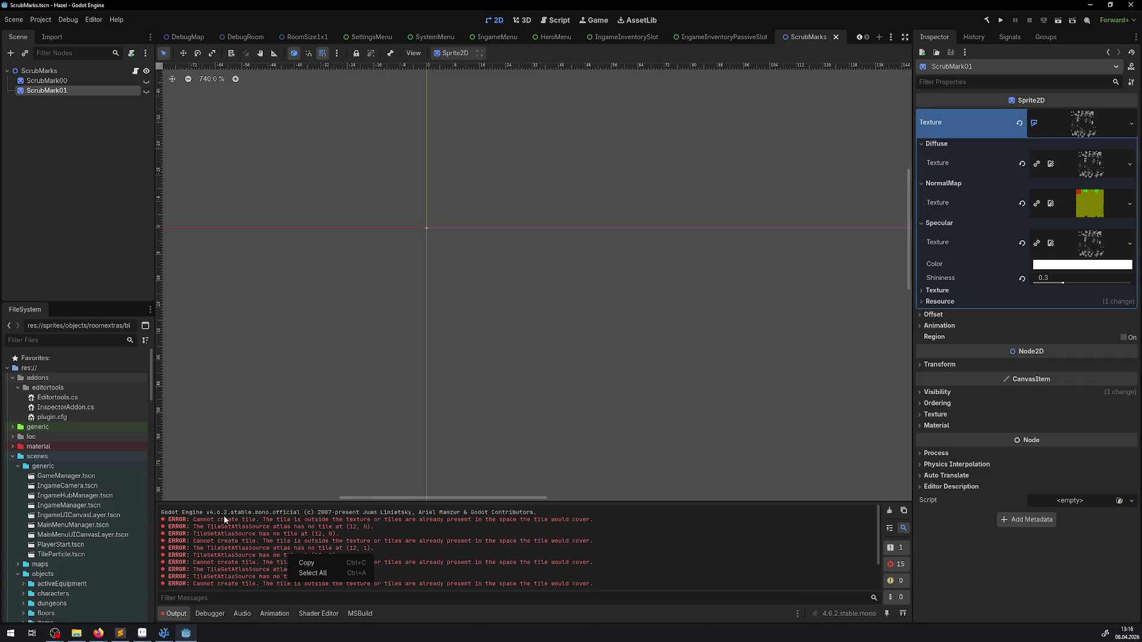
Step: Open the RoomTest00.tres tile set from the TestRooms folder and enlarge its editor panel
click(367, 523)
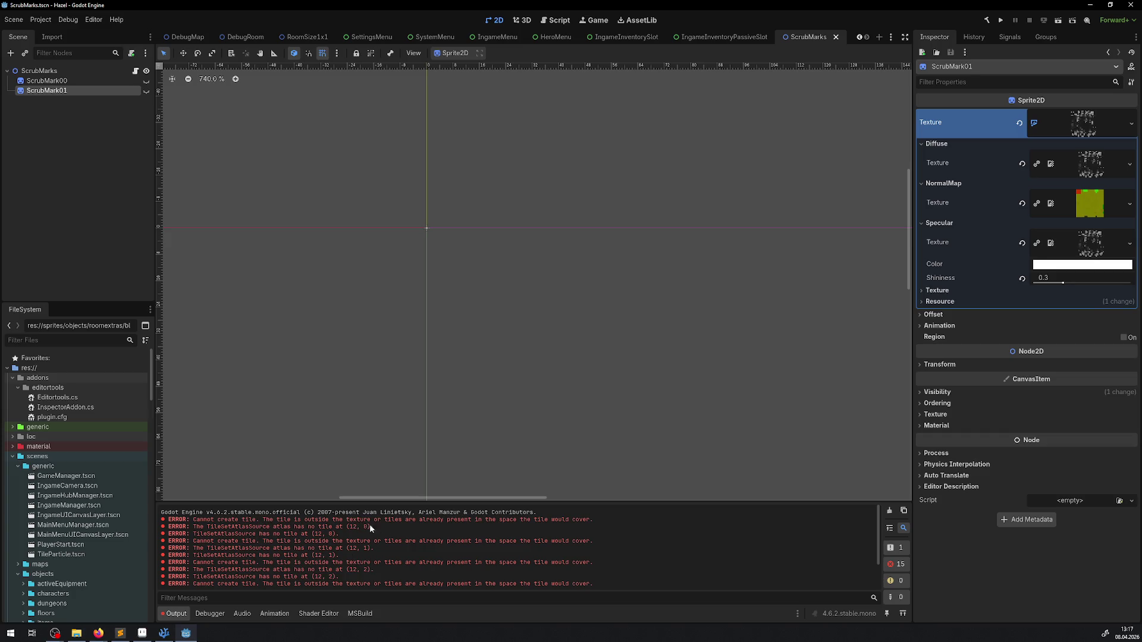
scroll(down, 3)
scroll(down, 3)
scroll(down, 3)
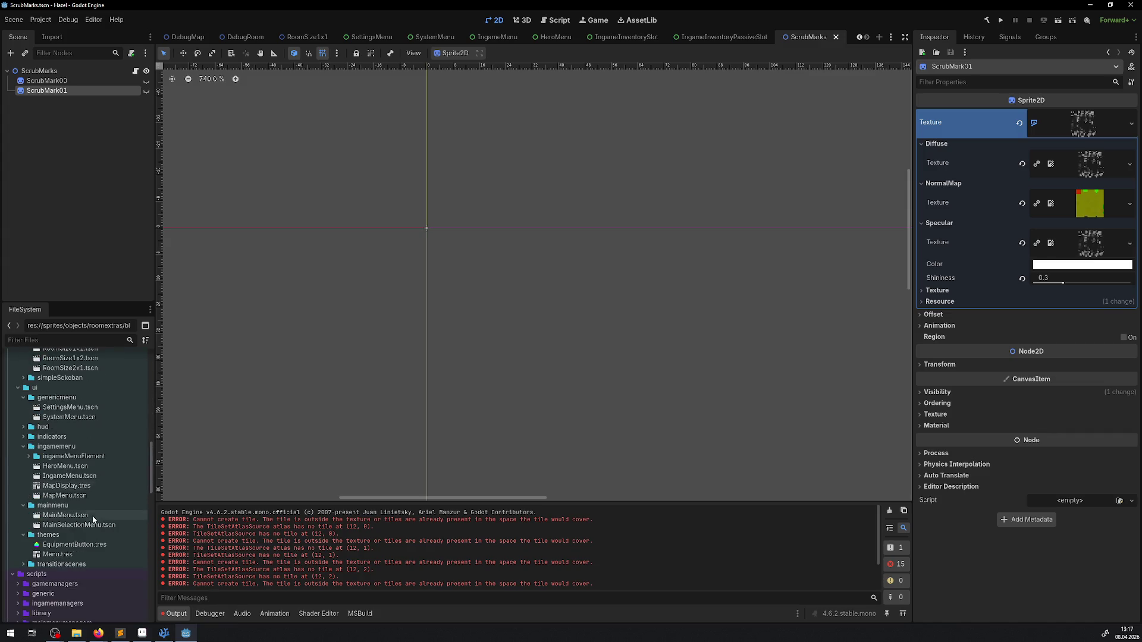
scroll(up, 3)
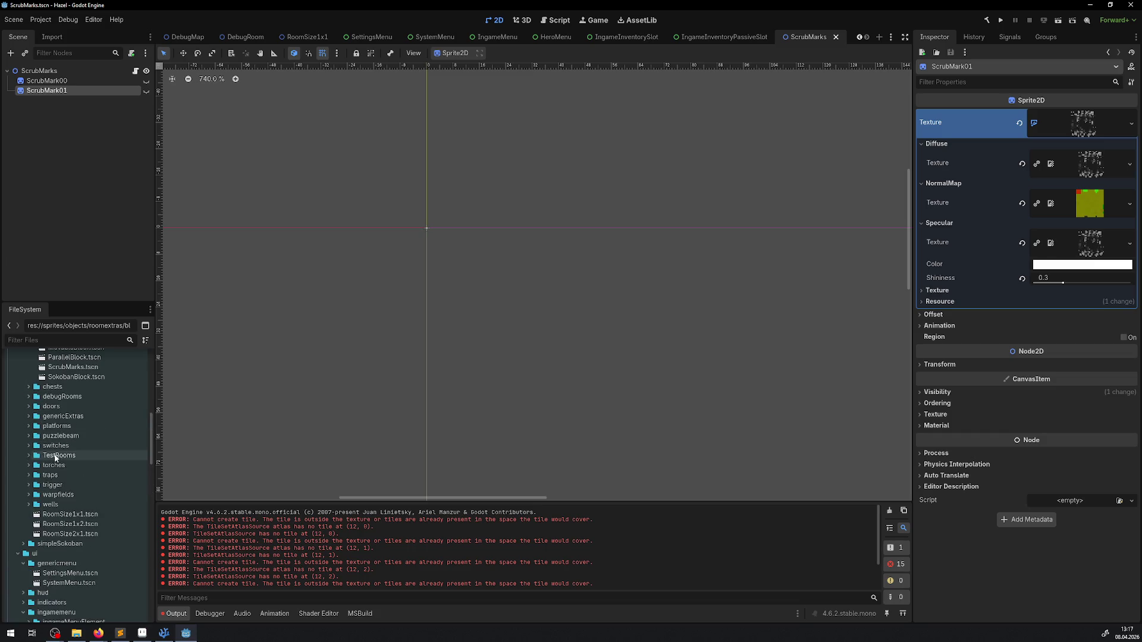
scroll(up, 3)
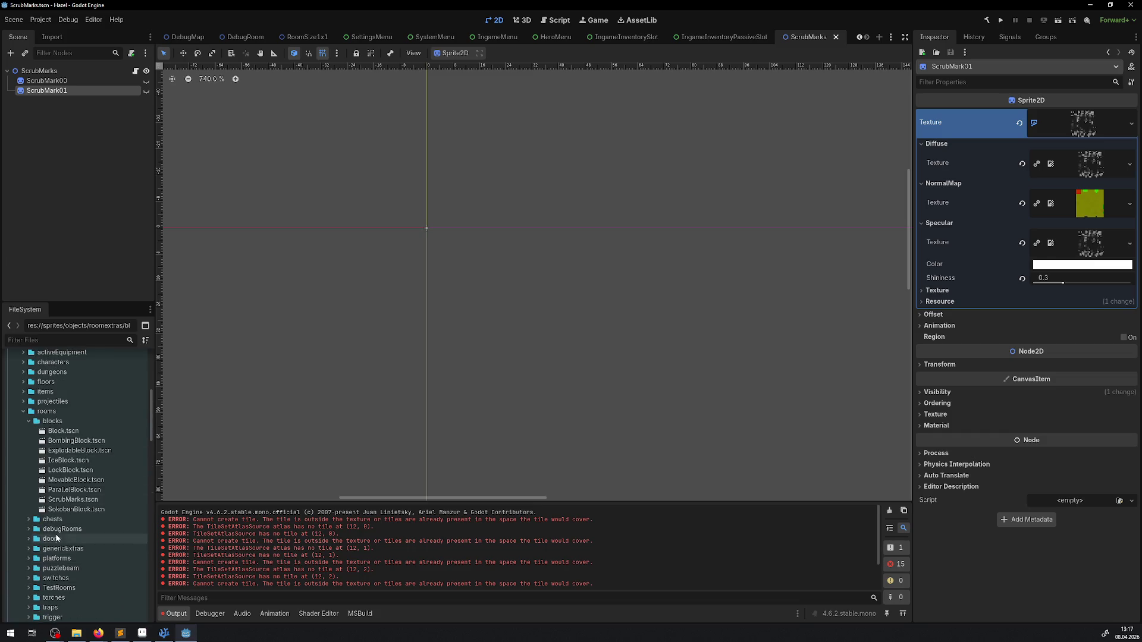
click(29, 588)
scroll(down, 3)
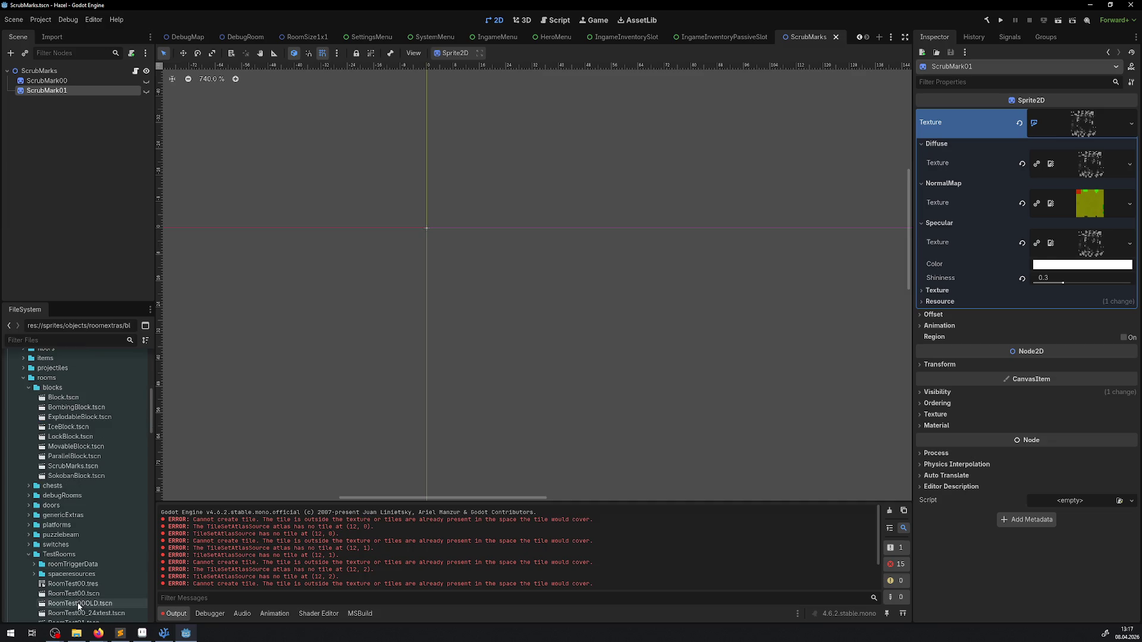
double_click(81, 586)
drag(425, 472, 437, 234)
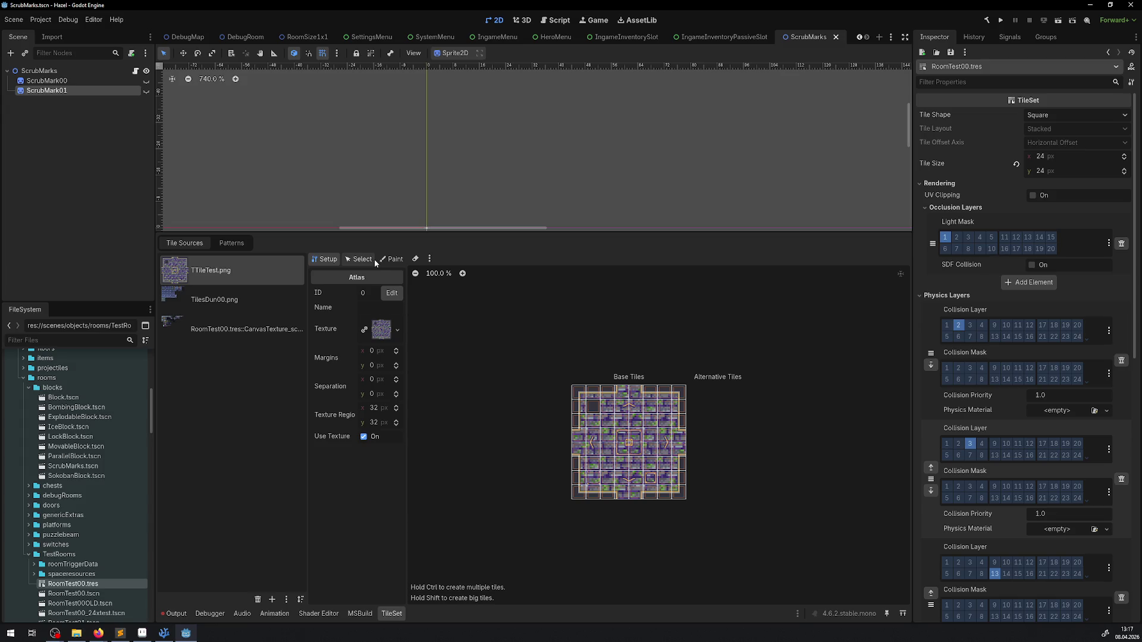
Step: Check the tile options for each atlas source, including the RoomTest00 CanvasTexture, then view the output log
click(429, 259)
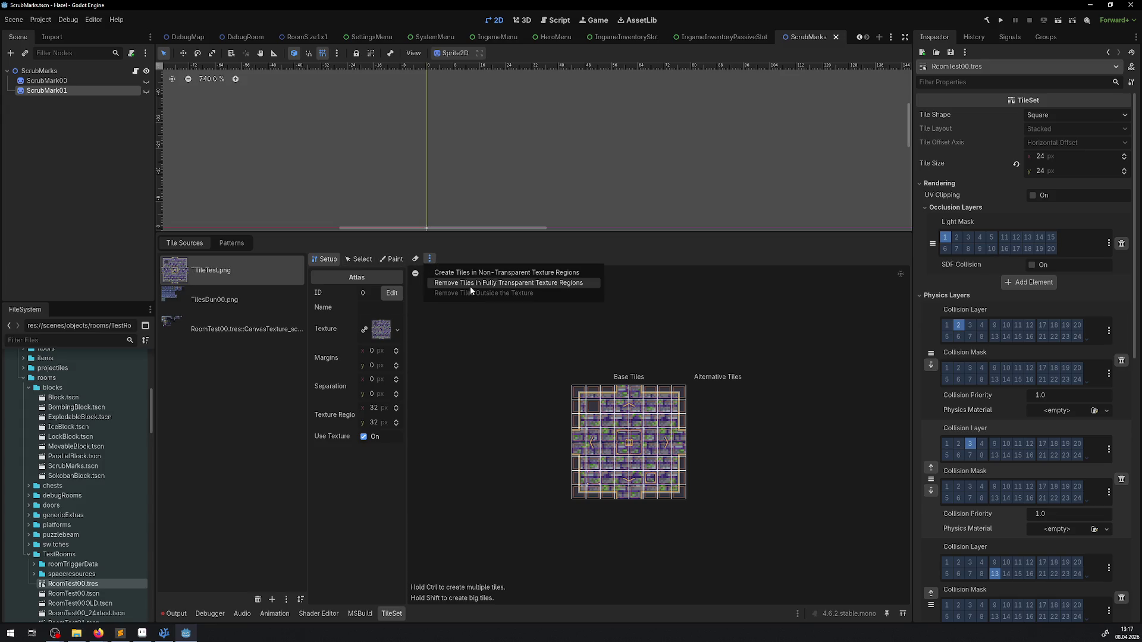
click(248, 292)
click(430, 259)
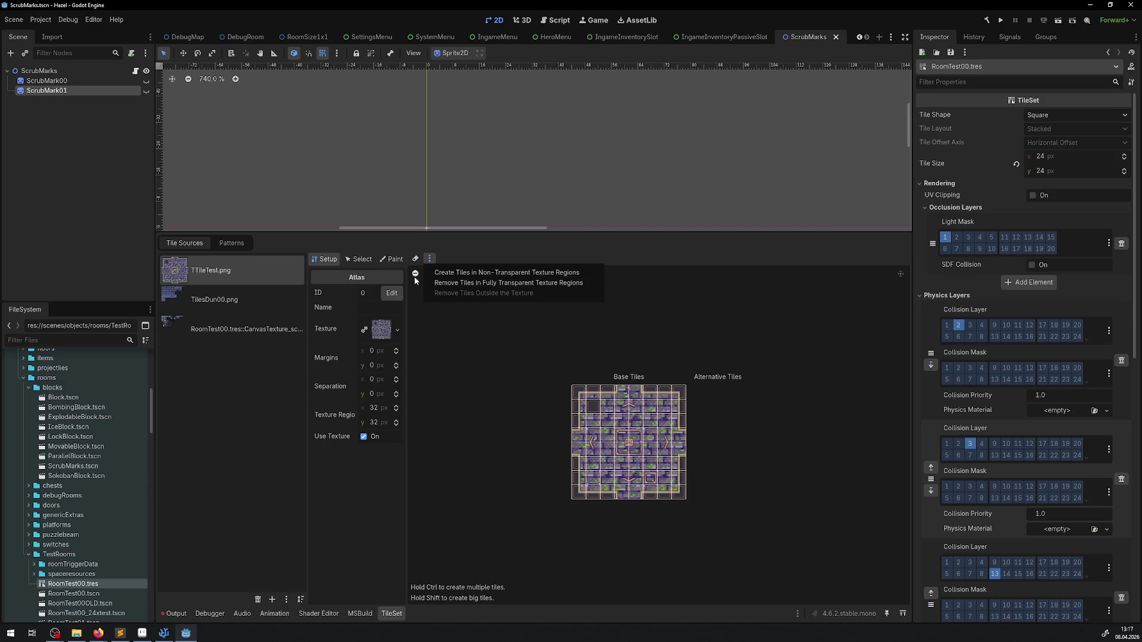
click(257, 337)
click(257, 337)
click(429, 259)
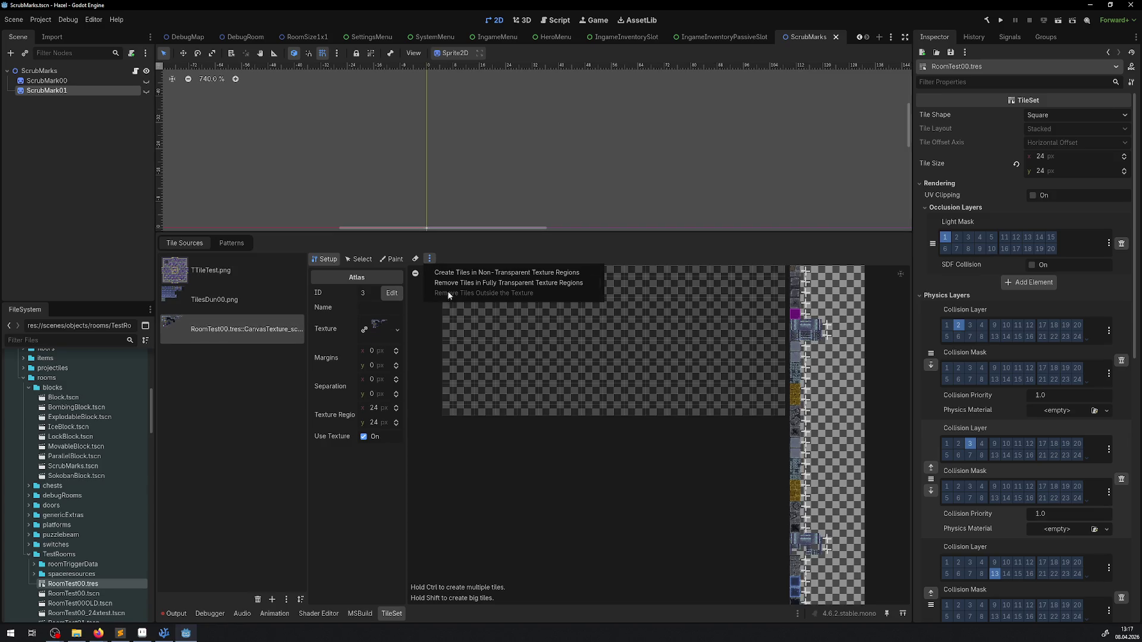
click(554, 322)
scroll(up, 3)
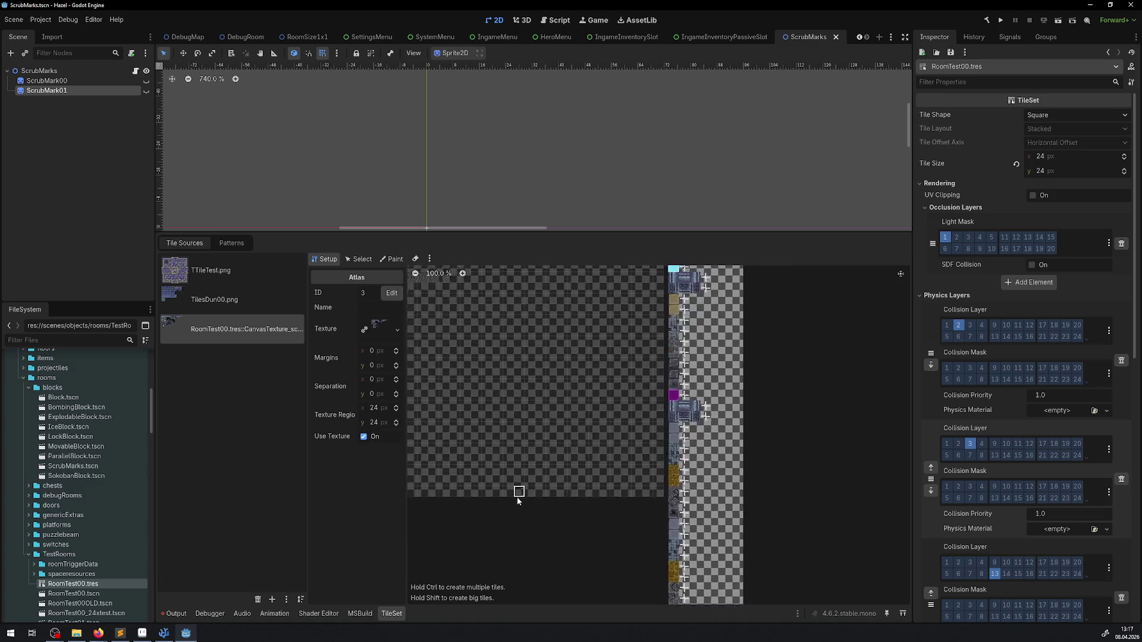
scroll(right, 3)
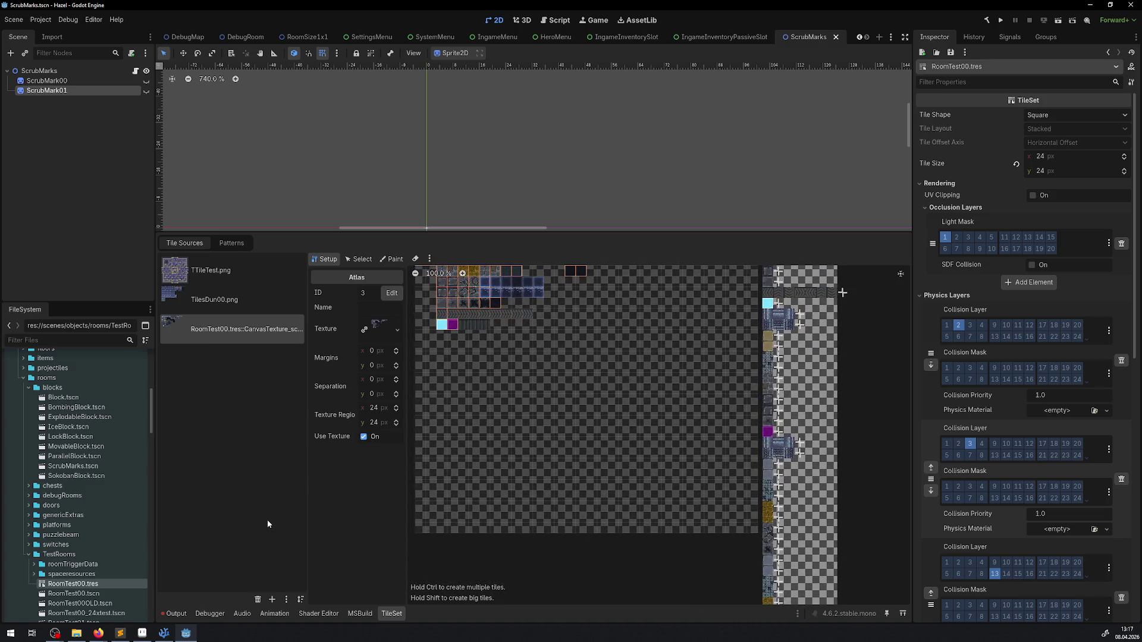
click(173, 614)
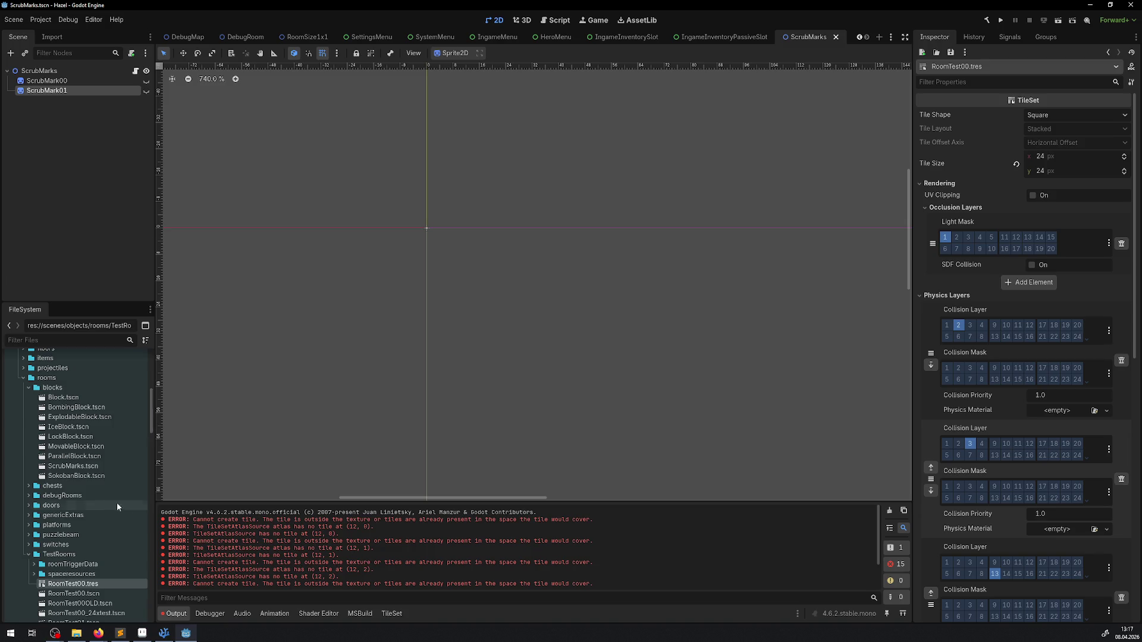
Step: Open Menu.tres to show its TilesDun00.png atlas and inspect its tile creation and removal options
scroll(down, 3)
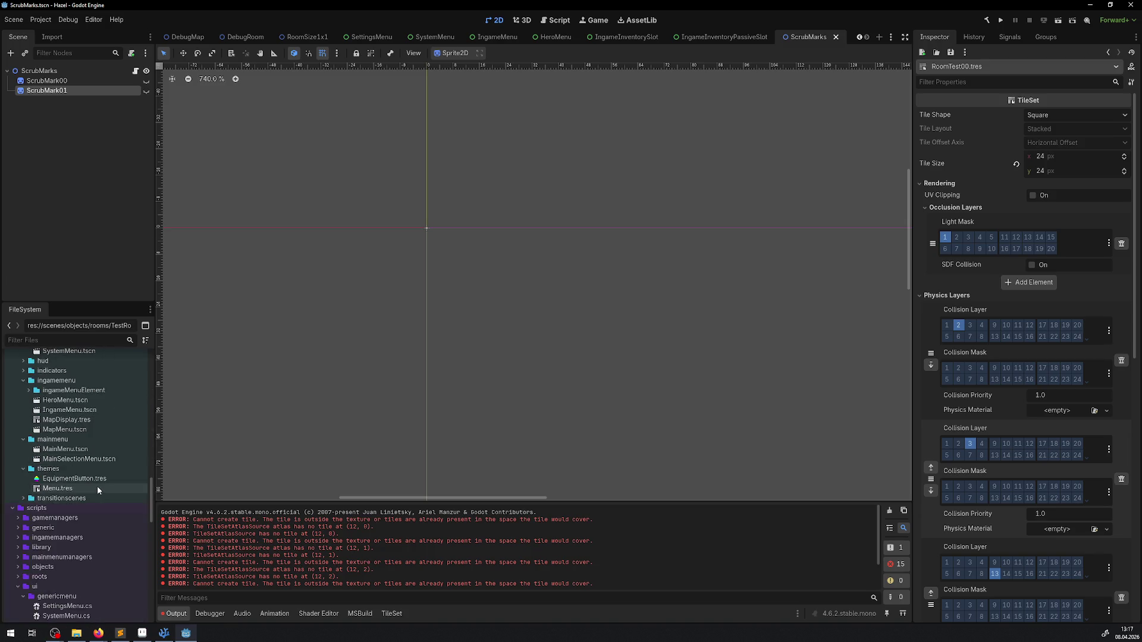
scroll(down, 3)
scroll(up, 3)
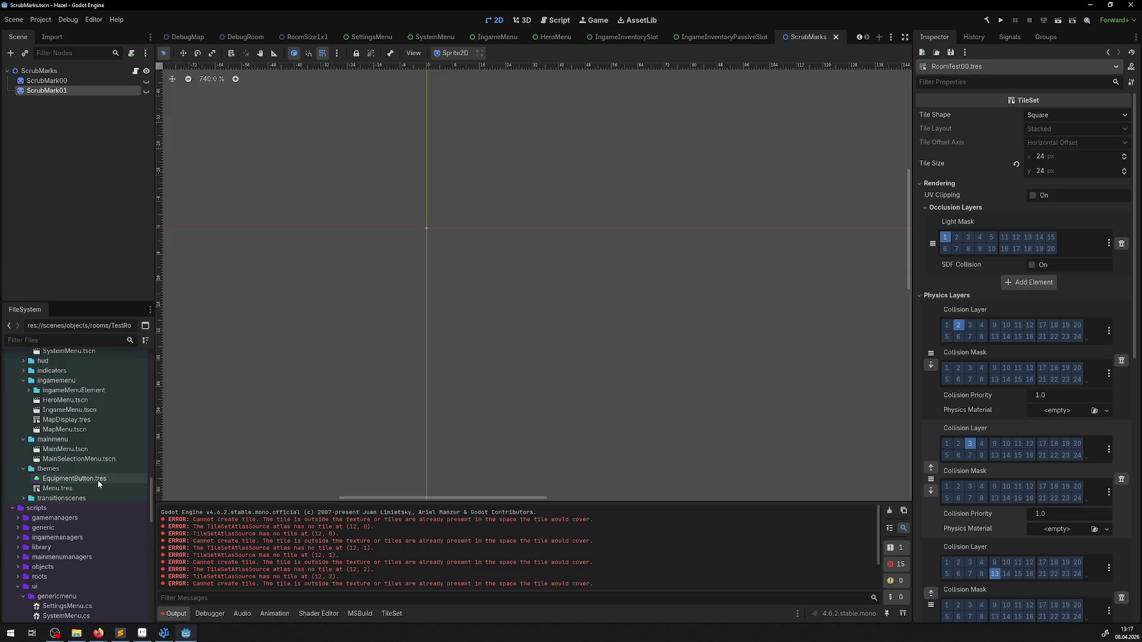
double_click(84, 487)
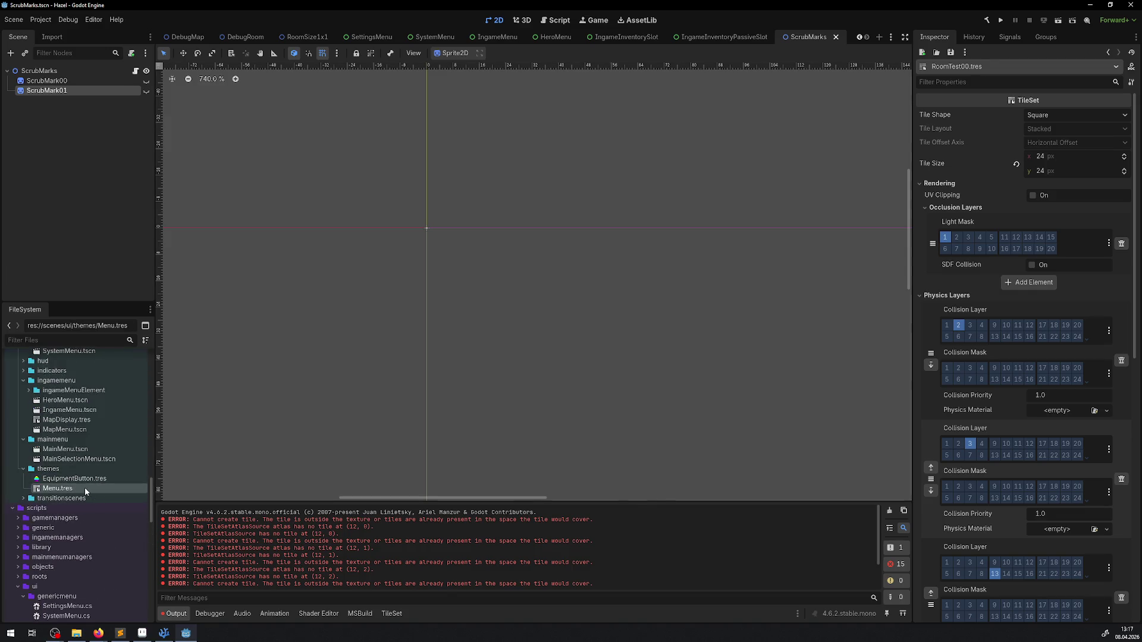
click(430, 259)
click(436, 268)
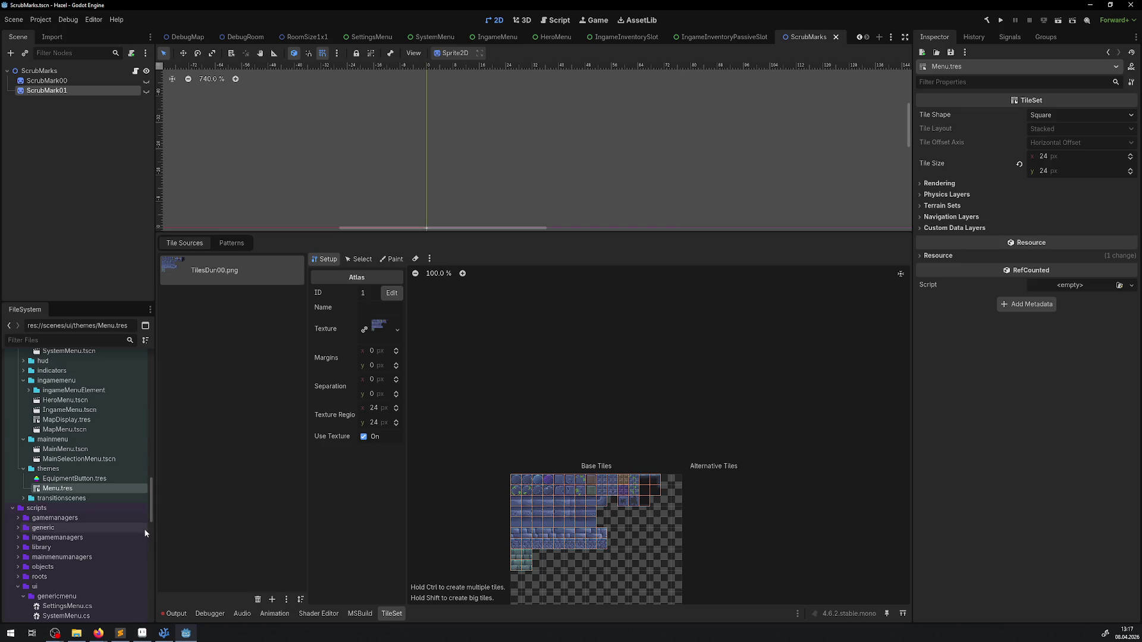
scroll(down, 3)
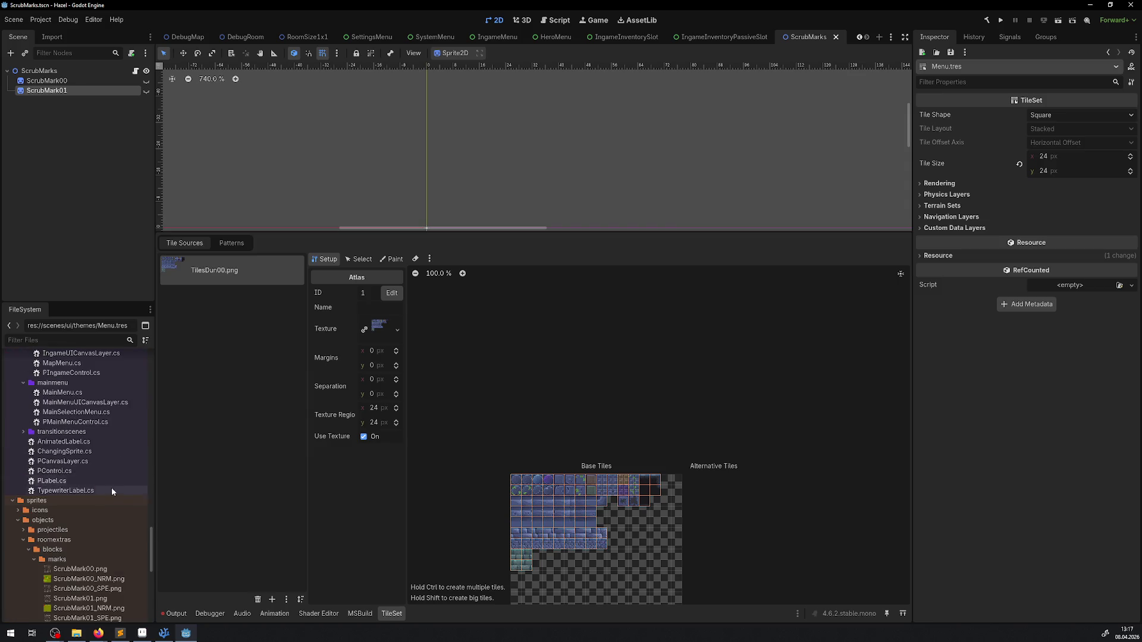
scroll(up, 3)
Step: Inspect TileMapLayer2's 24tilesettest tileset in RoomTest00_24xtest, then close that scene
double_click(86, 481)
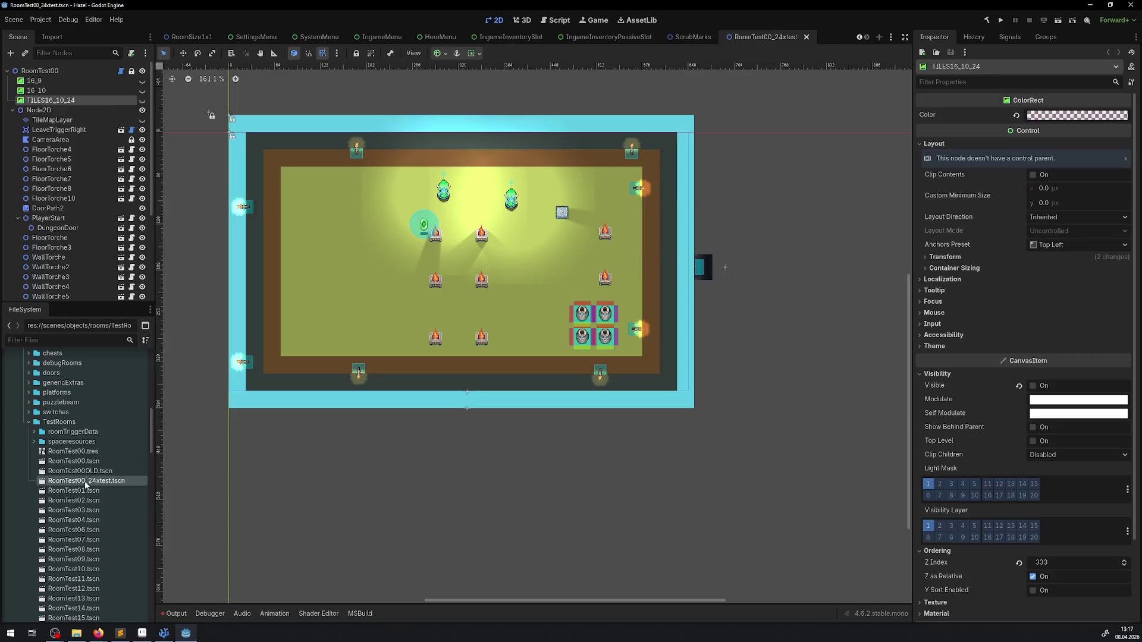
click(57, 121)
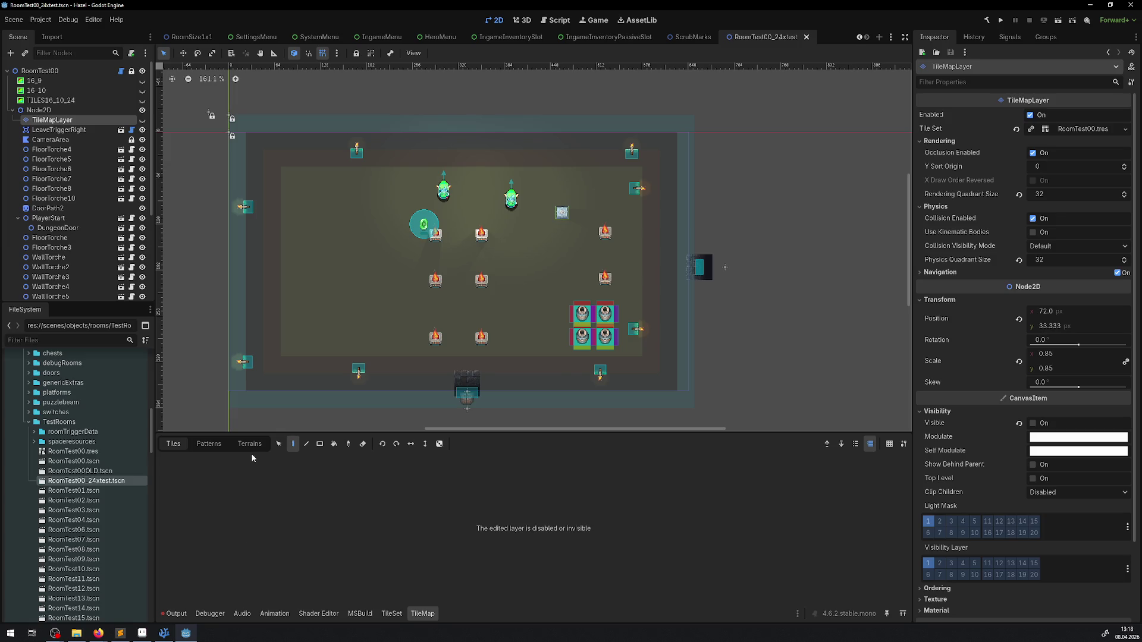
scroll(down, 3)
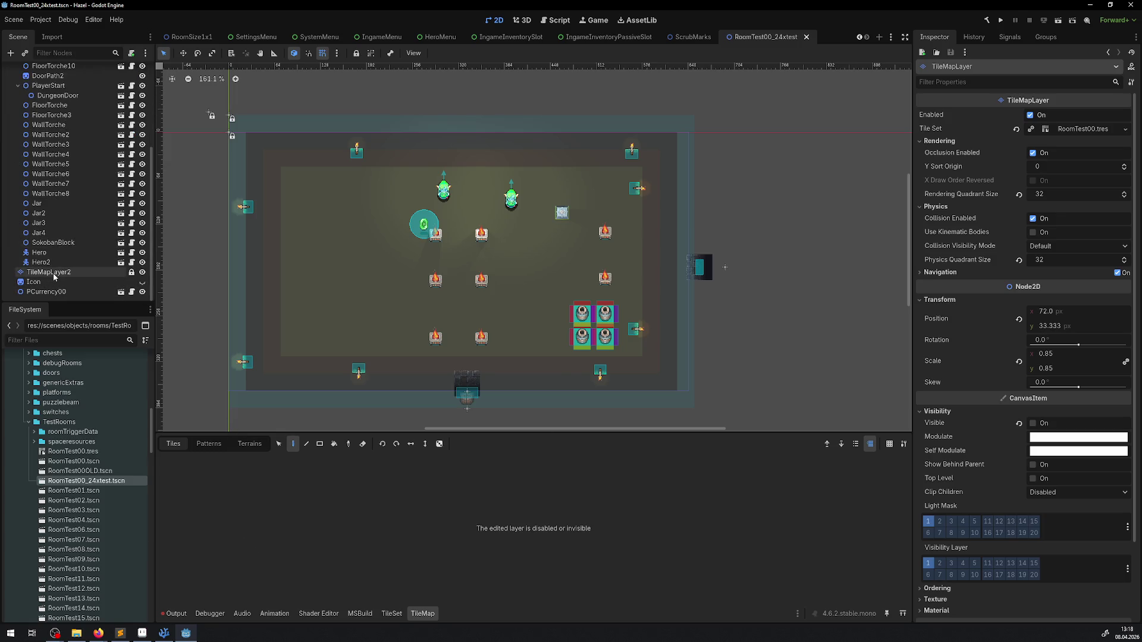
click(52, 273)
scroll(up, 3)
click(899, 461)
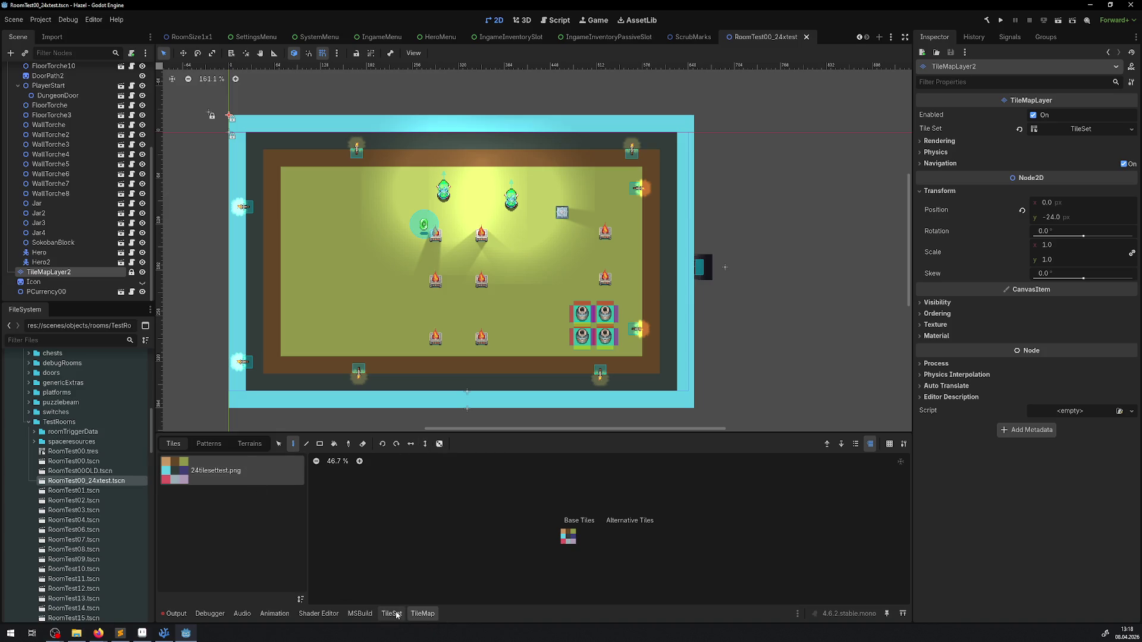
click(395, 611)
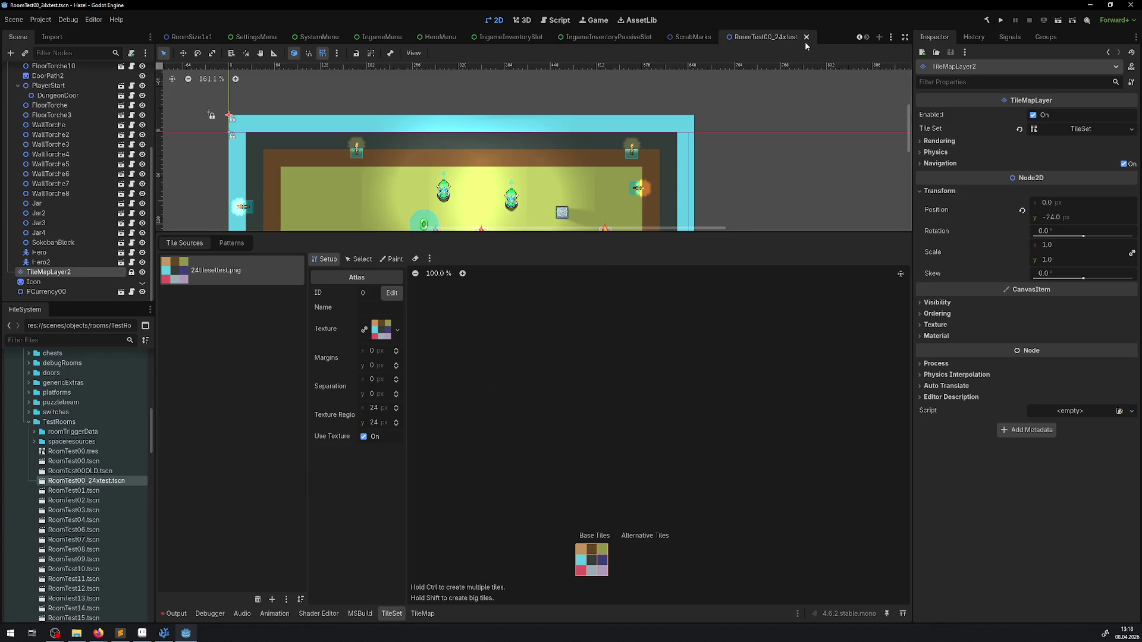
click(806, 38)
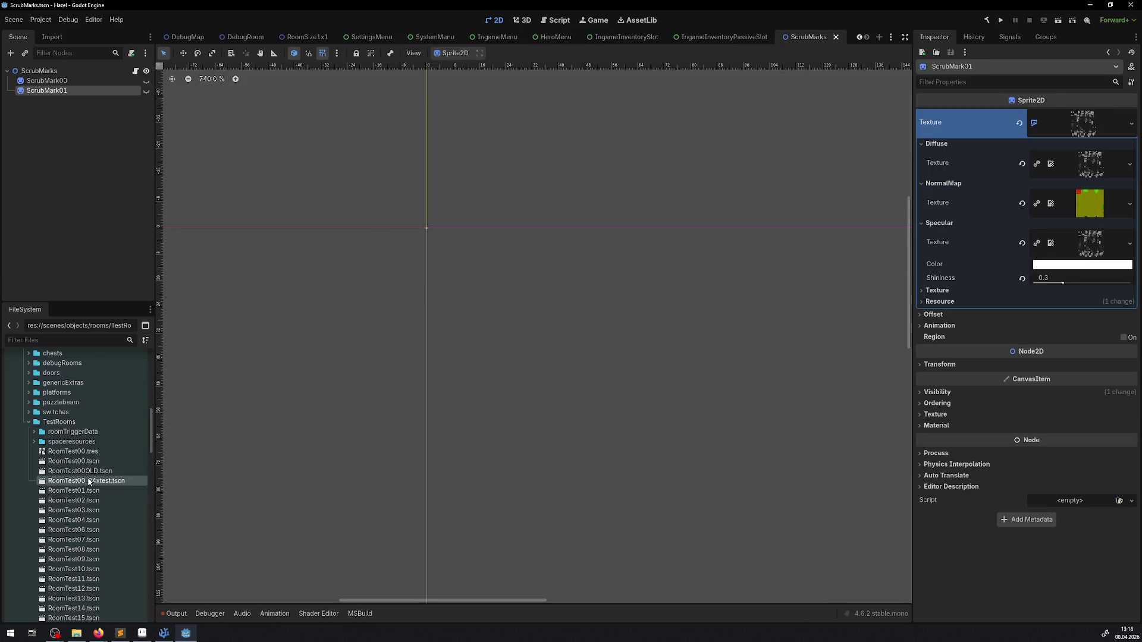
Step: Delete RoomTest00_24xtest.tscn, open RoomTest00OLD and RoomTest00, and check the tile errors in Output
key(Delete)
click(504, 364)
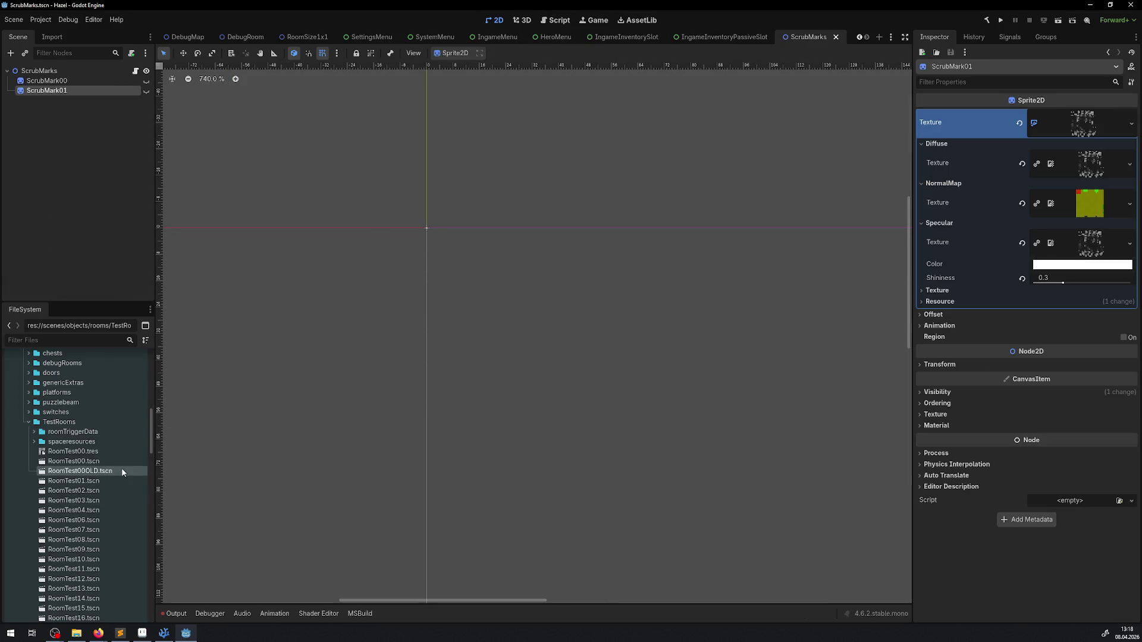
double_click(123, 473)
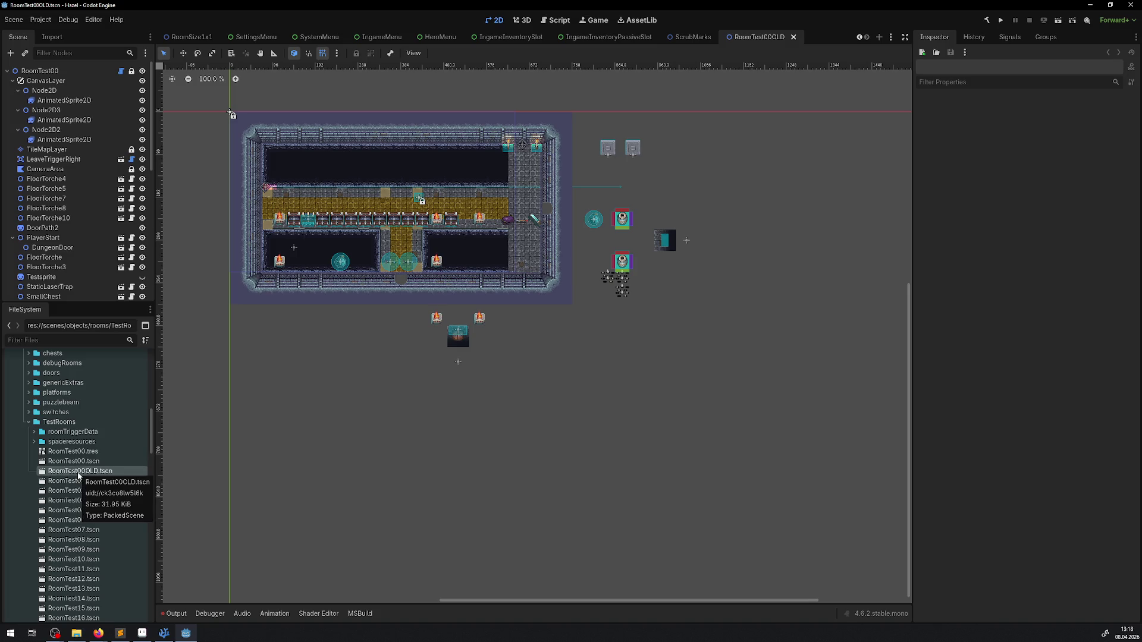
double_click(75, 461)
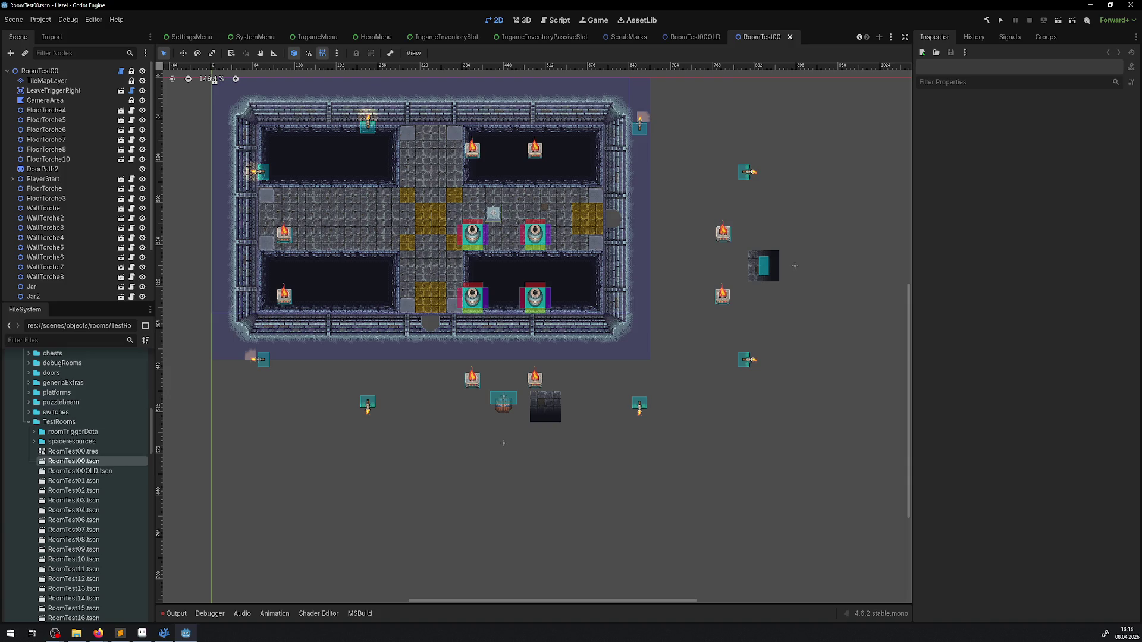
click(183, 612)
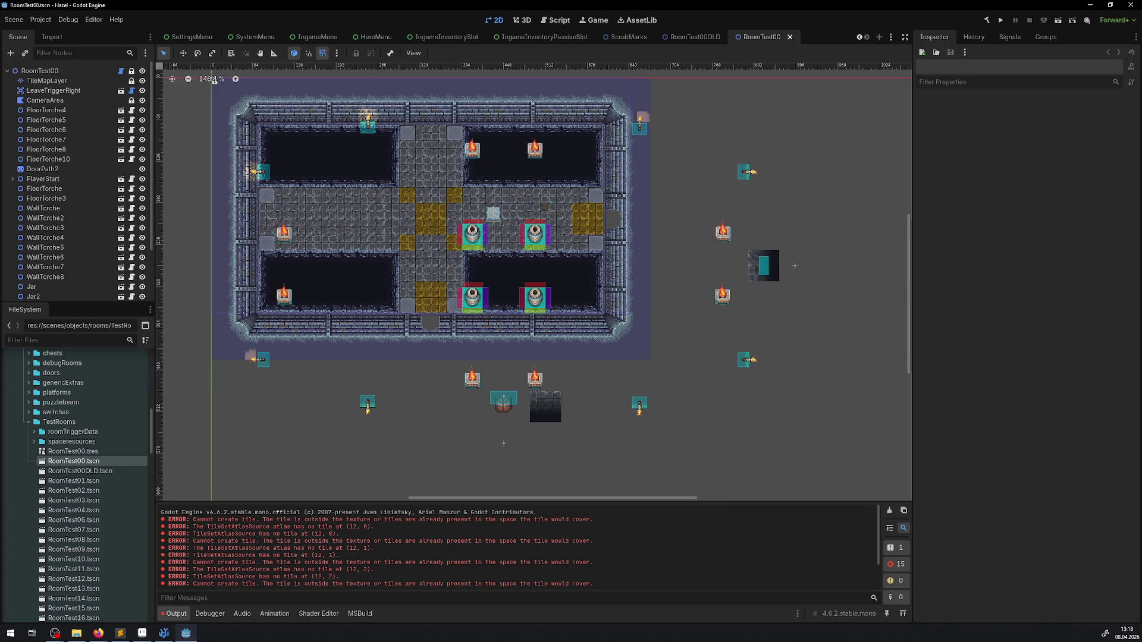
Step: Reload the current project and review the output log again
key(alt+Tab)
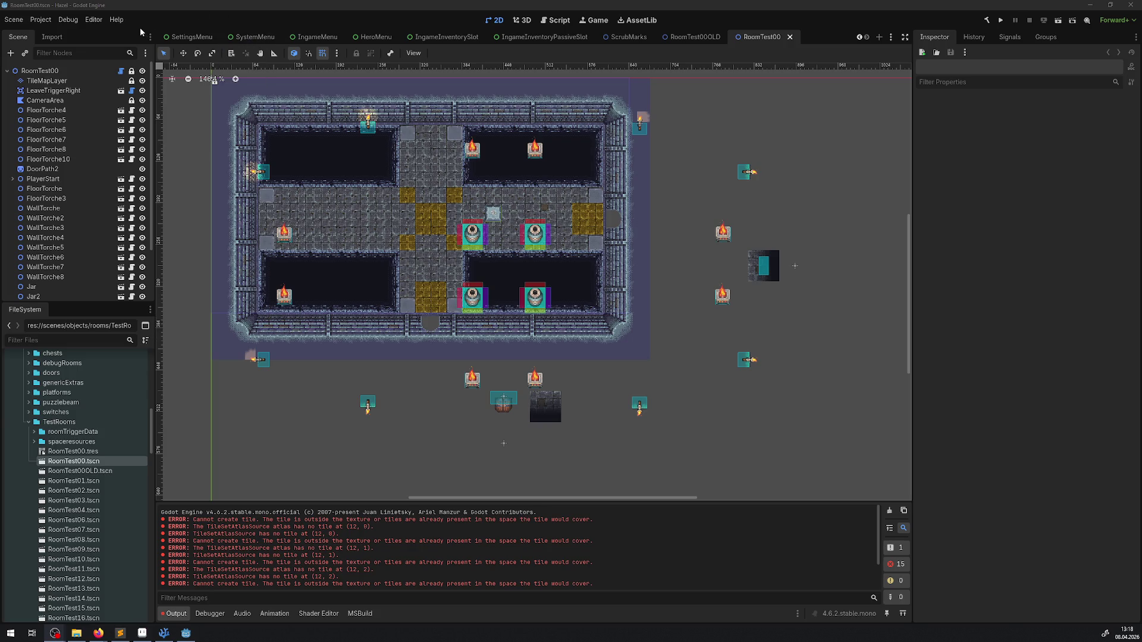
click(40, 20)
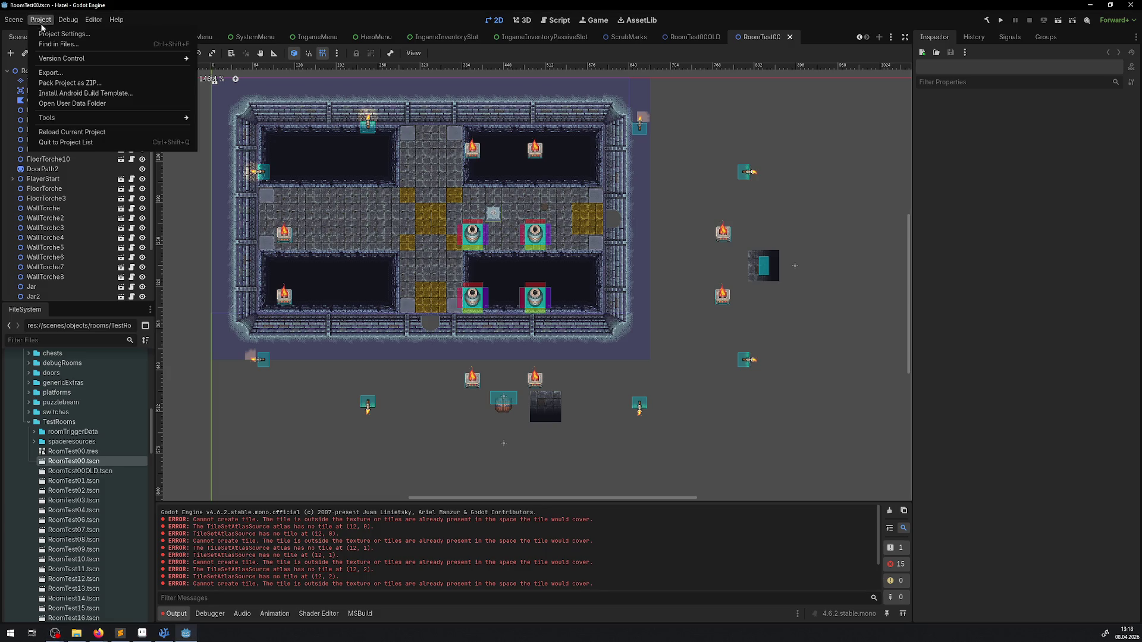
click(81, 134)
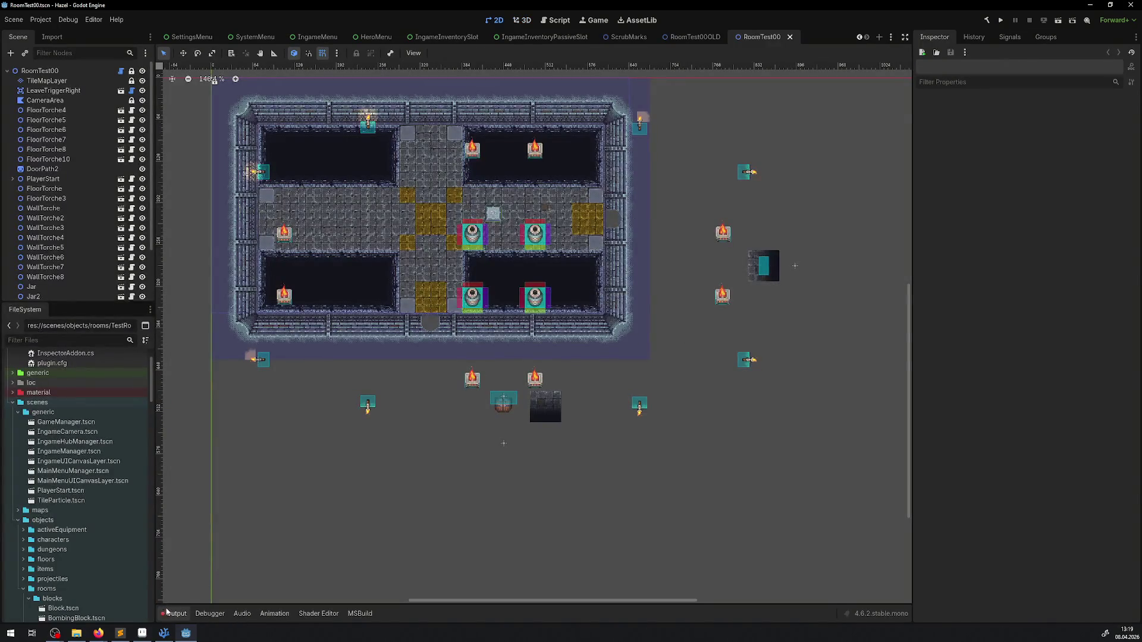
click(170, 614)
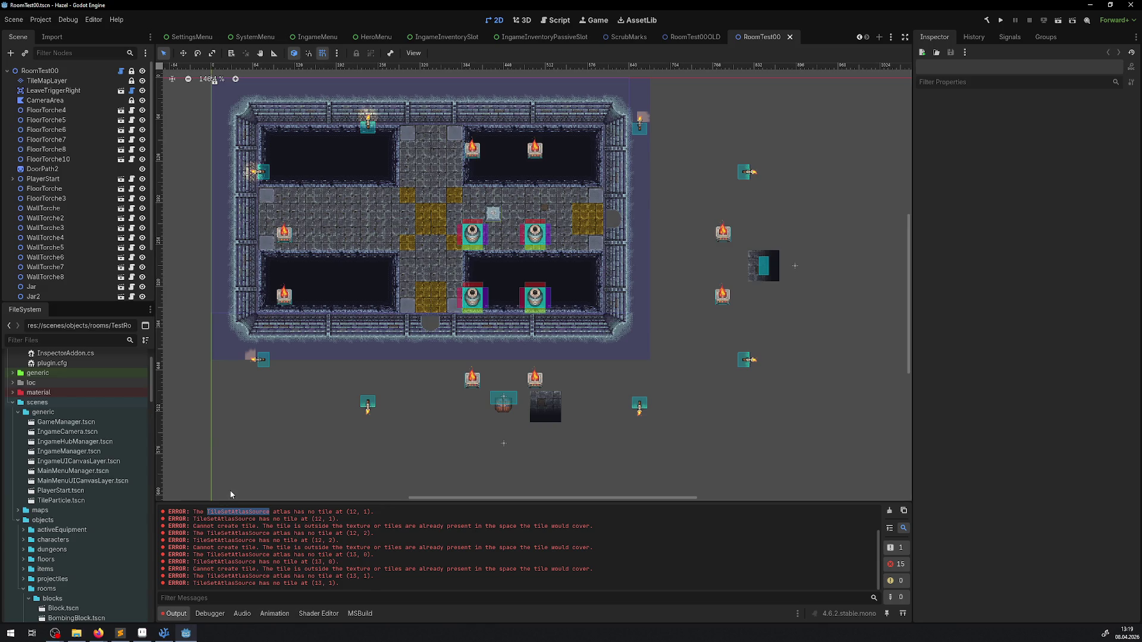
Step: Select the TileMapLayer node and show its TilesDun00.png source in the TileSet editor
click(66, 80)
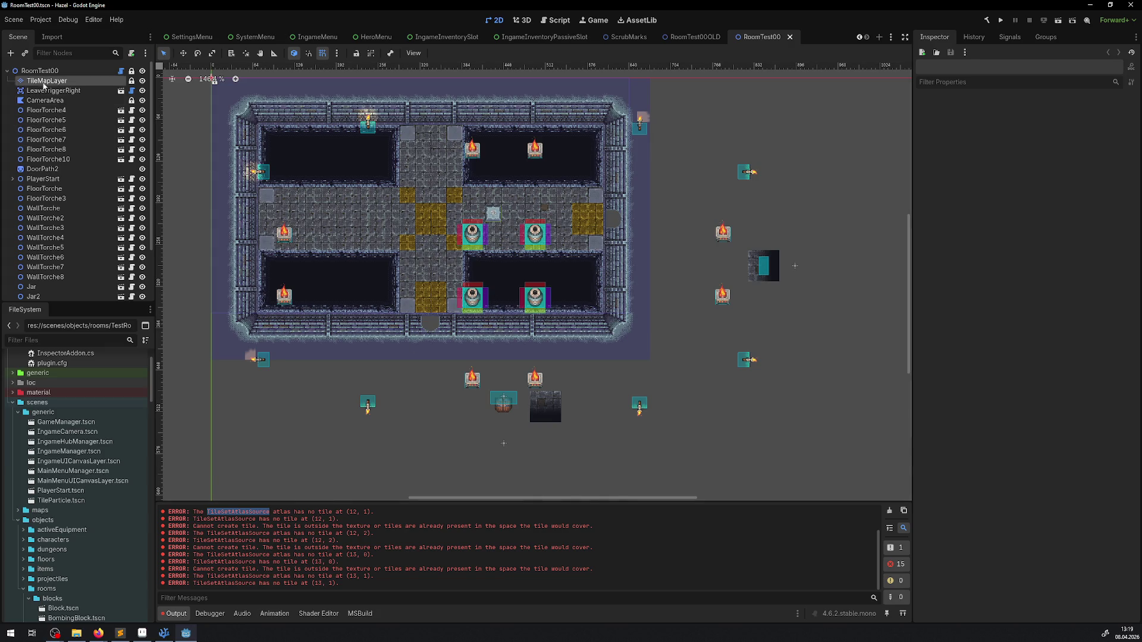
click(68, 80)
key(Escape)
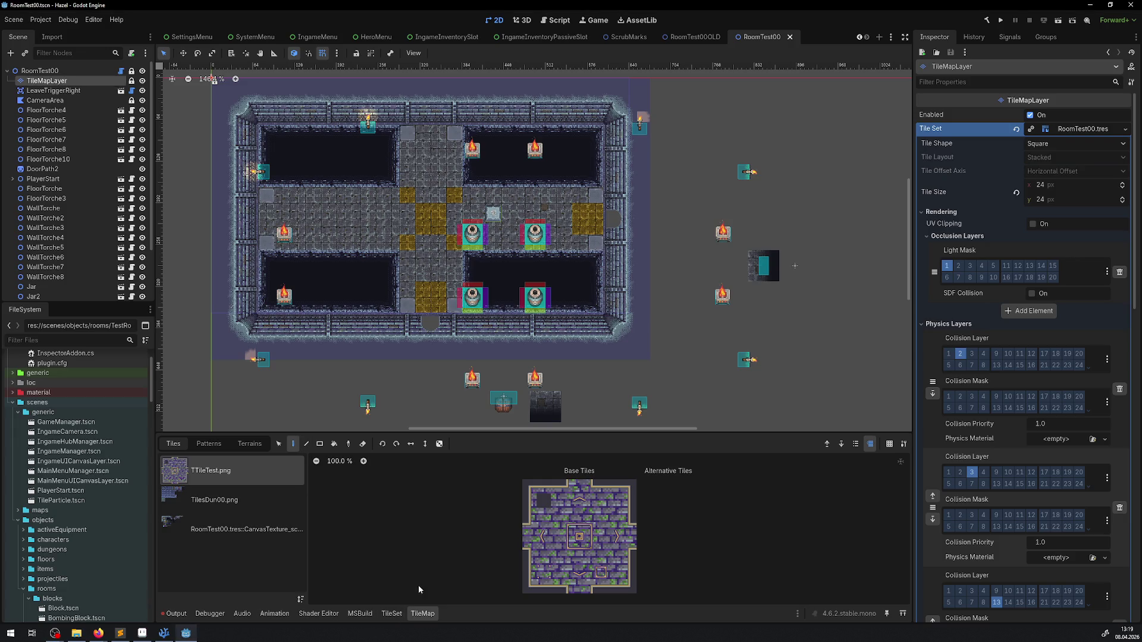
click(389, 613)
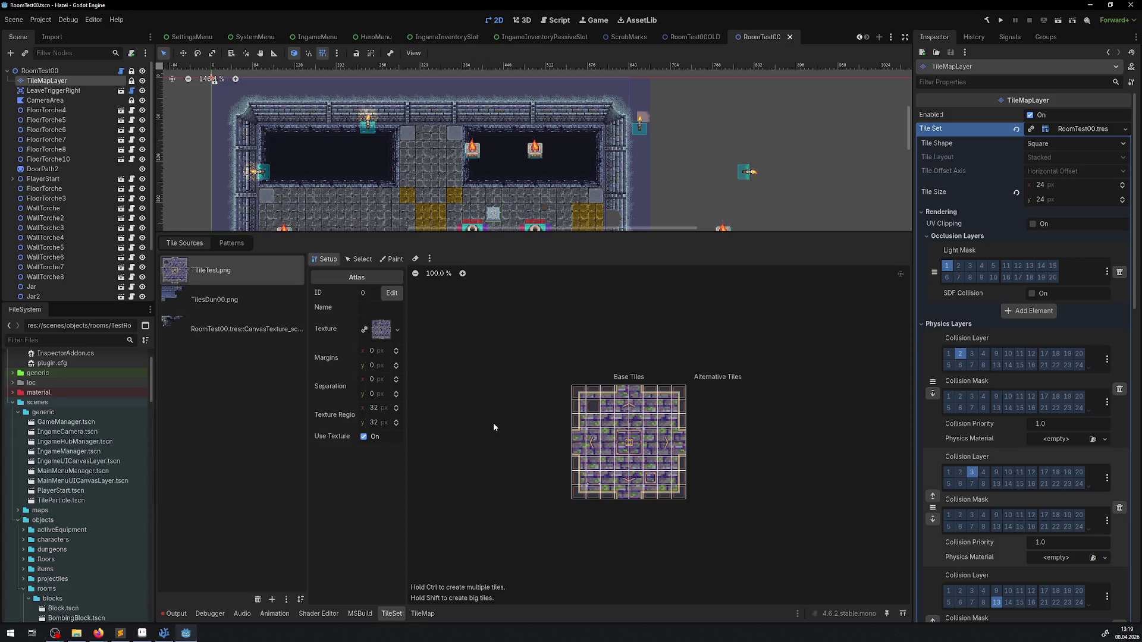
click(283, 291)
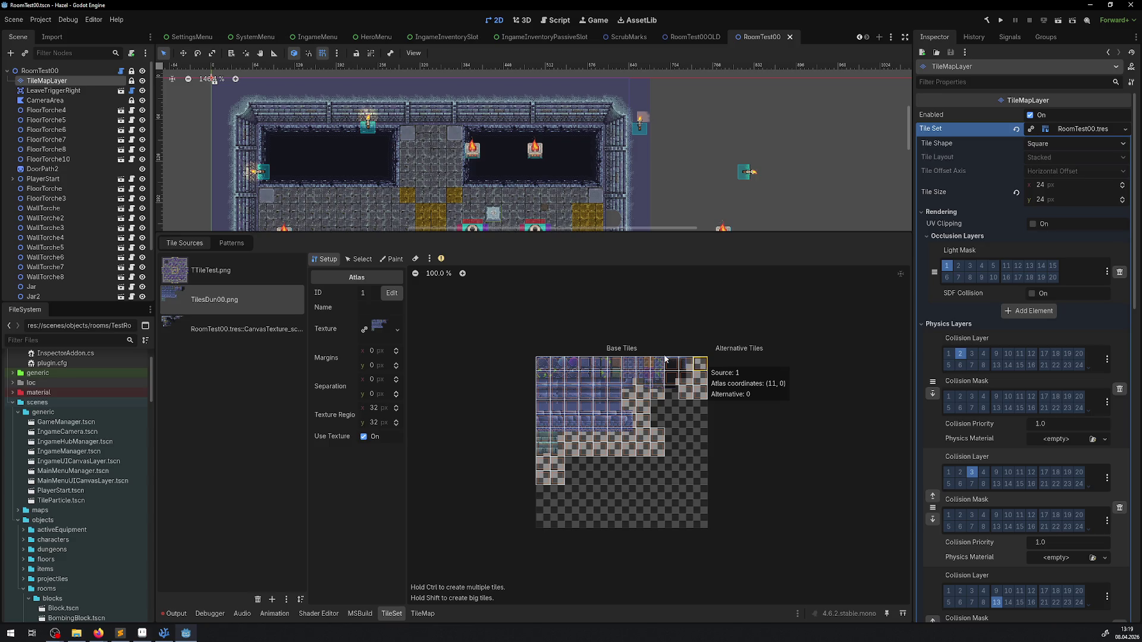
Step: Remove the TilesDun00 tiles outside the texture and in fully transparent regions, then save
click(430, 258)
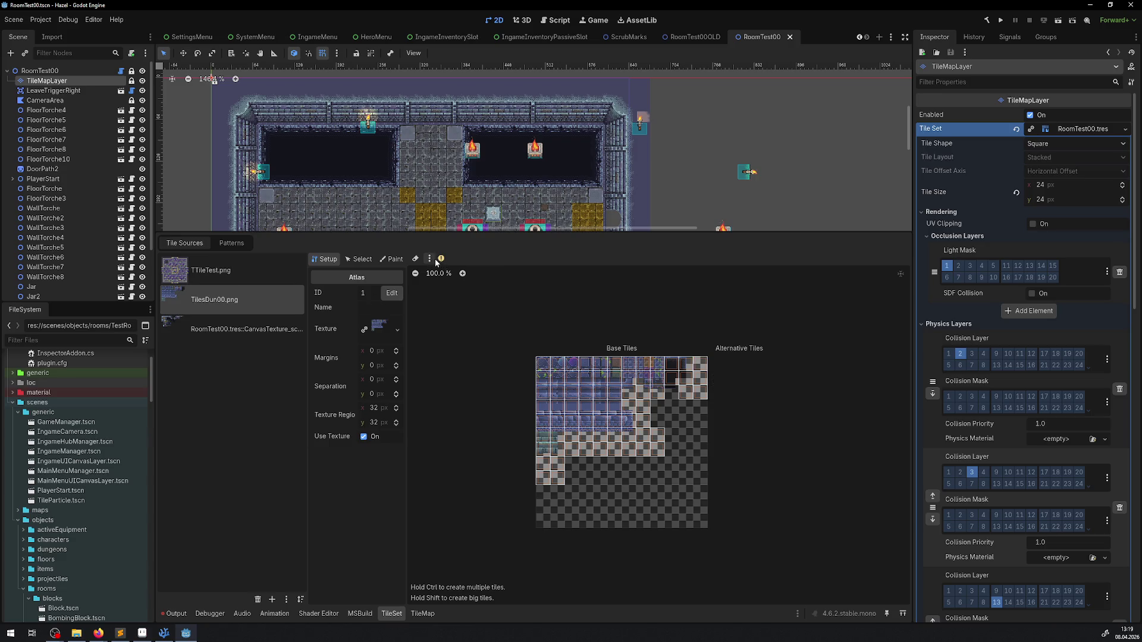
click(465, 297)
click(429, 259)
click(457, 285)
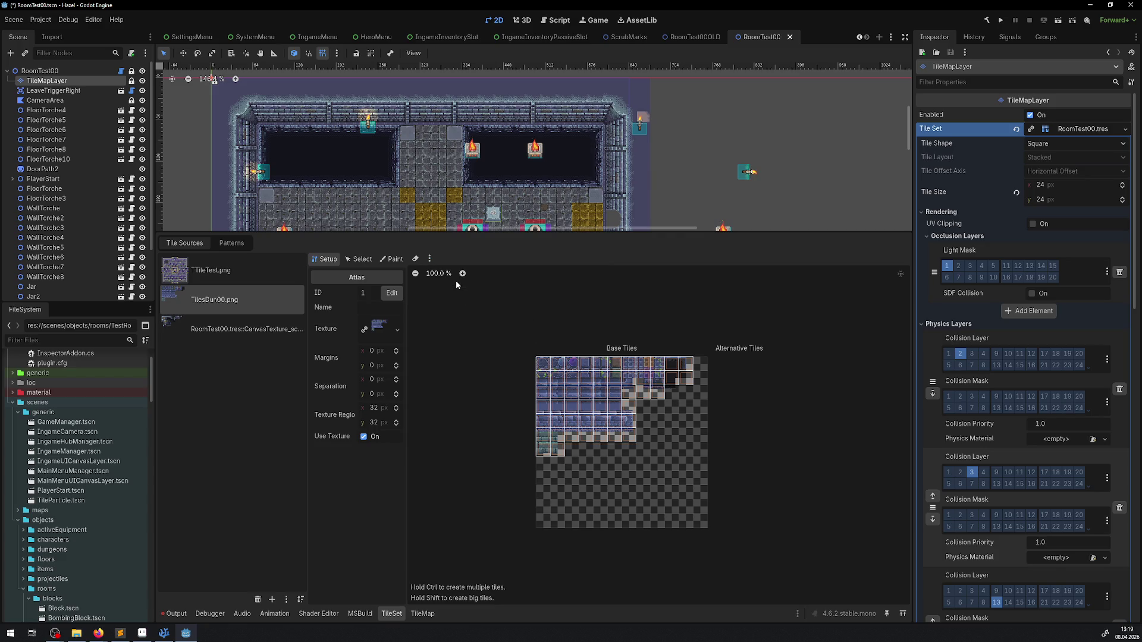
key(ctrl+s)
Step: Reload the current project and verify the TilesDun00.png tiles afterwards
click(430, 259)
click(220, 330)
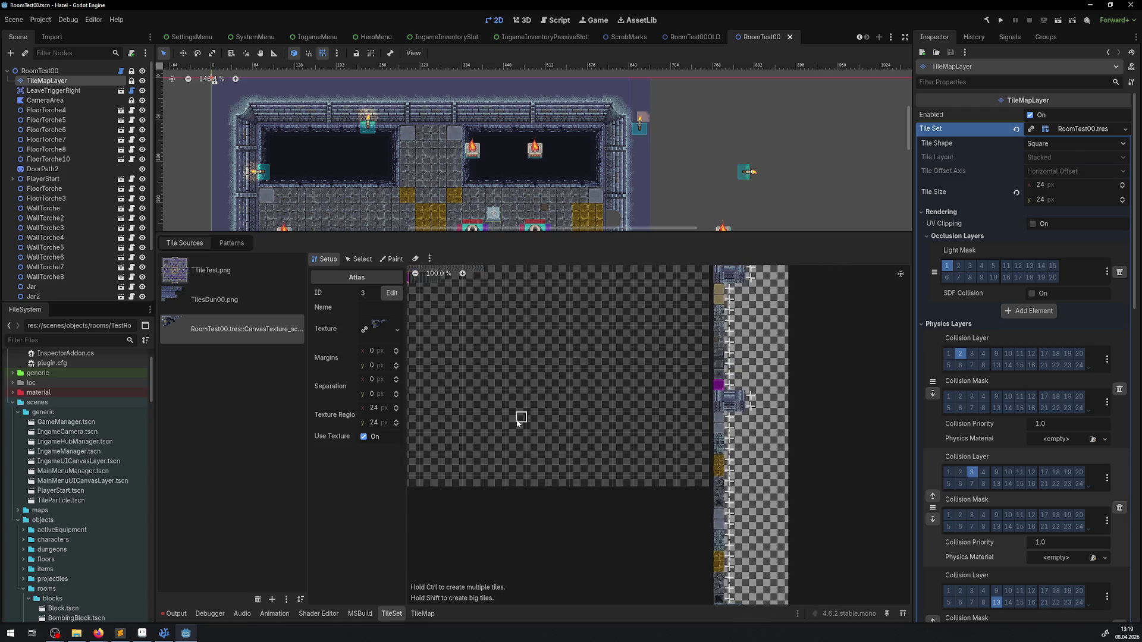
click(41, 20)
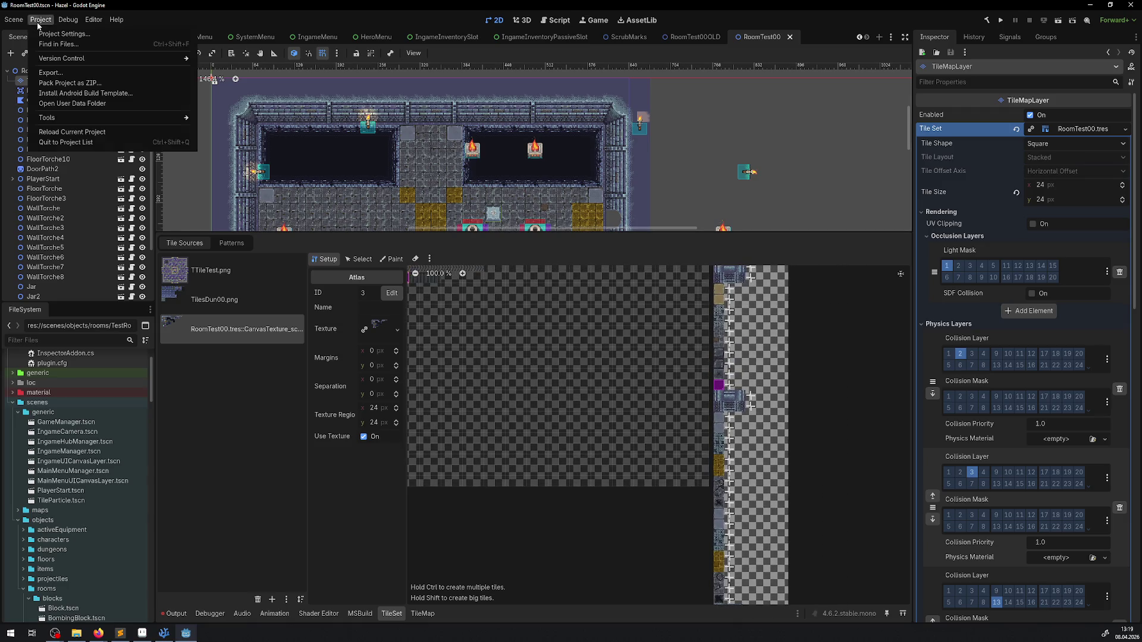
click(71, 132)
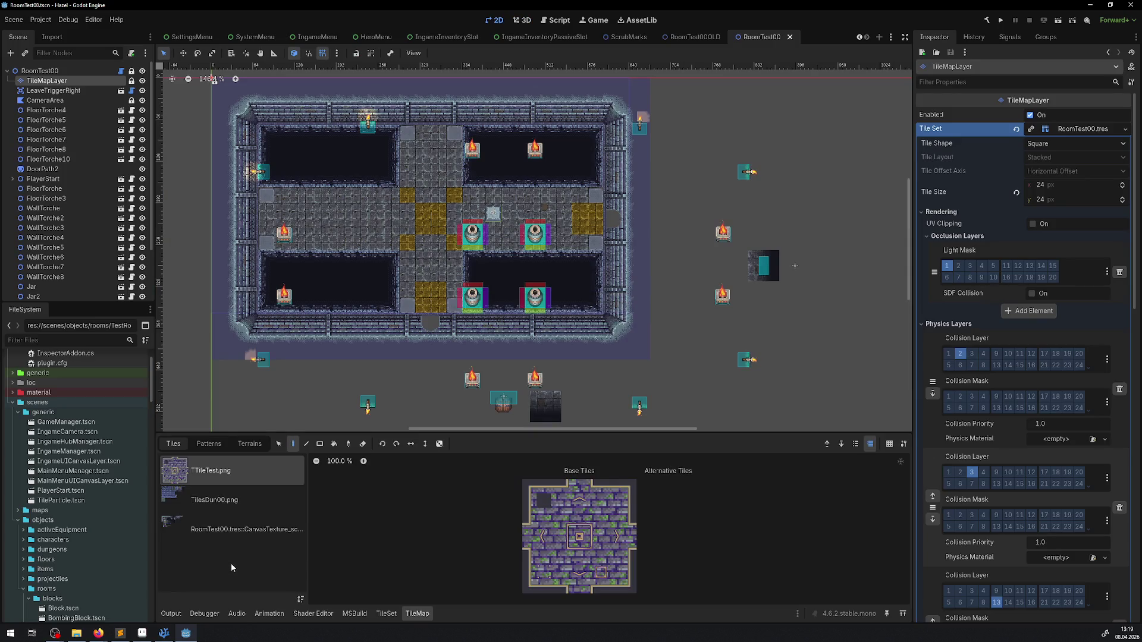
click(235, 503)
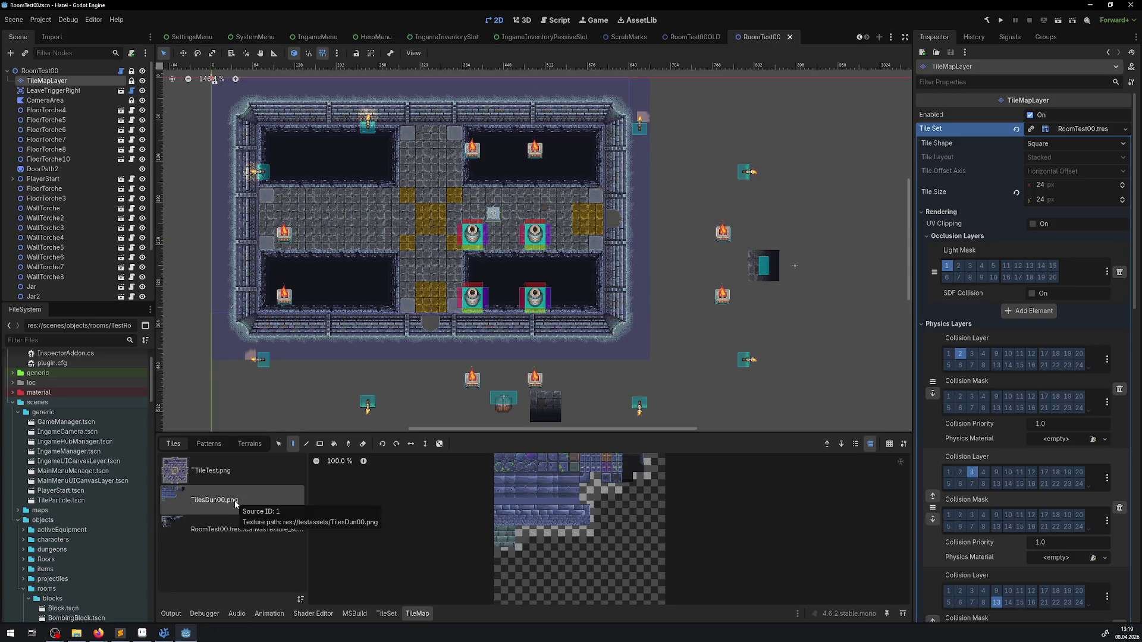
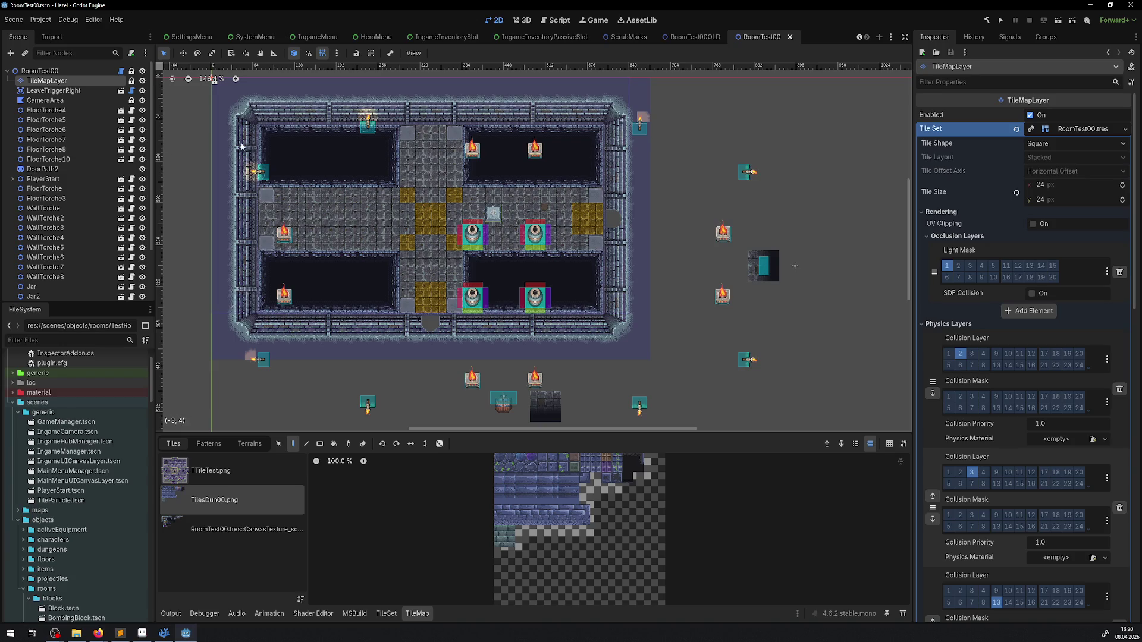
Step: Close the RoomTest00, RoomTest00OLD and ScrubMarks scene tabs and launch the project for playtesting
click(789, 37)
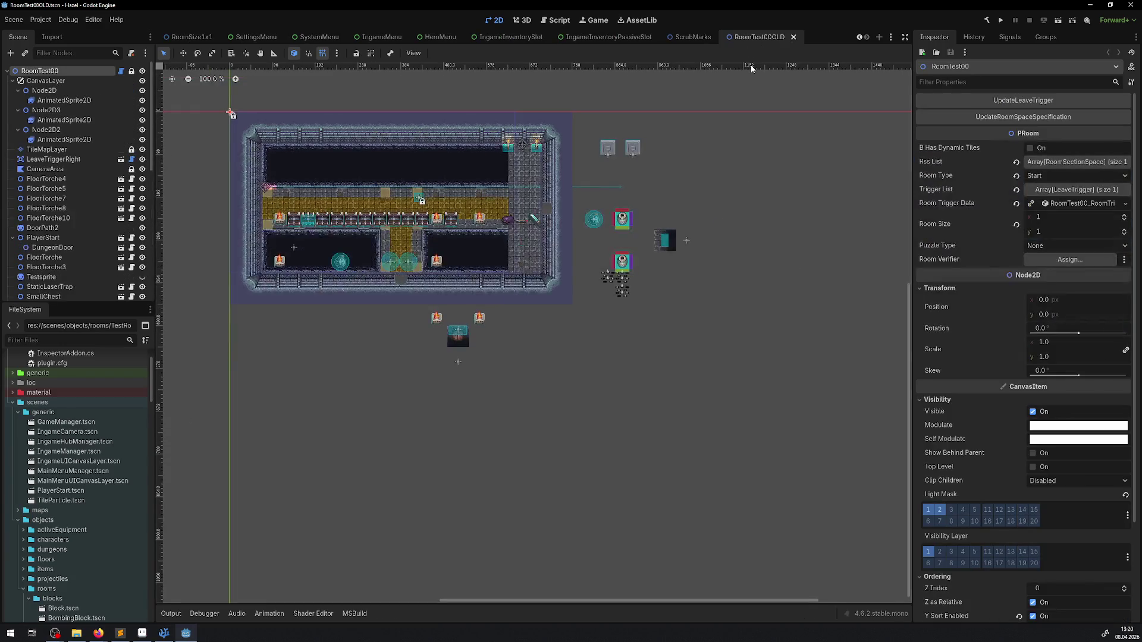
click(794, 38)
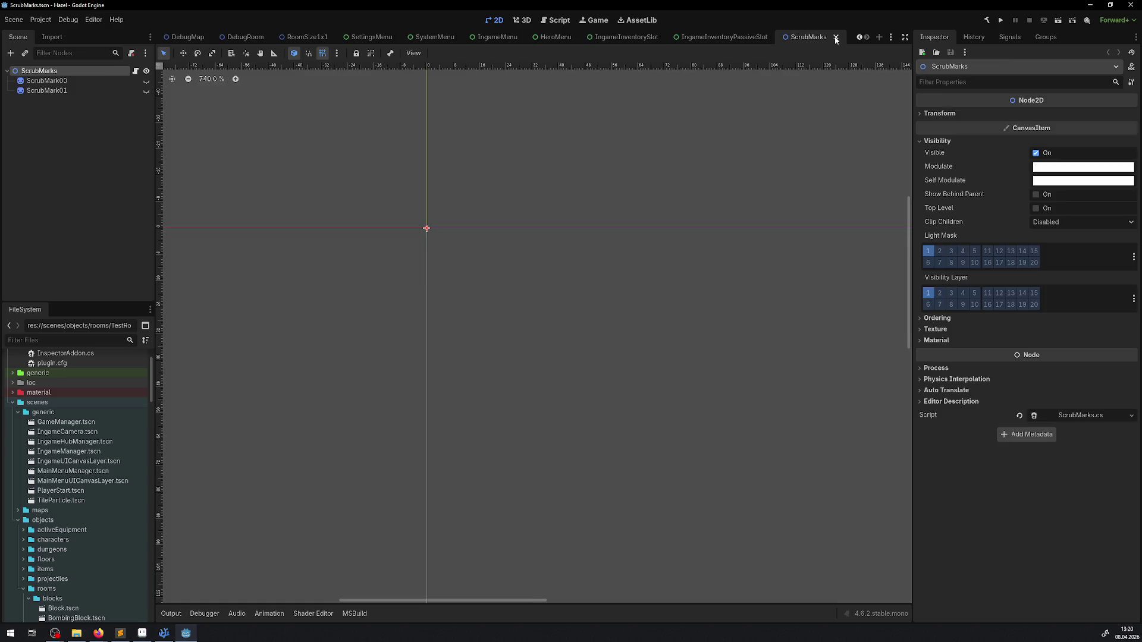
click(836, 37)
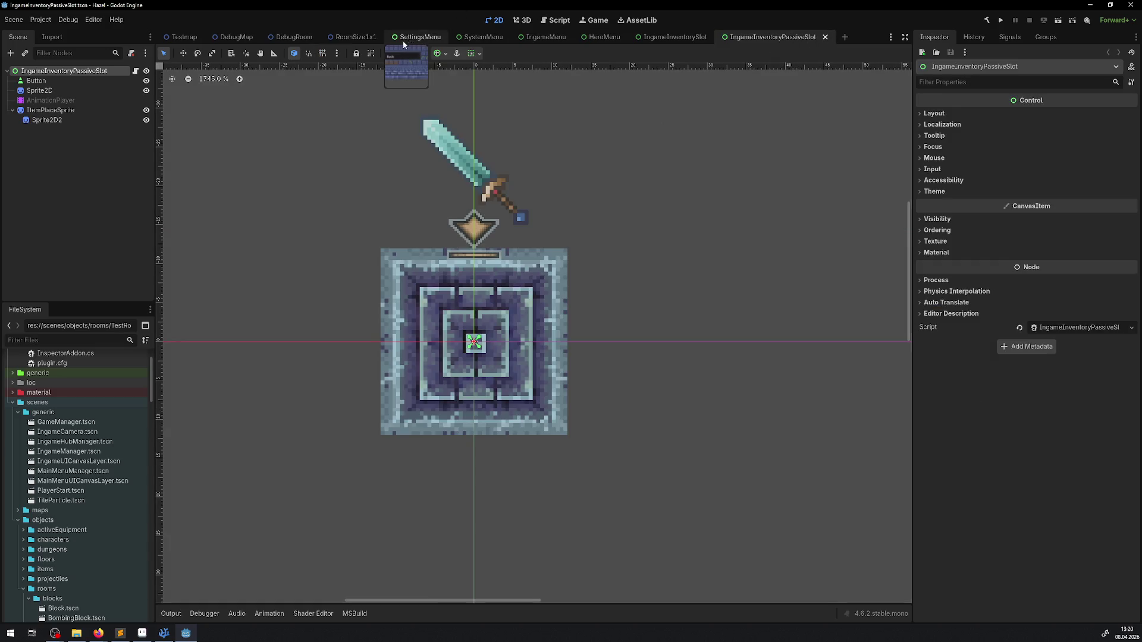
click(999, 21)
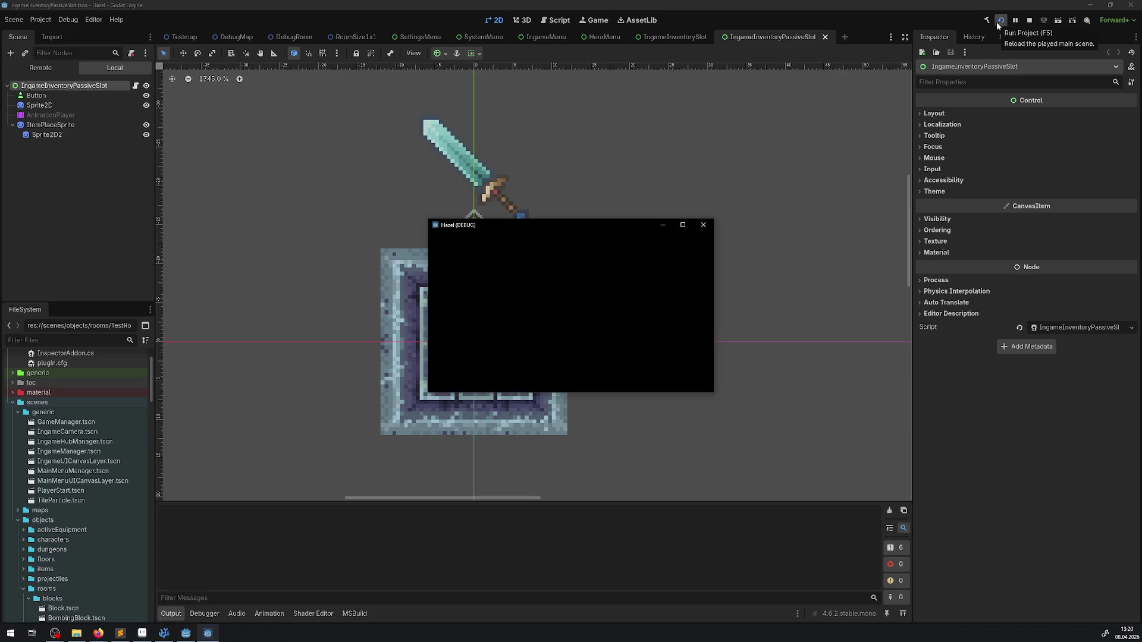
Step: Open the in-game menu, then move the game window to the upper left and enlarge it
key(Escape)
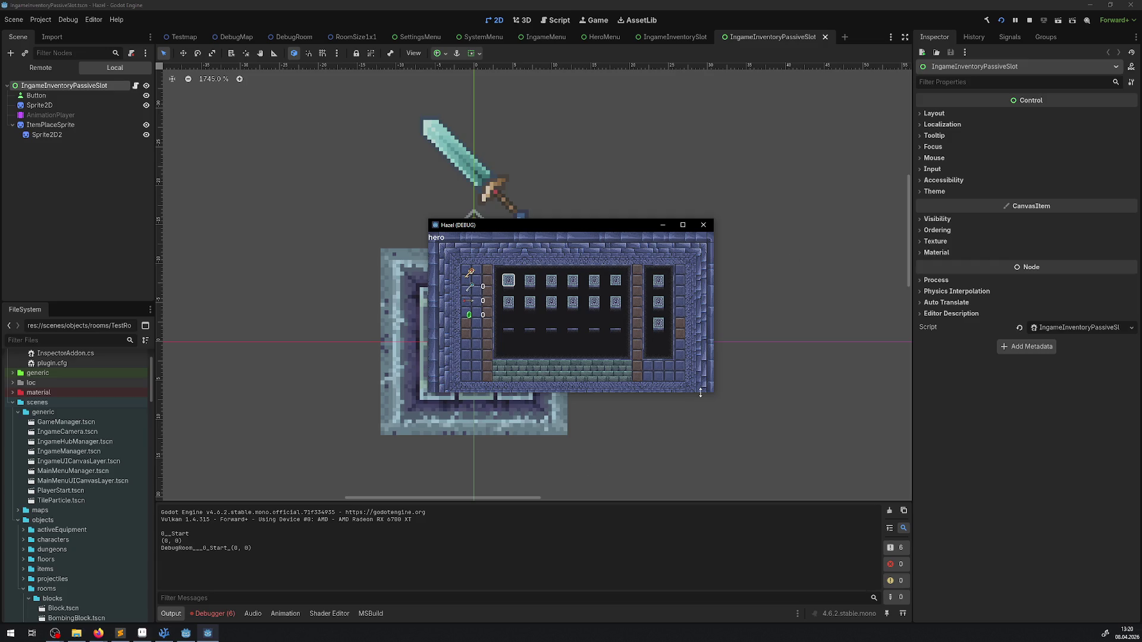
drag(701, 392, 701, 437)
drag(562, 231, 363, 77)
drag(514, 283, 838, 509)
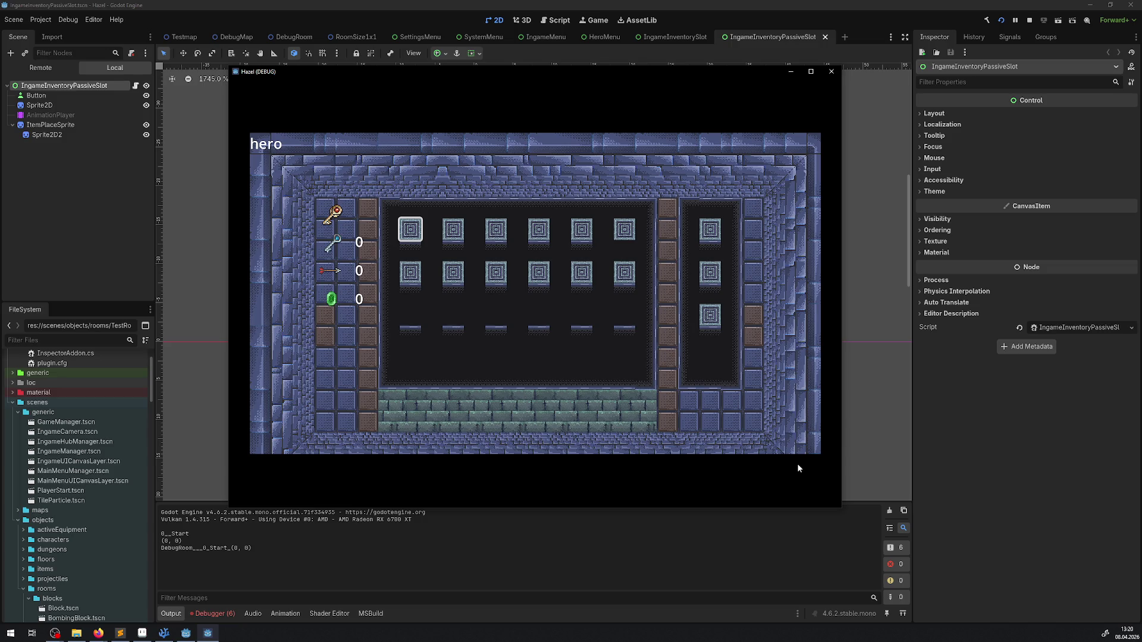
Step: In the game's settings, set the resolution to 1920x1080 - 16:9 and return to the system page
key(Left)
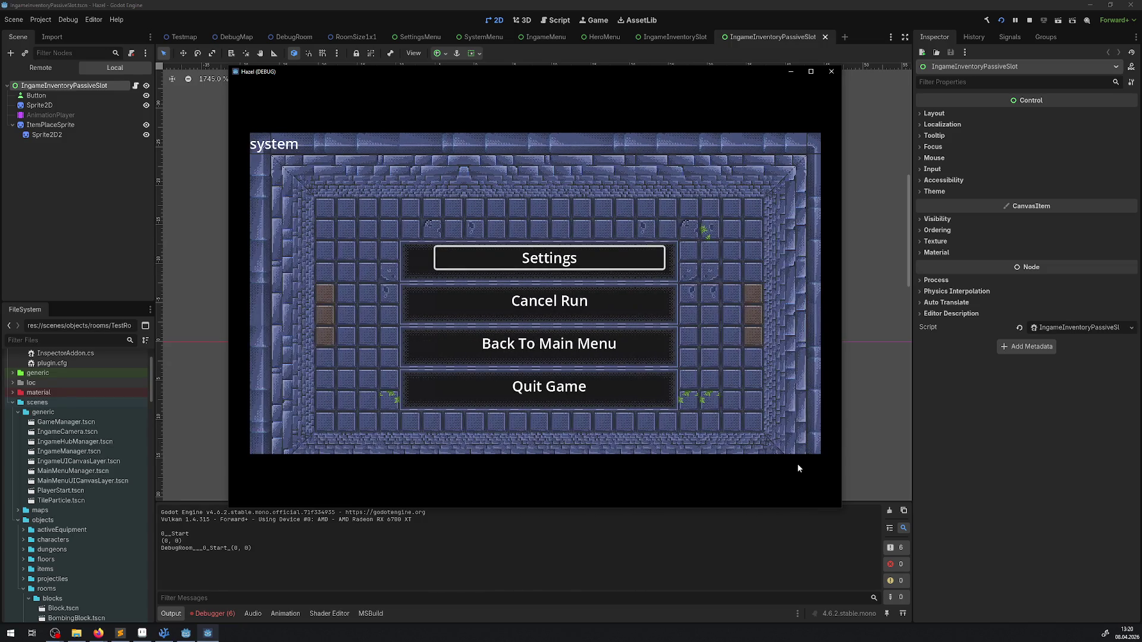
key(Return)
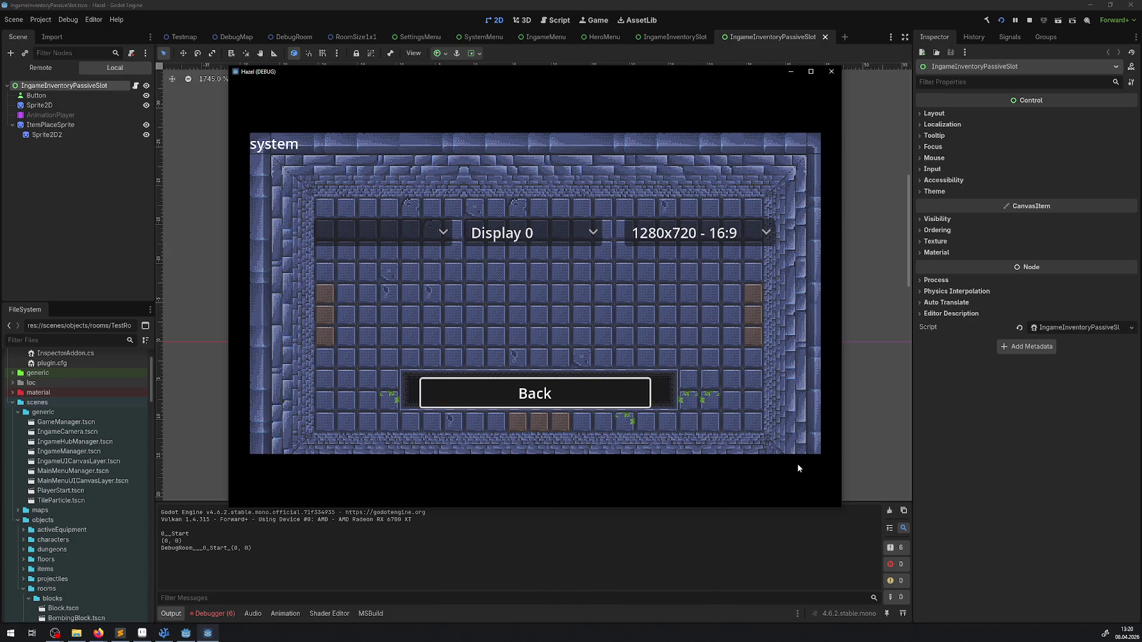
key(Up)
key(Right)
key(Return)
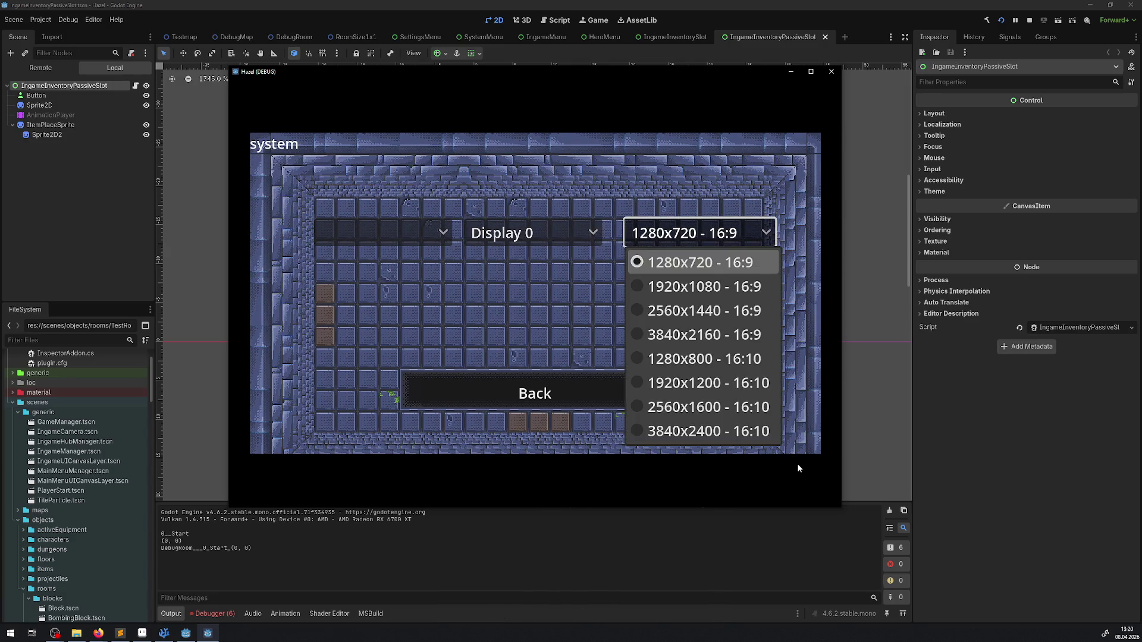
key(Down)
key(Return)
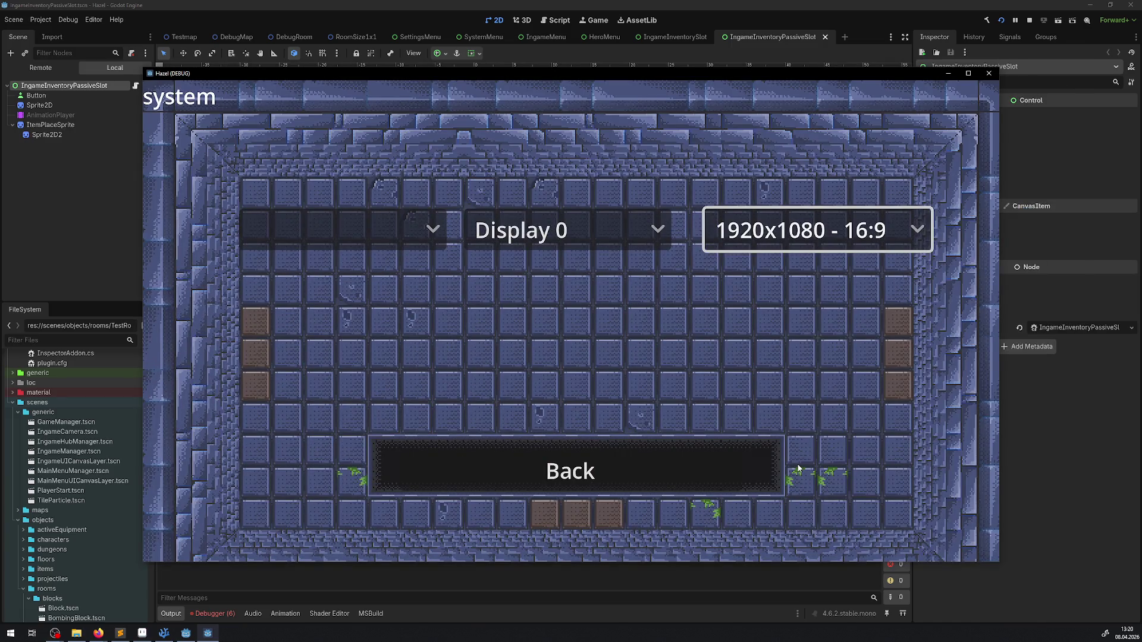
key(Down)
key(Return)
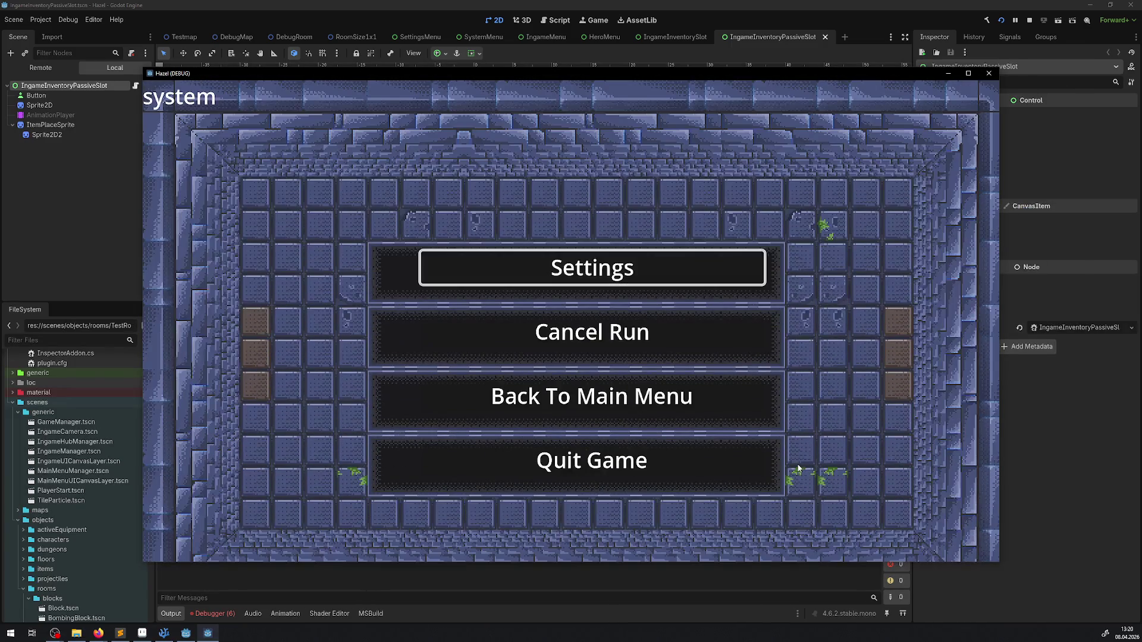
Step: Page the game menu between the hero inventory and the map page
key(Left)
key(Right)
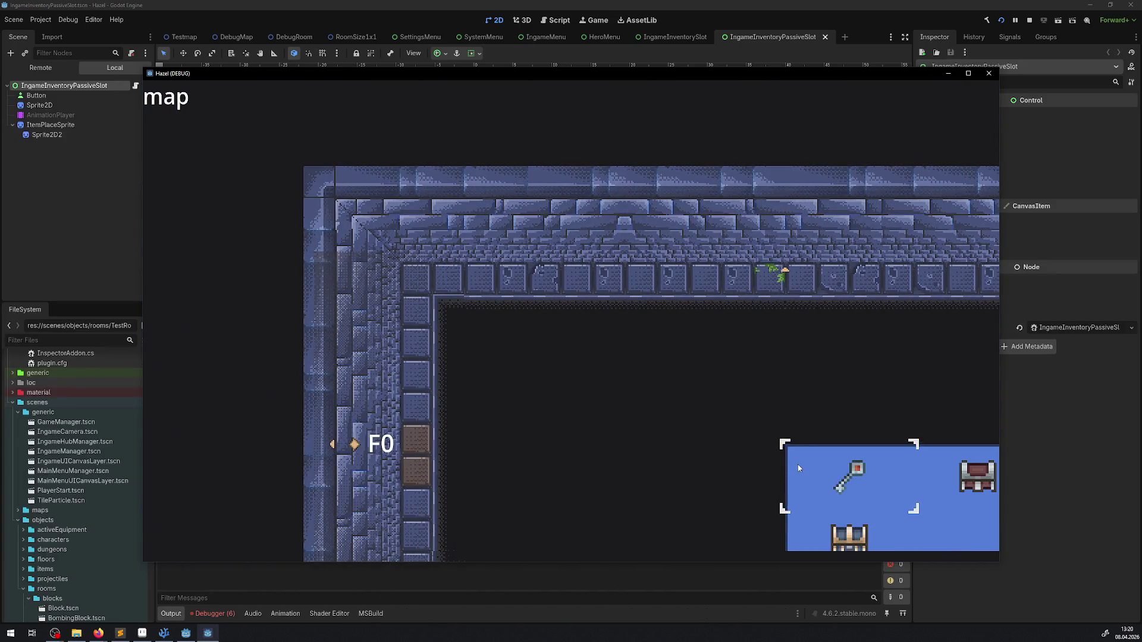
key(Left)
key(Right)
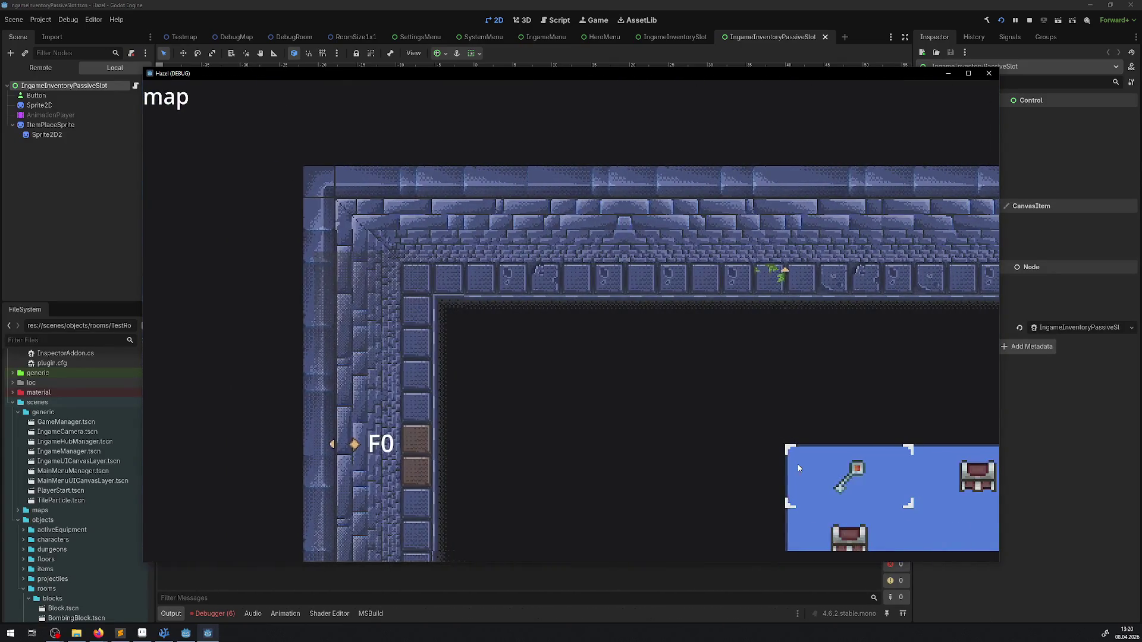
key(Left)
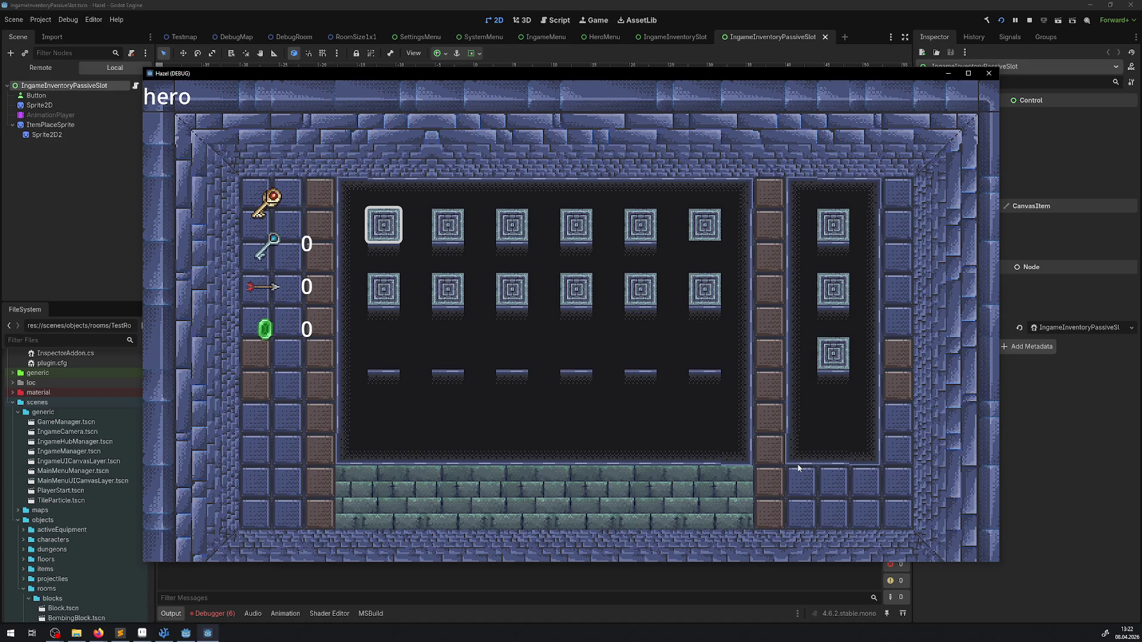
Step: Move the highlight across the inventory slots in both rows, then close the menu
key(Right)
key(Right)
key(Right)
key(Down)
key(Right)
key(Right)
key(Left)
key(Left)
key(Left)
key(Right)
key(Right)
key(Right)
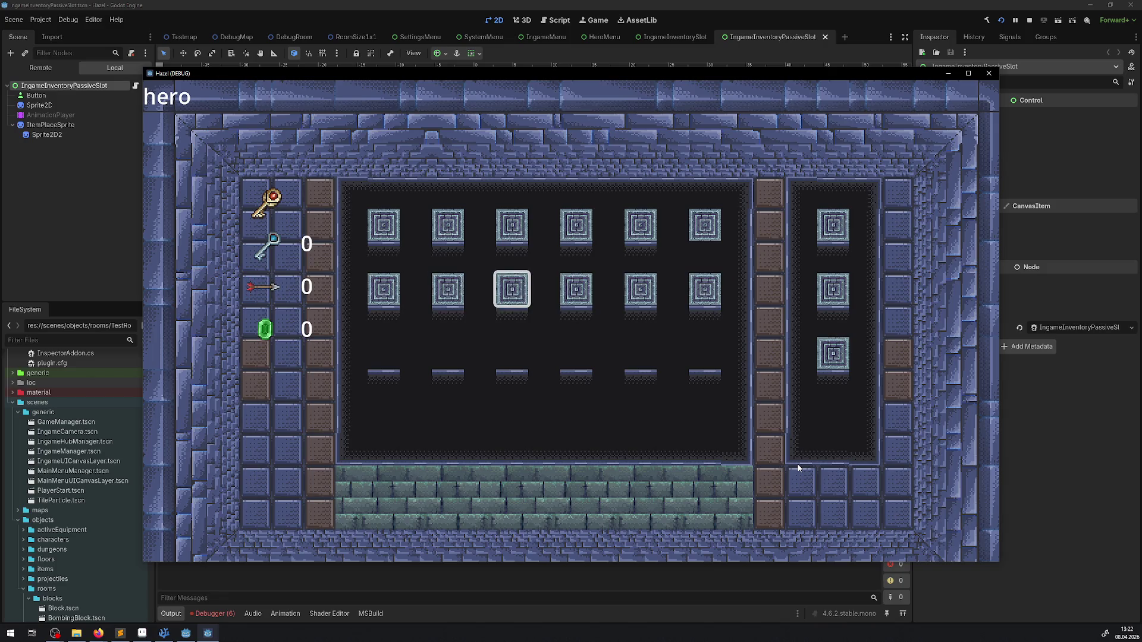
key(Up)
key(Left)
key(Left)
key(Left)
key(Down)
key(Right)
key(Right)
key(Right)
key(Right)
key(Up)
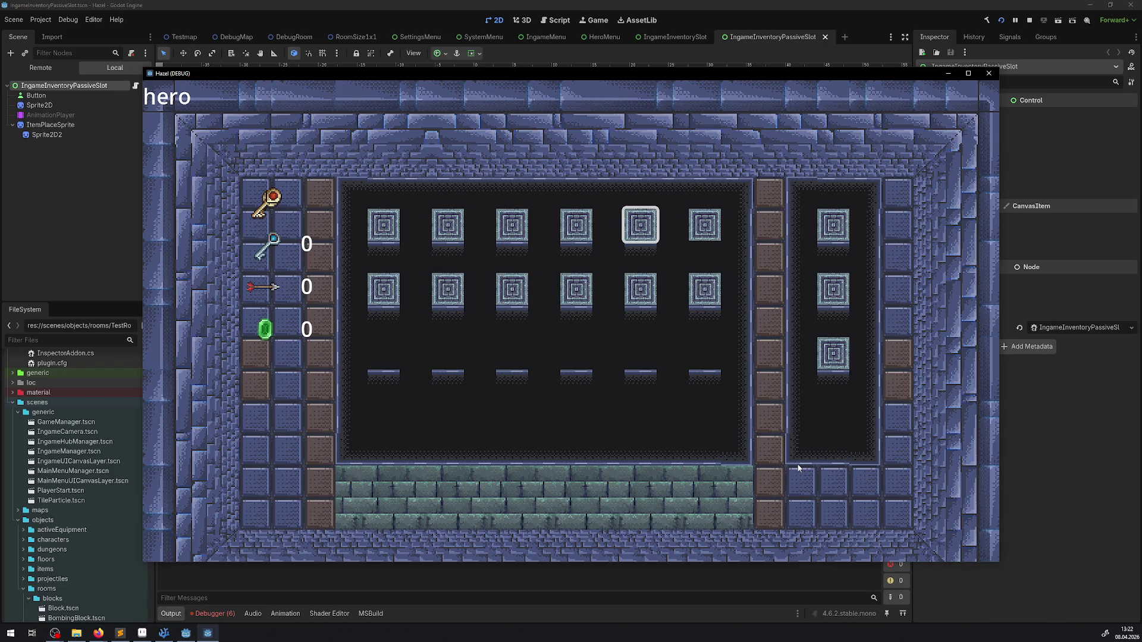
key(Escape)
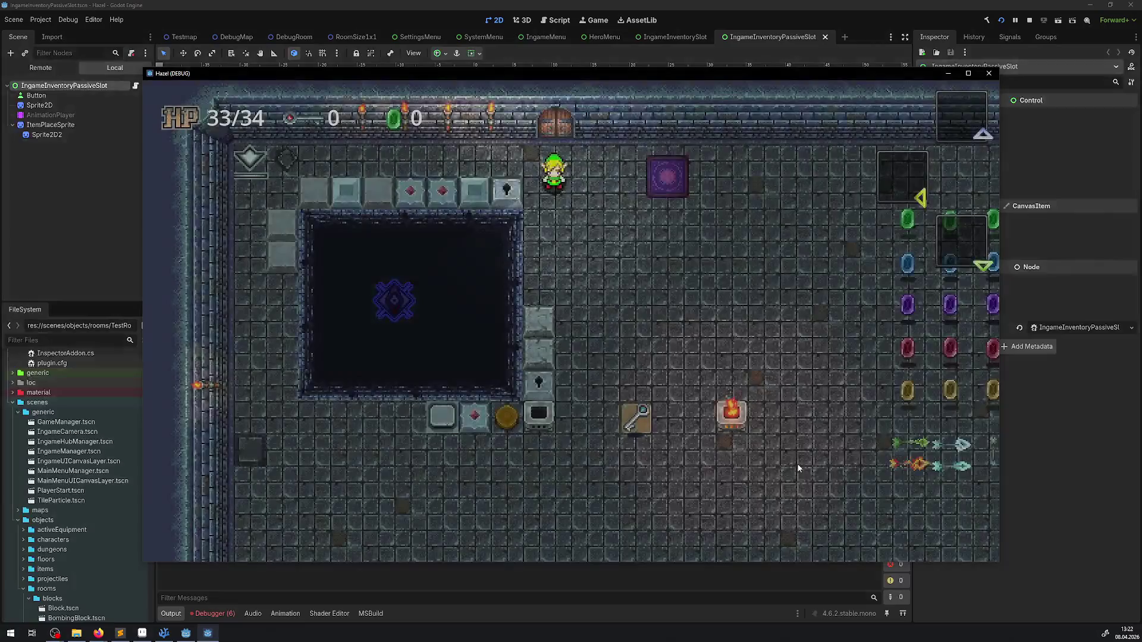
Step: Walk the hero over the key and through the rupees to collect them
key(Down)
key(Right)
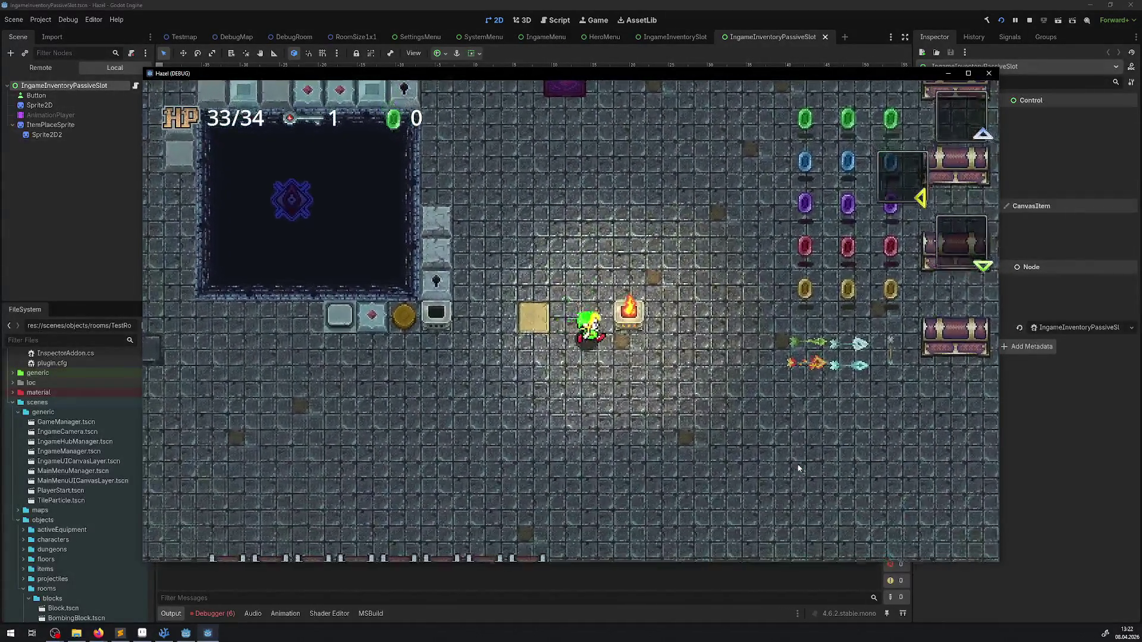
key(Up)
key(Right)
key(Up)
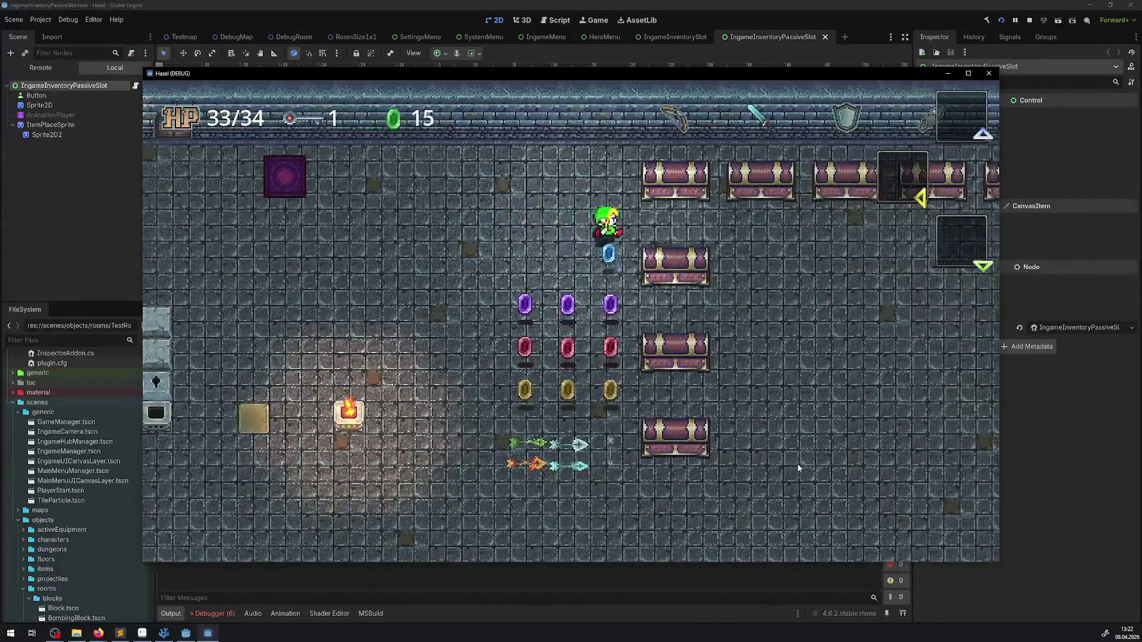
key(Left)
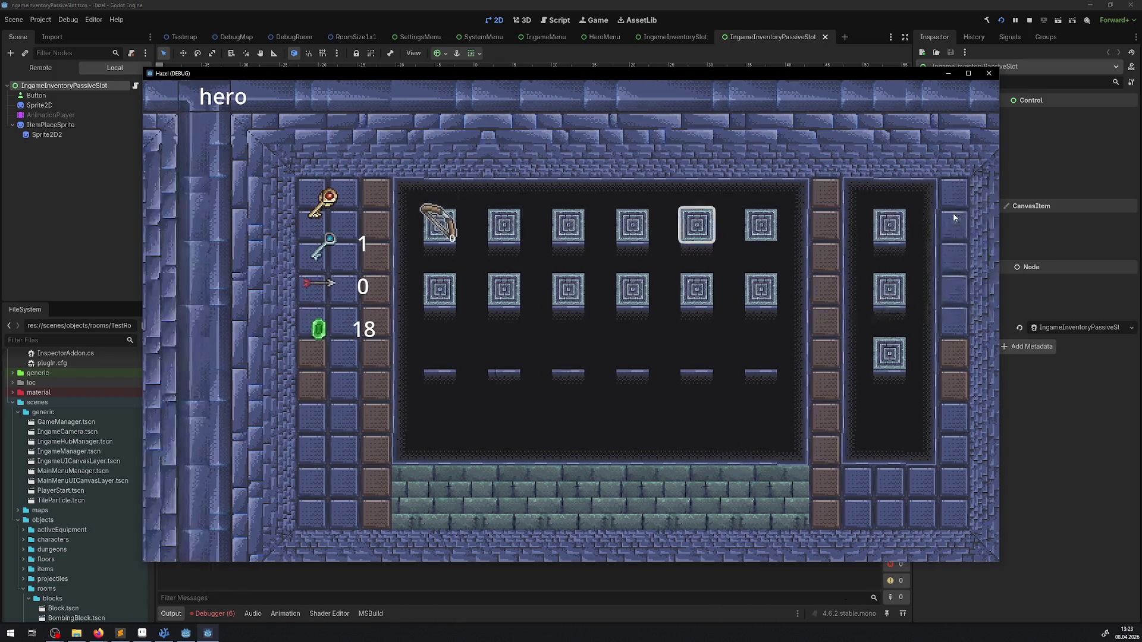
Step: Page from the system menu to the hero inventory and map page, then close the running game
key(q)
key(e)
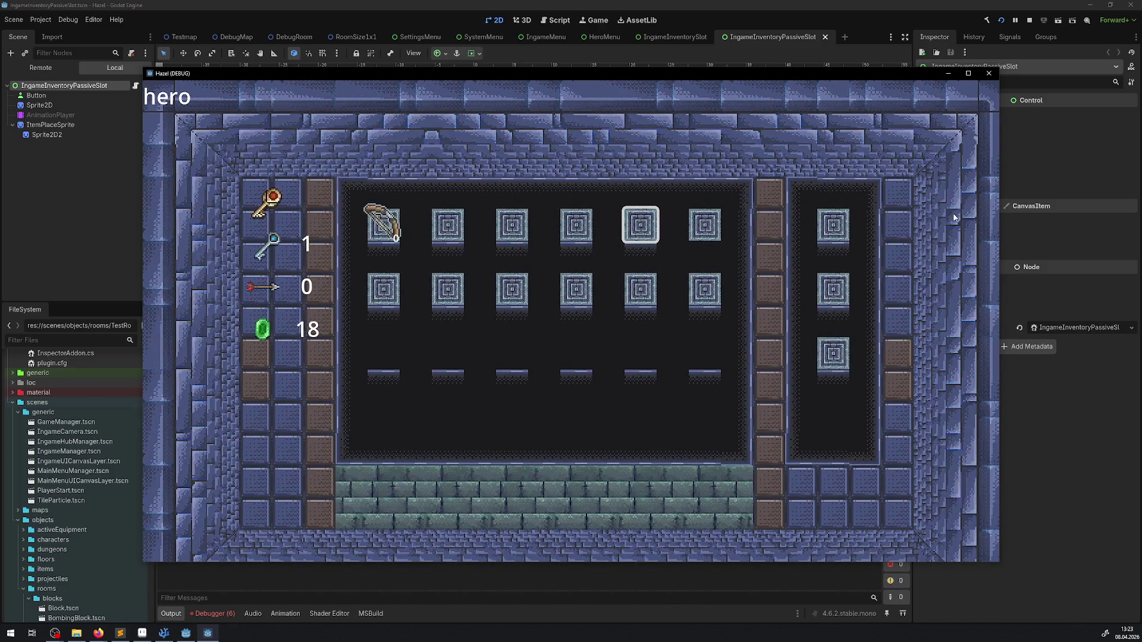
key(e)
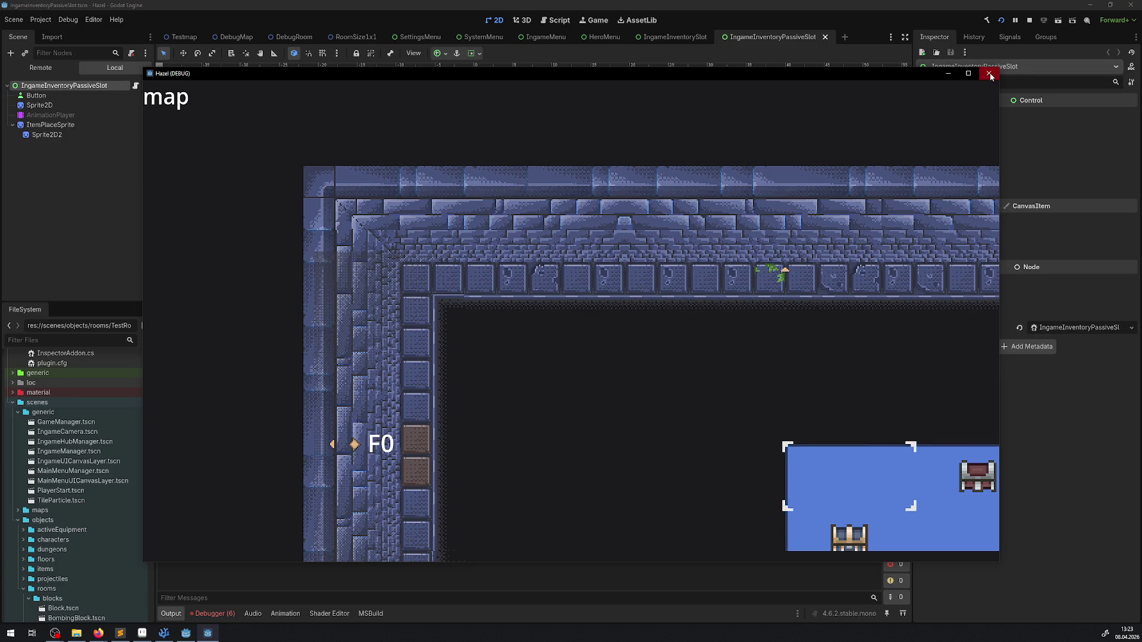
click(989, 74)
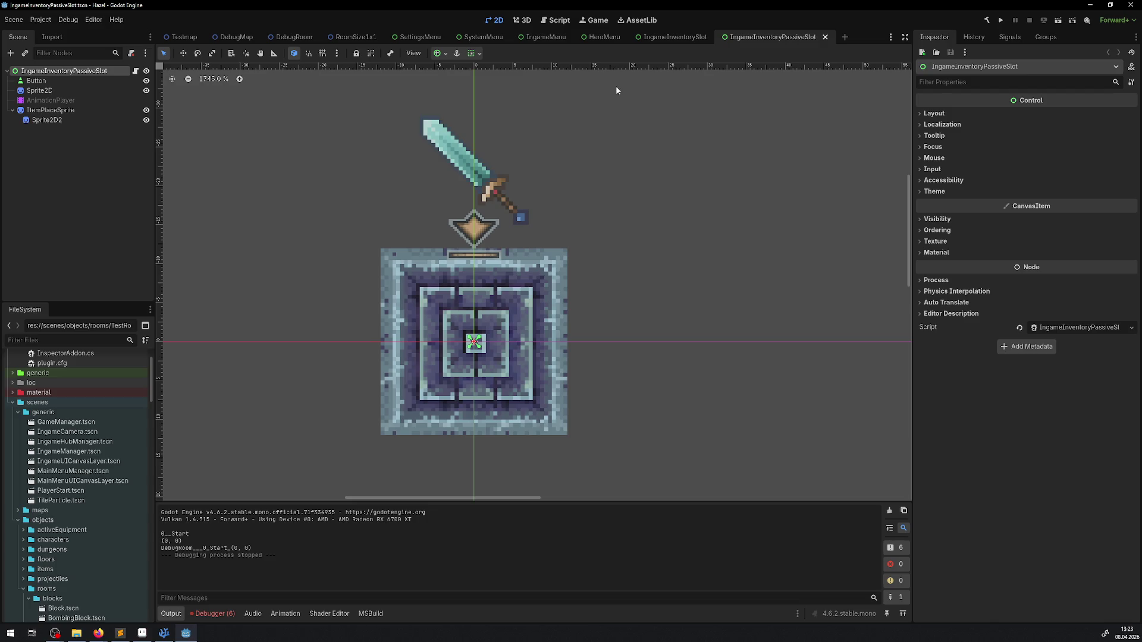
Step: Close the IngameInventoryPassiveSlot, IngameInventorySlot and HeroMenu scene tabs
click(825, 37)
click(717, 37)
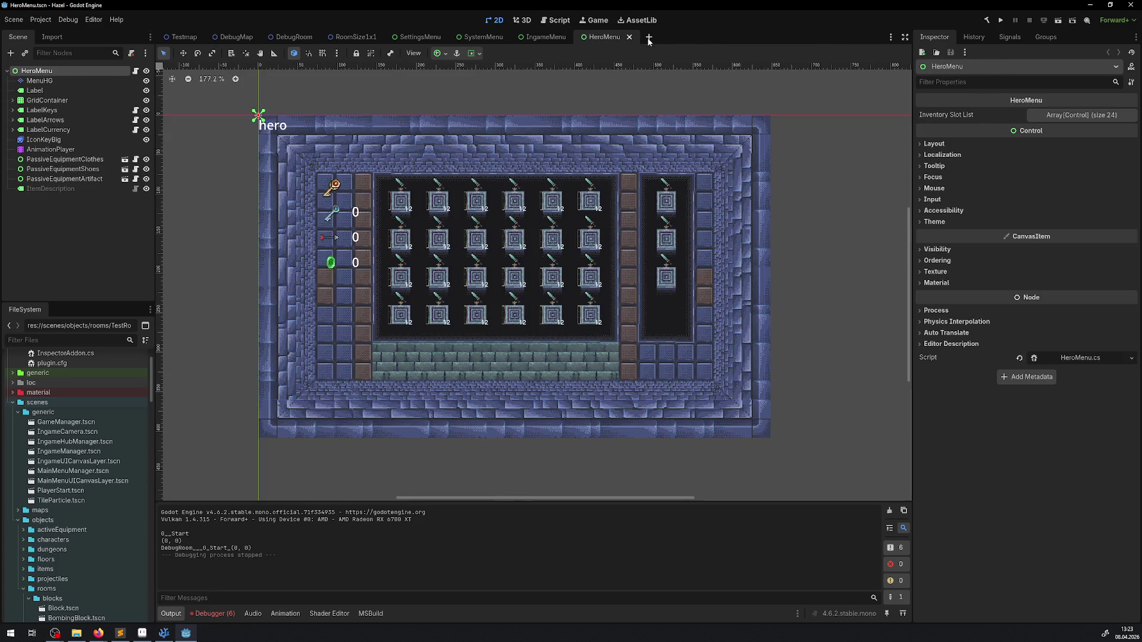
click(629, 36)
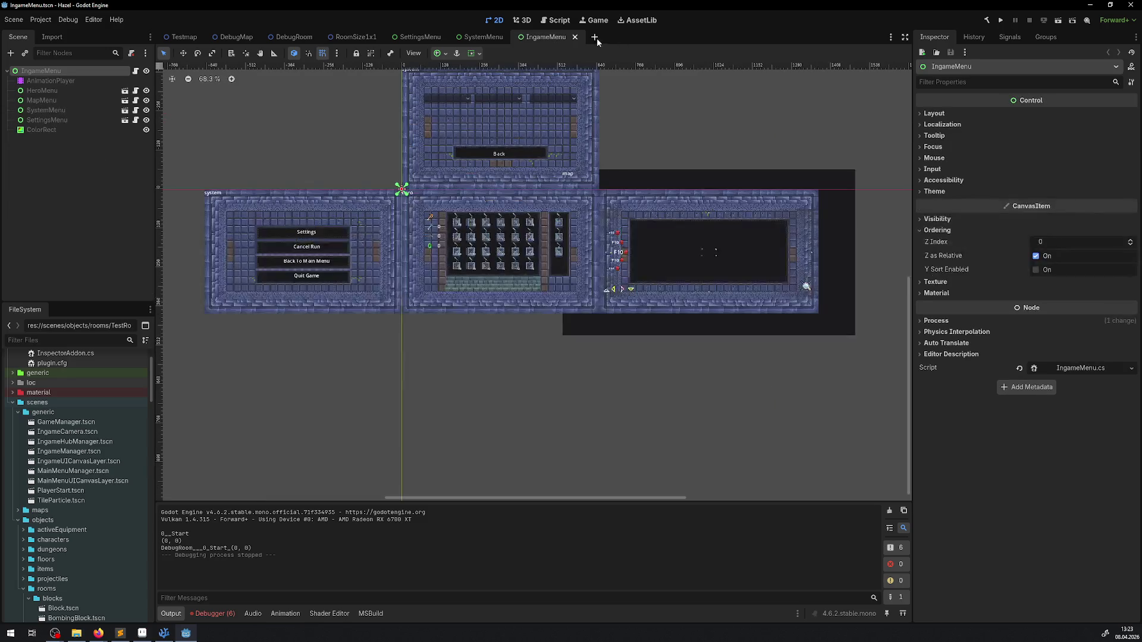
Step: Collapse the blocks folder in FileSystem and open MapMenu.tscn
scroll(right, 3)
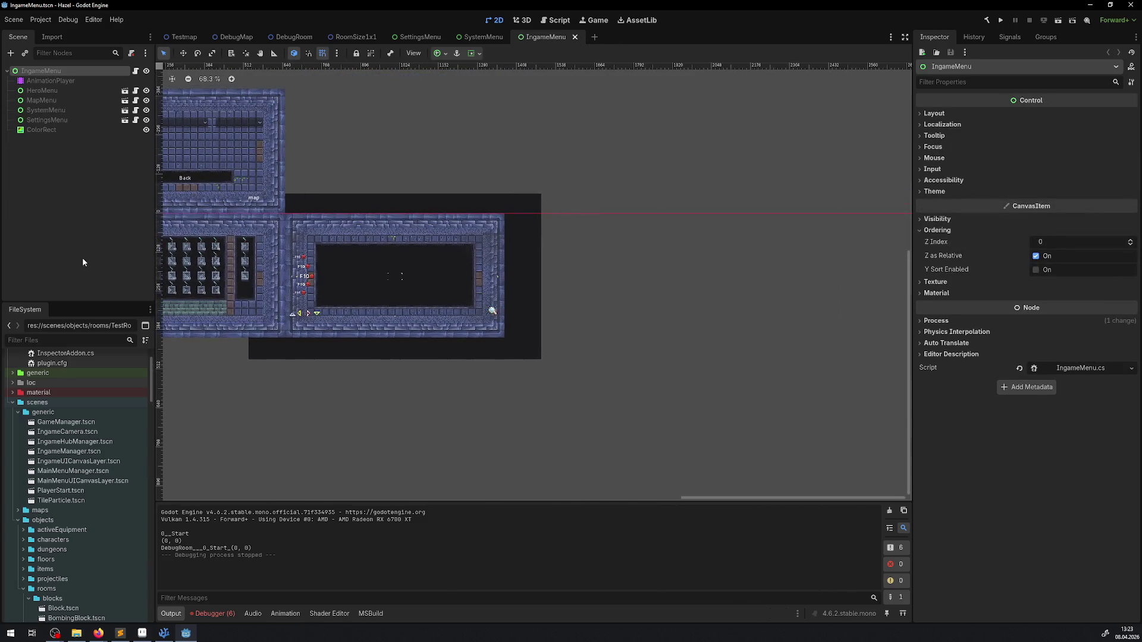
scroll(down, 3)
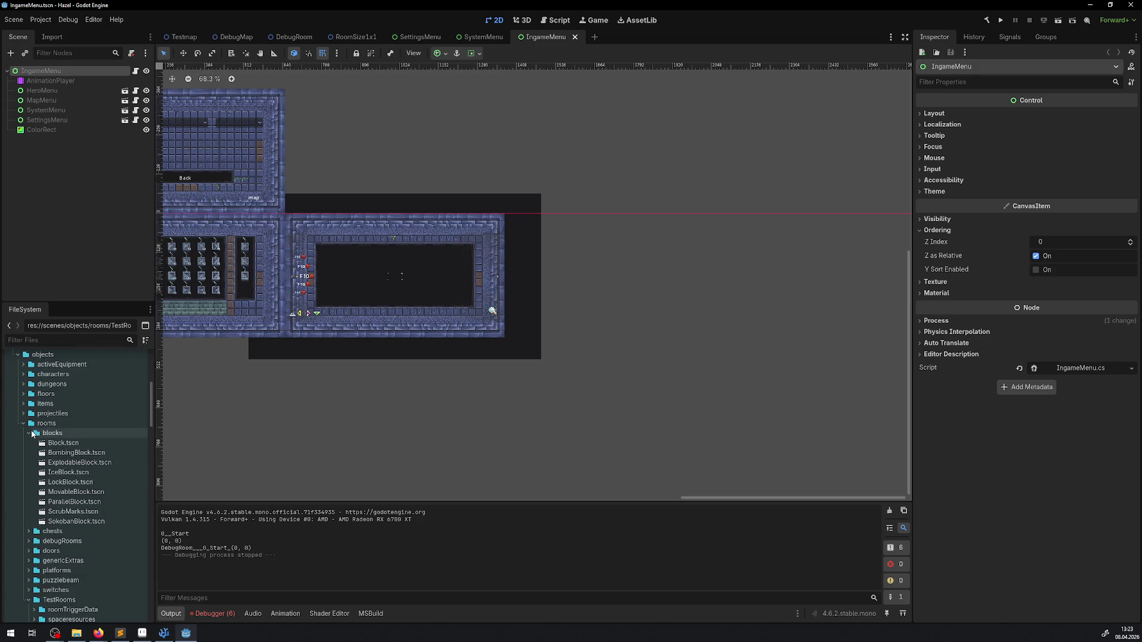
click(29, 432)
scroll(down, 3)
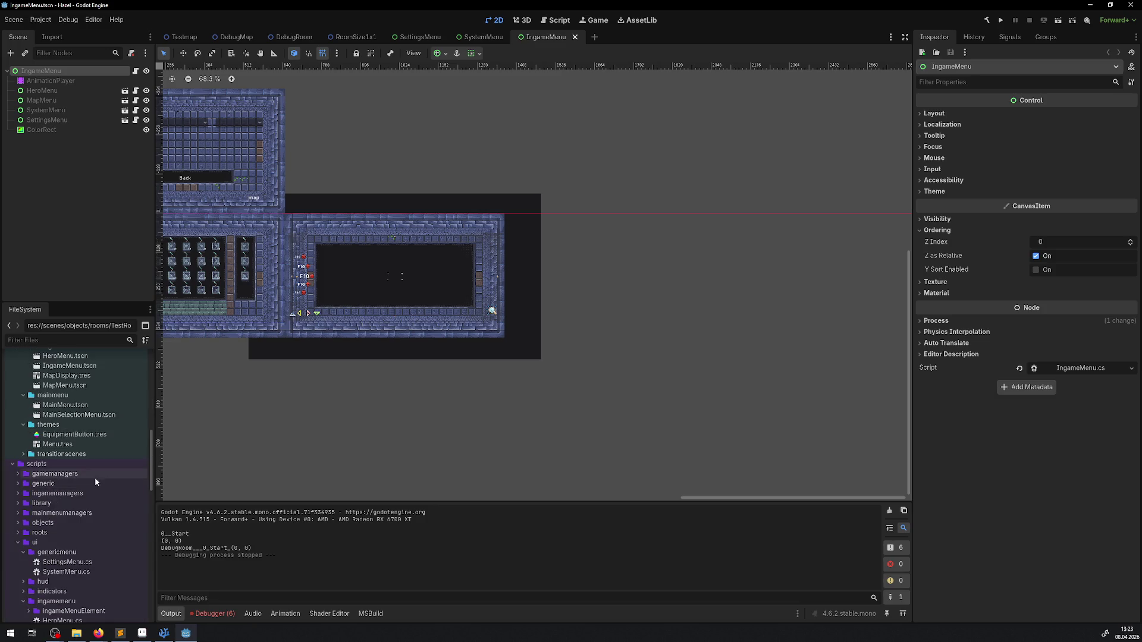
double_click(60, 452)
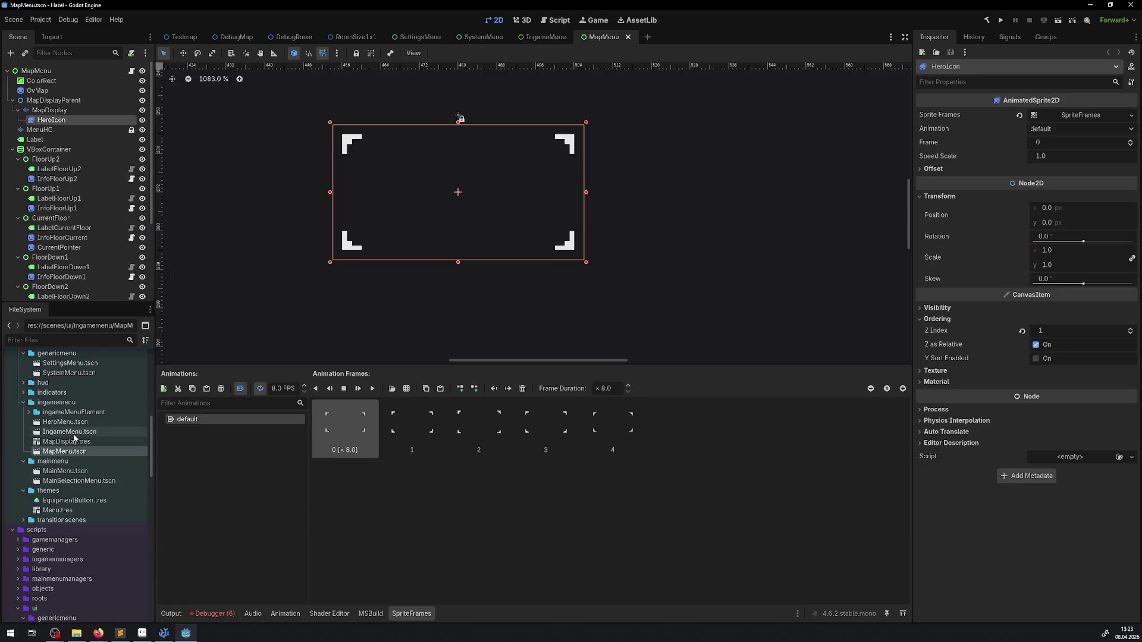
Step: Collapse the MapDisplayParent, VBoxContainer and BarZoom branches in MapMenu's scene tree
scroll(left, 3)
scroll(down, 3)
scroll(down, 3)
scroll(up, 3)
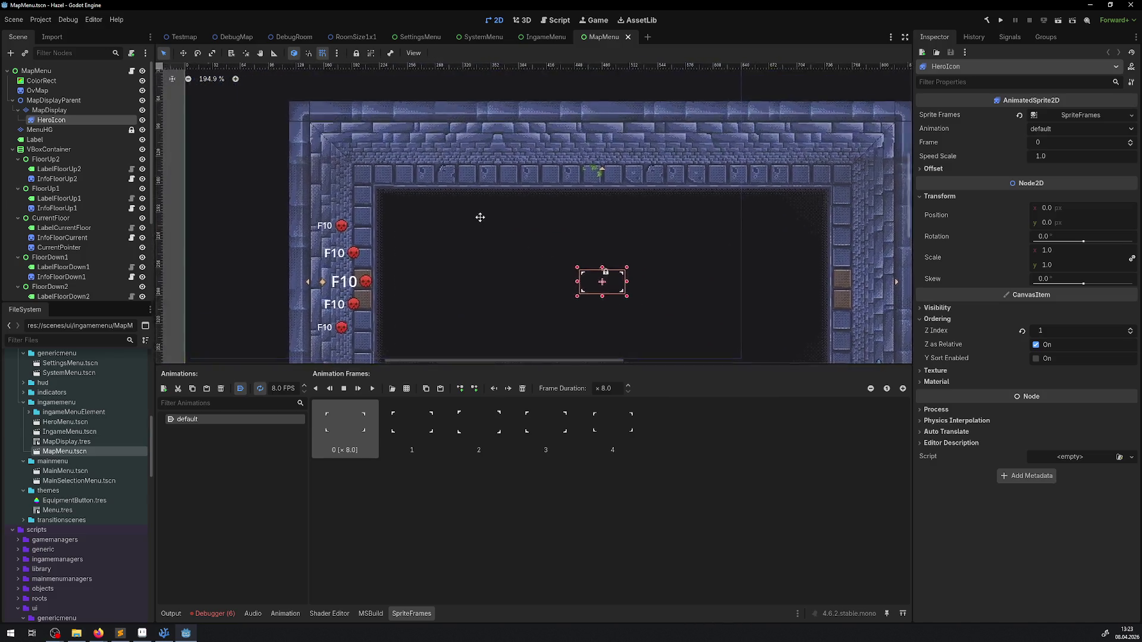
scroll(down, 3)
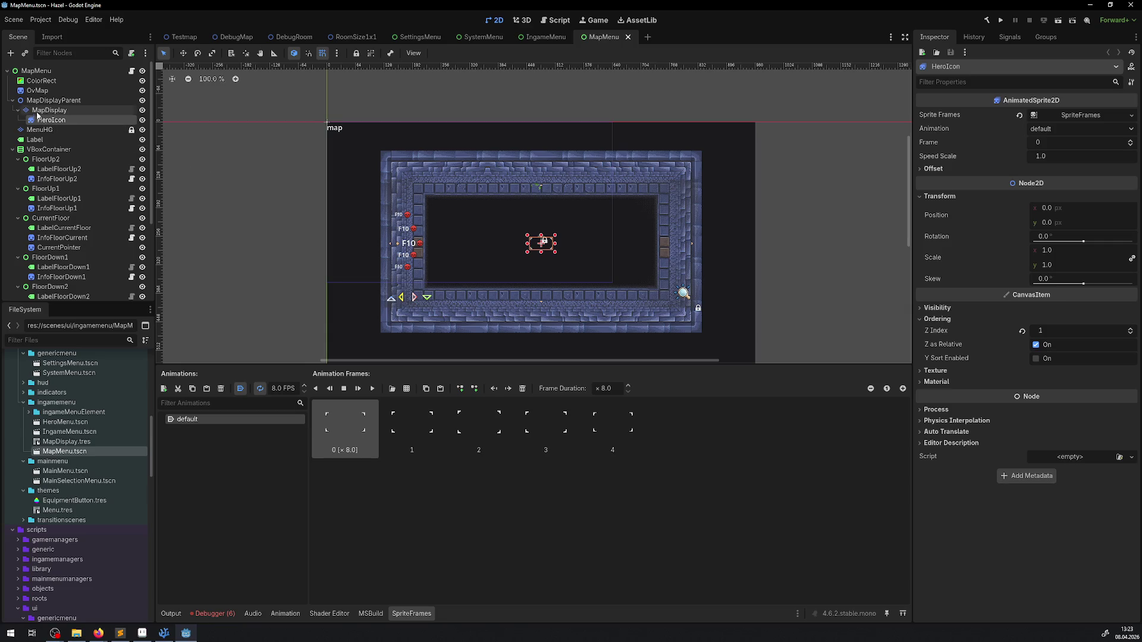
click(12, 100)
click(12, 129)
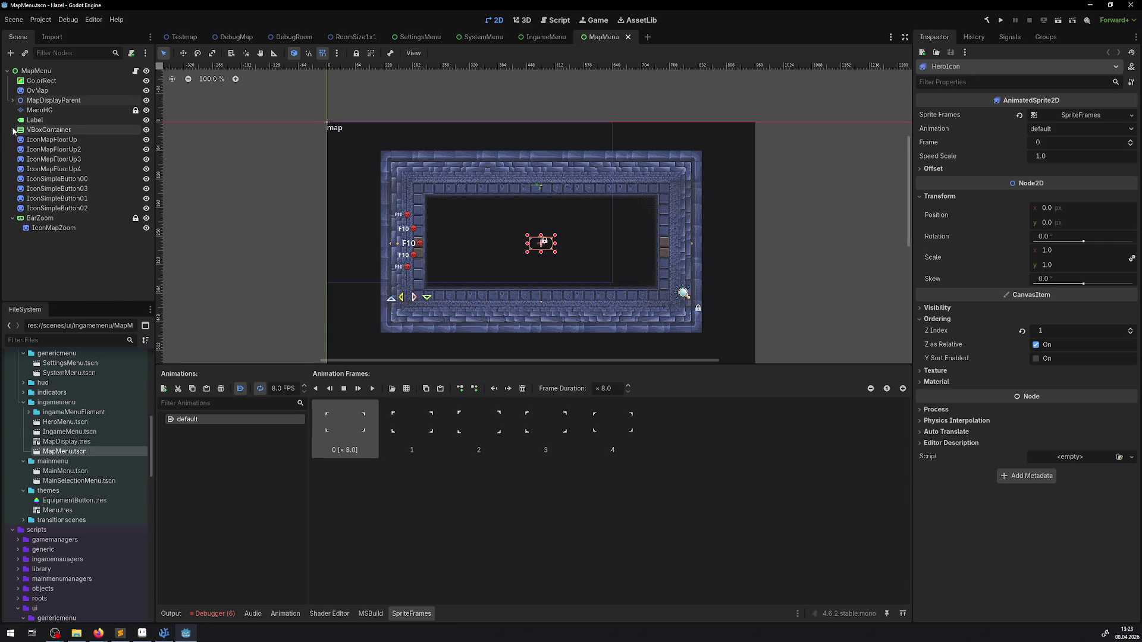
click(13, 217)
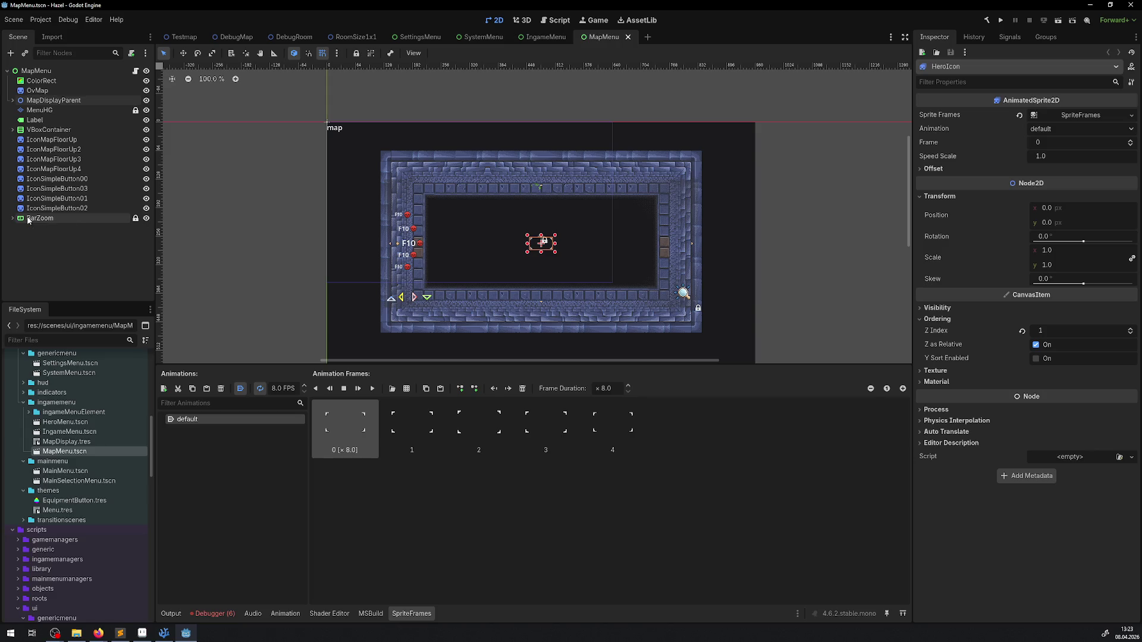
click(37, 217)
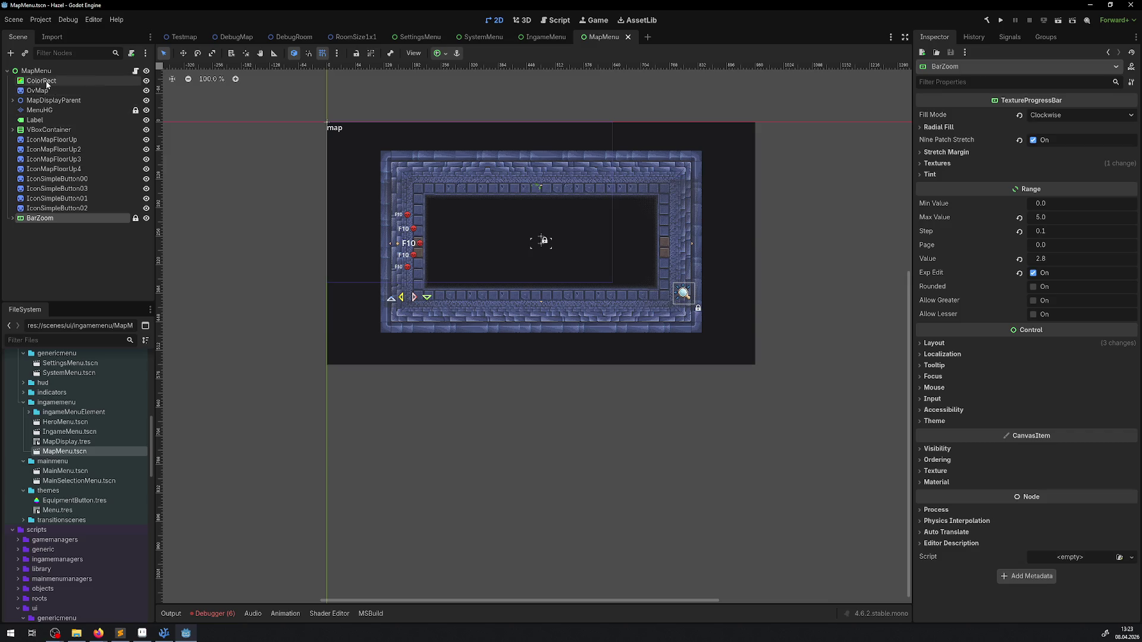
Step: Set MenuHG's position to 0, 0, save MapMenu, and return to the IngameMenu scene
click(61, 109)
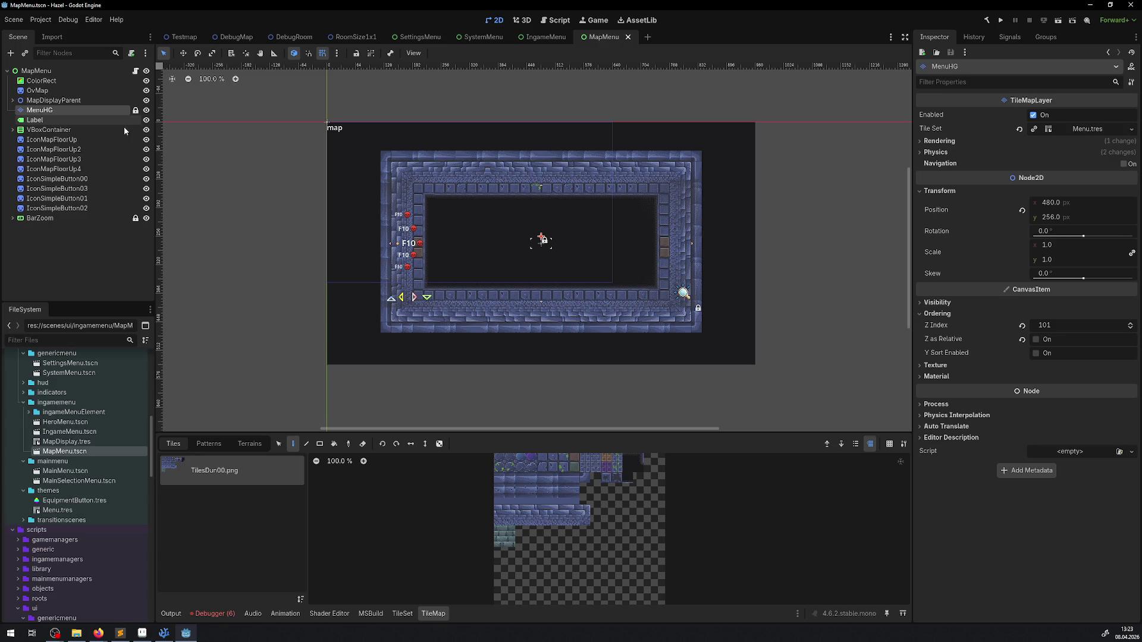
text(0)
key(Return)
click(1050, 203)
text(0)
key(Return)
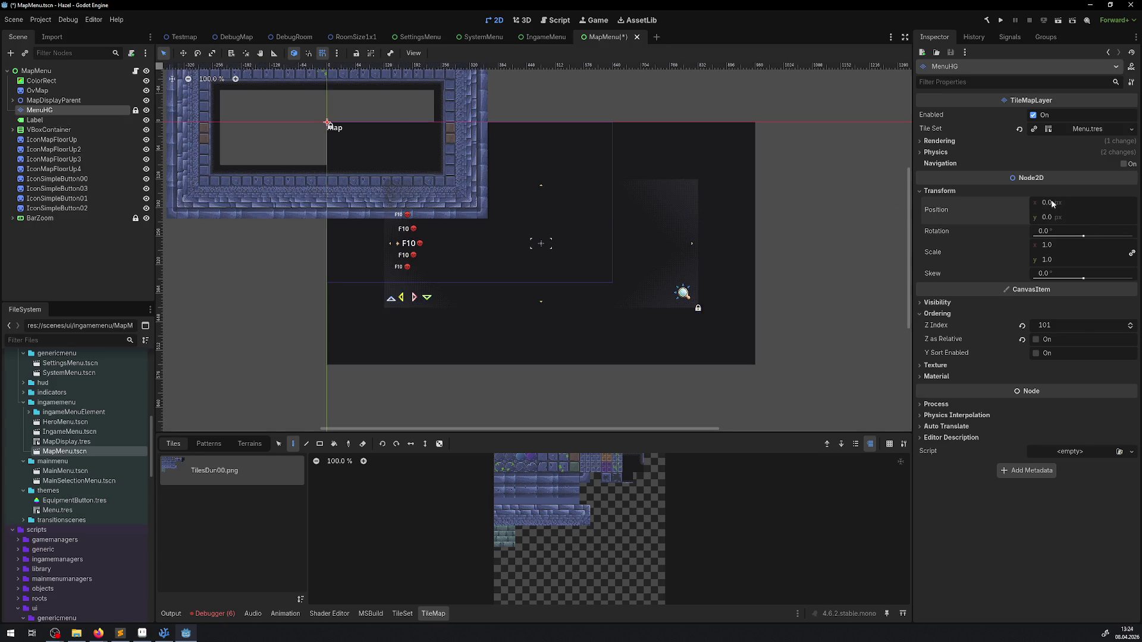
key(ctrl+s)
click(543, 37)
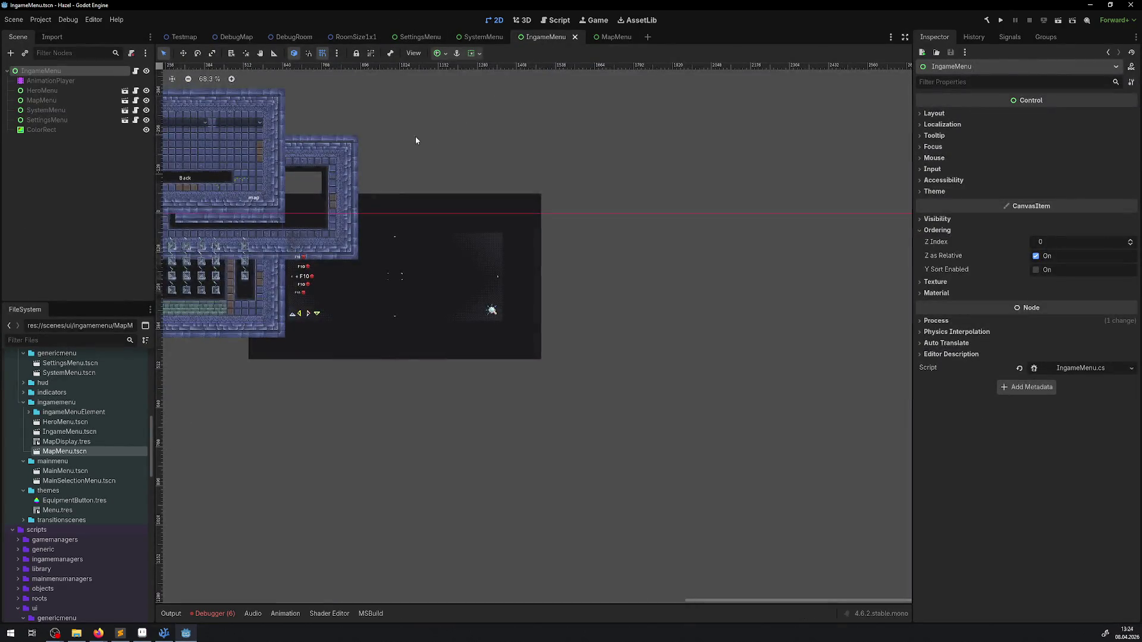
Step: Copy the whole stone frame from SystemMenu's MenuHG tile layer using rectangle select
drag(416, 140, 678, 179)
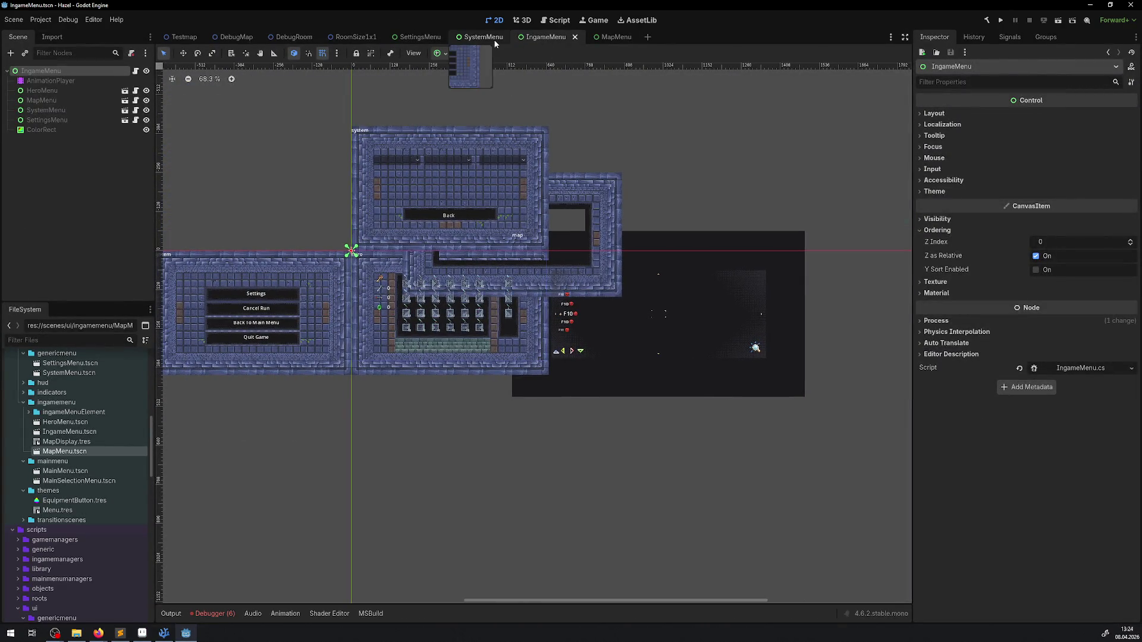
click(481, 36)
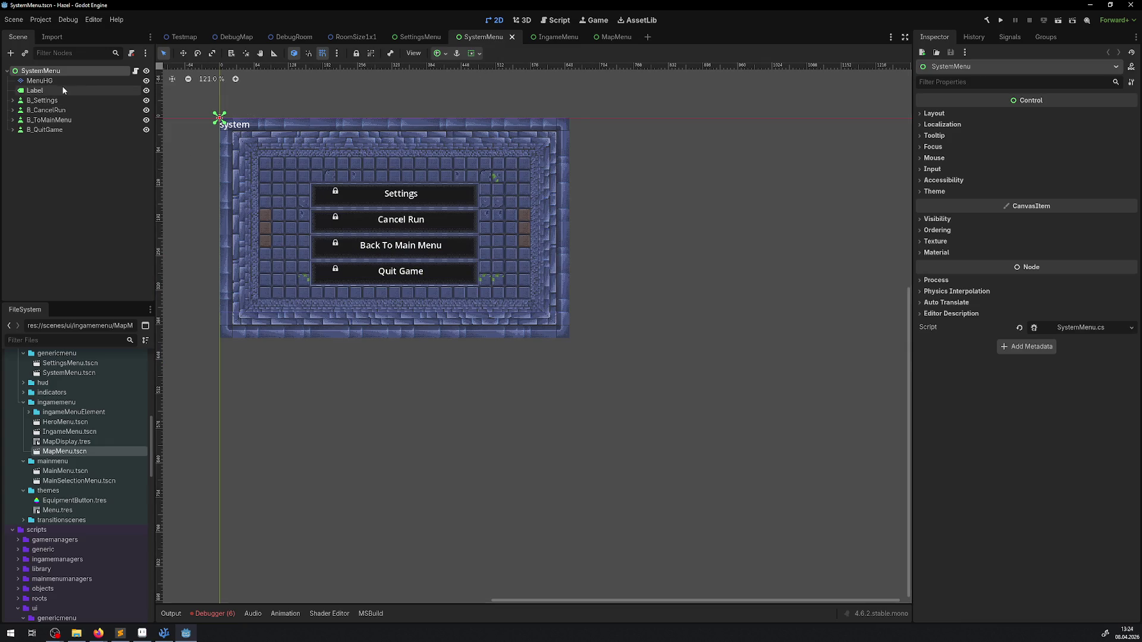
click(107, 80)
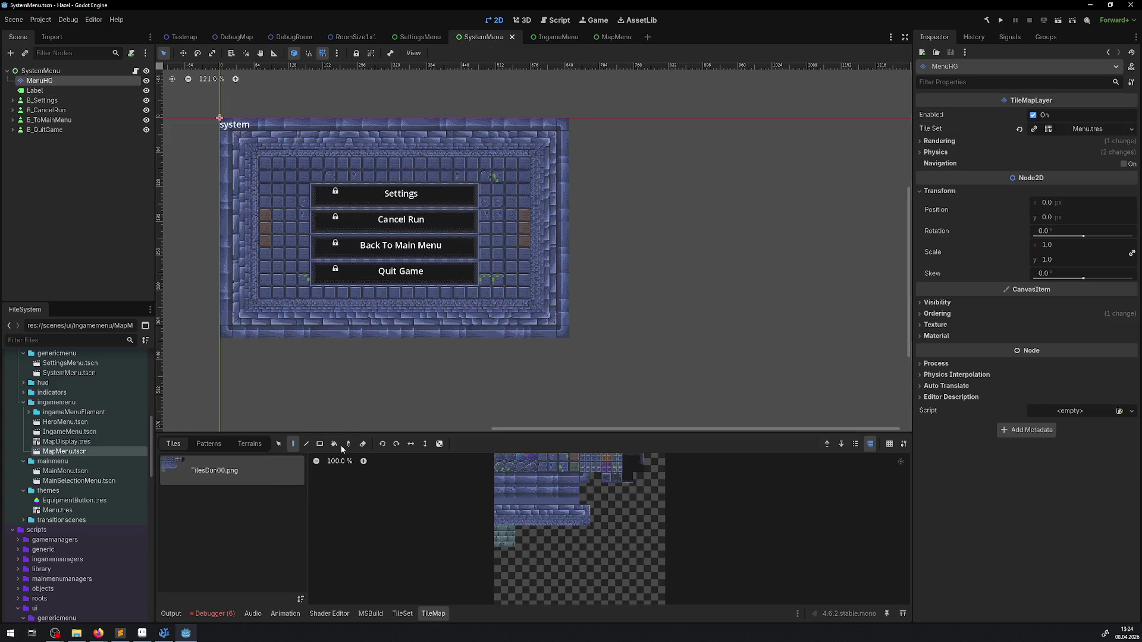
click(320, 443)
drag(551, 160, 559, 121)
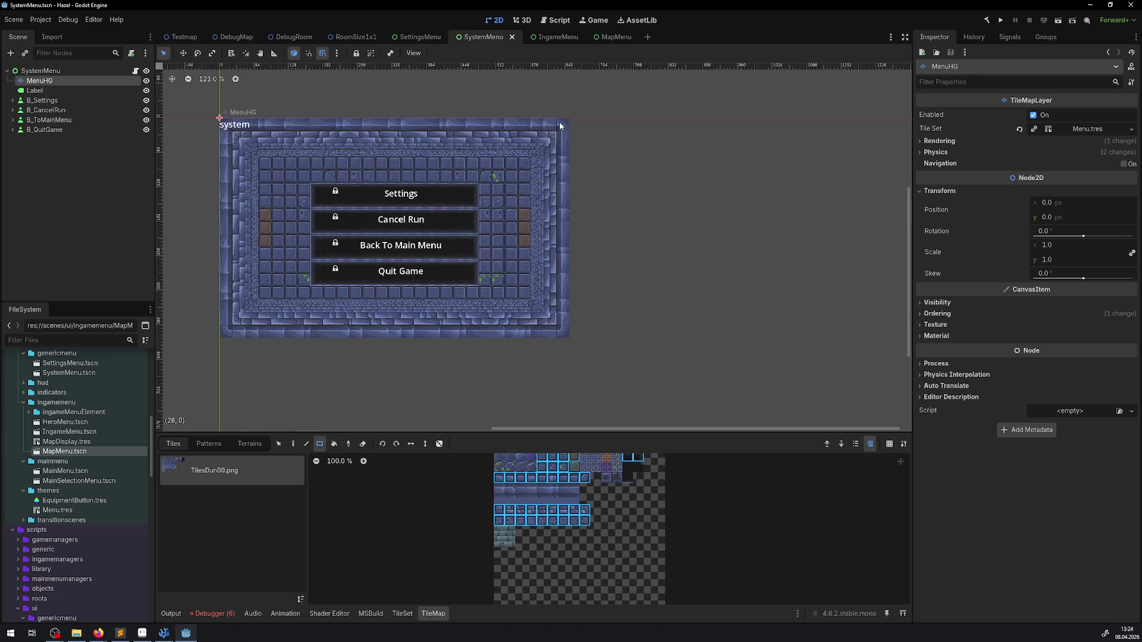
click(292, 445)
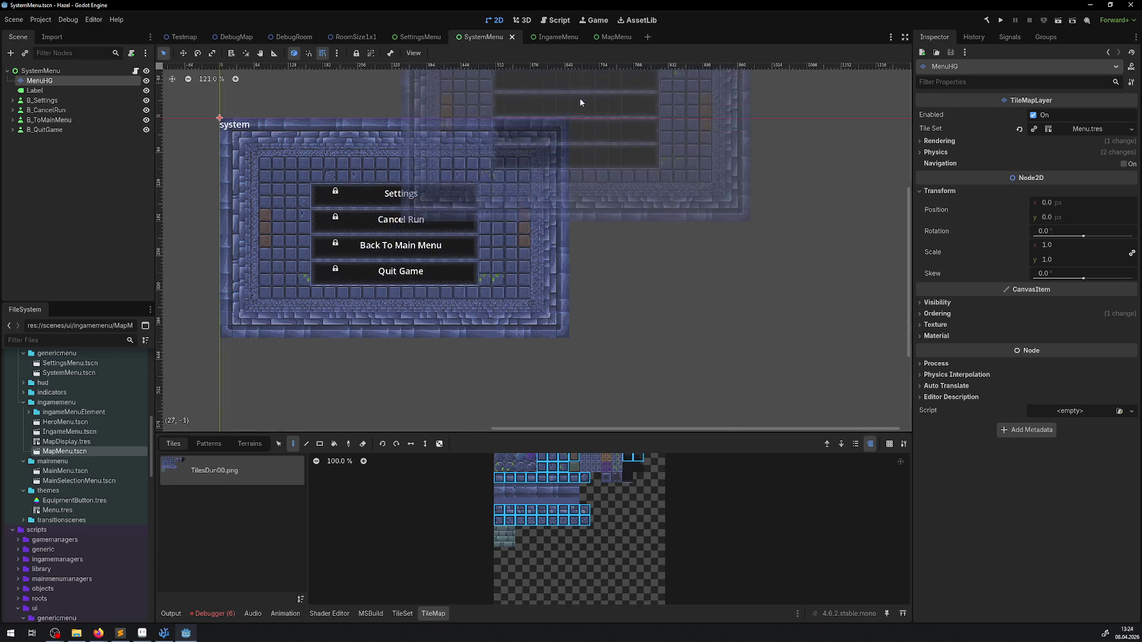
Step: Stamp the copied stone frame onto MapMenu's MenuHG tile layer
click(609, 38)
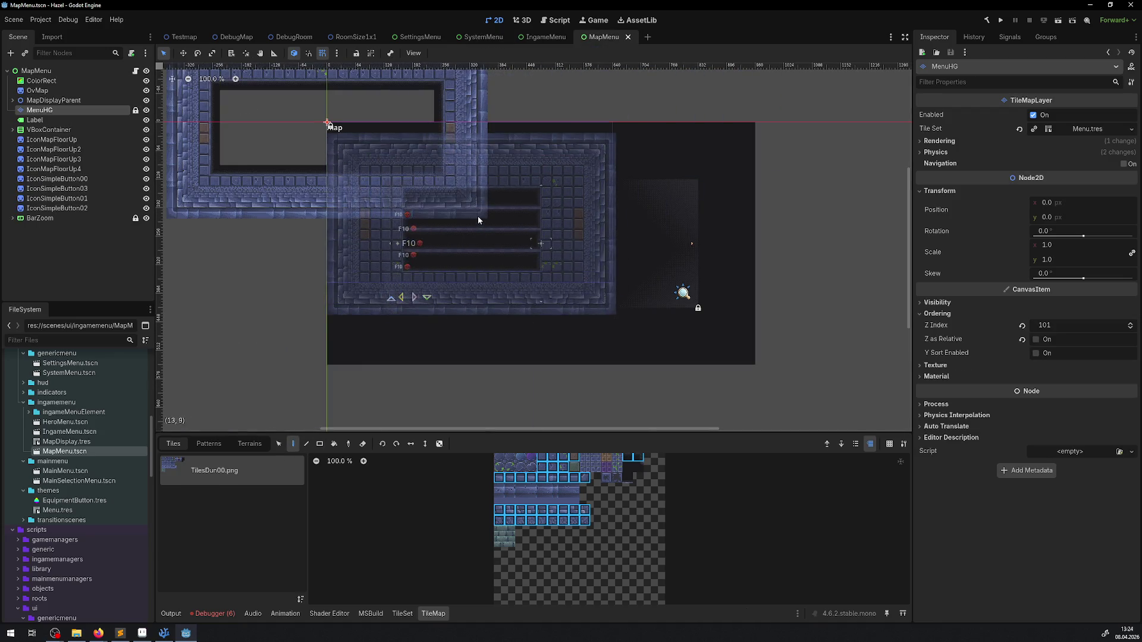
click(476, 217)
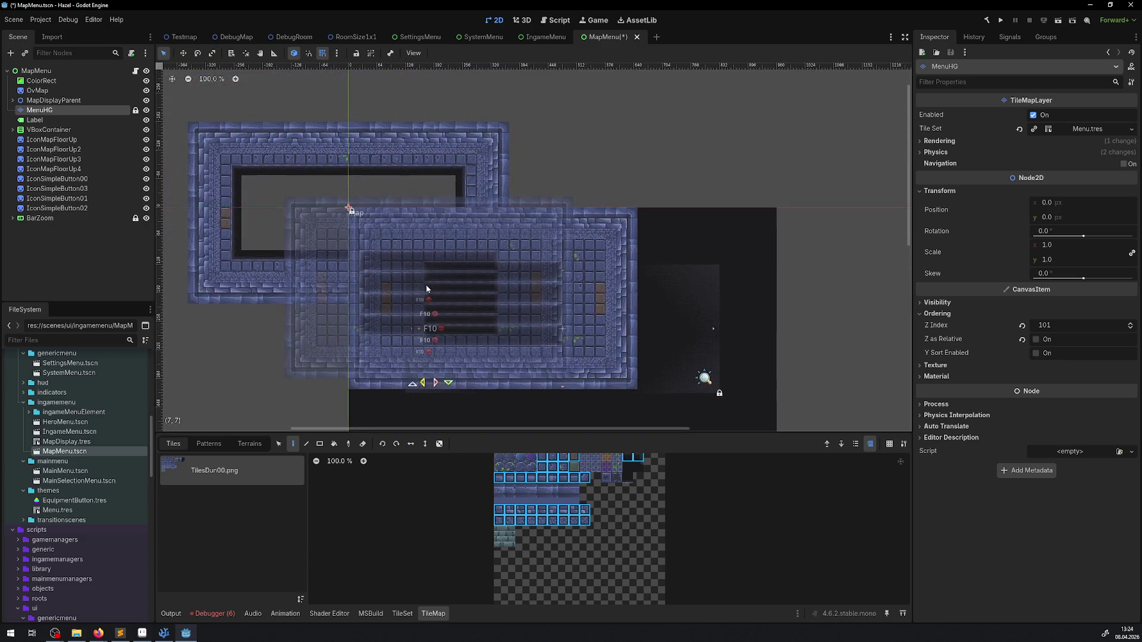
scroll(up, 3)
scroll(down, 3)
scroll(up, 3)
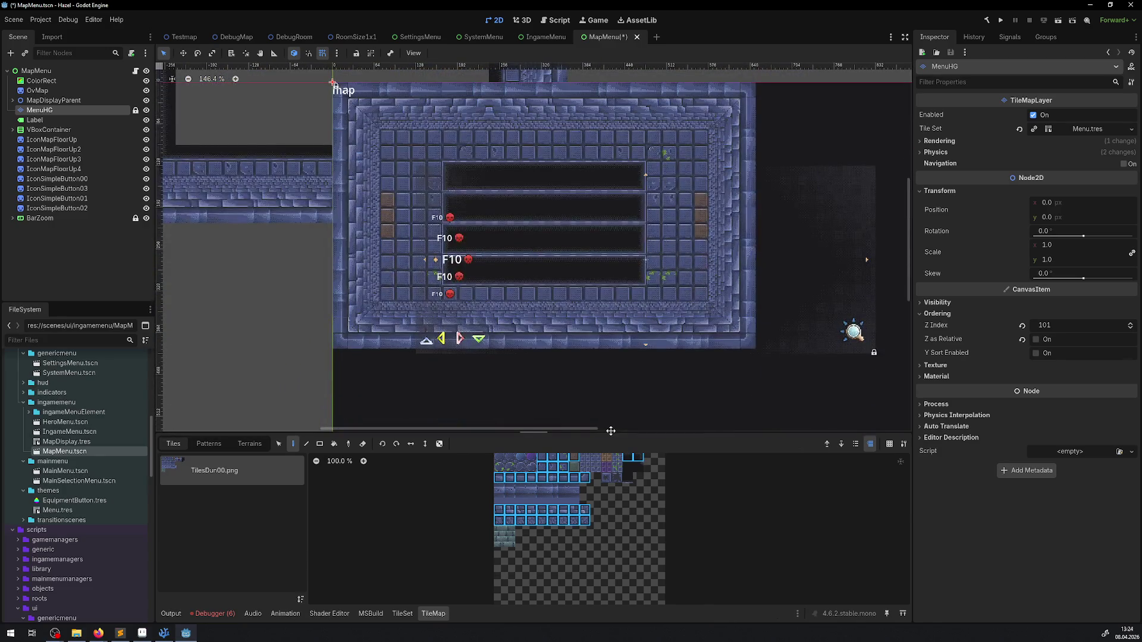
scroll(up, 3)
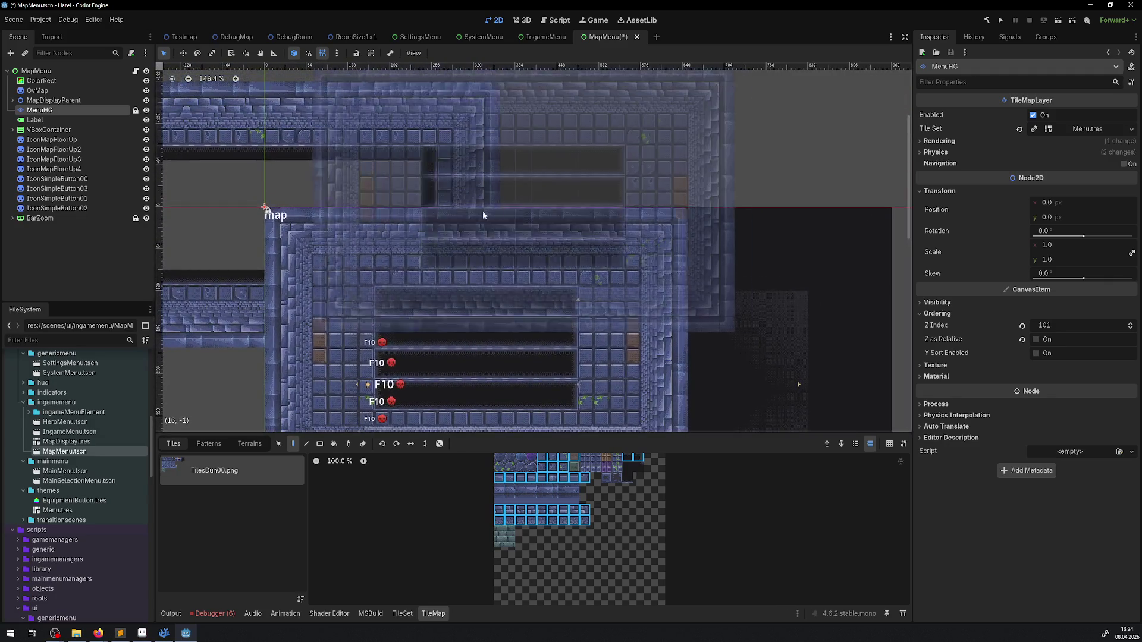
Step: Erase the leftover old frame blocks on the left and upper right with the rectangle tool
click(320, 444)
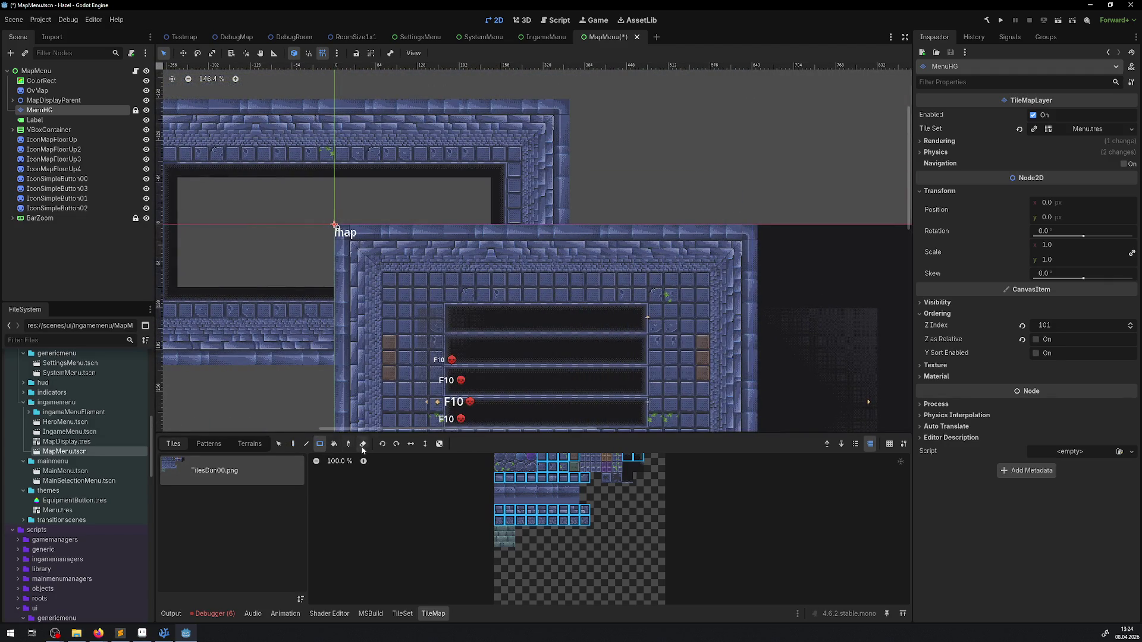
scroll(left, 3)
drag(440, 360, 215, 101)
drag(691, 219, 376, 95)
drag(610, 202, 441, 48)
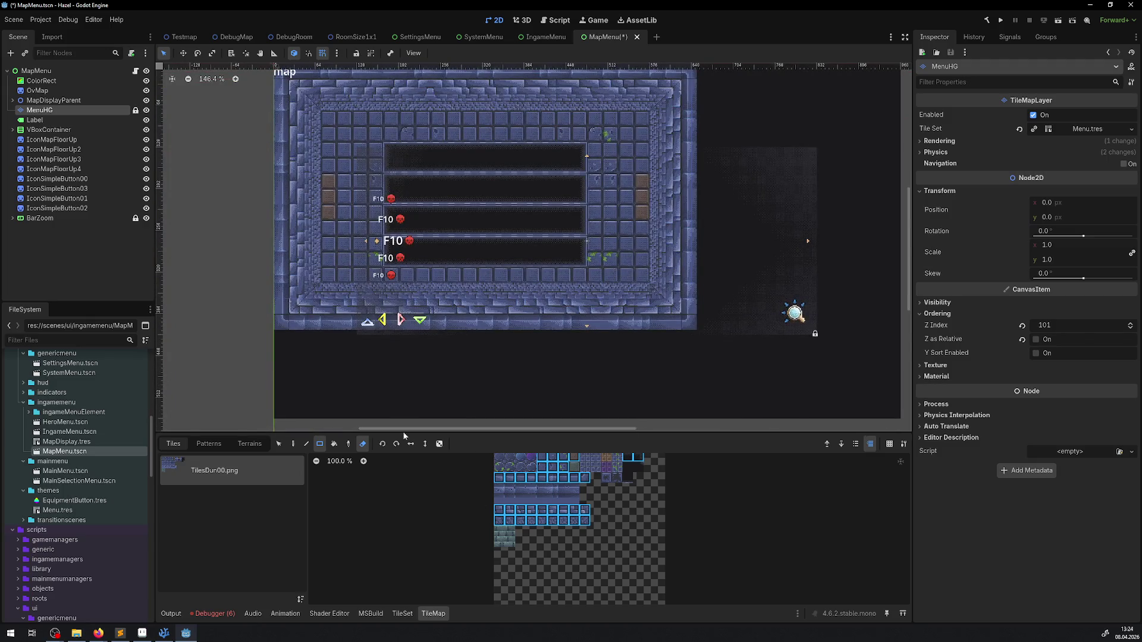
click(65, 81)
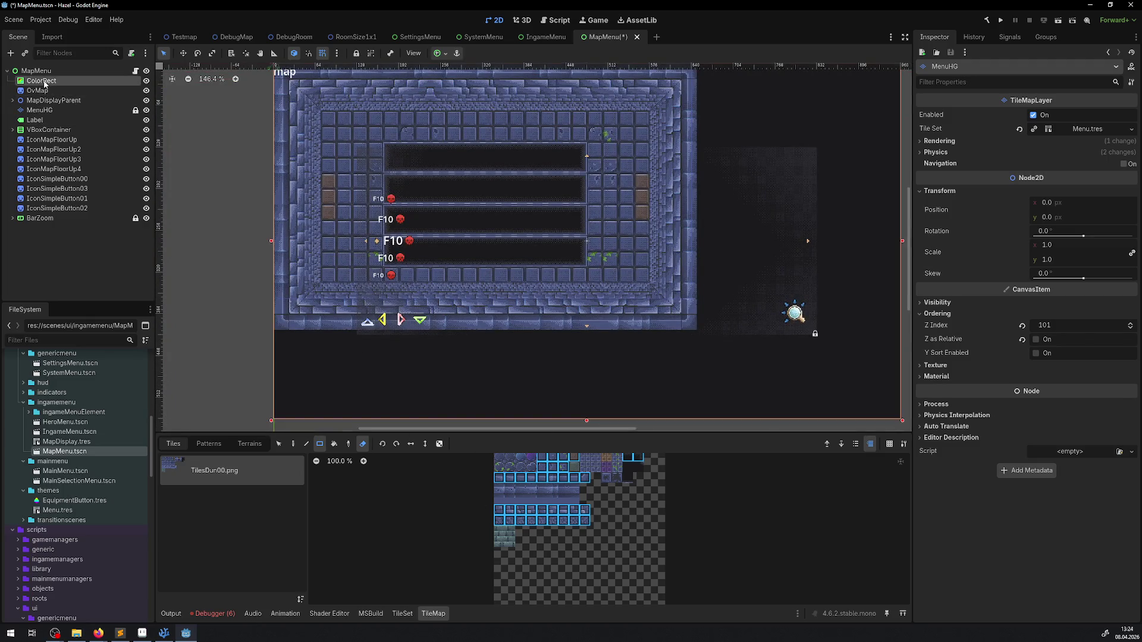
Step: Set the ColorRect backdrop's Layout > Transform size to 640 × 360
drag(565, 402, 459, 364)
scroll(up, 3)
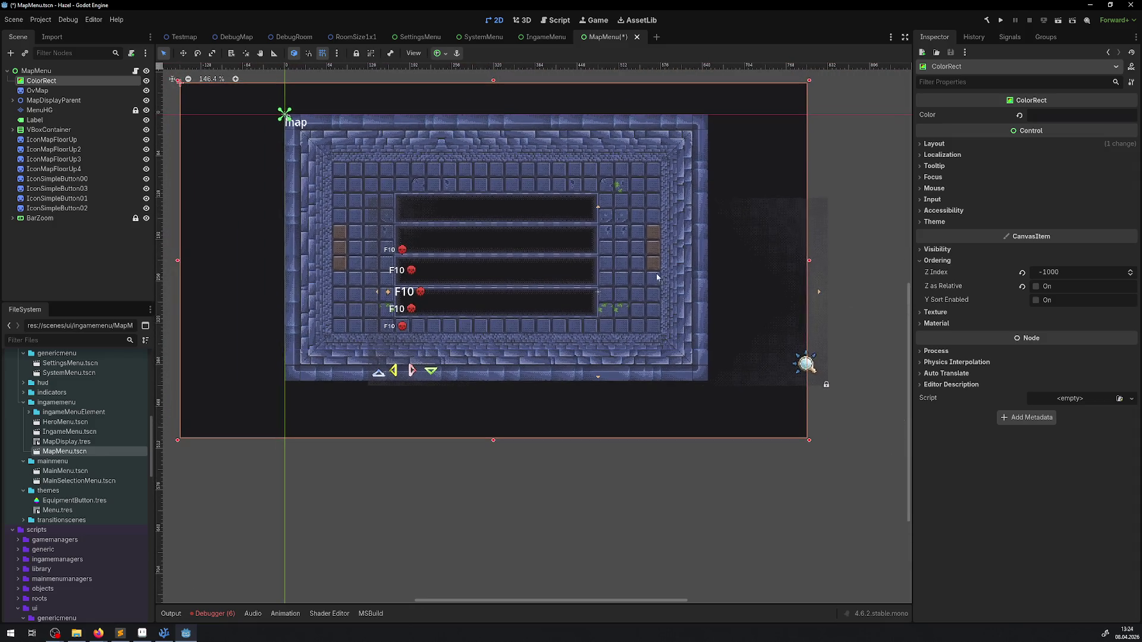
click(933, 143)
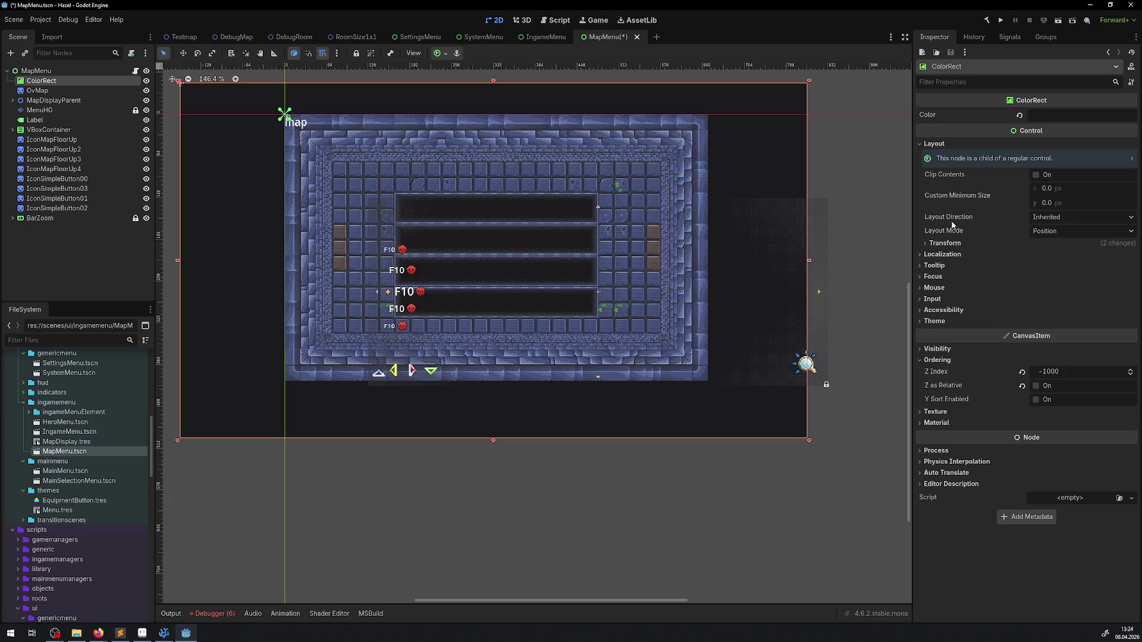
click(937, 243)
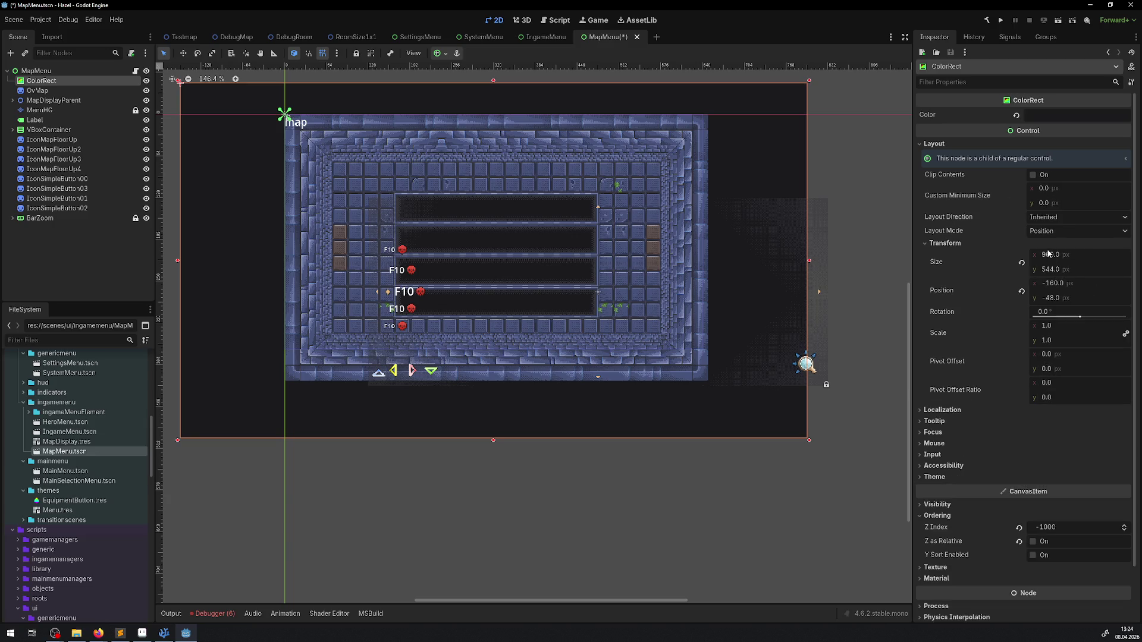
click(1048, 255)
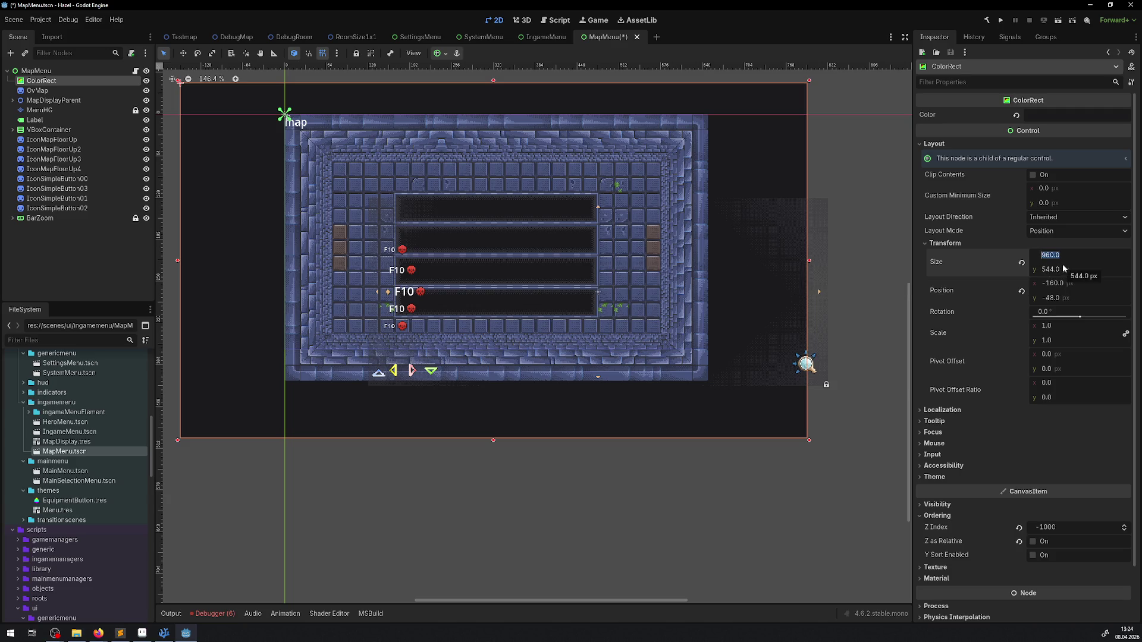
text(640)
key(Return)
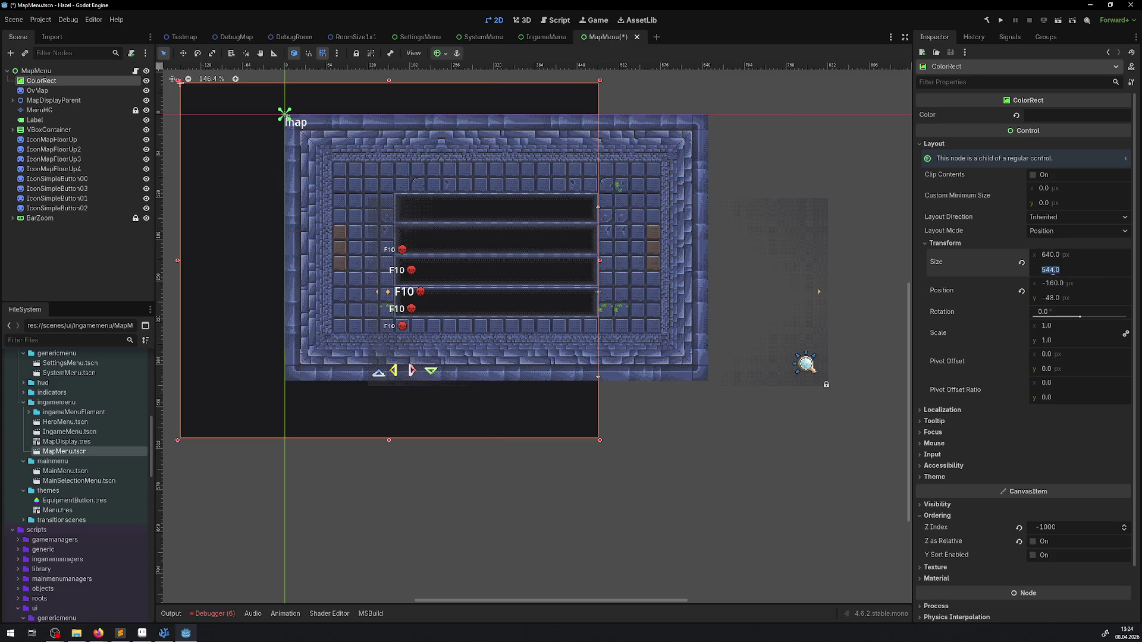
text(360)
key(Return)
Step: Move the ColorRect to 0,0 and drag its corner out to 648 × 408 over the frame
drag(235, 163, 339, 193)
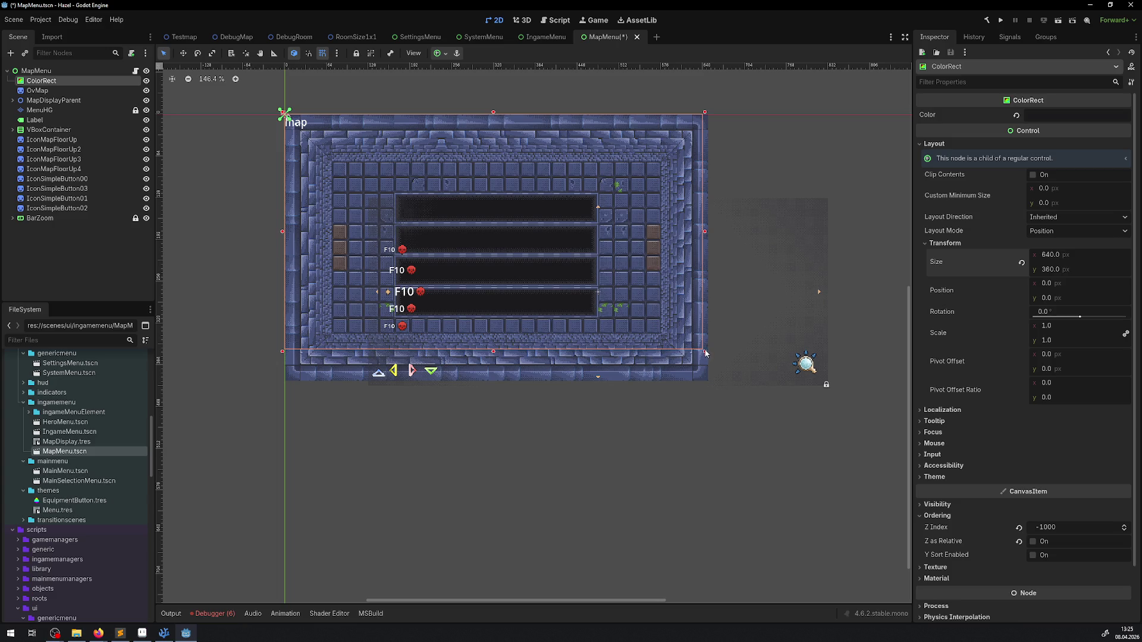
scroll(up, 3)
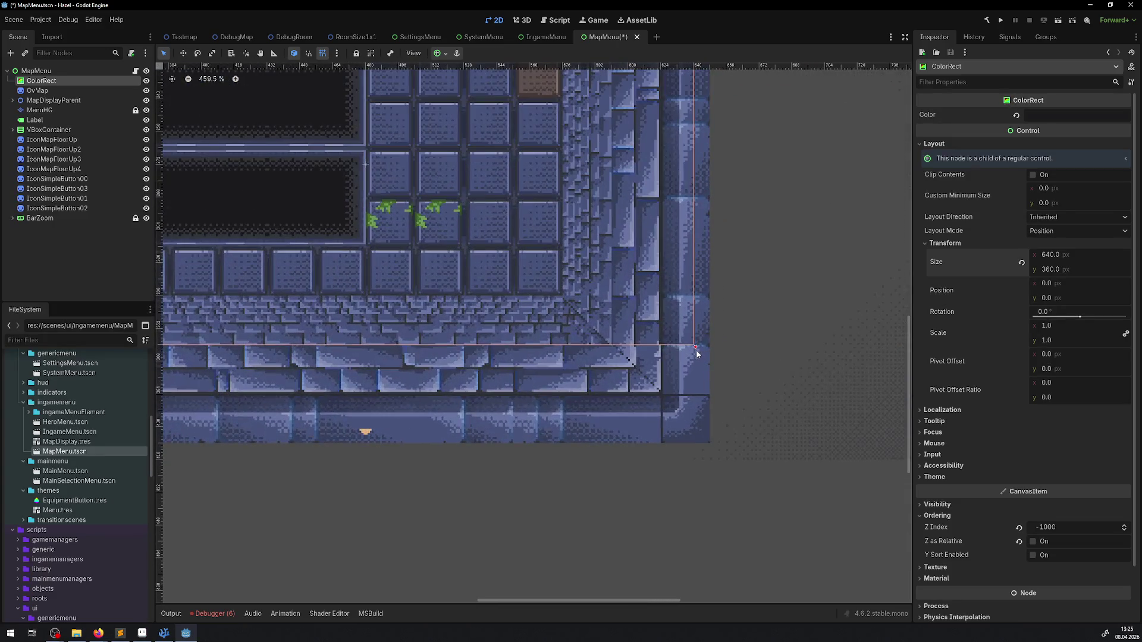
drag(695, 347, 709, 347)
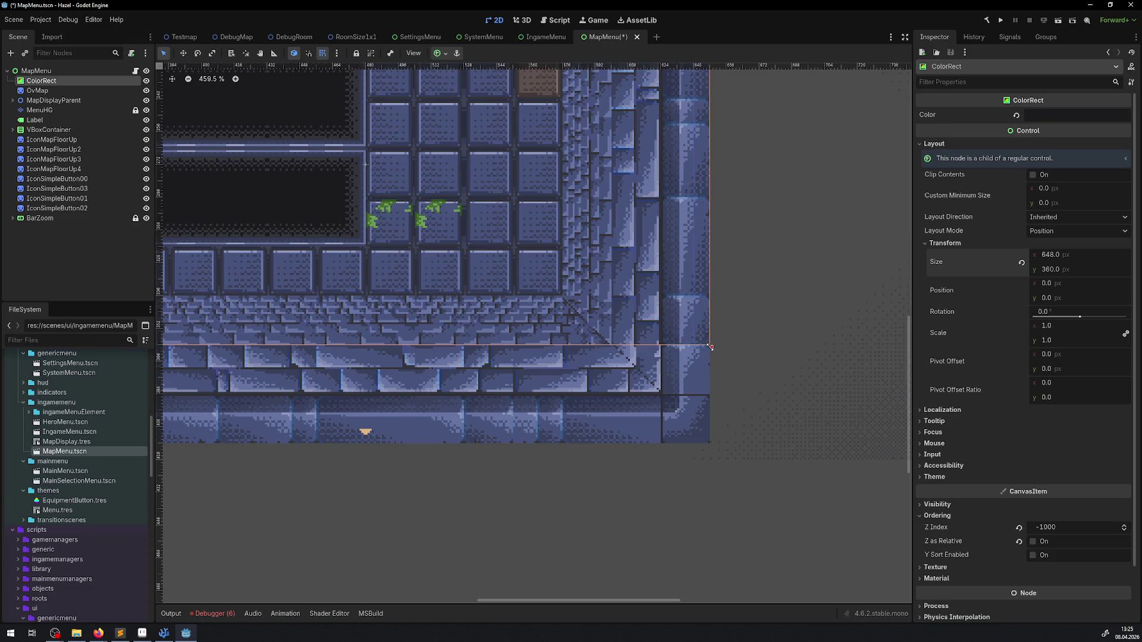
drag(710, 347, 712, 443)
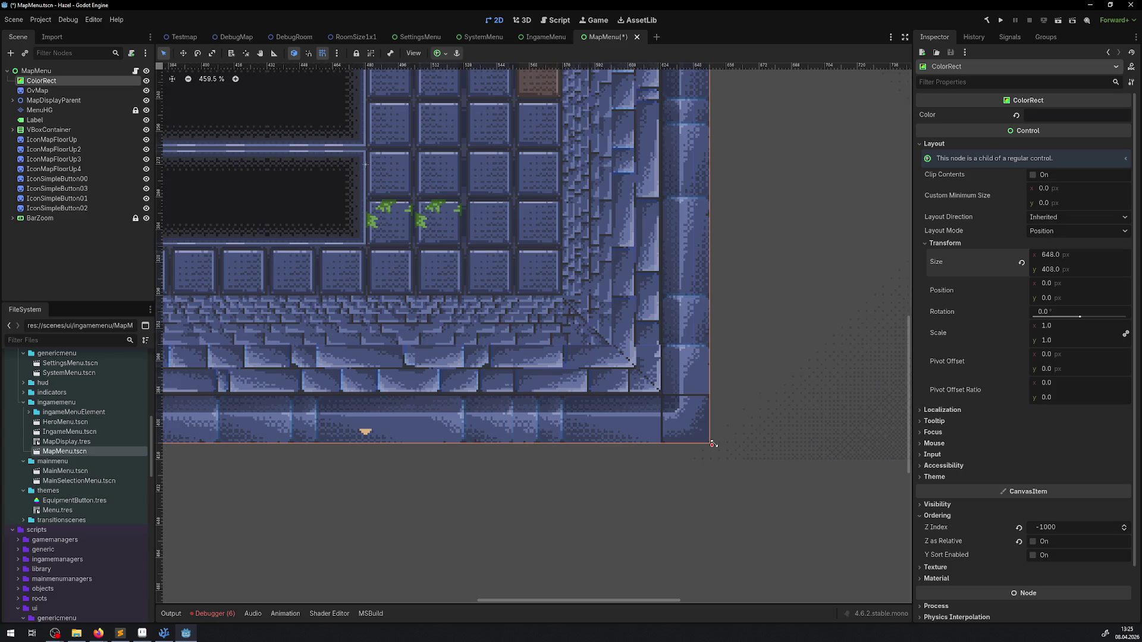
scroll(down, 3)
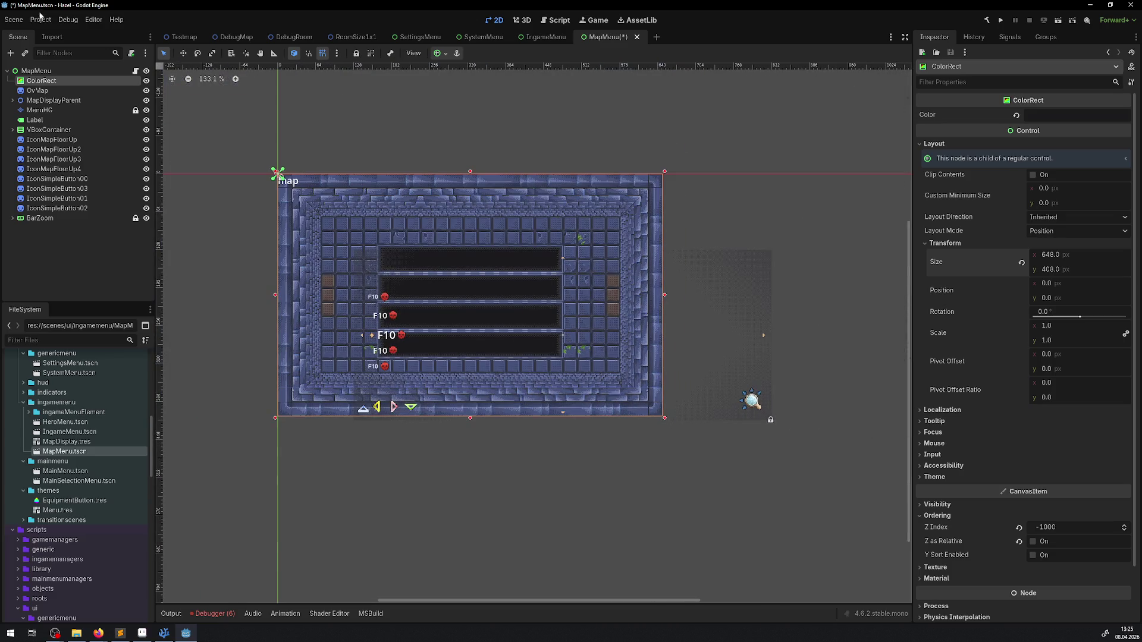
click(53, 21)
click(62, 34)
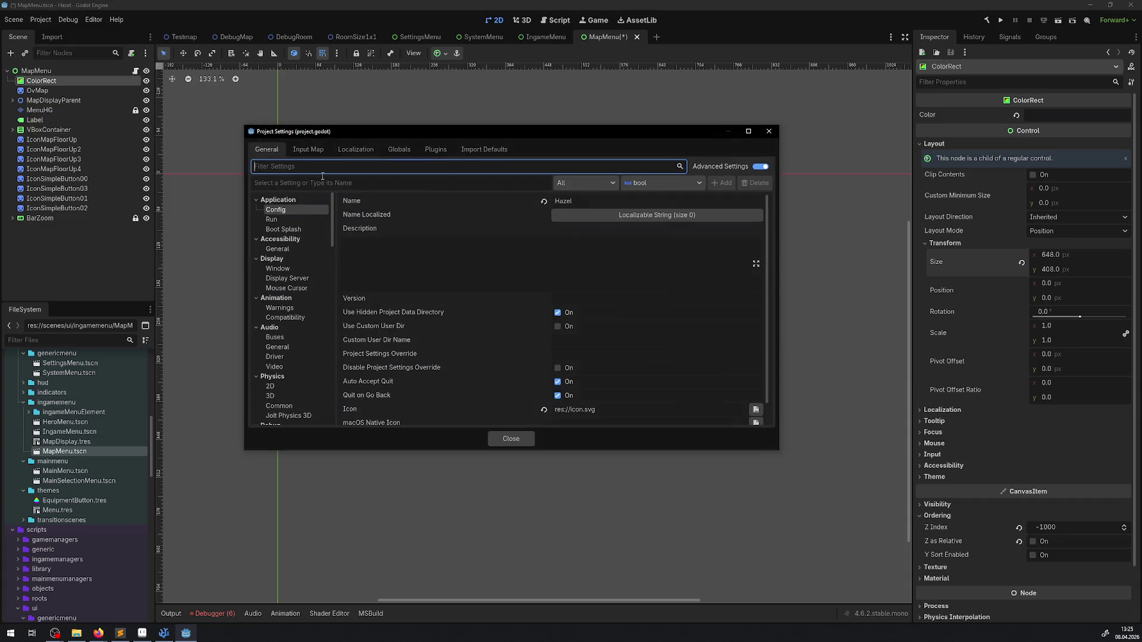
click(274, 268)
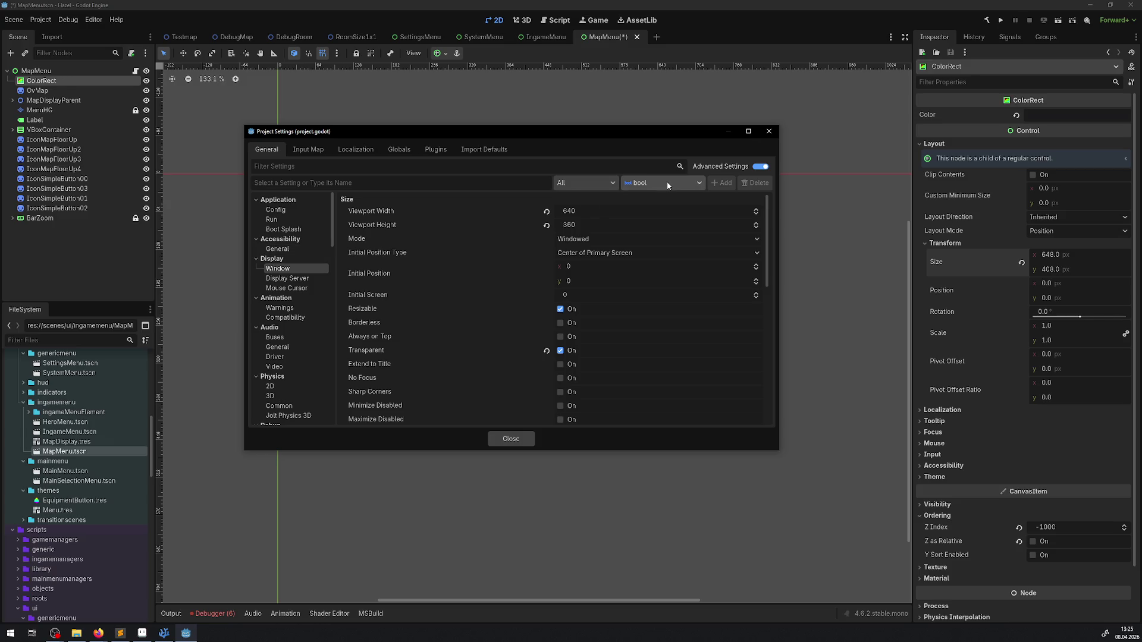
click(768, 131)
scroll(up, 3)
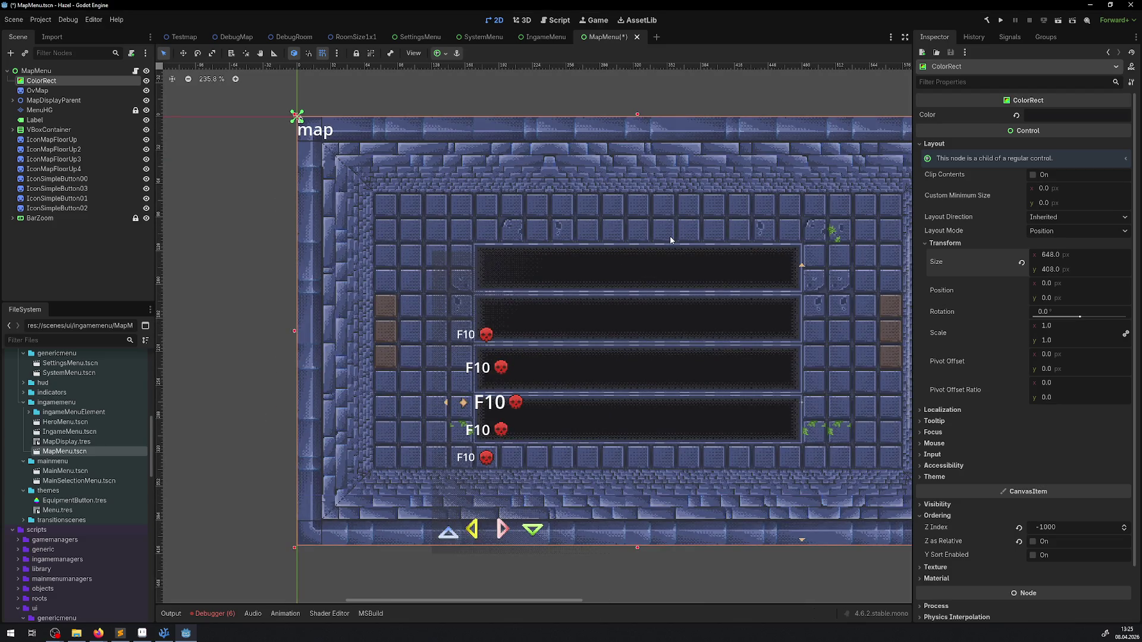
drag(670, 240, 422, 170)
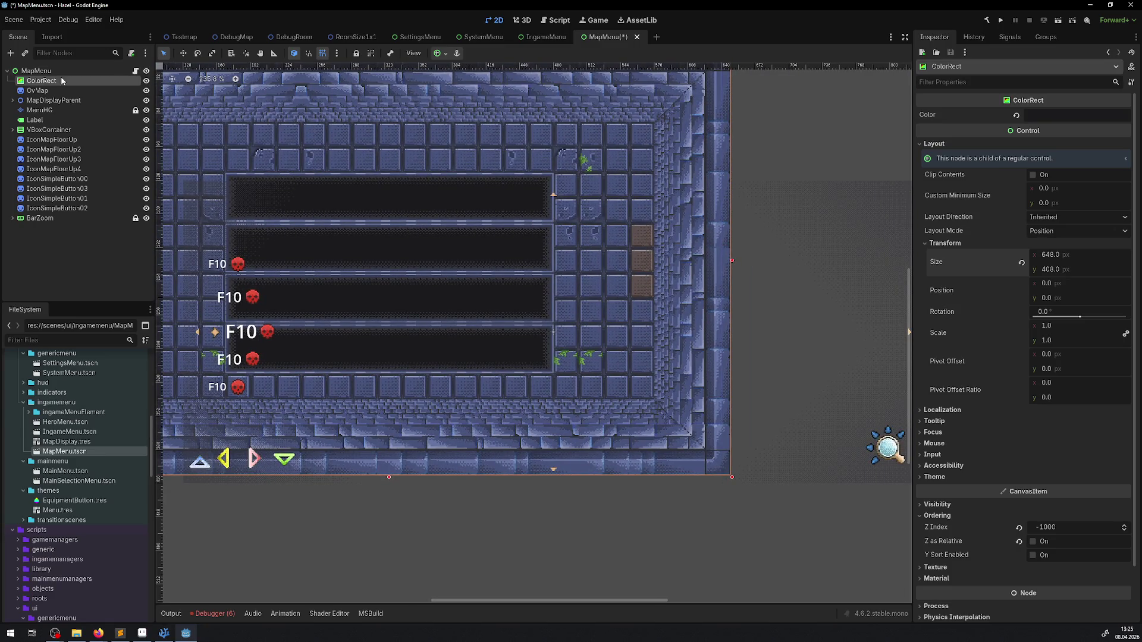
click(45, 111)
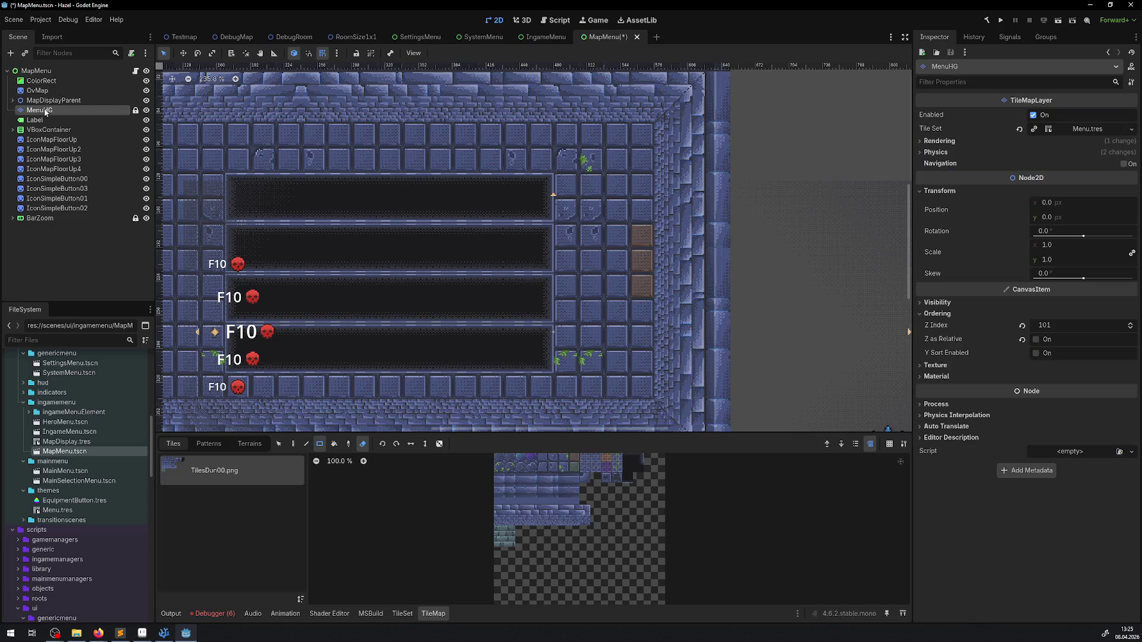
drag(454, 235, 563, 447)
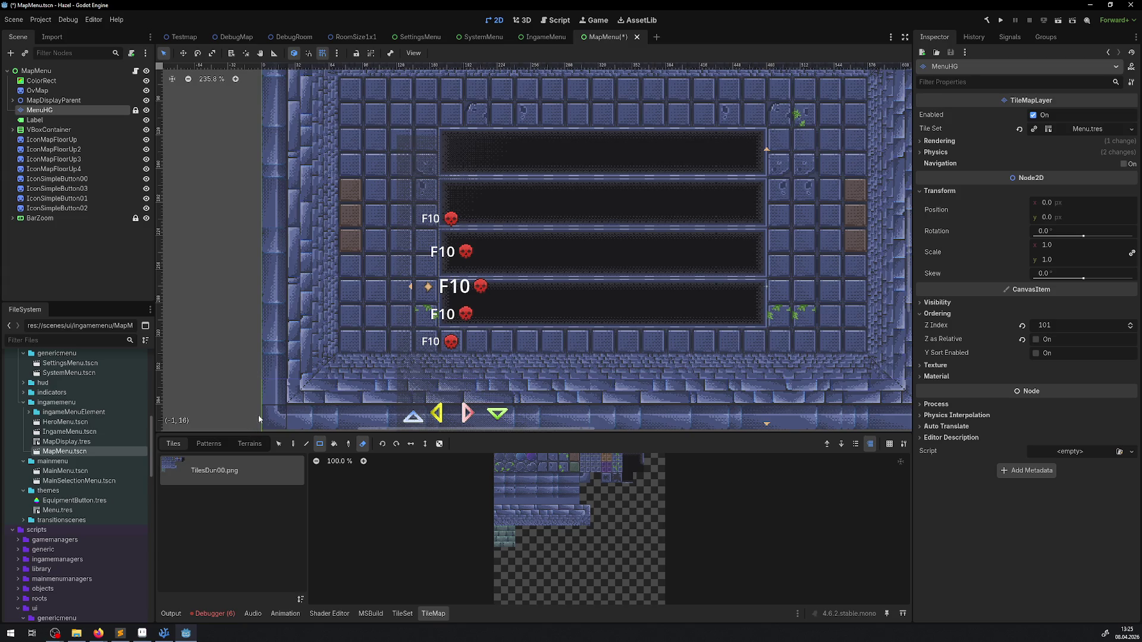
click(402, 613)
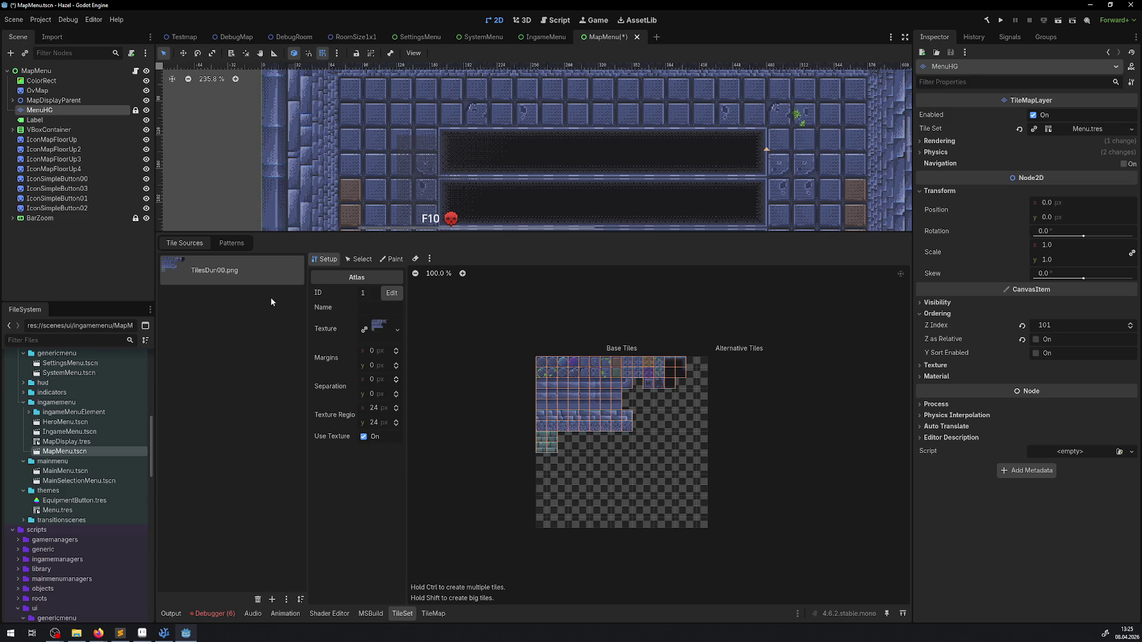
click(1080, 129)
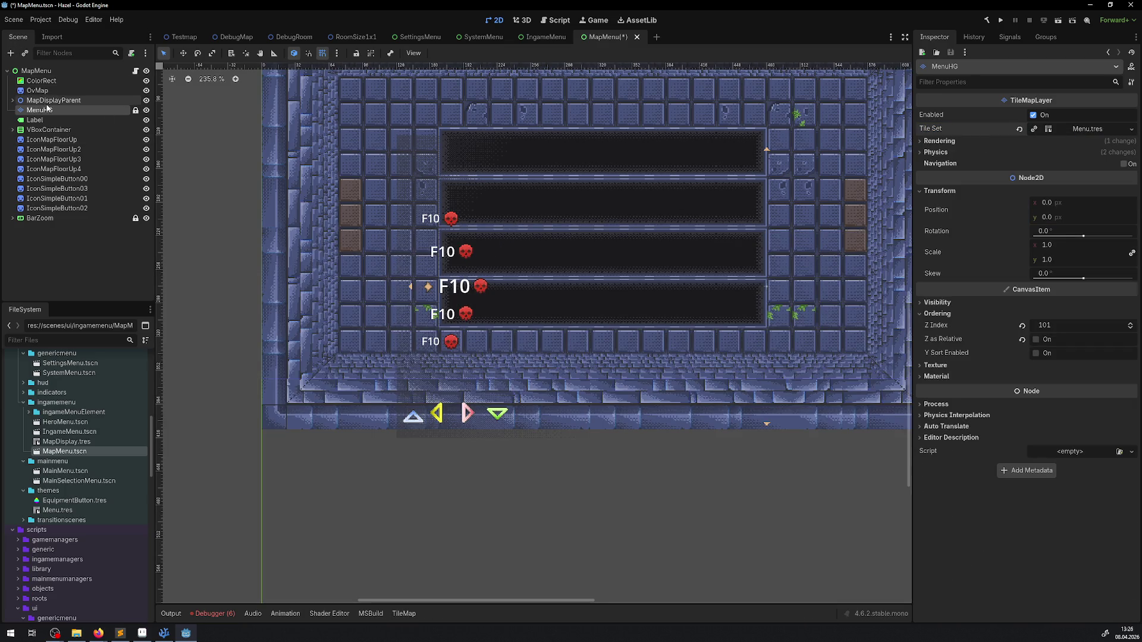
scroll(down, 3)
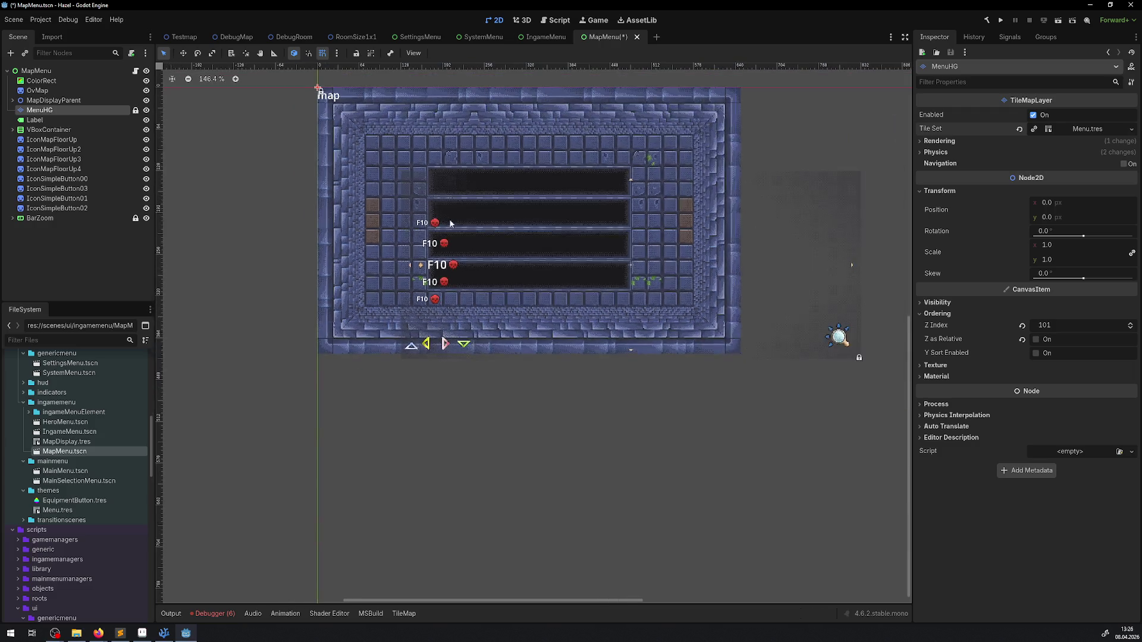
drag(351, 227, 392, 225)
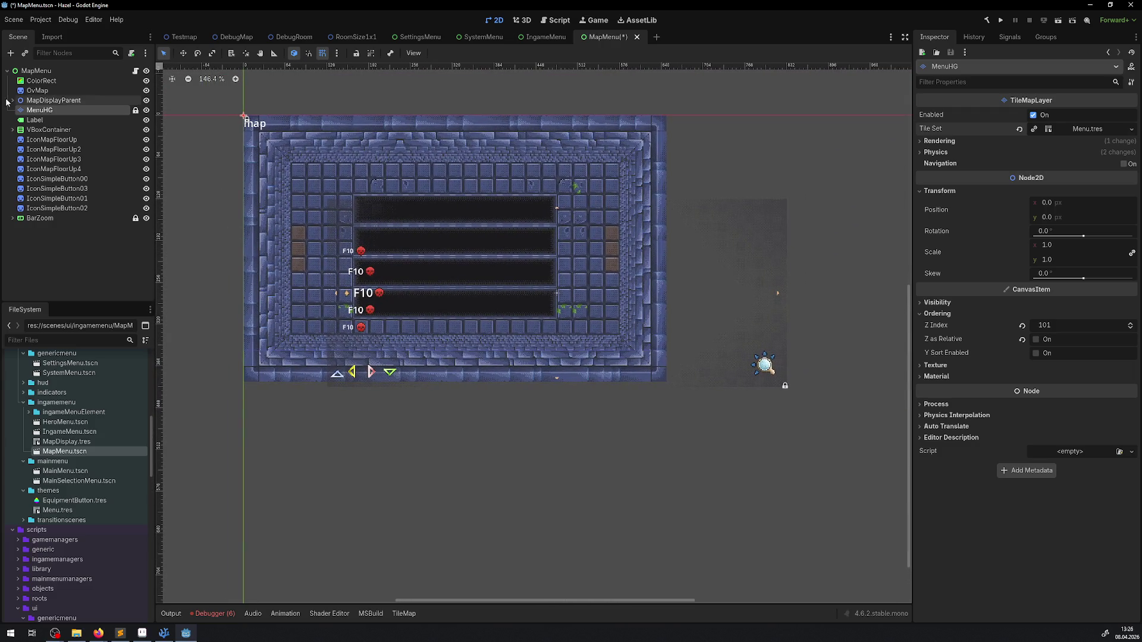
click(40, 91)
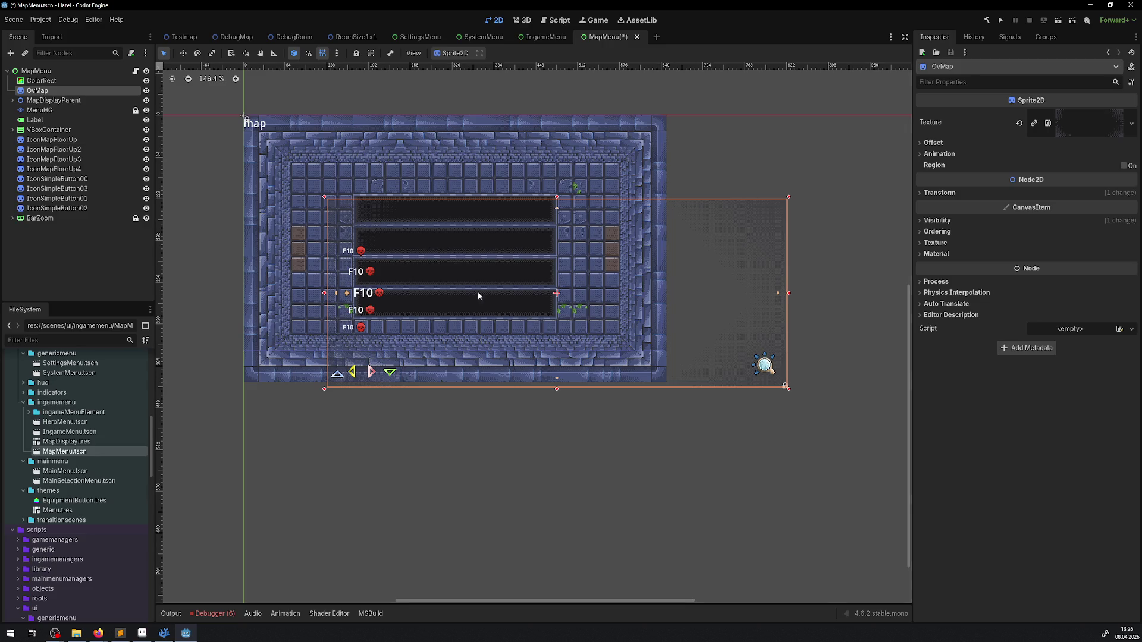
click(48, 81)
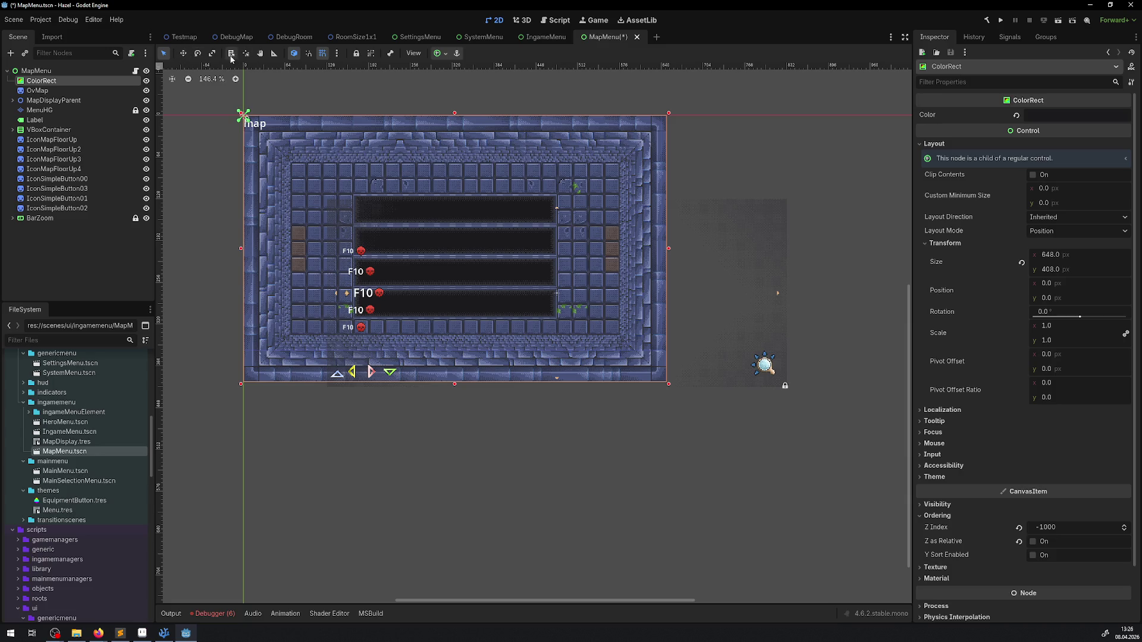
click(274, 53)
drag(245, 381, 668, 384)
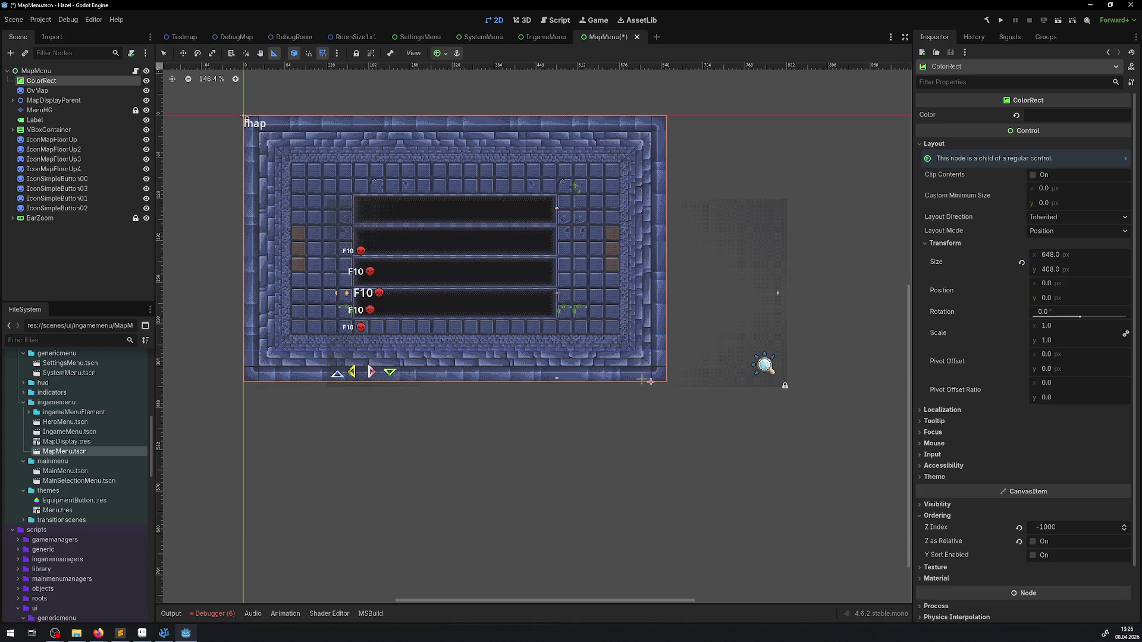